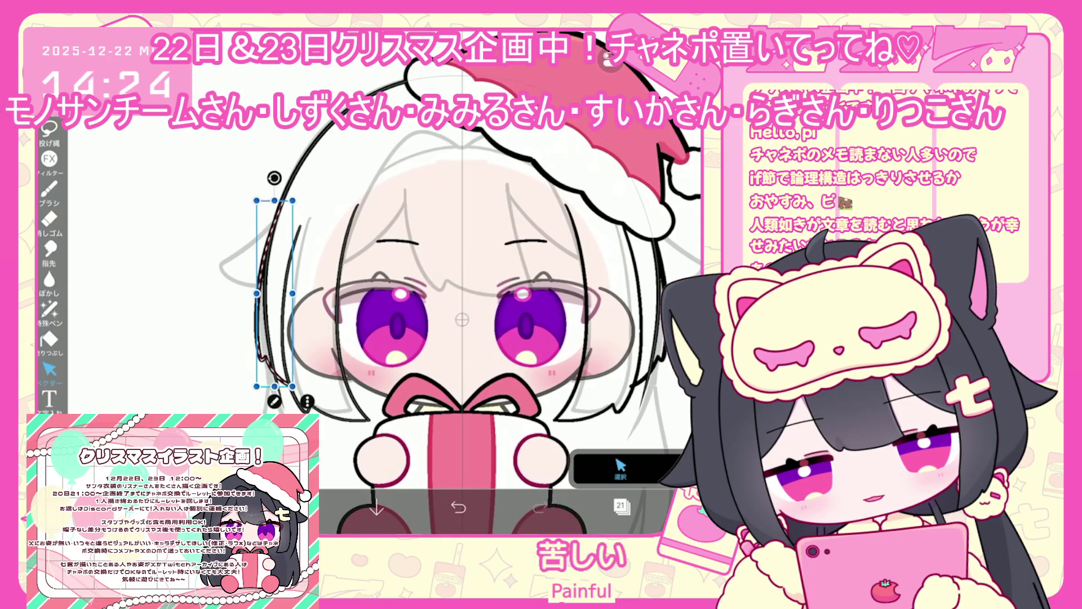
# Step: Undo the last brush stroke on the chibi's hair
pyautogui.scroll(2, 349, 293)
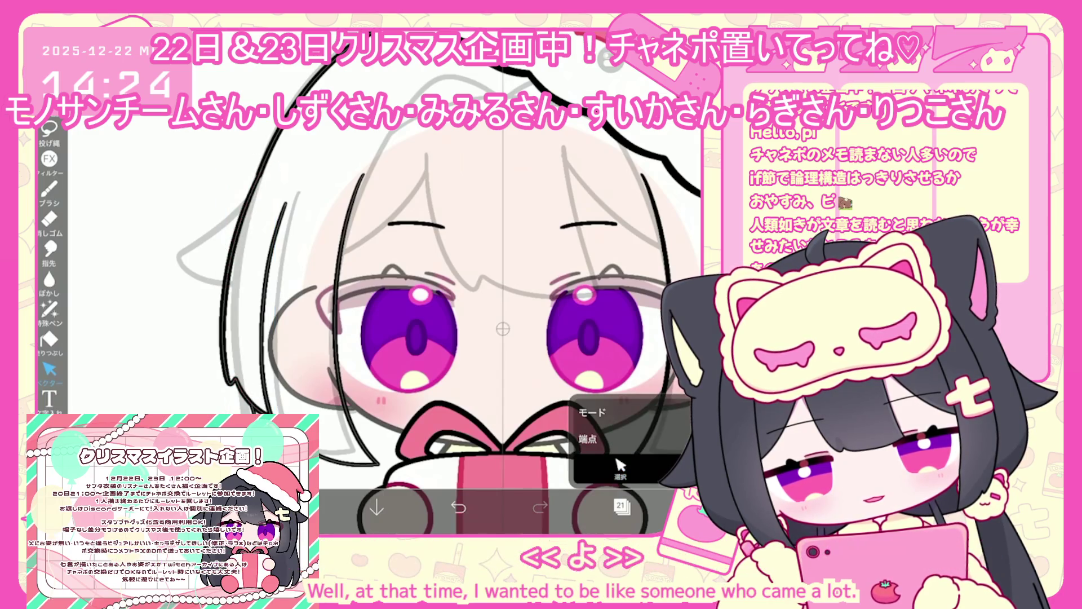
pyautogui.scroll(2, 277, 265)
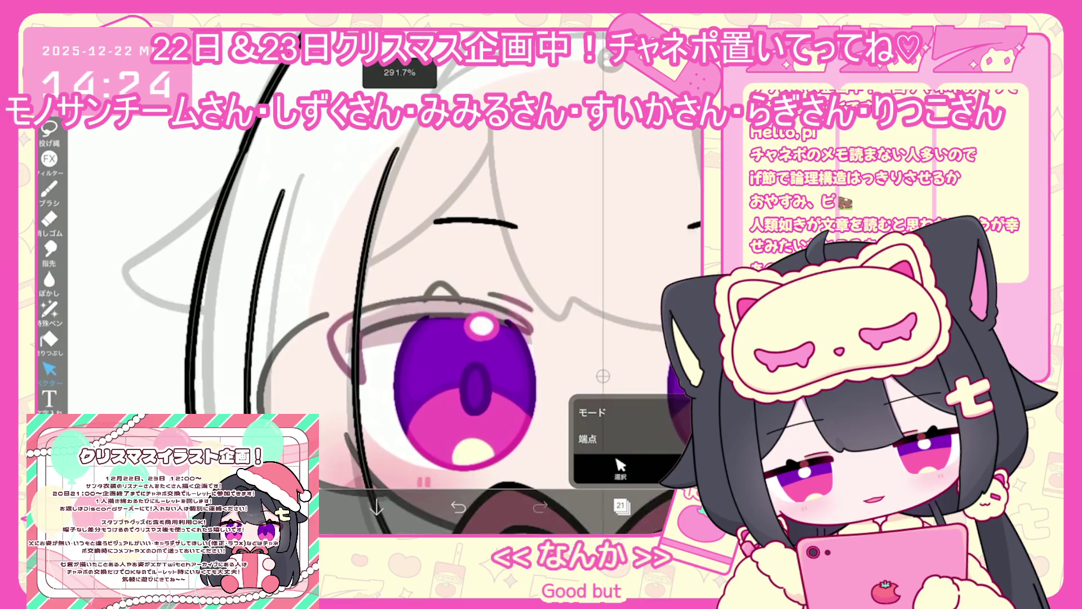
pyautogui.scroll(-3, 477, 282)
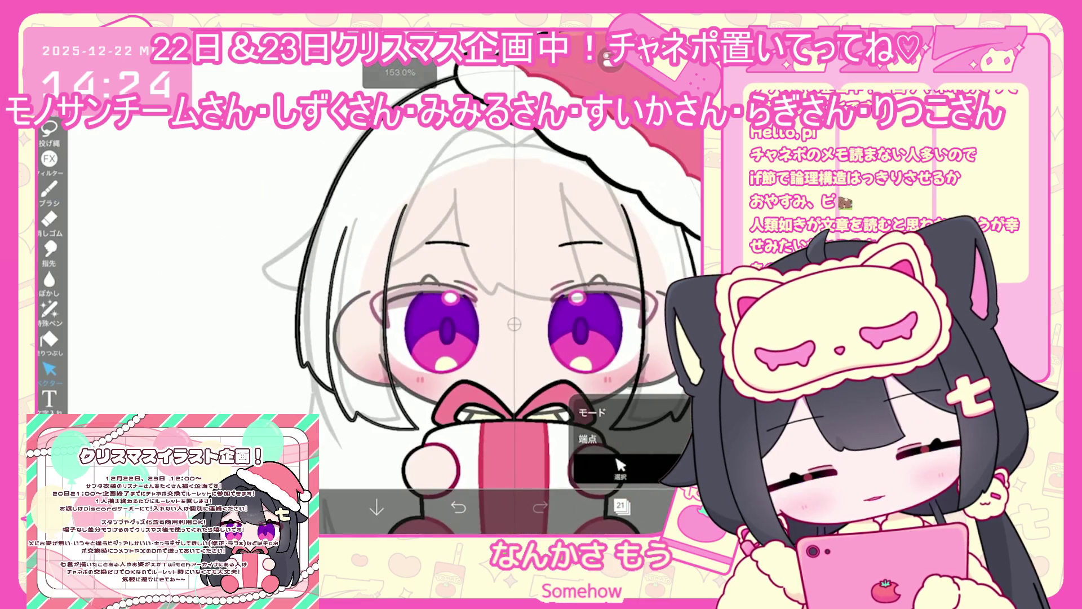
pyautogui.scroll(2, 399, 198)
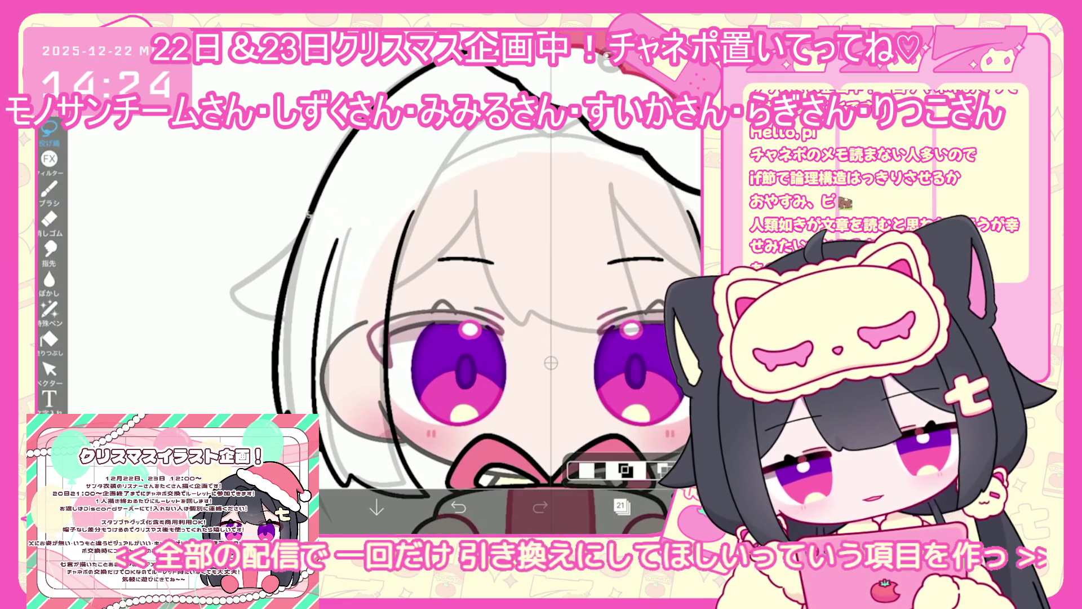
pyautogui.scroll(-5, 428, 316)
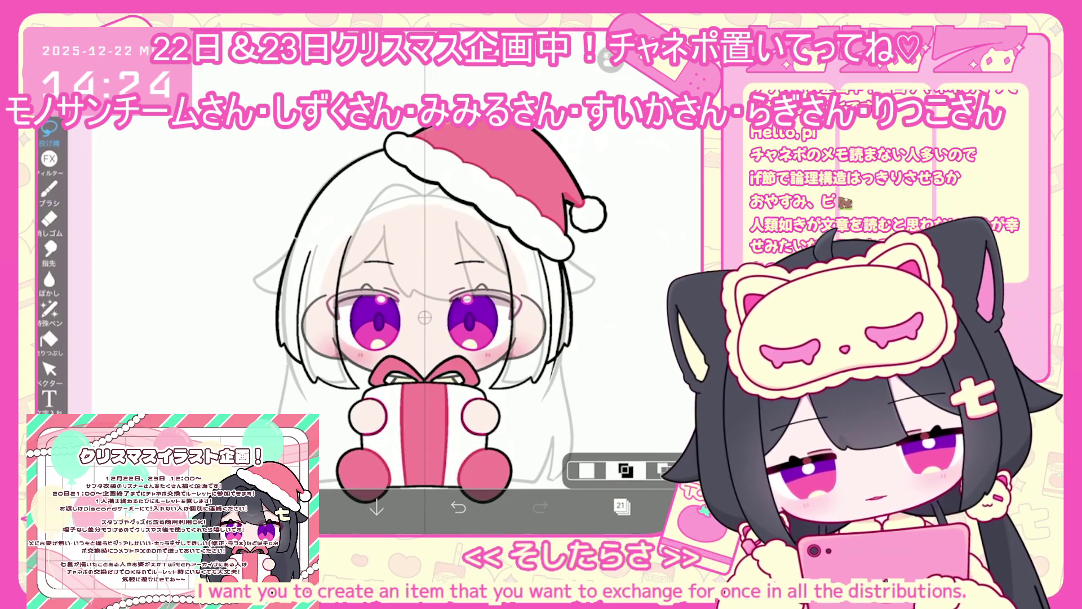
pyautogui.click(50, 189)
pyautogui.scroll(3, 425, 317)
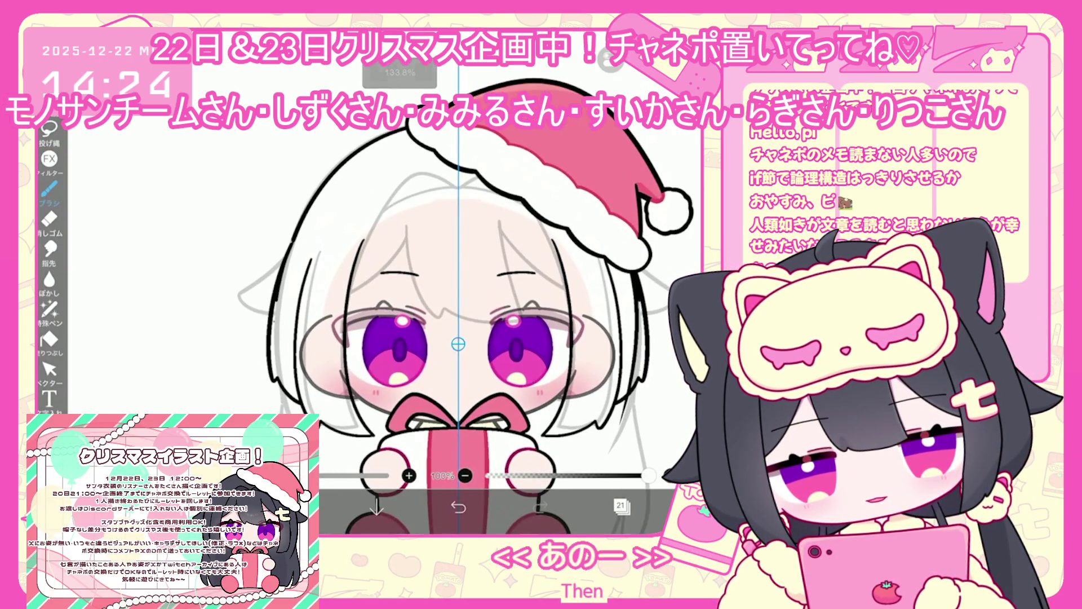
pyautogui.hotkey('ctrl', 'z')
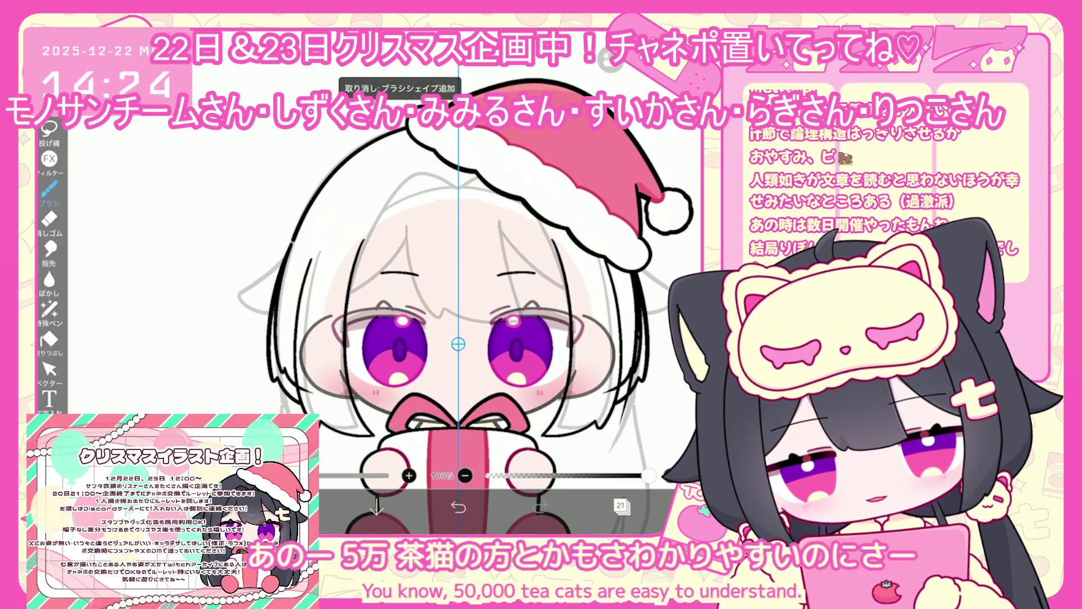
# Step: Pick the vector stroke along the left hair edge, then switch to freehand lasso selection
pyautogui.click(49, 369)
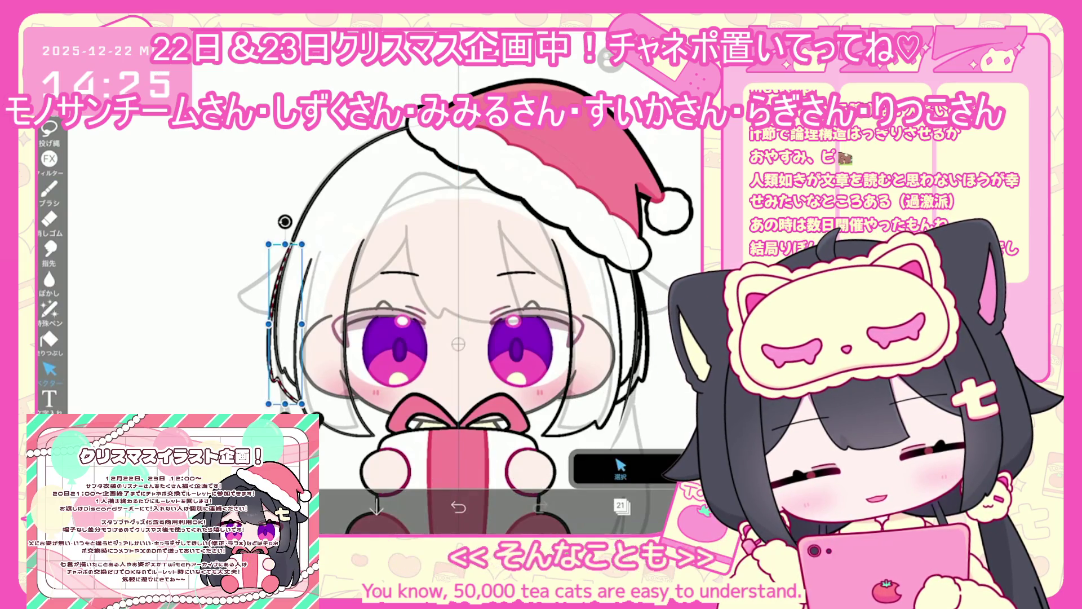
pyautogui.scroll(-2, 457, 299)
pyautogui.scroll(1, 501, 320)
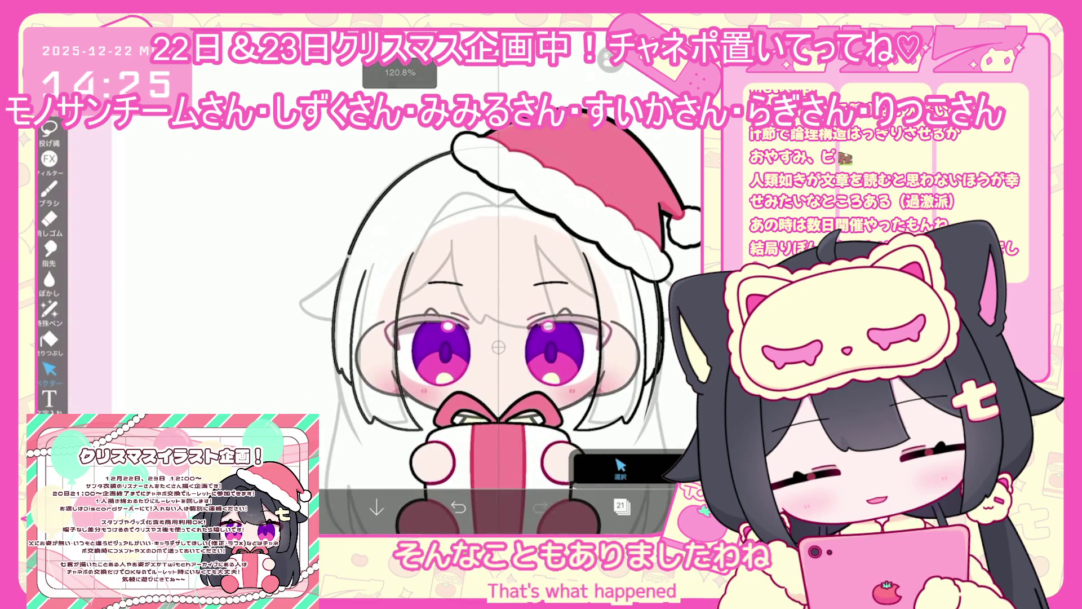
pyautogui.click(341, 321)
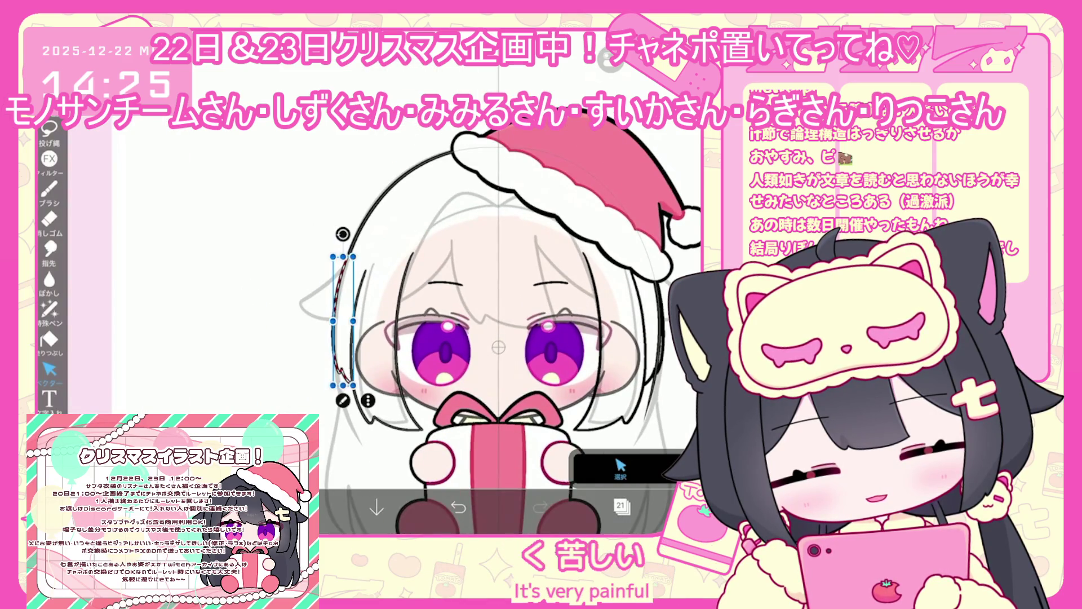
pyautogui.scroll(3, 428, 316)
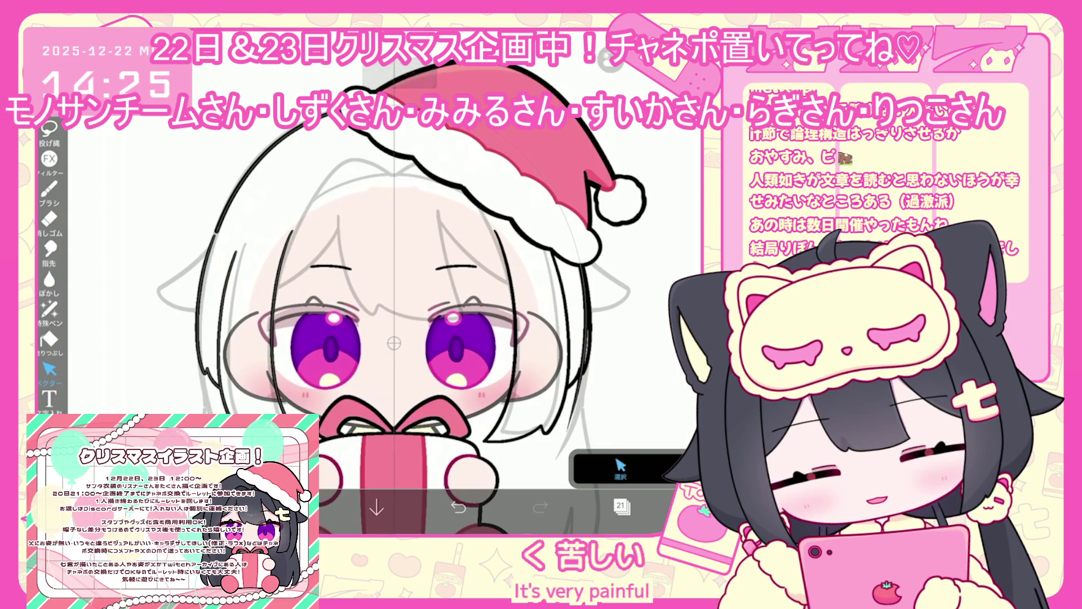
pyautogui.click(49, 133)
# Step: Hide the Santa hat layers in the layers list
pyautogui.click(620, 506)
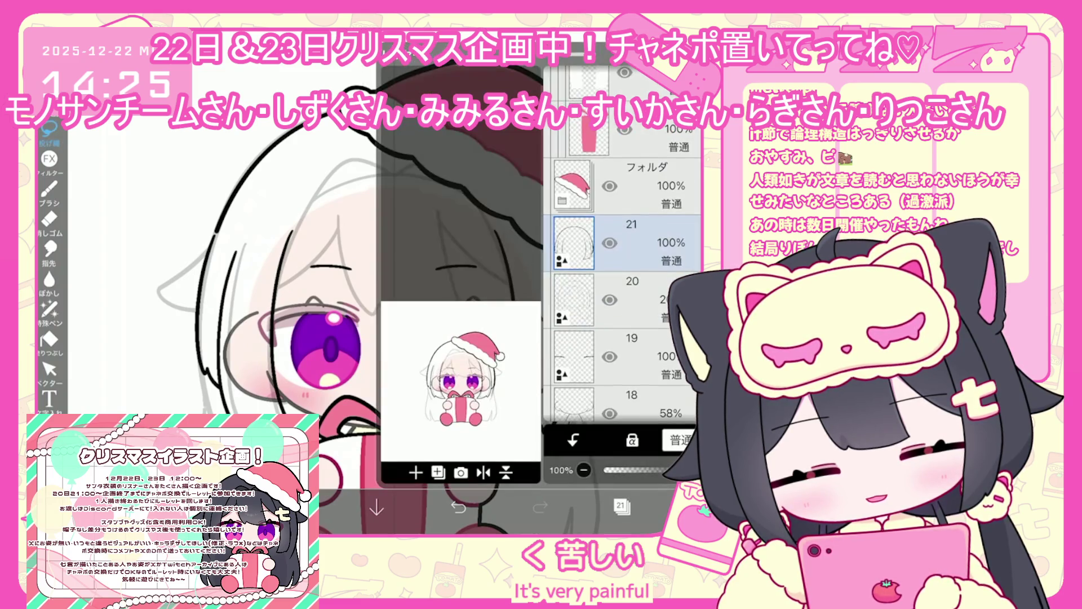
pyautogui.click(621, 506)
pyautogui.click(620, 506)
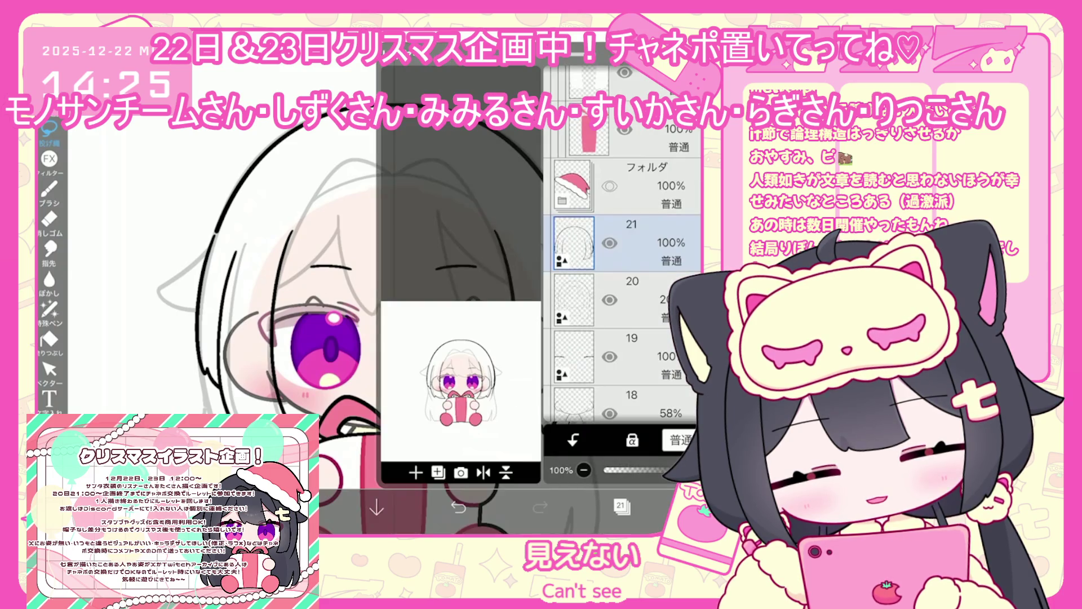
pyautogui.click(621, 506)
# Step: Lasso-select regions along the right side of the hair and beside the face
pyautogui.moveTo(558, 223); pyautogui.dragTo(566, 524)
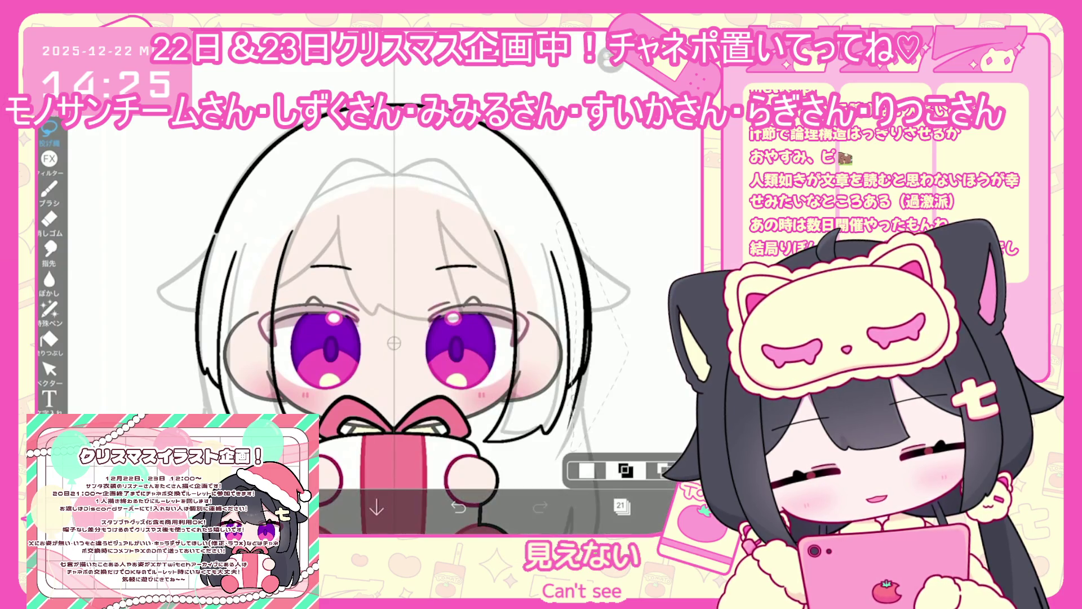
pyautogui.moveTo(570, 223); pyautogui.dragTo(569, 431)
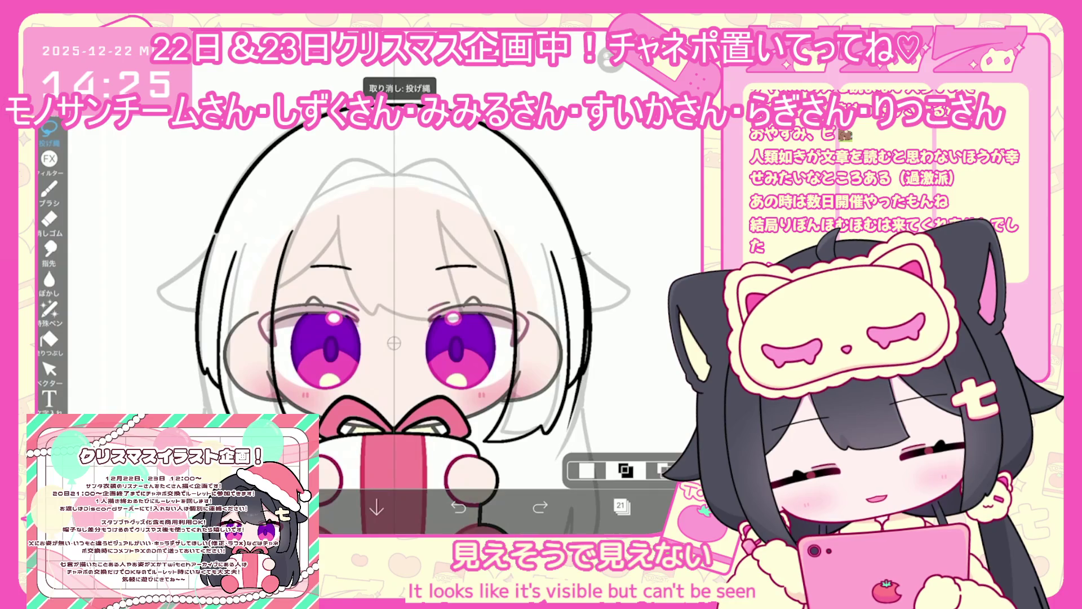
pyautogui.moveTo(580, 254); pyautogui.dragTo(648, 485)
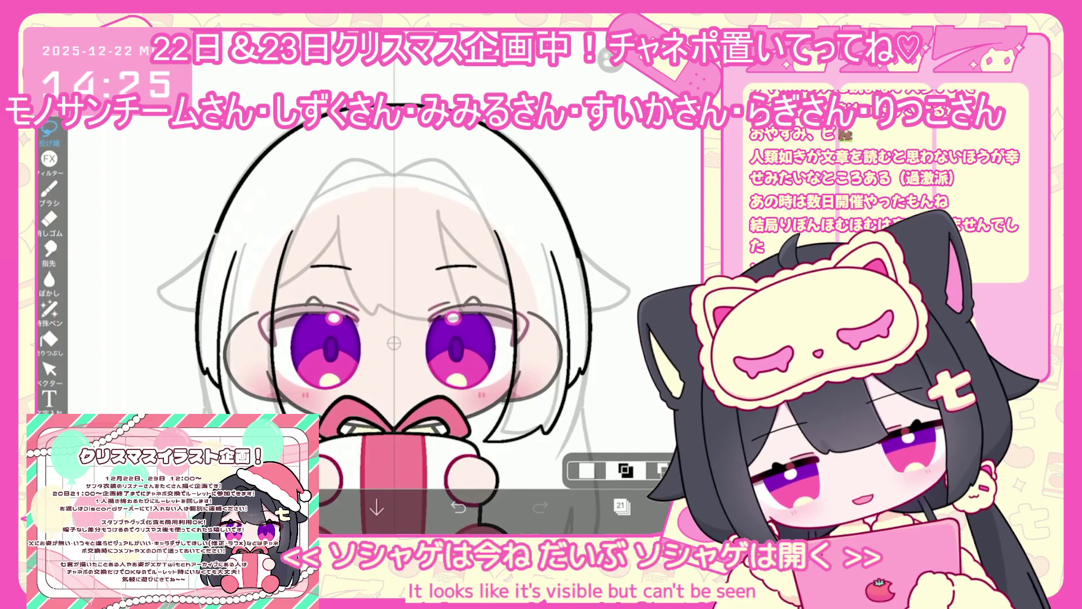
pyautogui.scroll(3, 654, 288)
pyautogui.moveTo(530, 230); pyautogui.dragTo(519, 254)
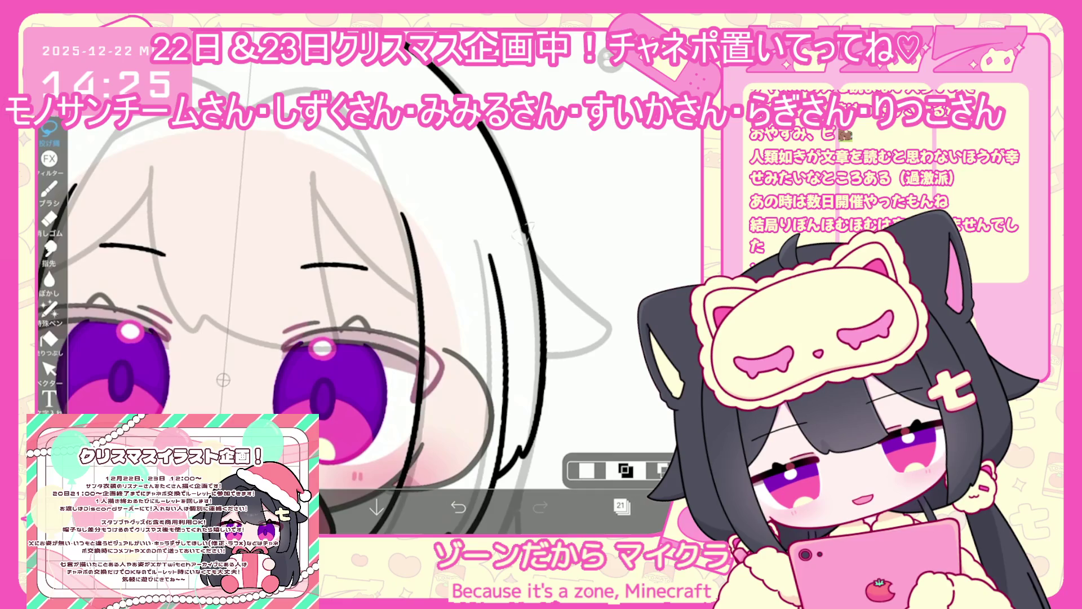
pyautogui.scroll(-5, 394, 316)
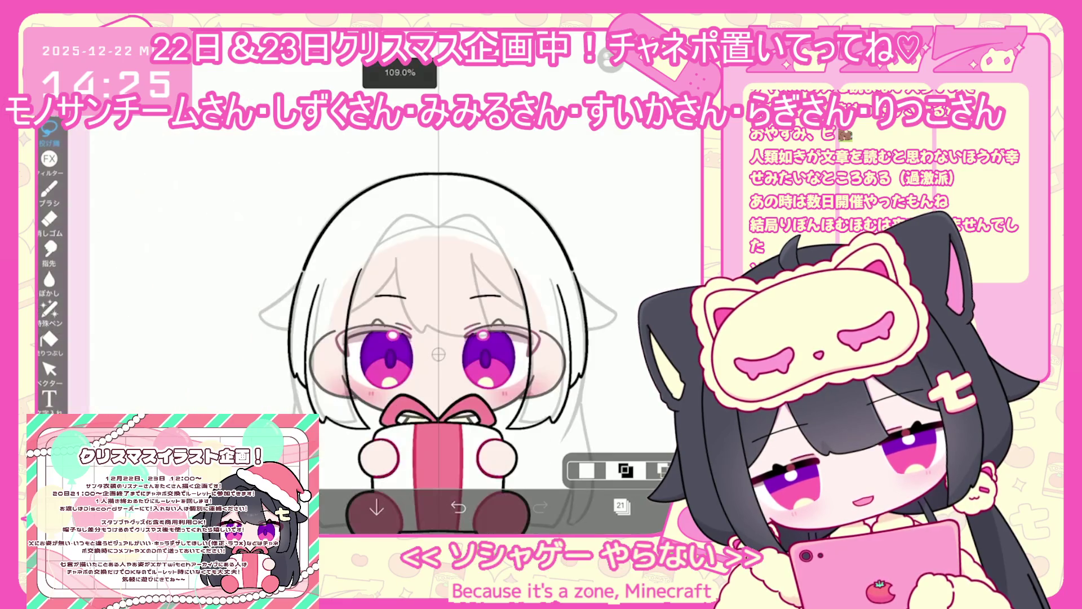
# Step: Switch back to the brush and reposition the view of the drawing
pyautogui.click(622, 505)
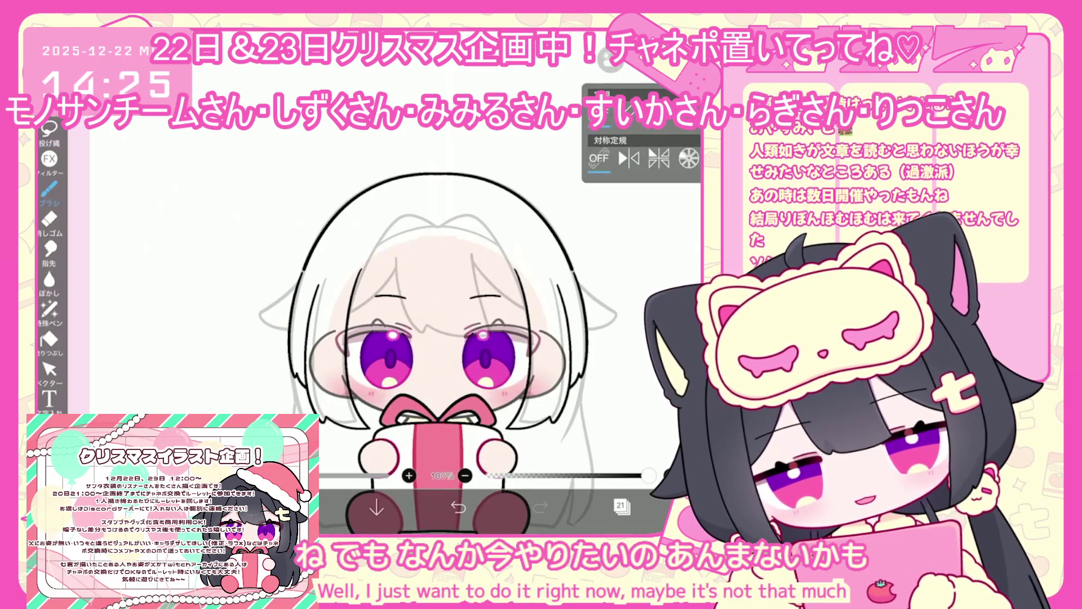
pyautogui.scroll(2, 428, 339)
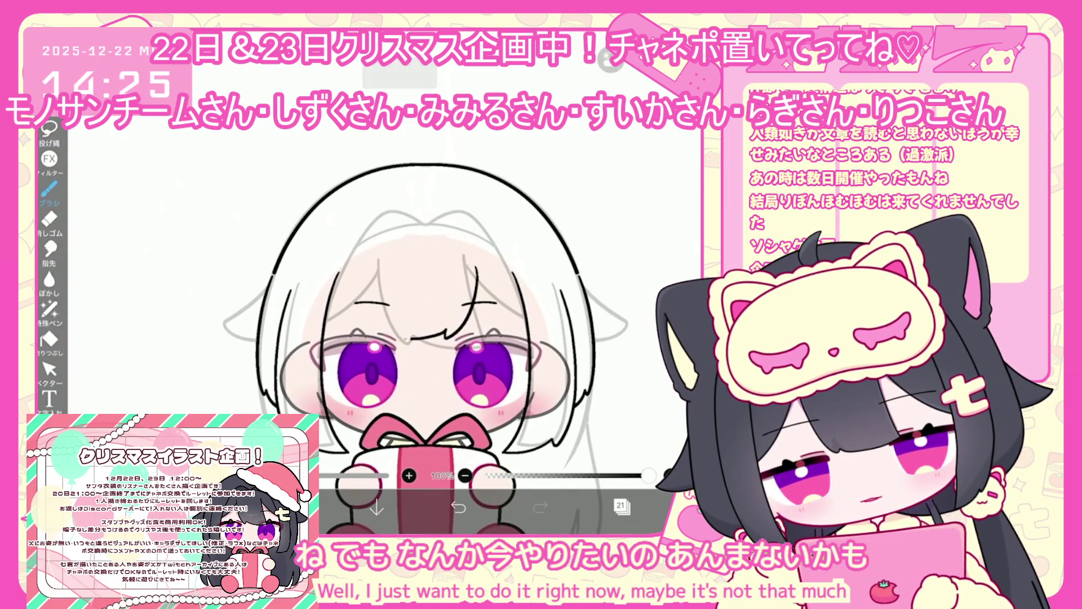
pyautogui.scroll(3, 429, 338)
pyautogui.hscroll(-2, 395, 338)
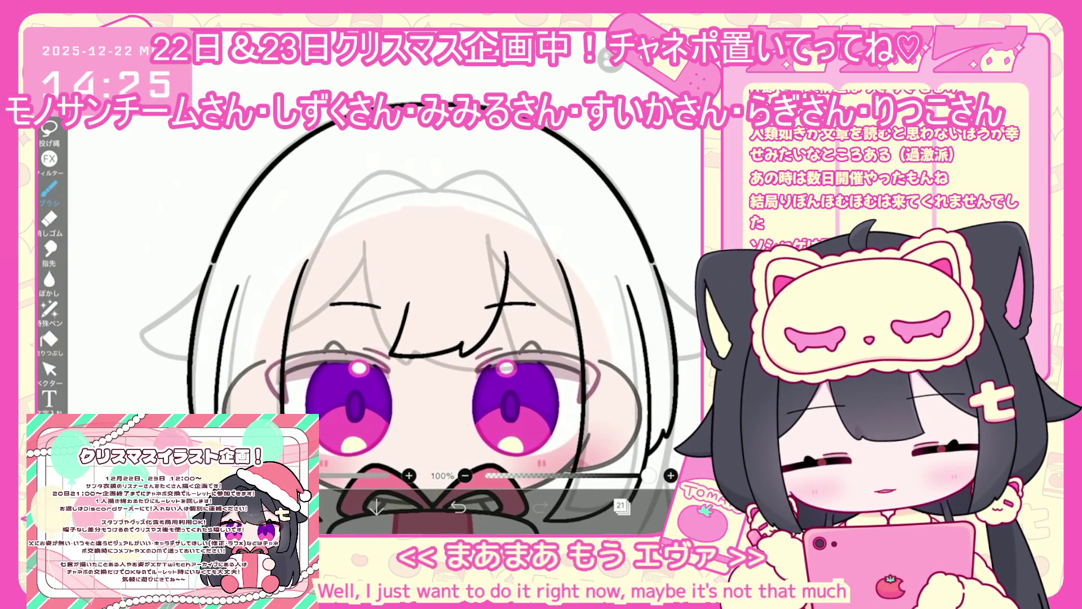
pyautogui.scroll(10, 356, 411)
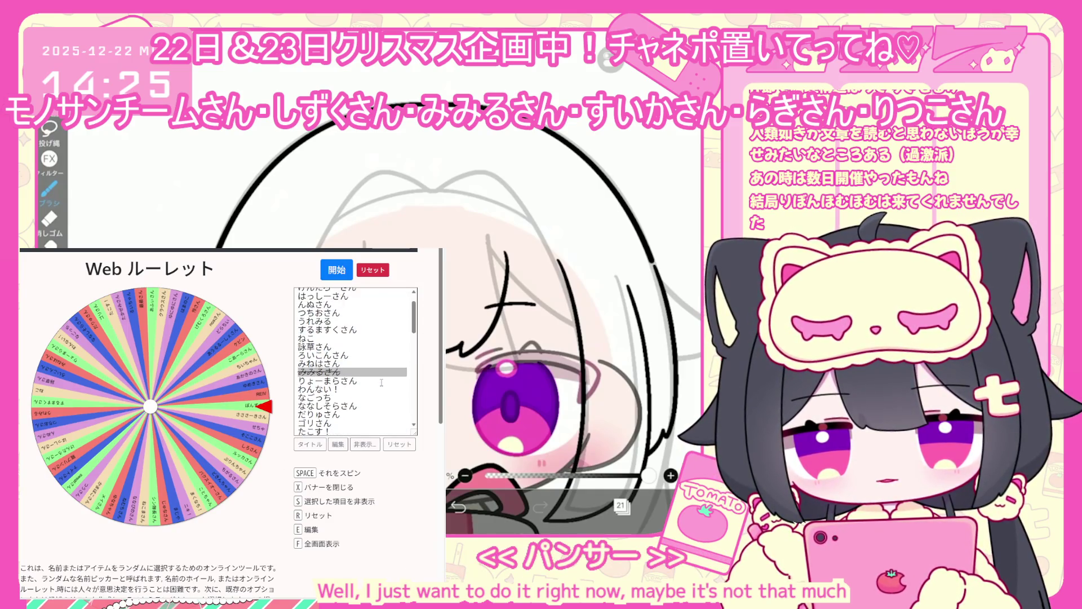
# Step: Scroll through the Web ルーレット participant name list down to the bottom
pyautogui.scroll(-5, 382, 383)
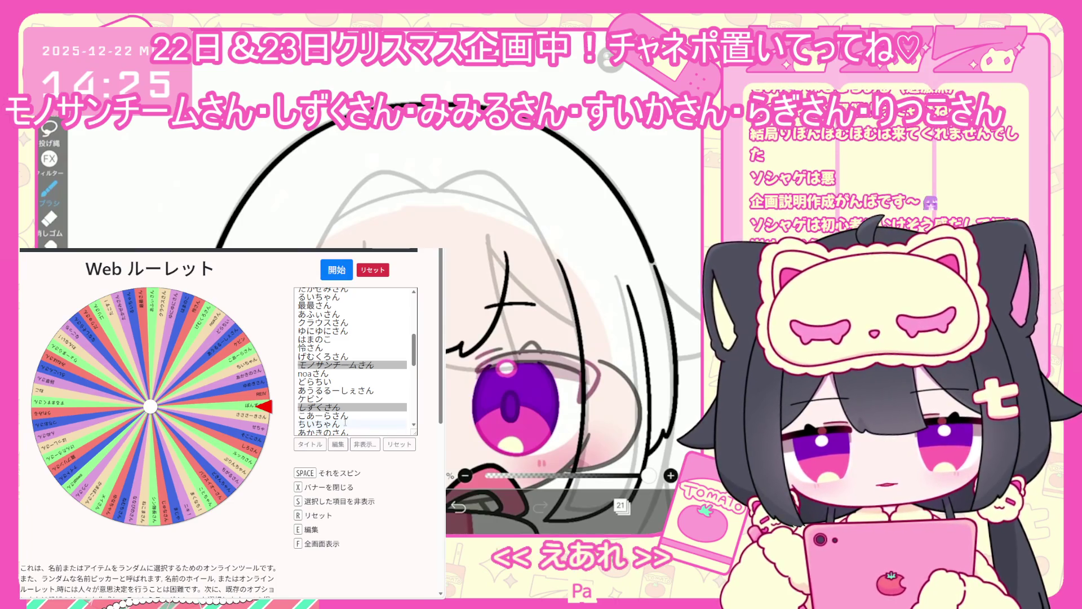
pyautogui.scroll(-2, 346, 418)
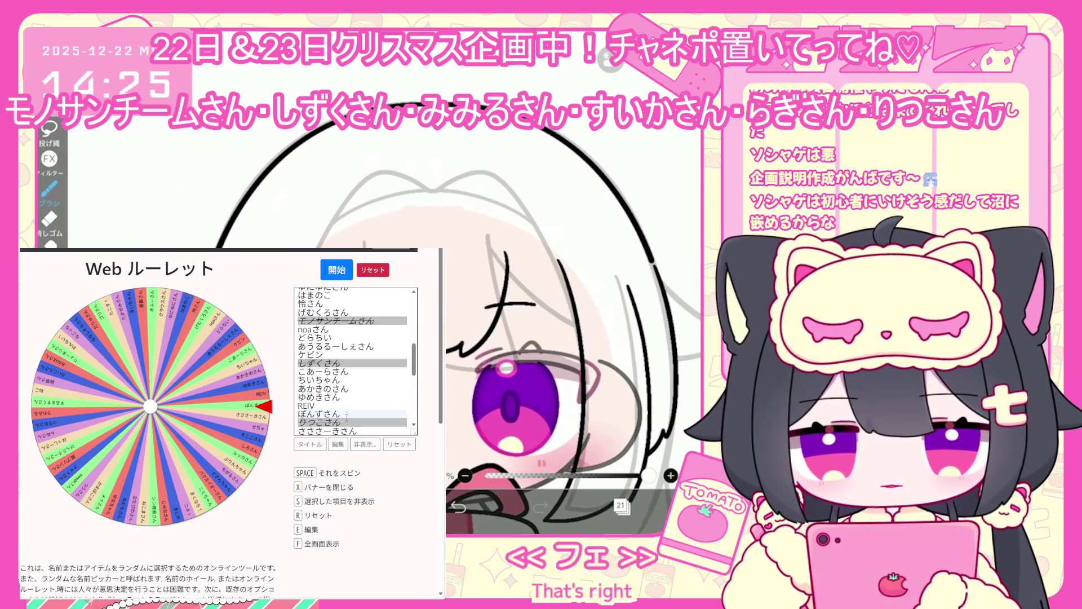
pyautogui.scroll(-3, 362, 401)
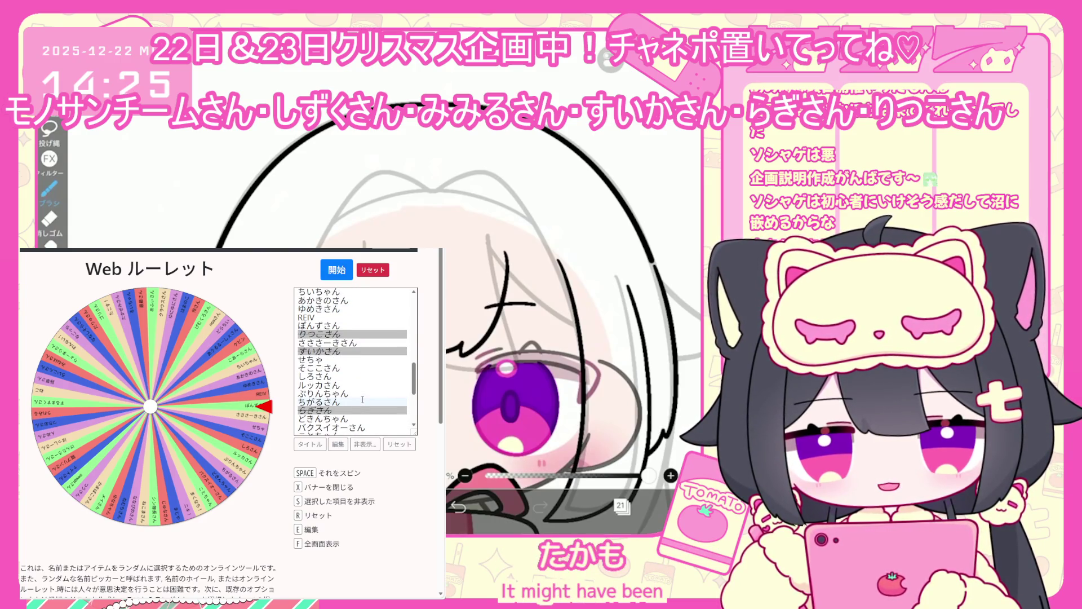
pyautogui.scroll(-3, 362, 400)
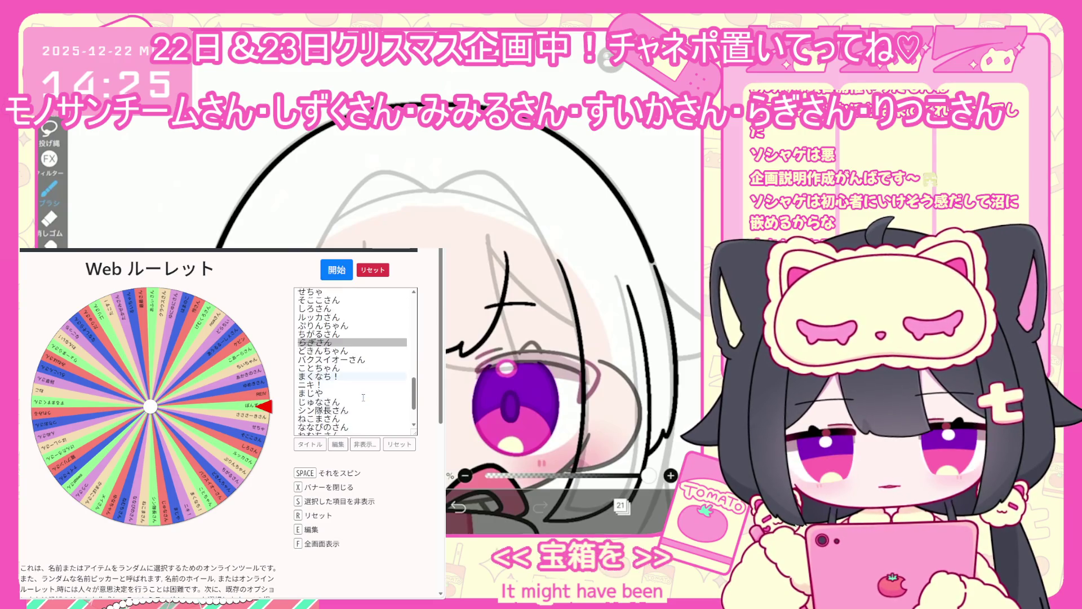
pyautogui.scroll(-5, 363, 397)
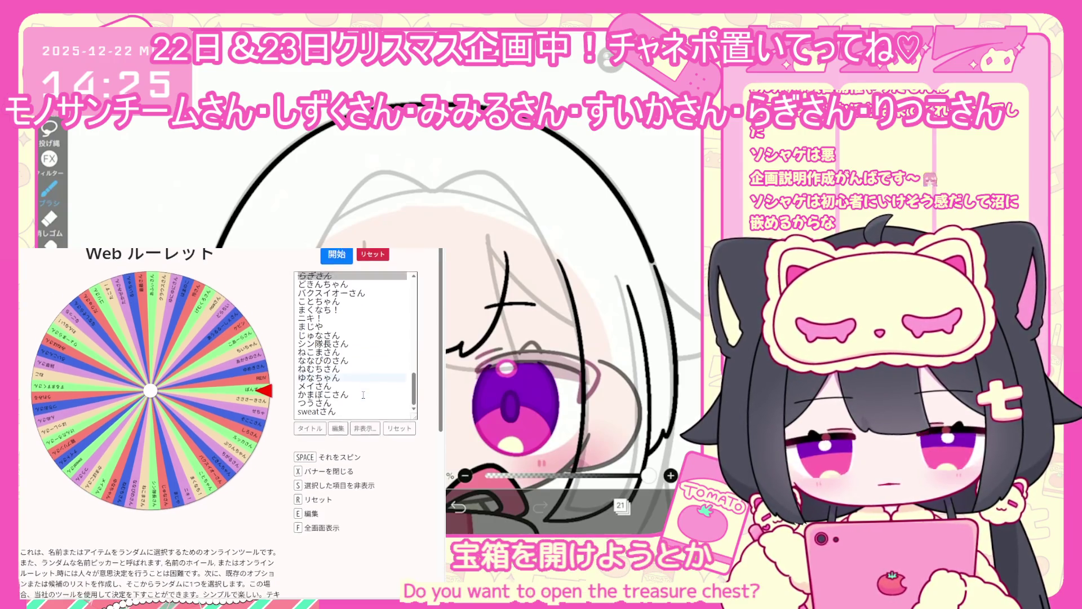
pyautogui.scroll(2, 363, 399)
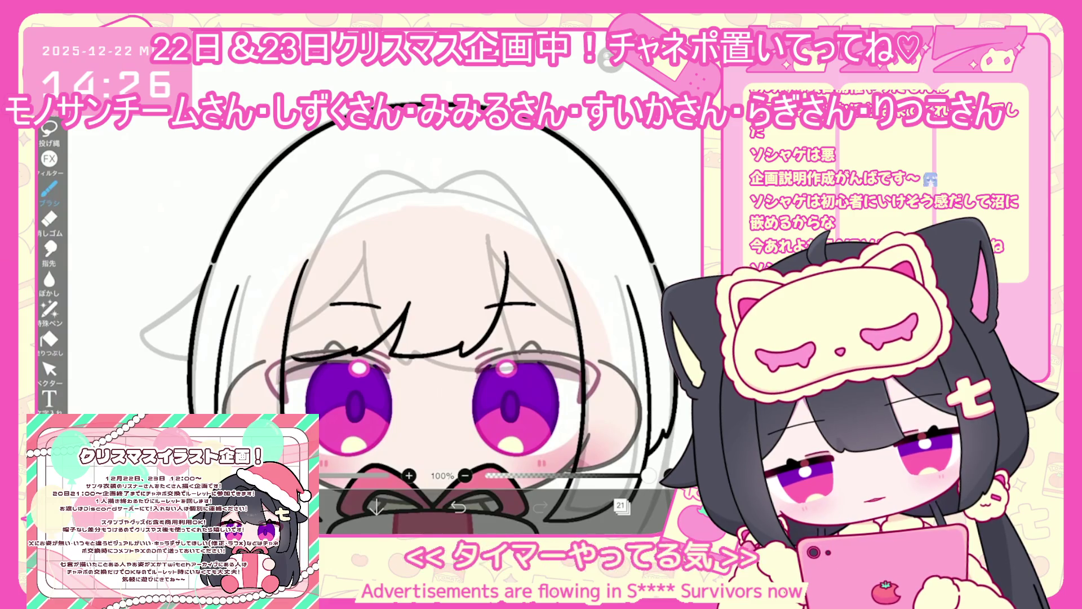
# Step: Undo three strokes and draw two short hair strands over the bangs
pyautogui.hotkey('ctrl', 'z')
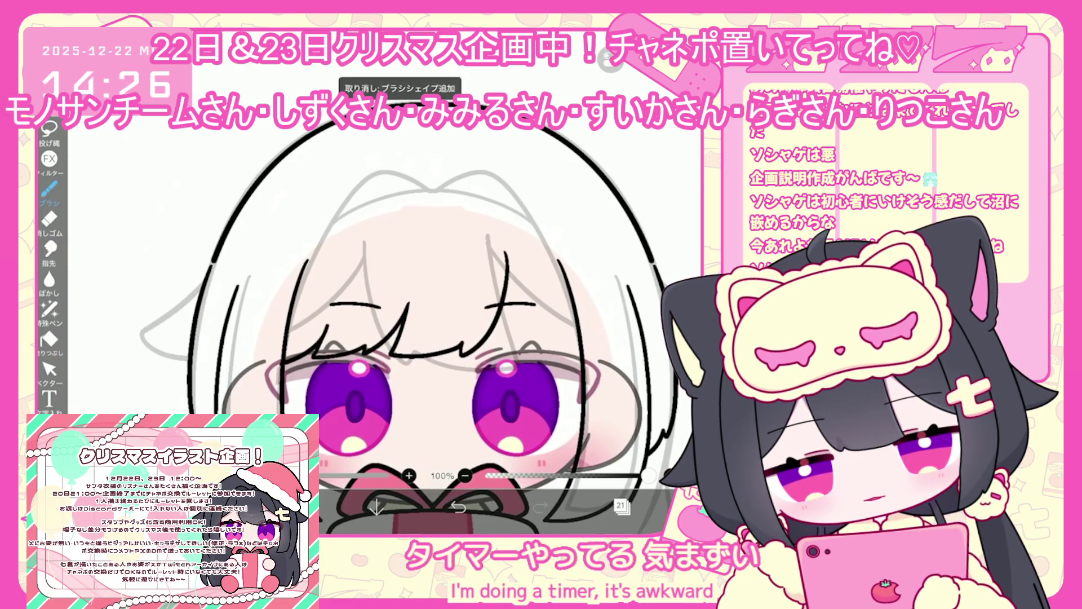
pyautogui.scroll(-5, 449, 345)
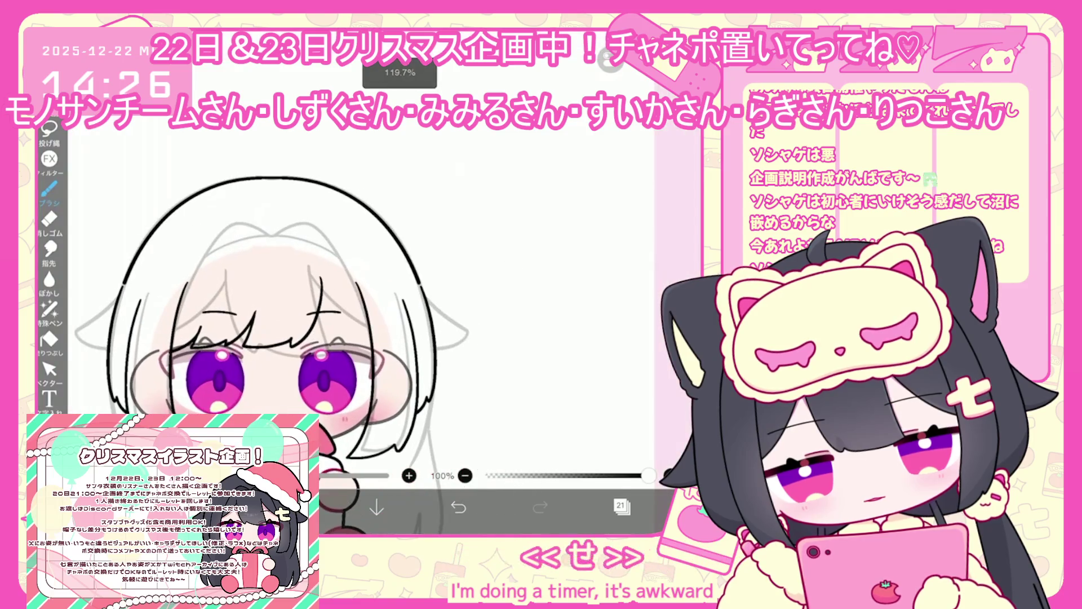
pyautogui.hotkey('ctrl', 'z')
pyautogui.scroll(2, 259, 338)
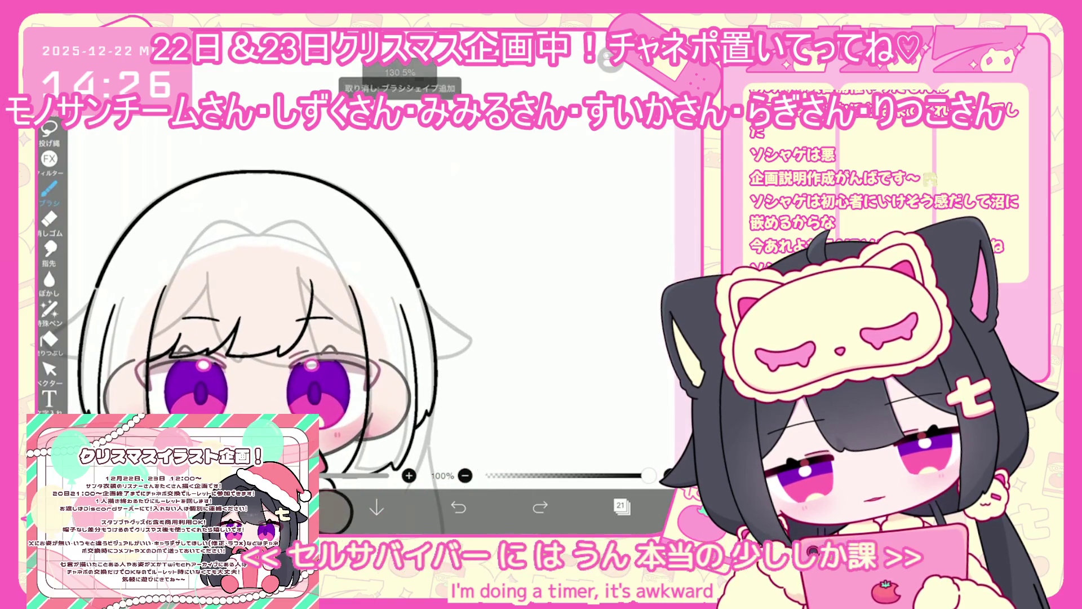
pyautogui.scroll(1, 394, 338)
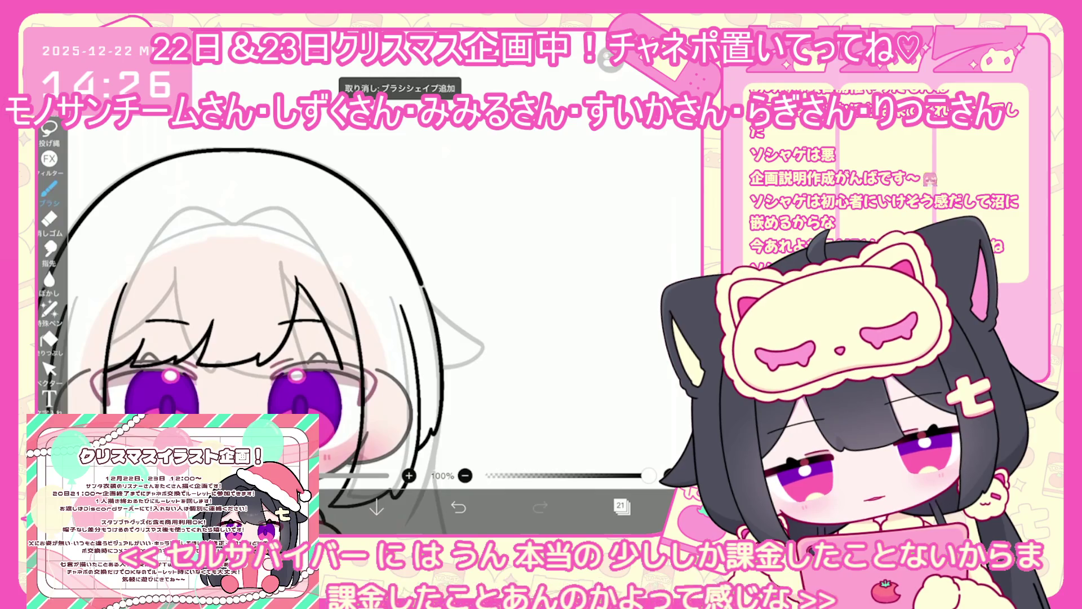
pyautogui.hotkey('ctrl', 'z')
pyautogui.moveTo(356, 353); pyautogui.dragTo(355, 364)
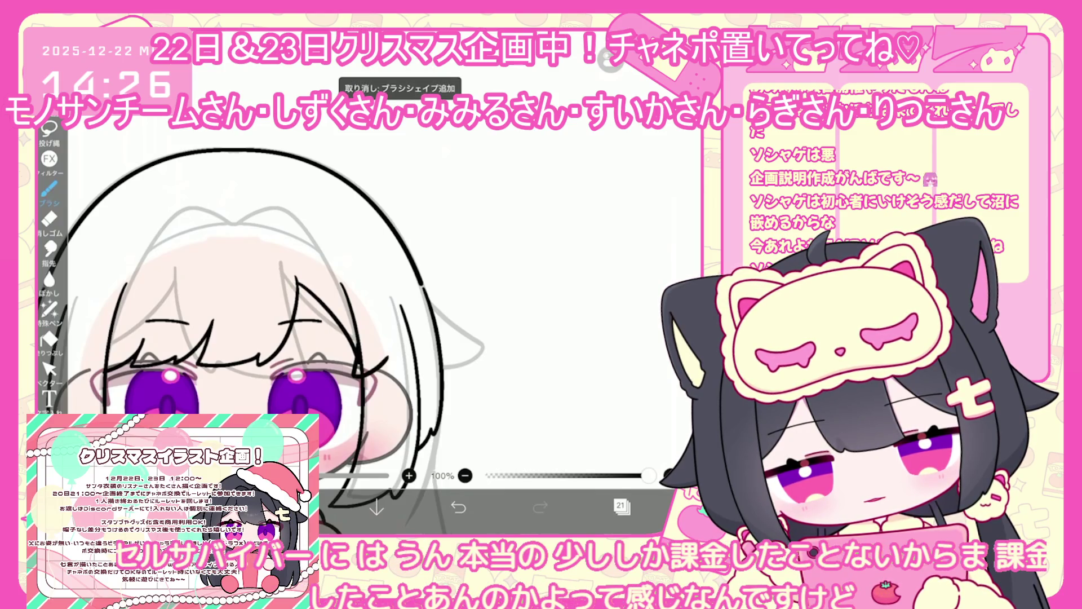
pyautogui.moveTo(398, 333); pyautogui.dragTo(389, 366)
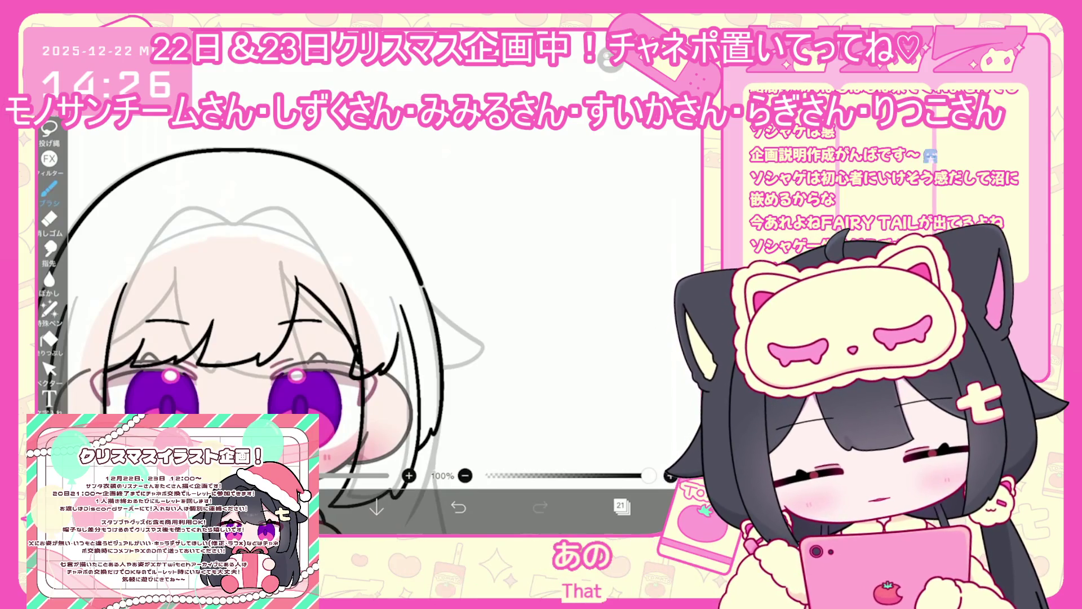
# Step: Switch to vector selection, view its selection mode options, and open the layers list
pyautogui.click(50, 368)
pyautogui.scroll(3, 254, 310)
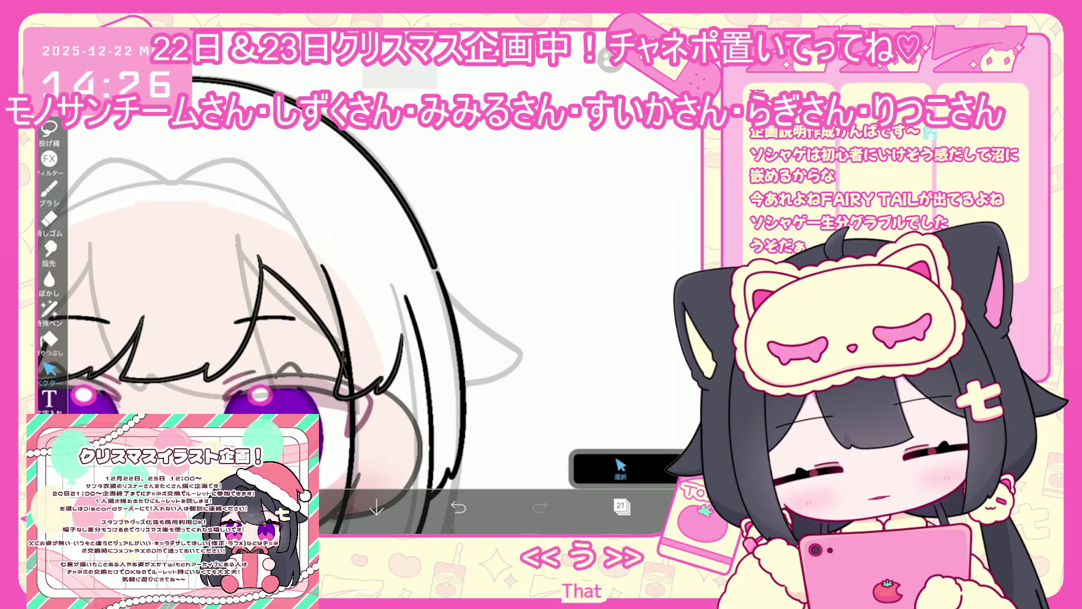
pyautogui.click(620, 468)
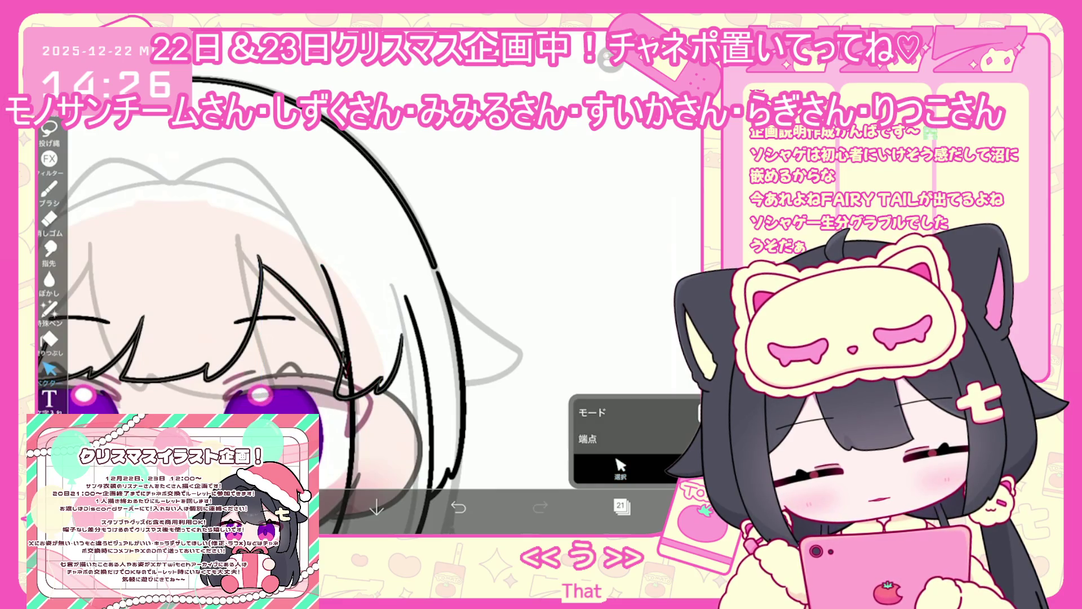
pyautogui.scroll(-3, 281, 322)
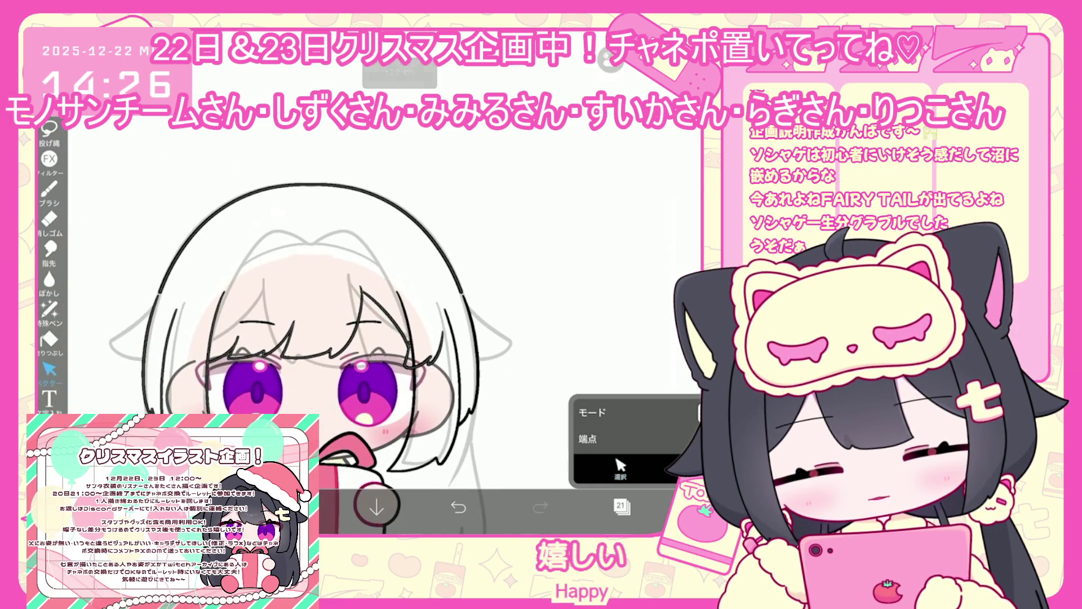
pyautogui.click(622, 506)
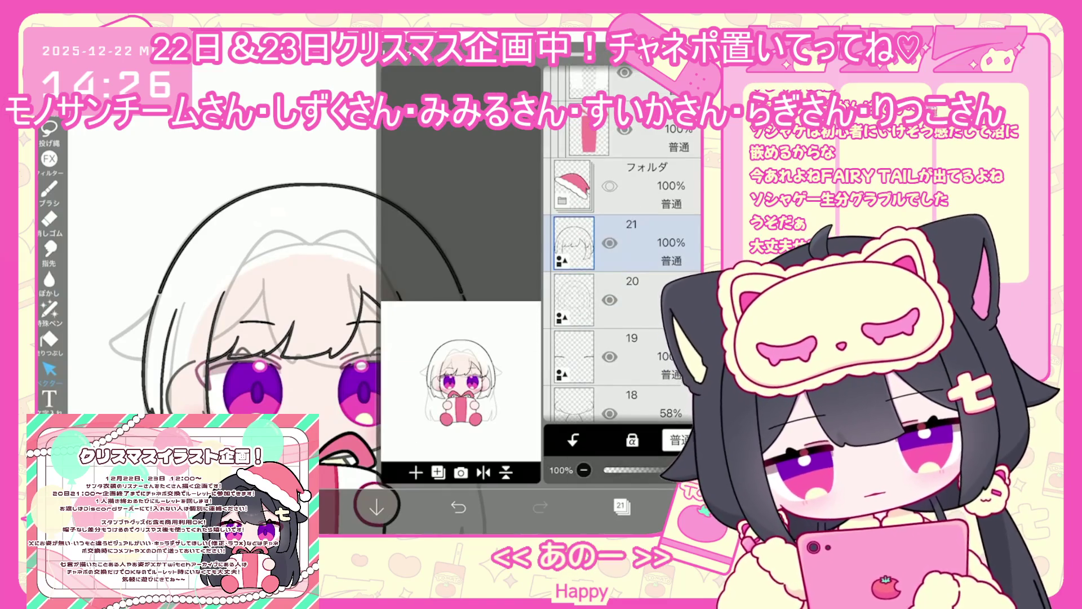
# Step: Add empty layer 22 above layer 21, close the list, and open the lasso selection menu
pyautogui.click(622, 505)
pyautogui.click(622, 506)
pyautogui.click(439, 472)
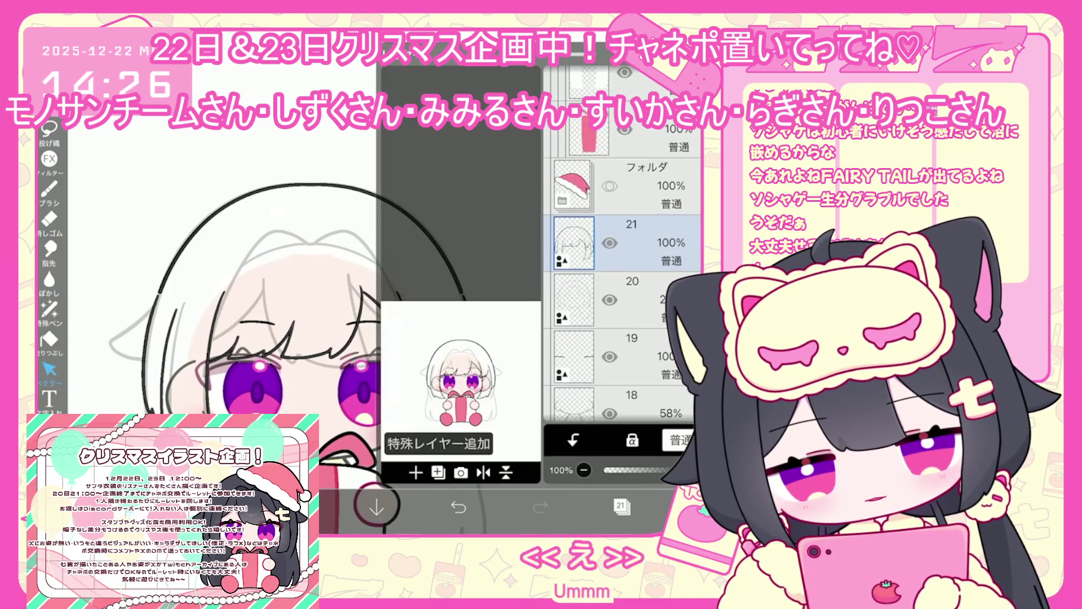
pyautogui.click(445, 368)
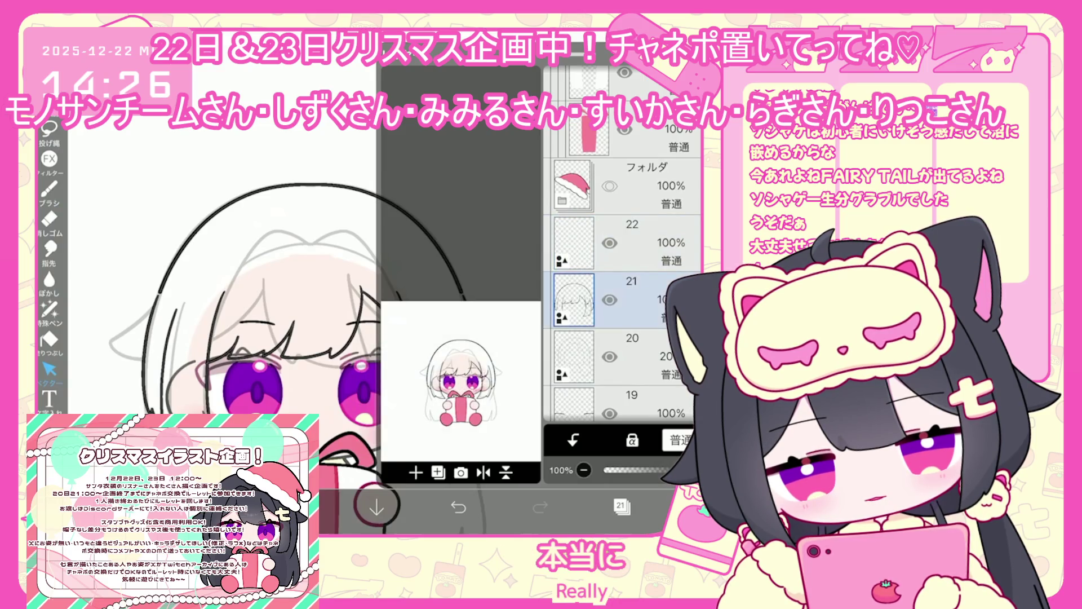
pyautogui.click(622, 506)
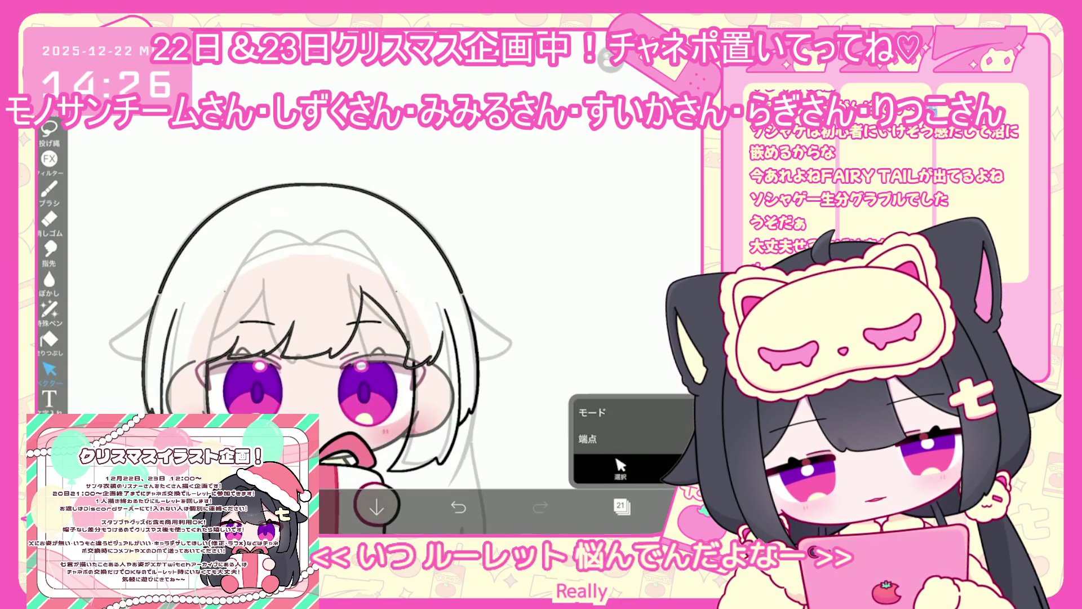
pyautogui.click(49, 129)
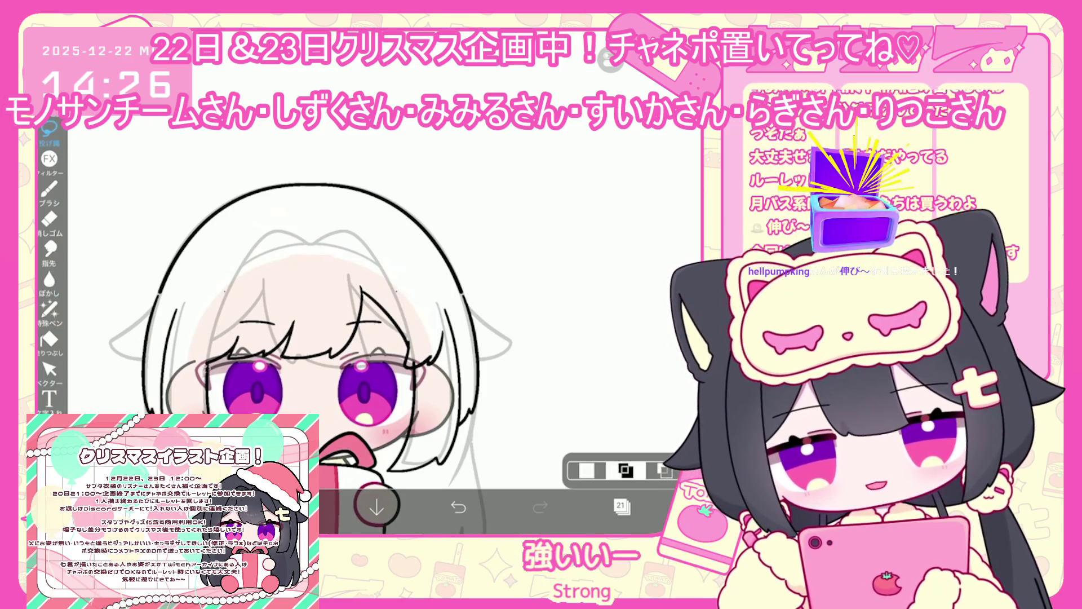
pyautogui.click(646, 74)
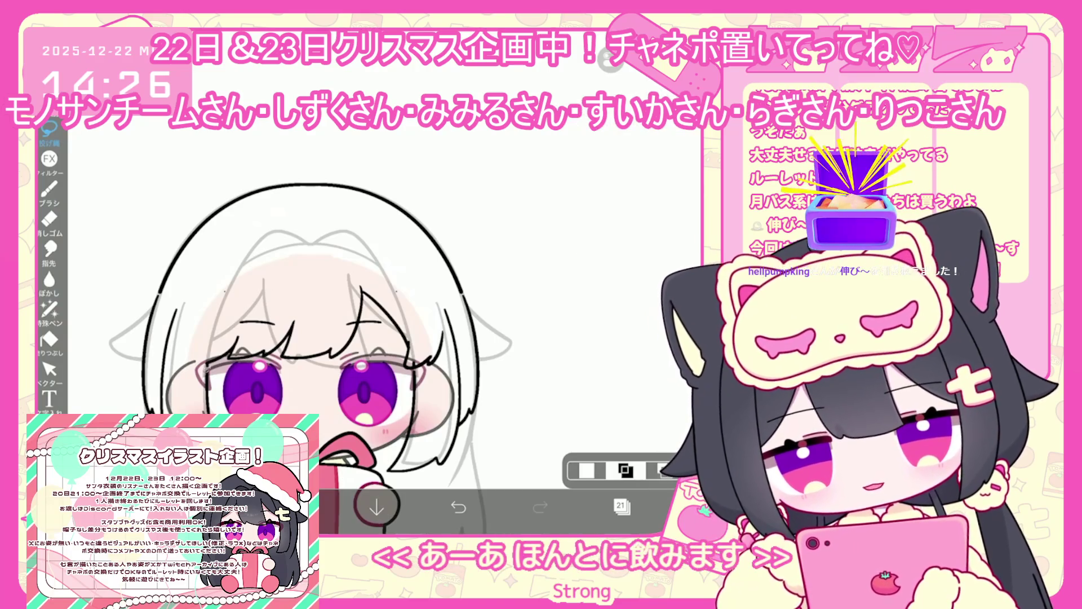
# Step: Zoom in on the face, return to the brush, and undo two bangs strokes
pyautogui.scroll(5, 199, 372)
pyautogui.click(49, 369)
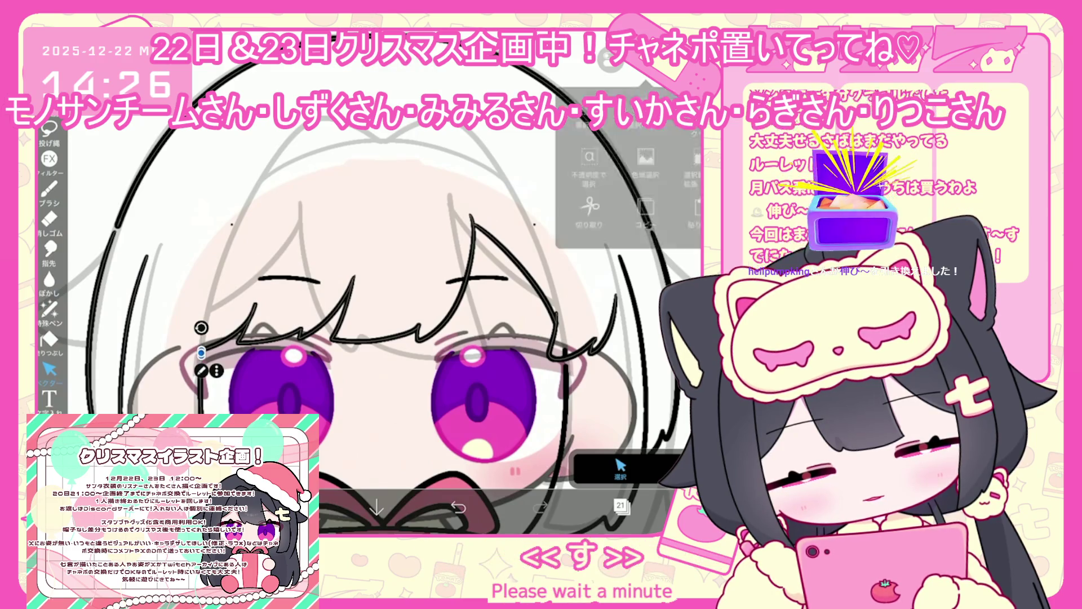
pyautogui.scroll(2, 580, 406)
pyautogui.press('b')
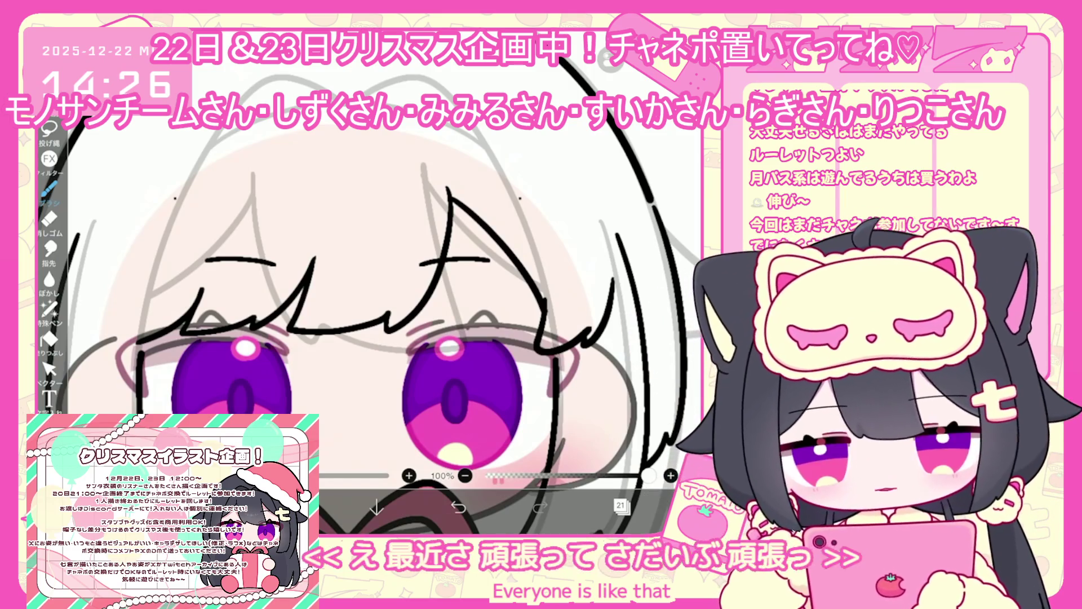
pyautogui.hotkey('ctrl', 'z')
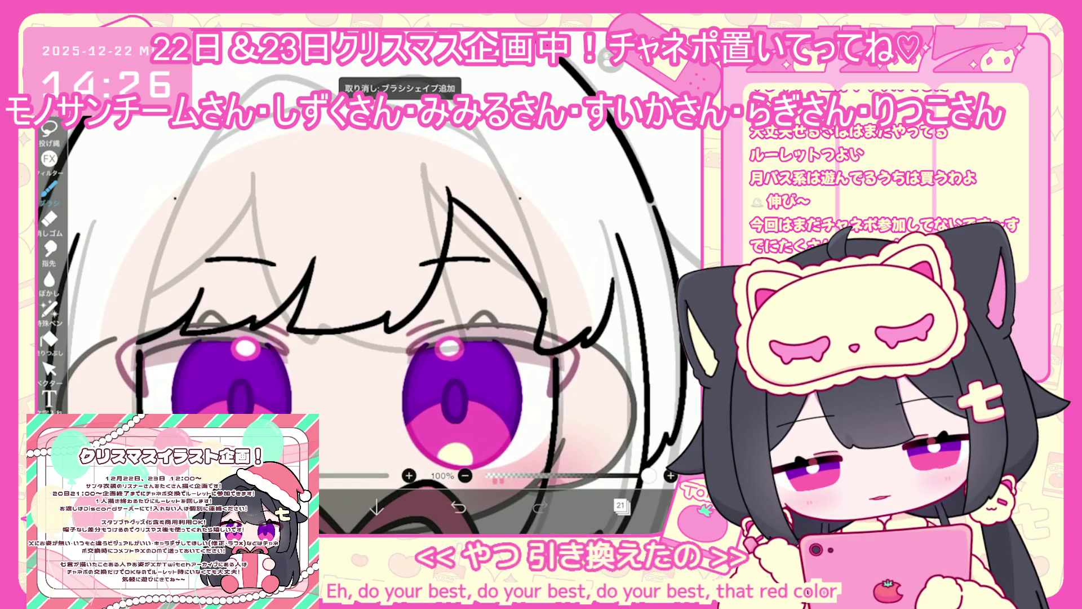
pyautogui.hotkey('ctrl', 'z')
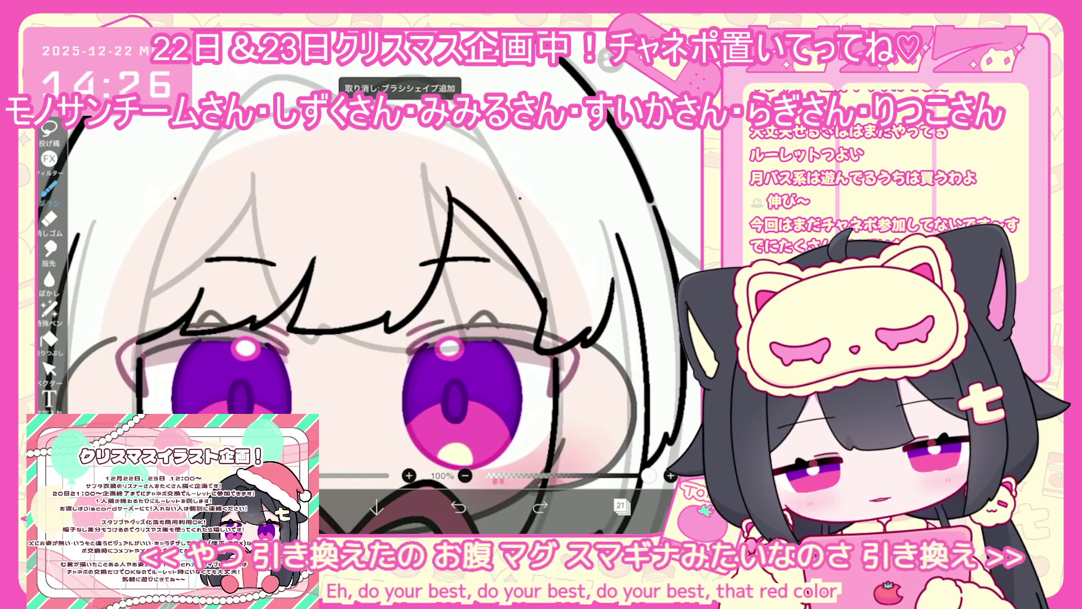
# Step: Draw and undo a line along the left hair, then go from vector selection back to the brush
pyautogui.scroll(-3, 372, 293)
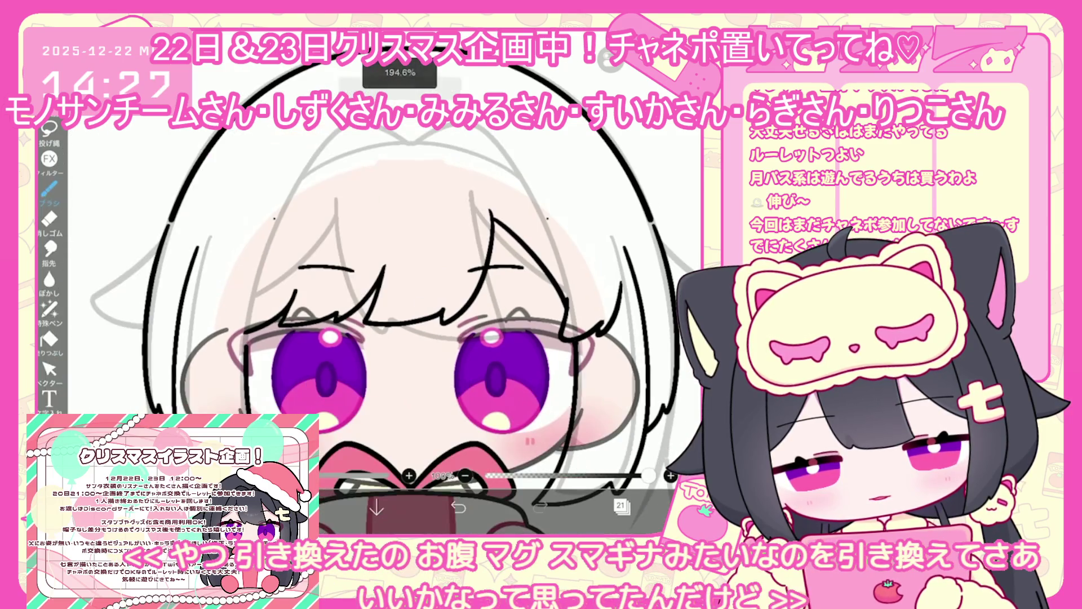
pyautogui.moveTo(291, 203); pyautogui.dragTo(251, 329)
pyautogui.hotkey('ctrl', 'z')
pyautogui.click(50, 369)
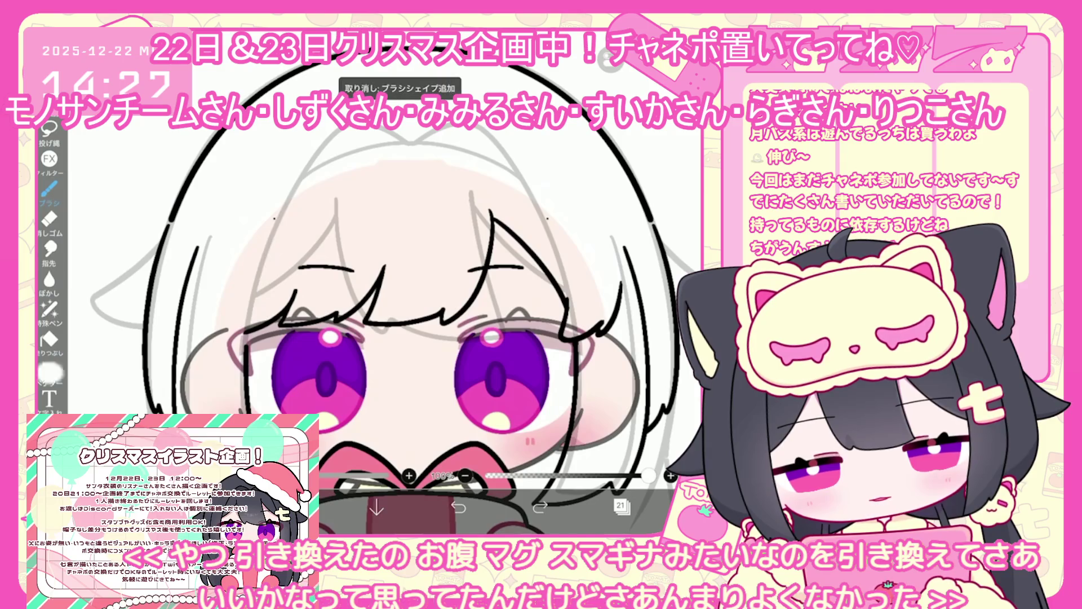
pyautogui.click(626, 169)
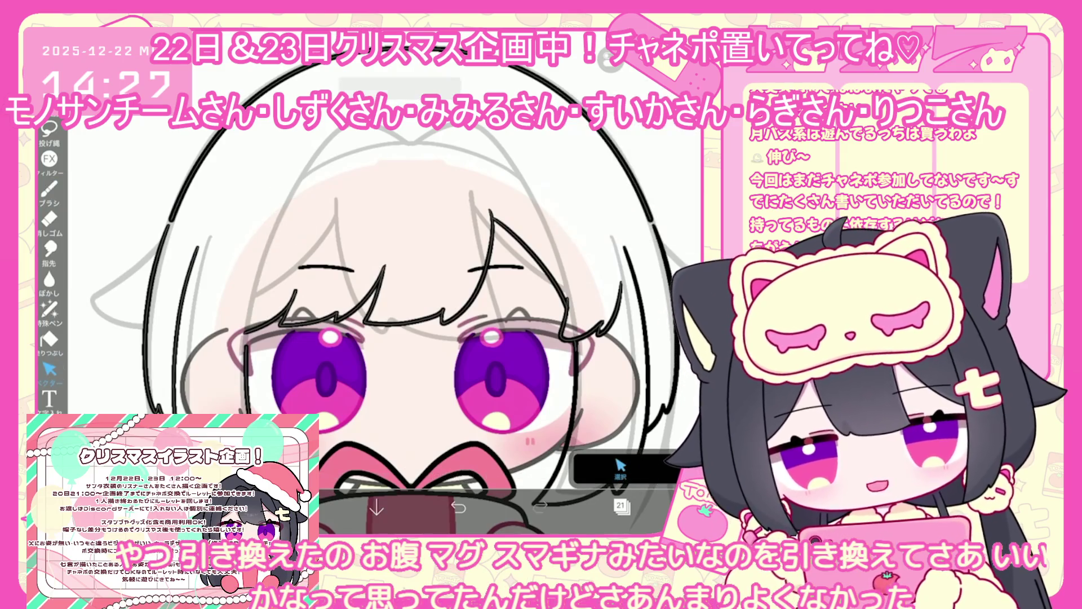
pyautogui.click(49, 189)
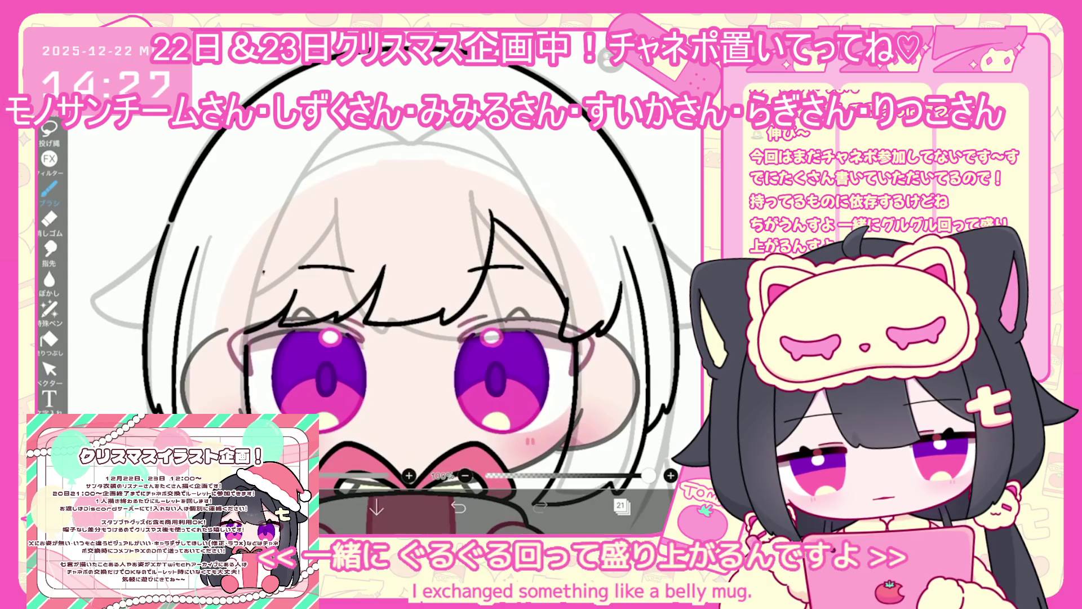
pyautogui.scroll(-2, 395, 321)
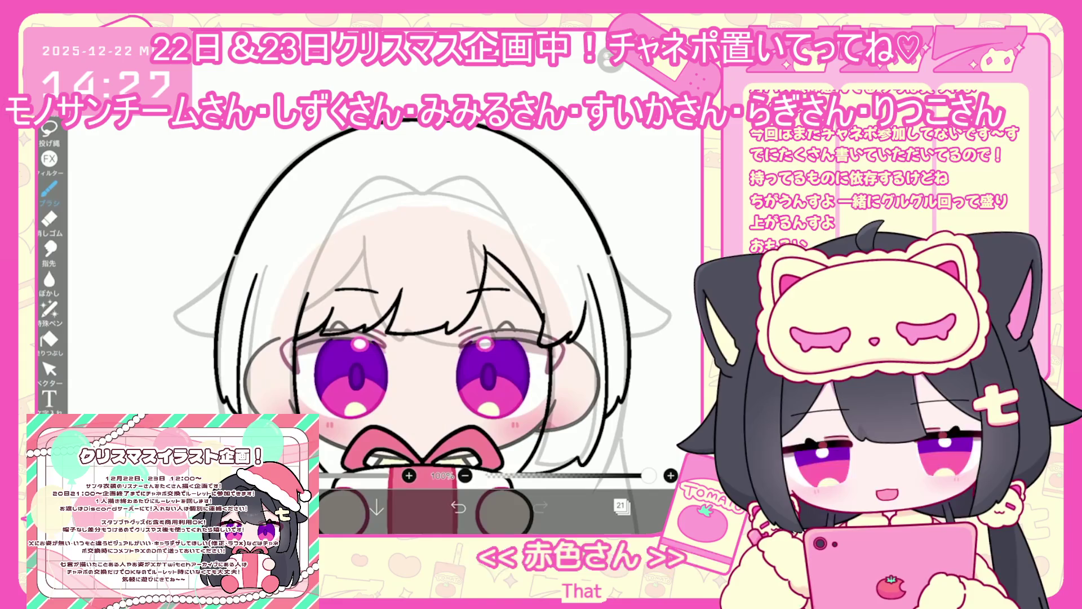
# Step: Draw an ahoge curl on top of the head, redrawing it after one undo
pyautogui.scroll(-1, 395, 322)
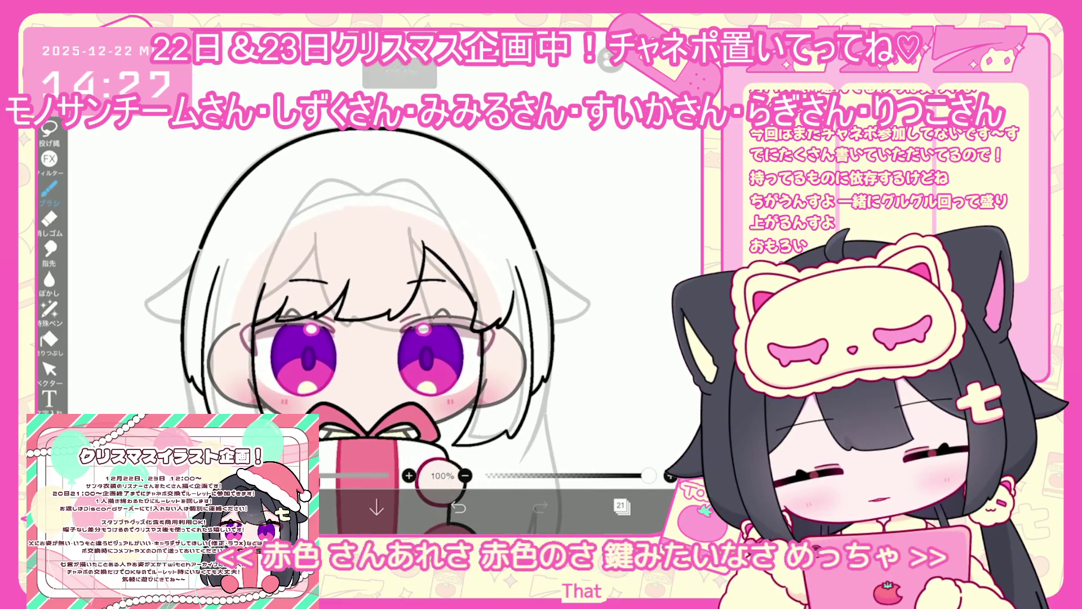
pyautogui.scroll(-1, 394, 321)
pyautogui.moveTo(374, 191); pyautogui.dragTo(478, 160)
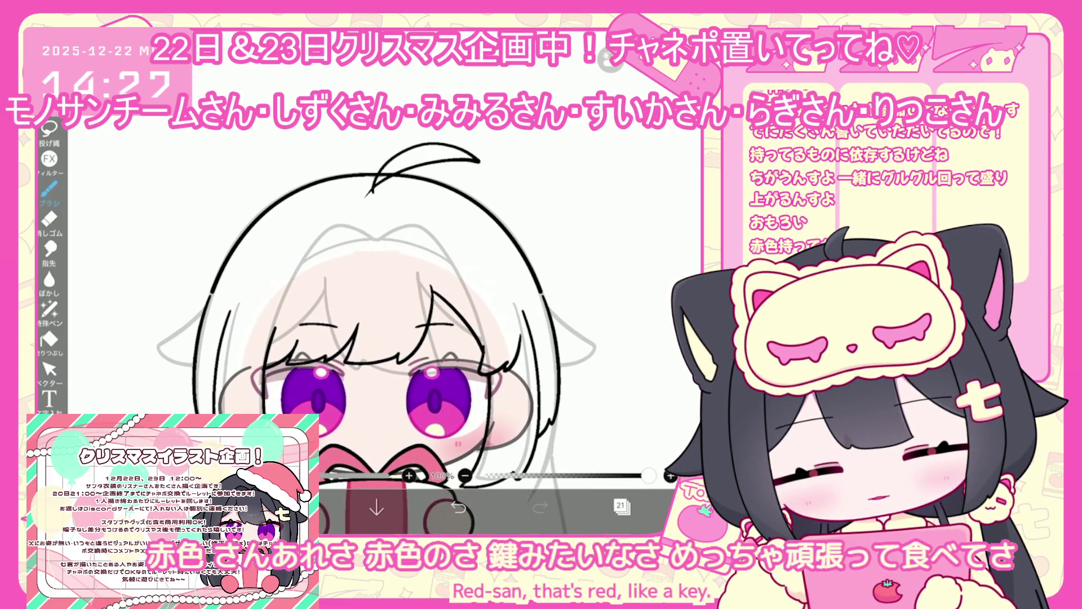
pyautogui.scroll(2, 395, 282)
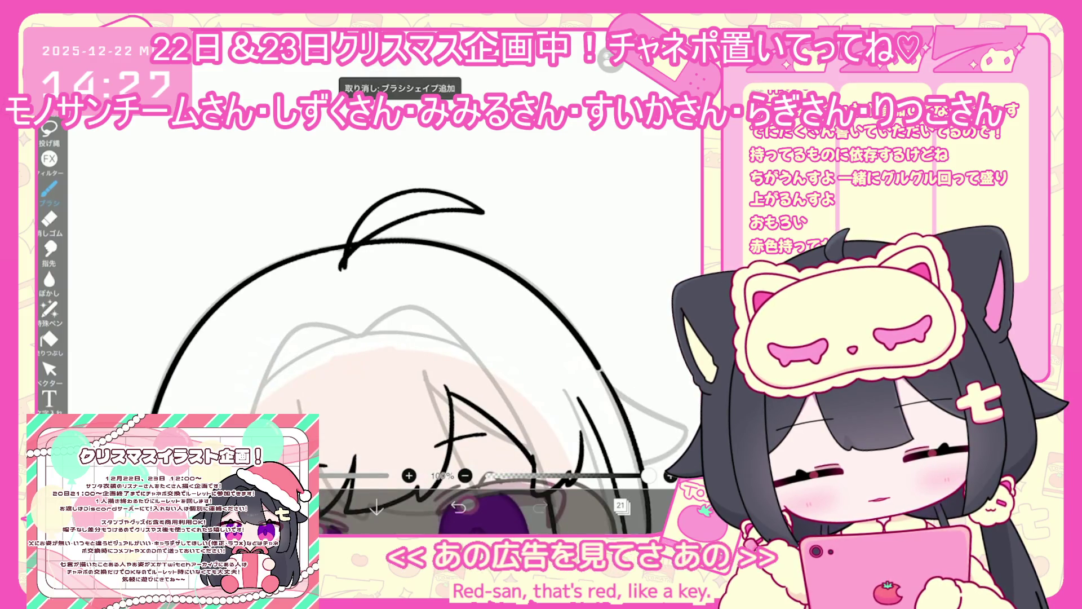
pyautogui.hotkey('ctrl', 'z')
pyautogui.moveTo(349, 262); pyautogui.dragTo(482, 204)
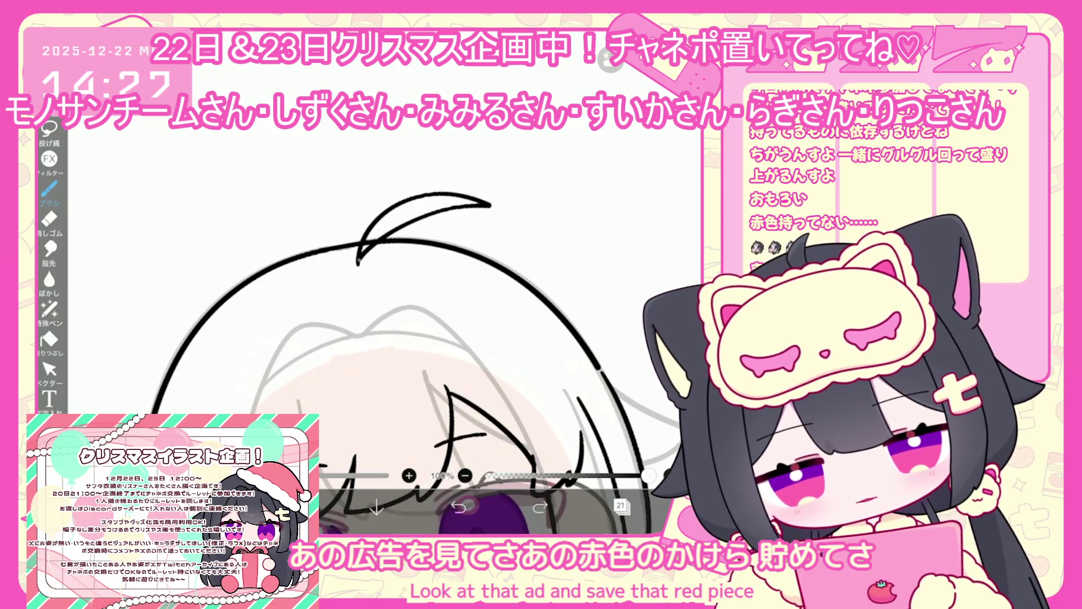
# Step: Toggle vector selection and back to the brush, then open the layers list
pyautogui.click(49, 369)
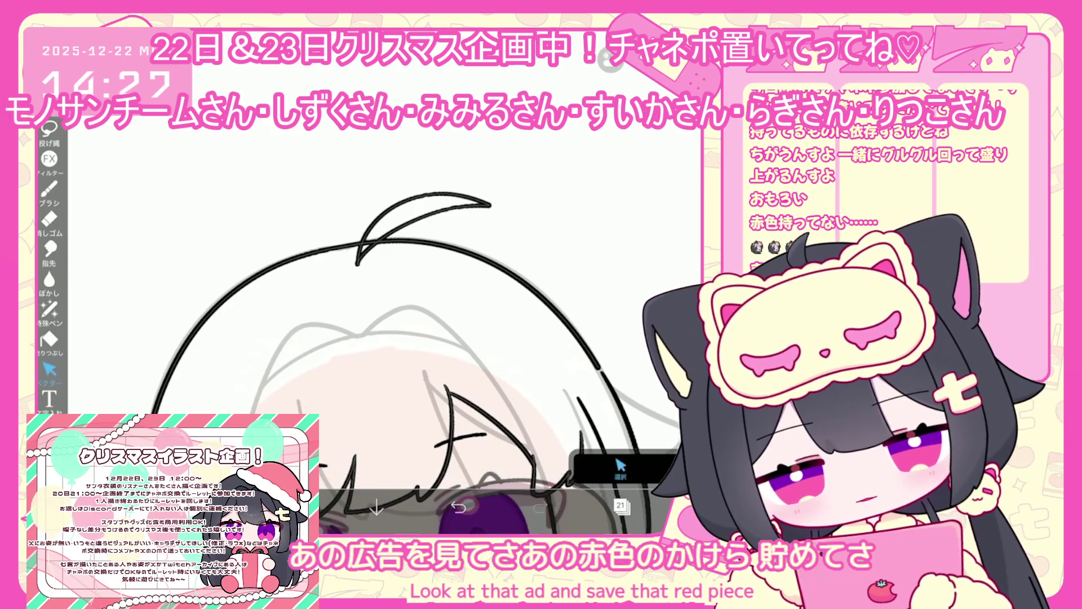
pyautogui.scroll(-5, 415, 360)
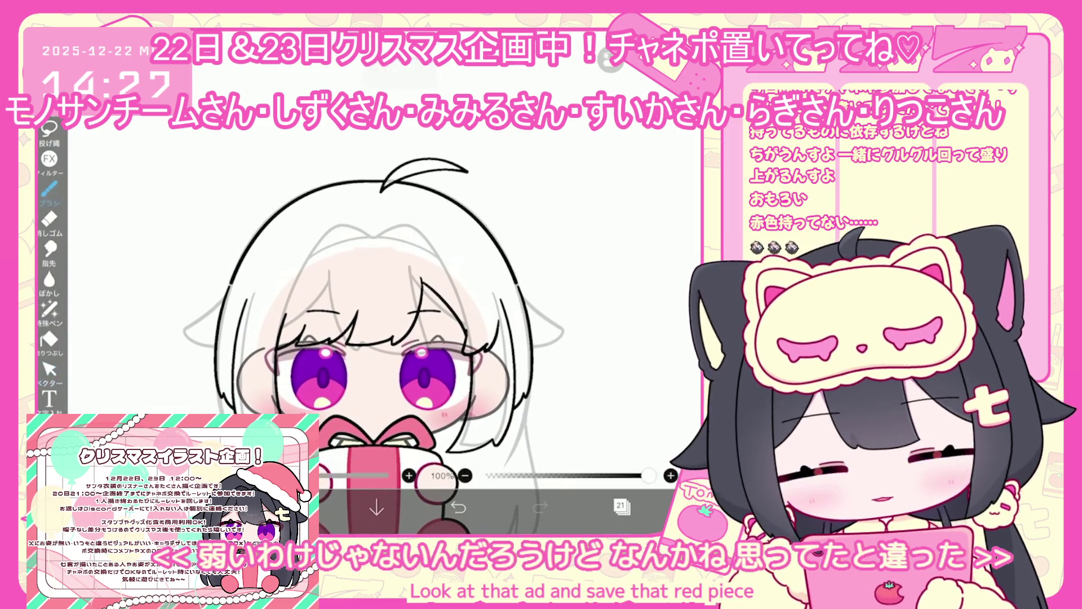
pyautogui.click(49, 188)
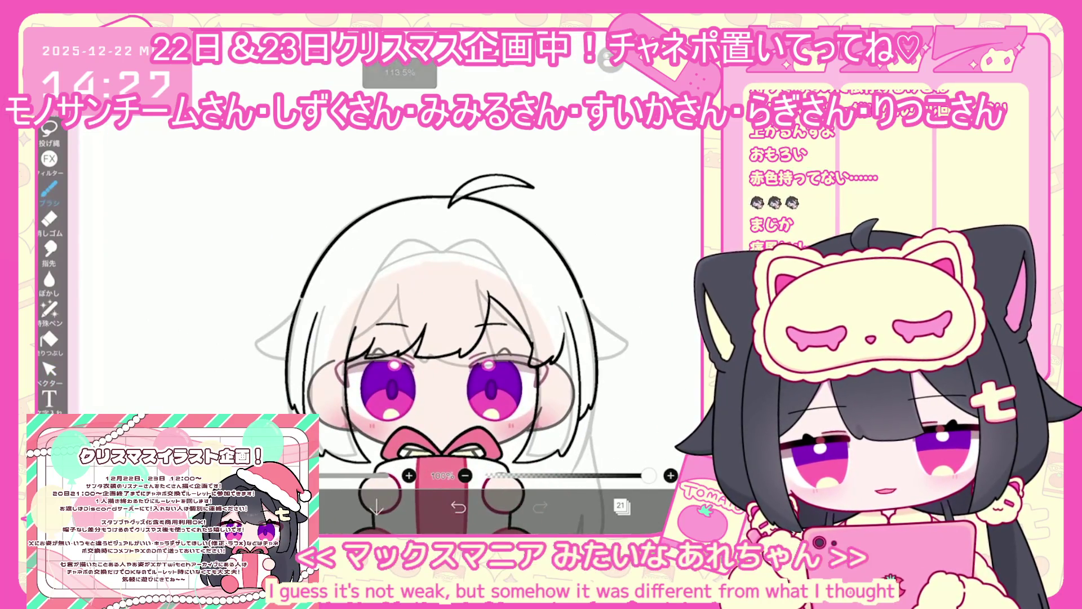
pyautogui.scroll(3, 389, 315)
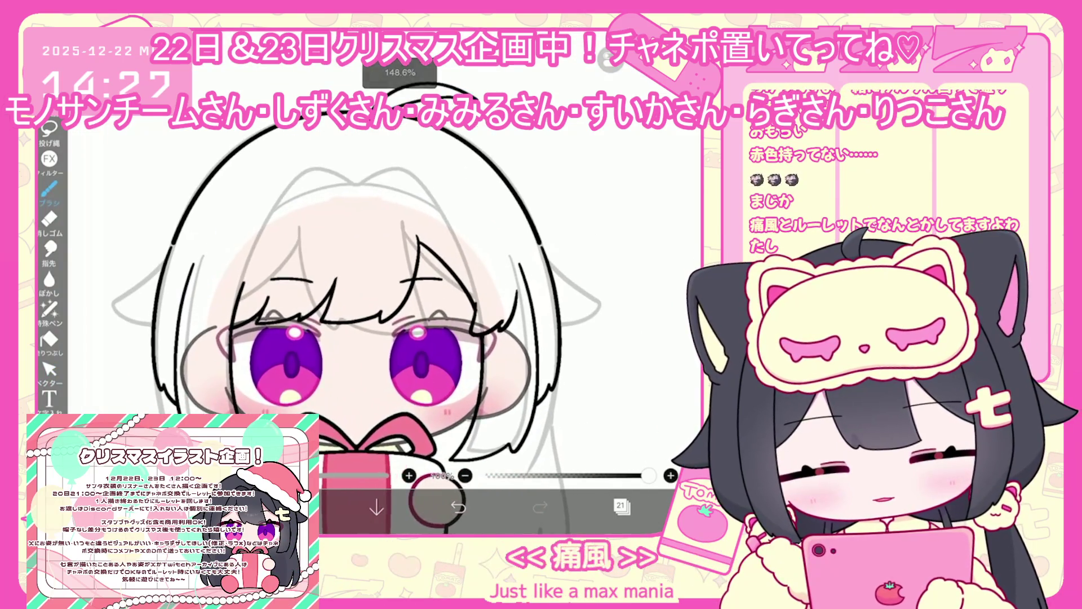
pyautogui.click(622, 506)
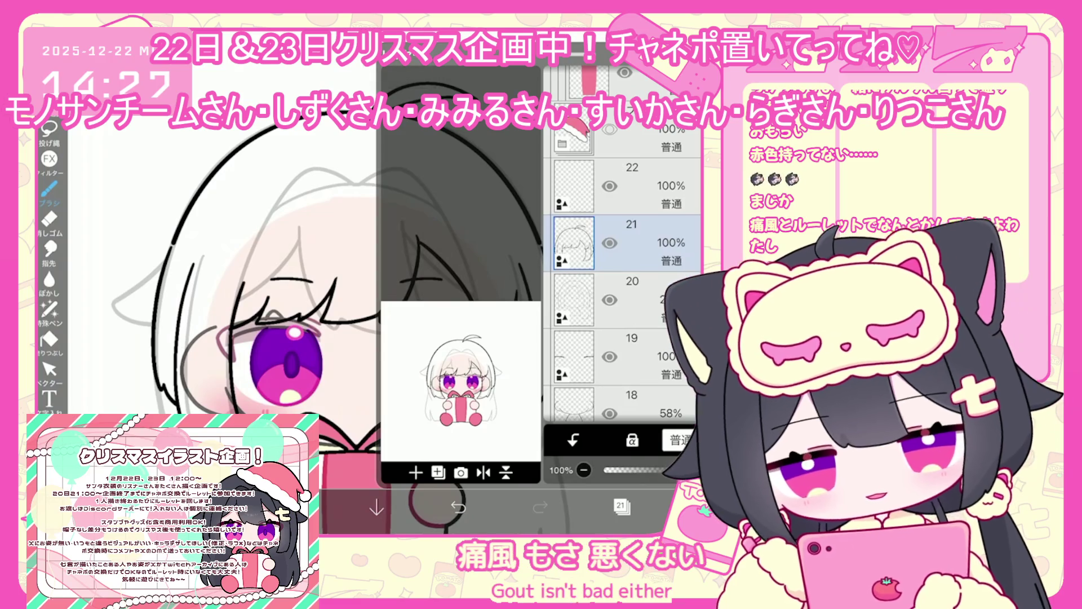
# Step: Select layer 22, zoom in on the eye, and try then undo diamond-shaped clip outlines
pyautogui.click(632, 186)
pyautogui.scroll(3, 394, 282)
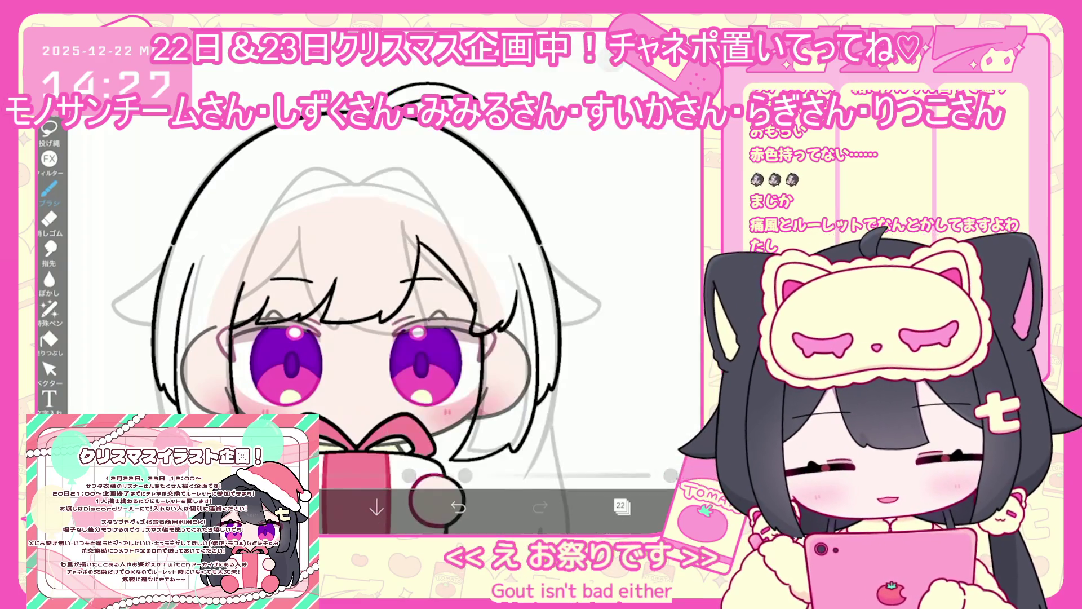
pyautogui.scroll(2, 451, 310)
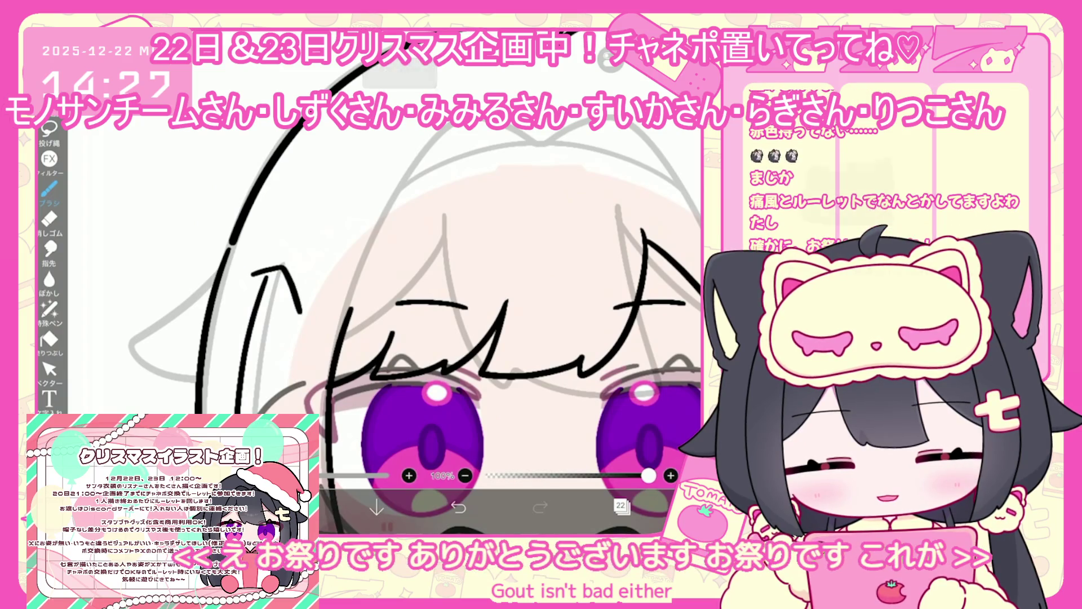
pyautogui.scroll(2, 468, 316)
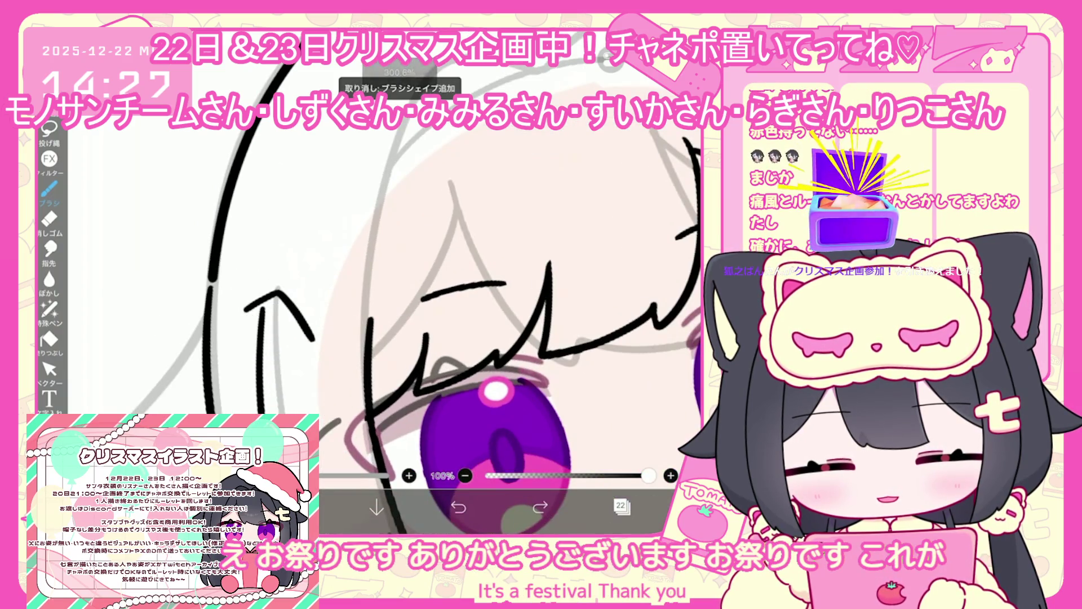
pyautogui.hotkey('ctrl', 'z')
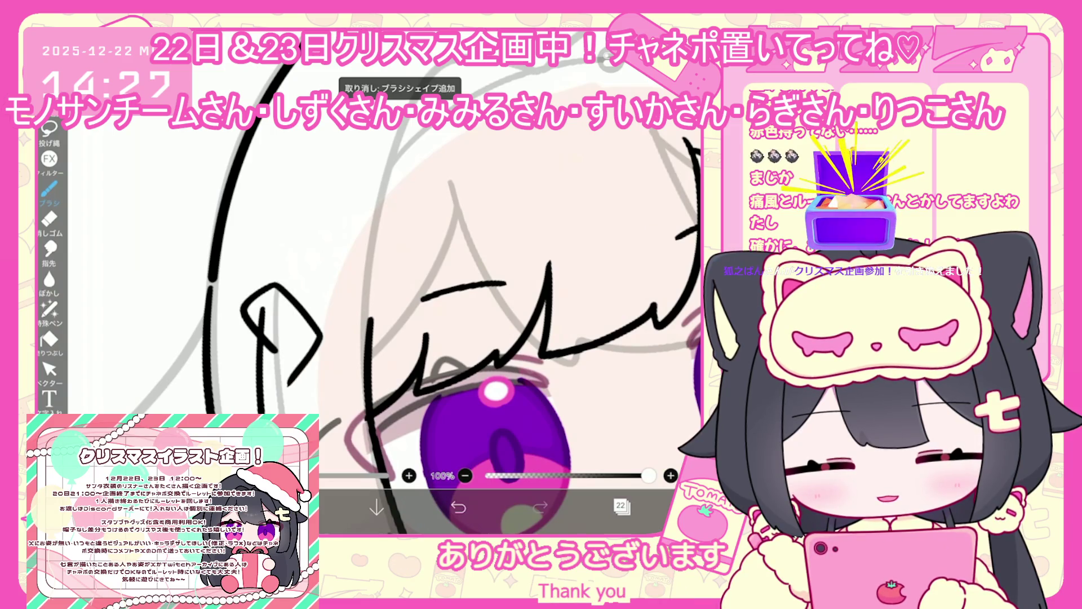
pyautogui.moveTo(242, 332)
pyautogui.mouseDown()
pyautogui.moveTo(298, 310)
pyautogui.moveTo(285, 398)
pyautogui.moveTo(260, 394)
pyautogui.mouseUp()
pyautogui.moveTo(279, 347); pyautogui.dragTo(264, 375)
pyautogui.hotkey('ctrl', 'z')
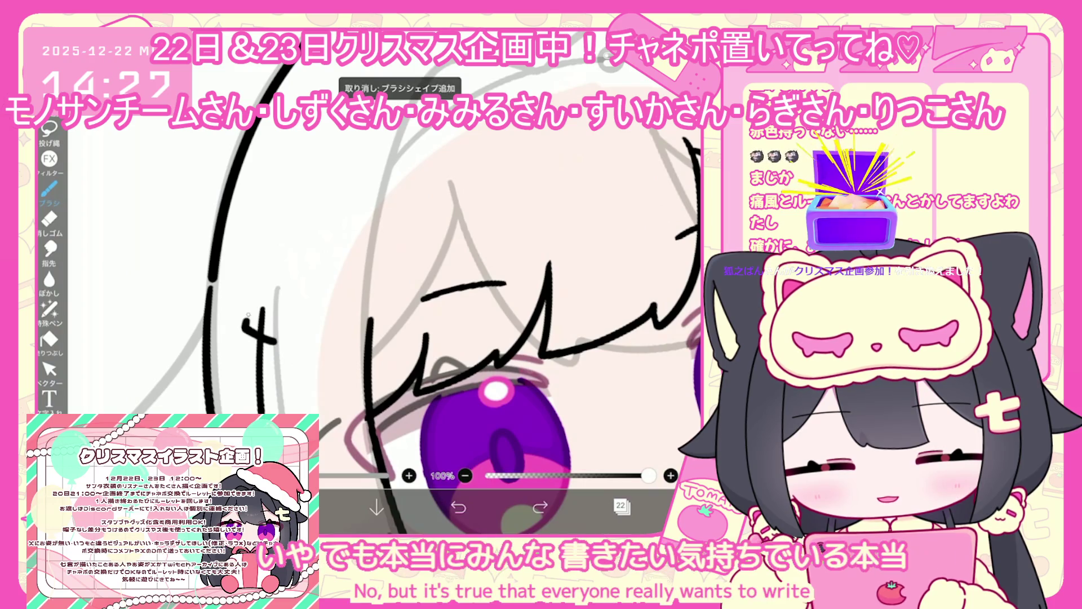
pyautogui.click(458, 507)
pyautogui.scroll(5, 384, 310)
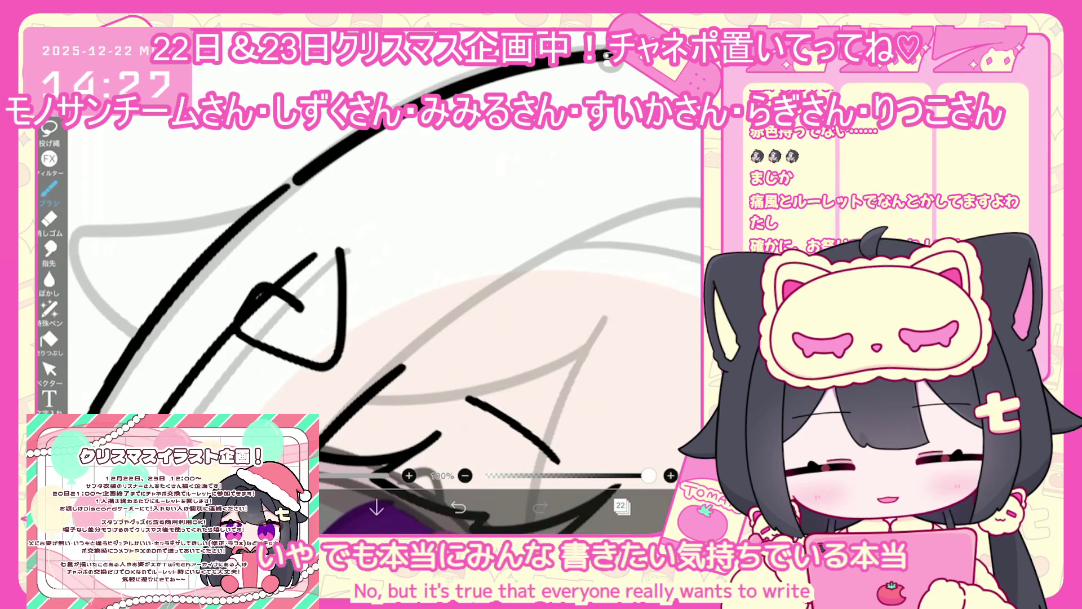
pyautogui.click(458, 506)
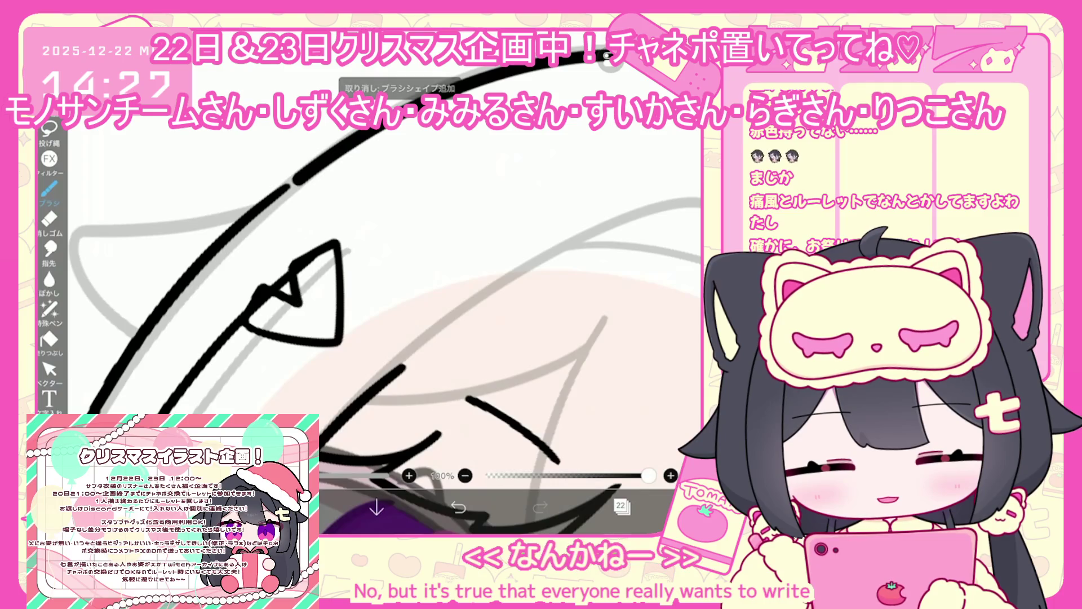
pyautogui.click(458, 507)
# Step: Sketch short, zigzag and boxy clip strokes beside the eye, undoing each attempt
pyautogui.moveTo(310, 291)
pyautogui.mouseDown()
pyautogui.moveTo(275, 315)
pyautogui.moveTo(247, 307)
pyautogui.moveTo(296, 342)
pyautogui.mouseUp()
pyautogui.click(458, 507)
pyautogui.scroll(-5, 507, 321)
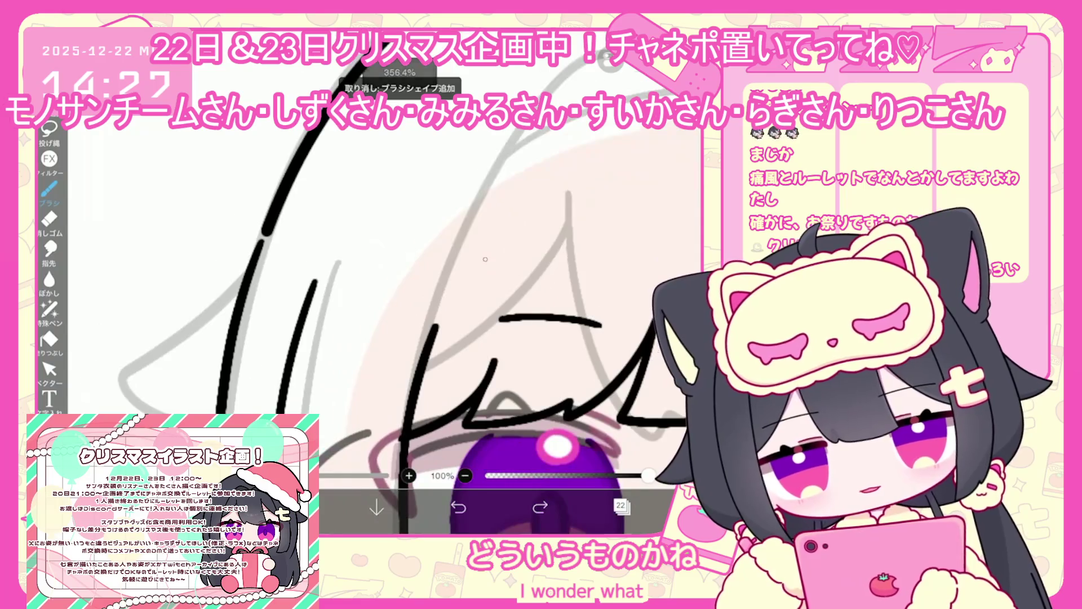
pyautogui.moveTo(312, 366); pyautogui.dragTo(337, 410)
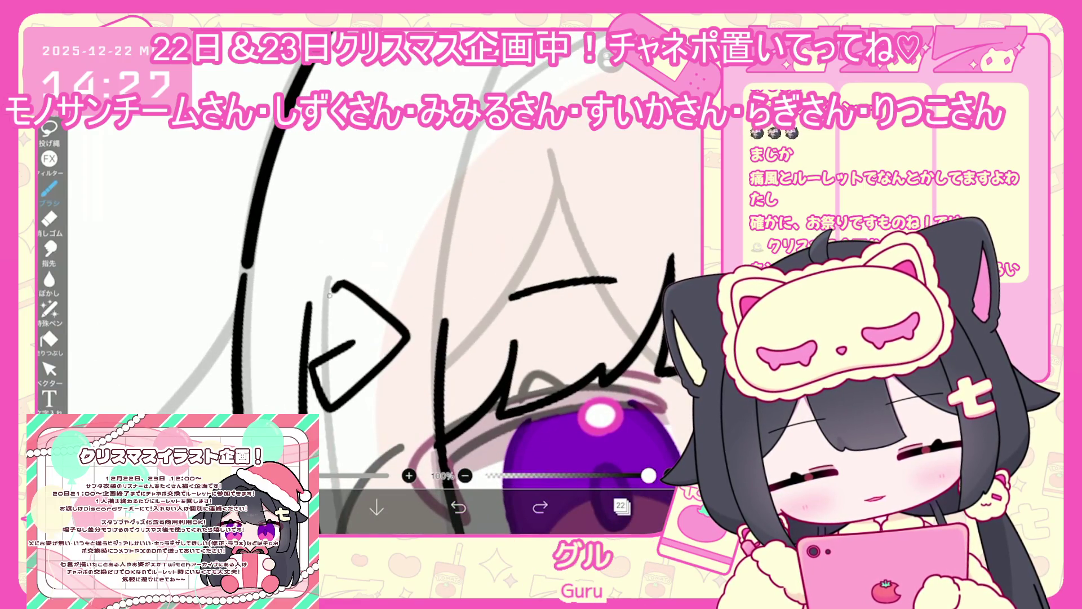
pyautogui.hotkey('ctrl', 'z')
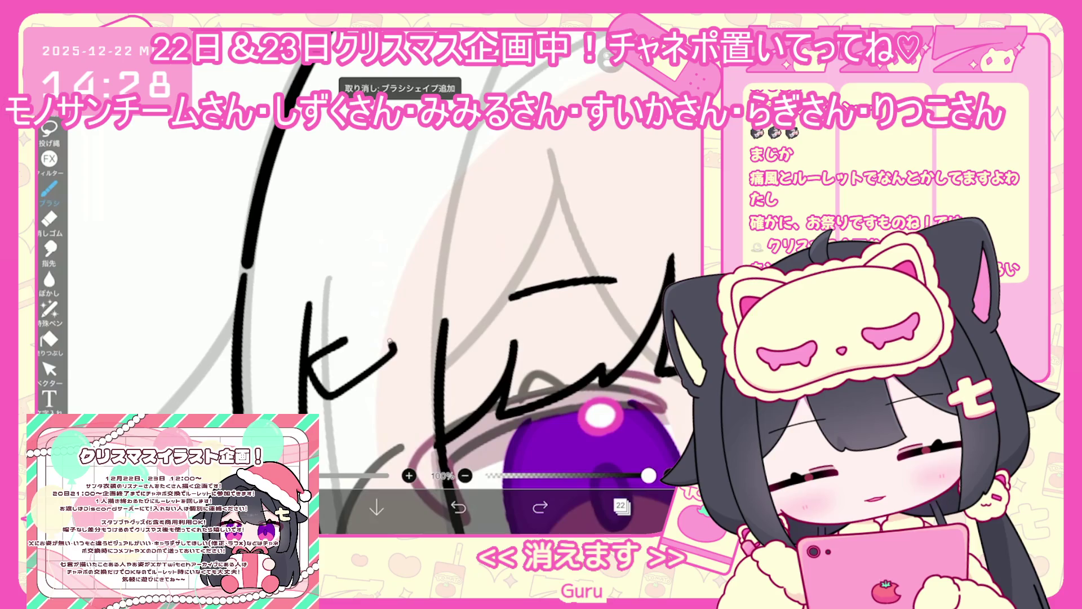
pyautogui.hotkey('ctrl', 'z')
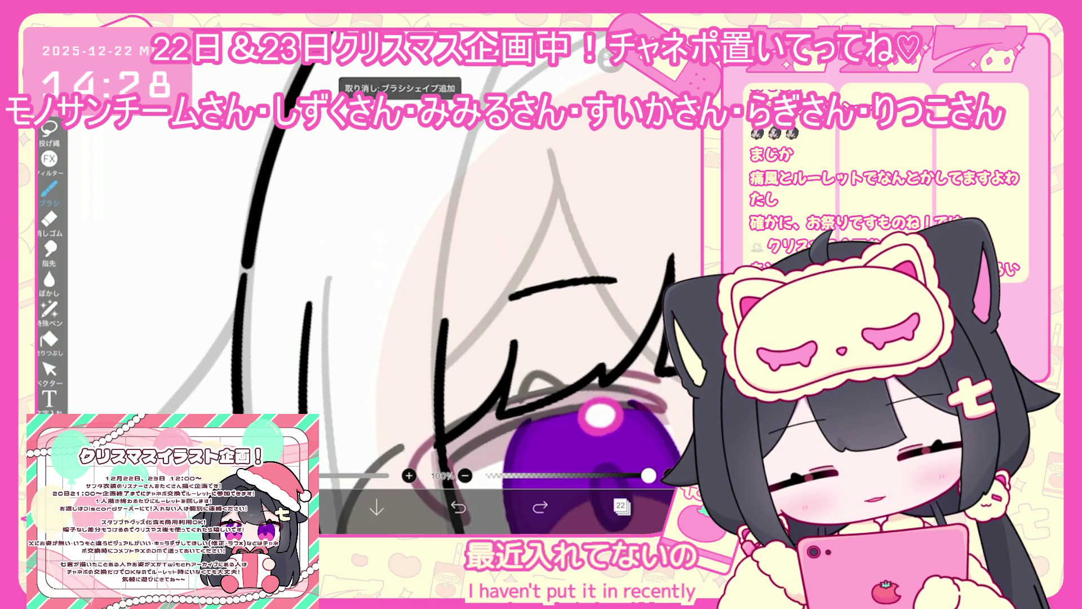
pyautogui.moveTo(310, 352); pyautogui.dragTo(382, 341)
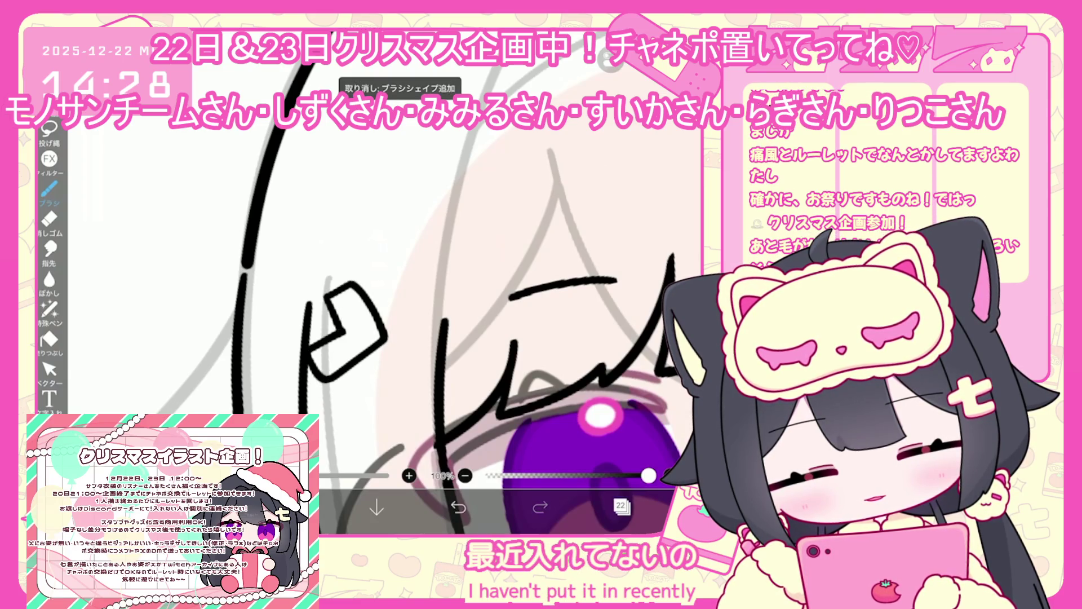
pyautogui.hotkey('ctrl', 'z')
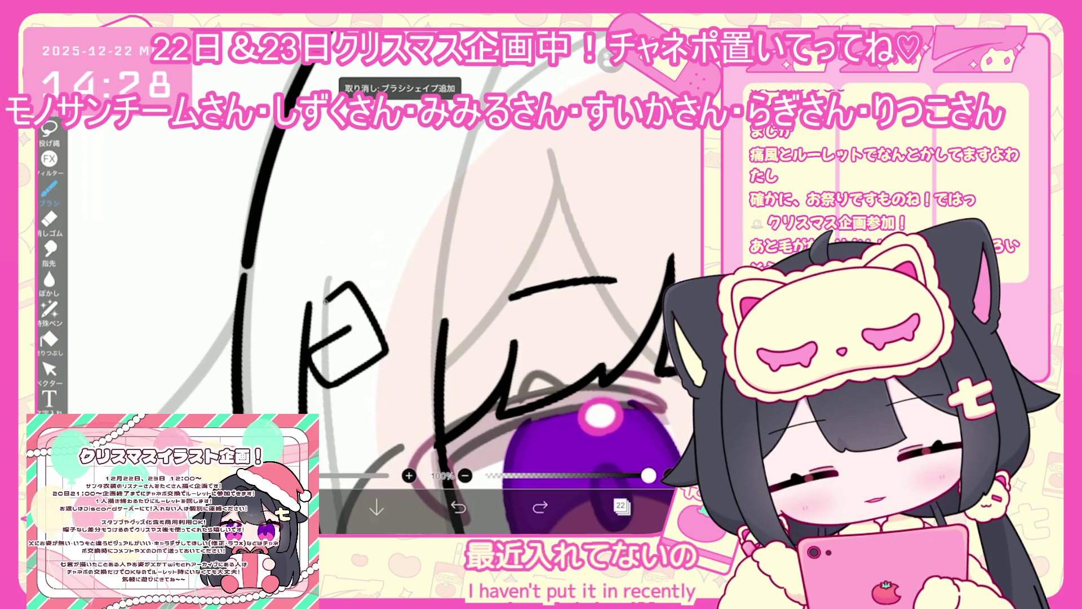
pyautogui.hotkey('ctrl', 'z')
# Step: Draw the chevron-shaped hair-clip outline beside the eye, redrawing its lower edge
pyautogui.moveTo(315, 362)
pyautogui.mouseDown()
pyautogui.moveTo(343, 388)
pyautogui.moveTo(364, 297)
pyautogui.mouseUp()
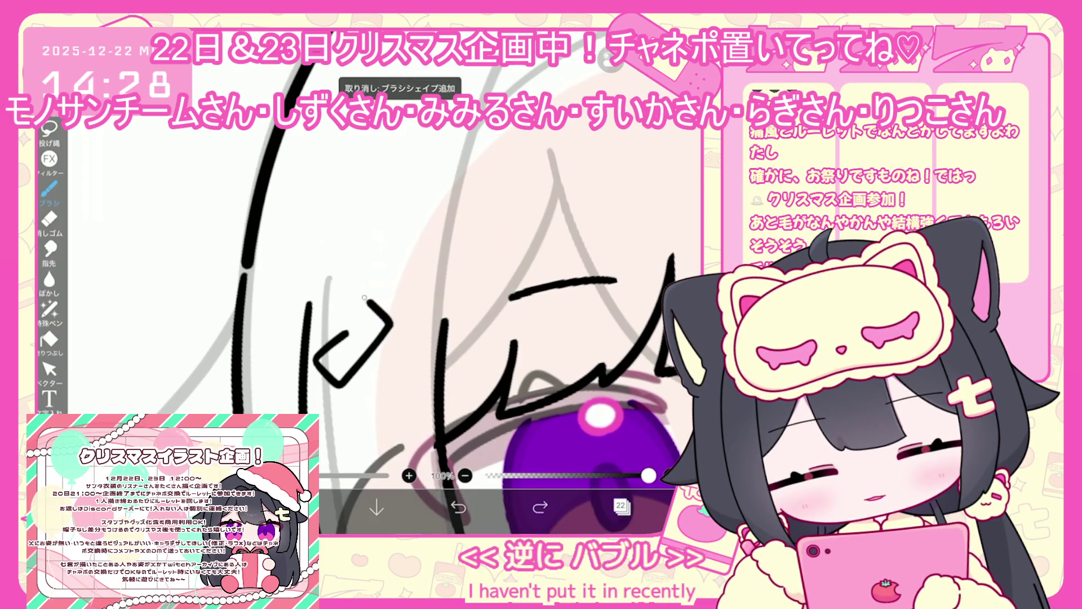
pyautogui.scroll(5, 364, 297)
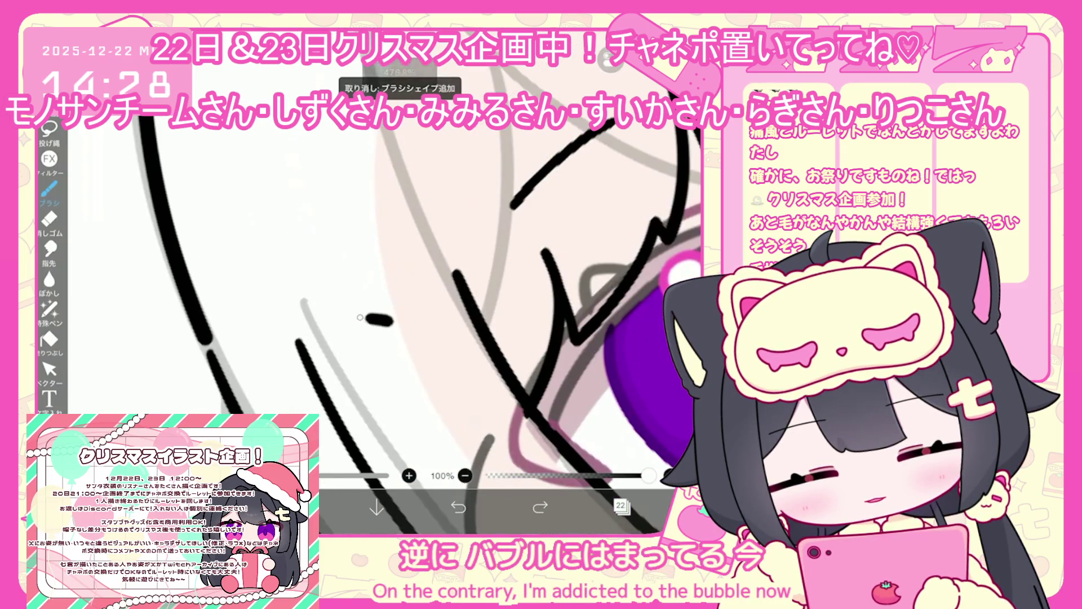
pyautogui.scroll(1, 372, 282)
pyautogui.hotkey('ctrl', 'z')
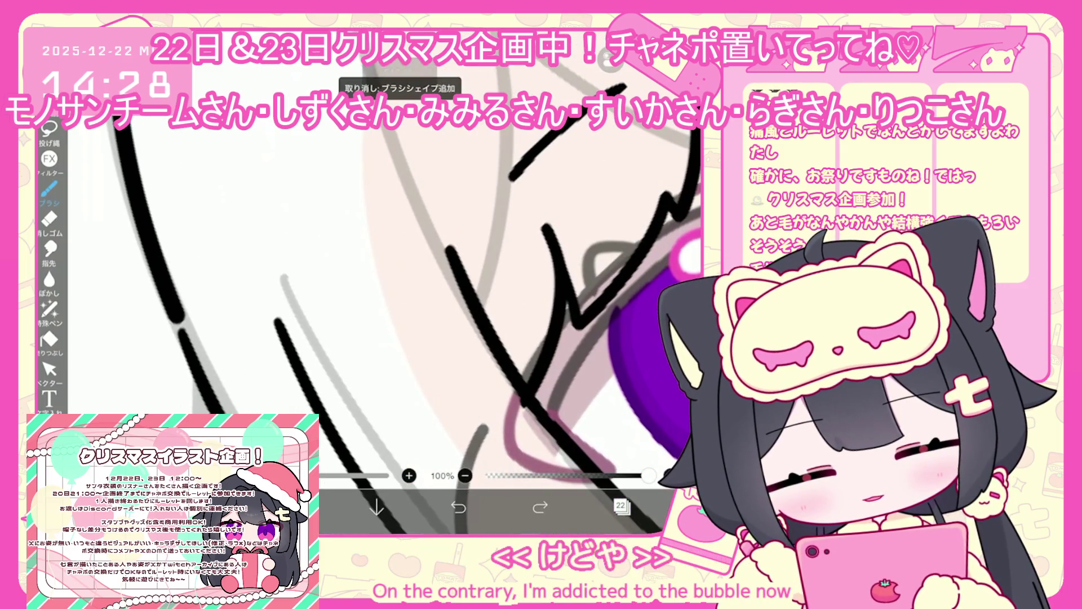
pyautogui.moveTo(351, 422); pyautogui.dragTo(353, 355)
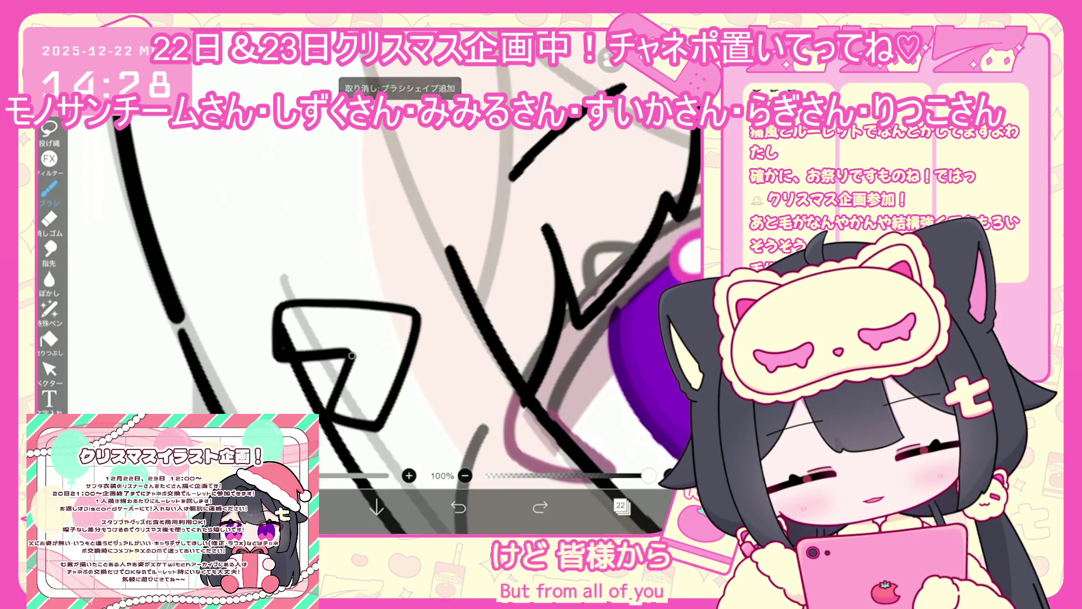
pyautogui.scroll(-1, 461, 319)
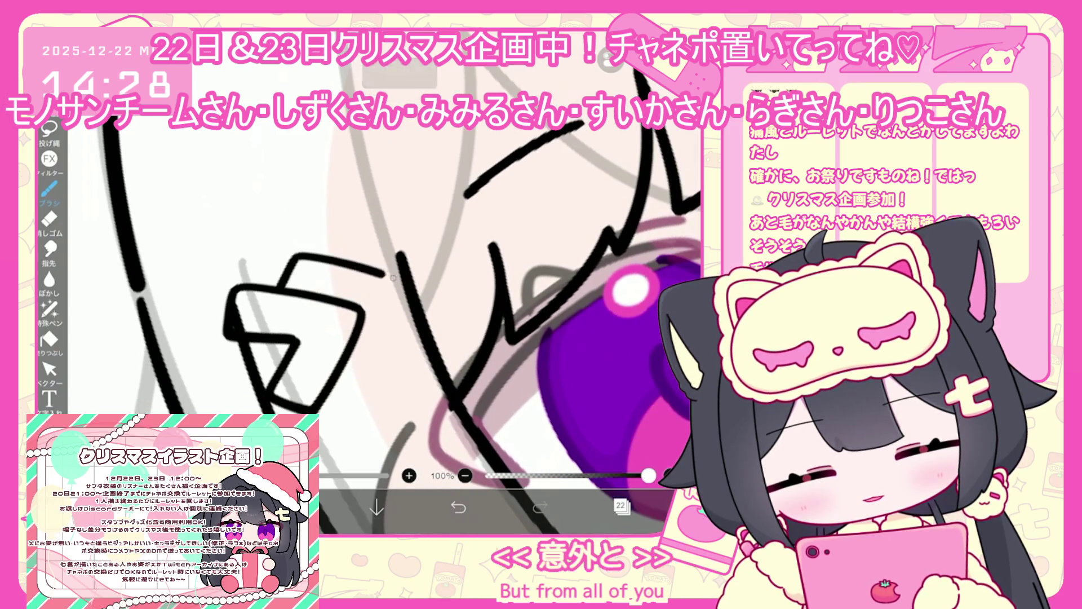
pyautogui.hotkey('ctrl', 'z')
pyautogui.click(49, 369)
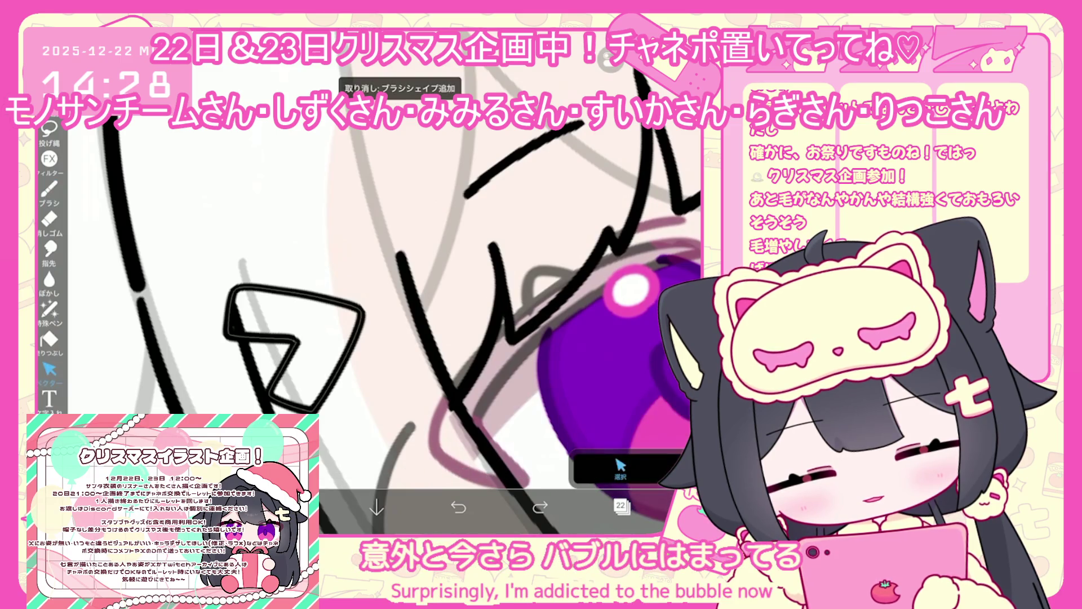
# Step: Copy the chevron and move a pasted copy up beside the original
pyautogui.click(412, 358)
pyautogui.click(587, 113)
pyautogui.click(412, 358)
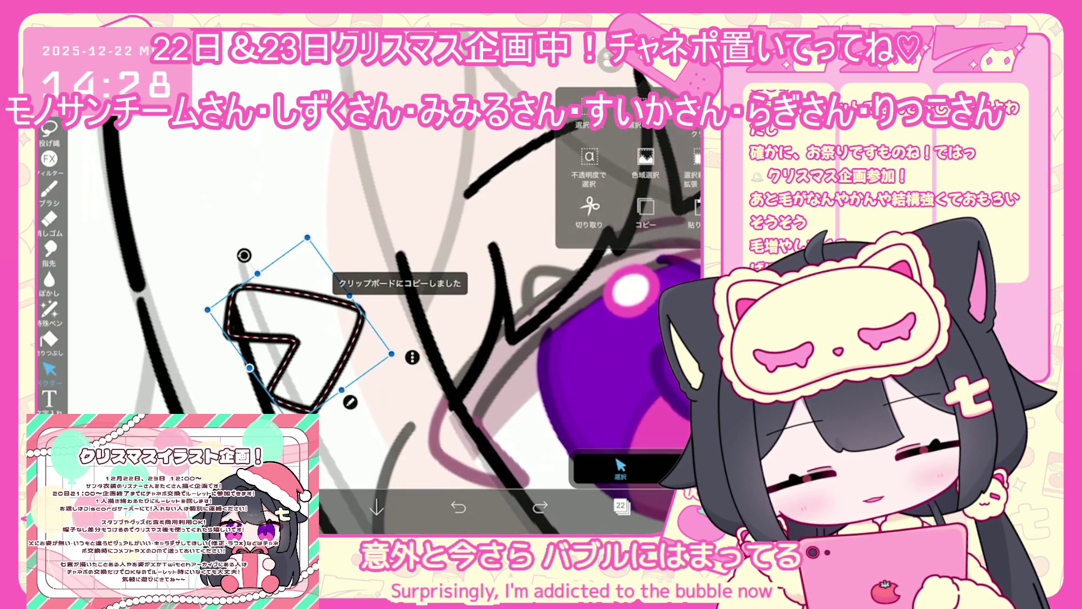
pyautogui.click(625, 113)
pyautogui.moveTo(385, 345)
pyautogui.mouseDown()
pyautogui.moveTo(350, 307)
pyautogui.moveTo(361, 312)
pyautogui.mouseUp()
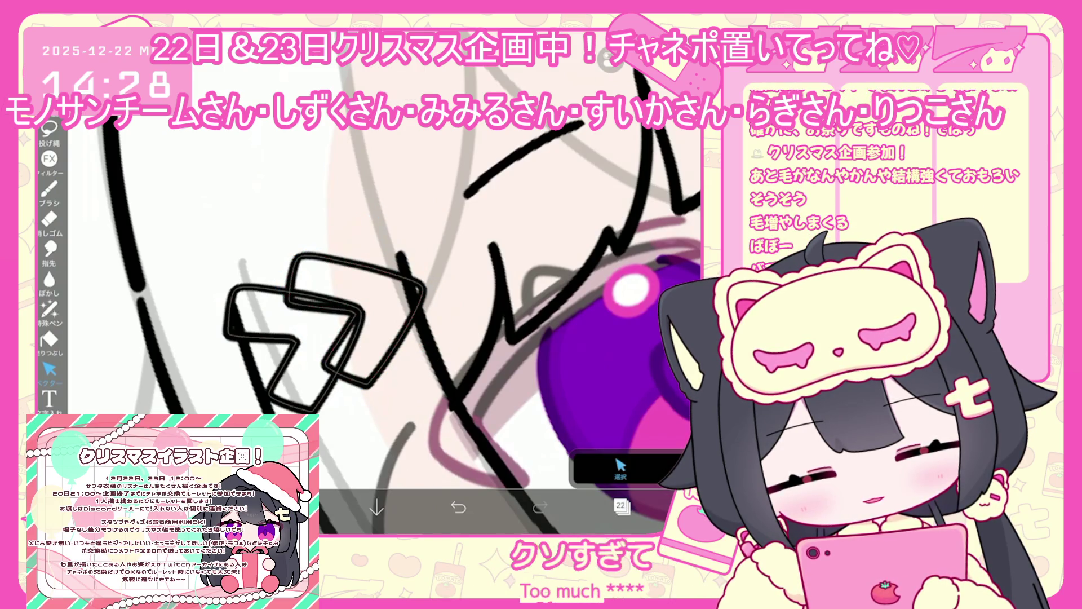
# Step: Paste a third chevron next to the second and tilt it about 7° clockwise
pyautogui.click(476, 335)
pyautogui.click(620, 170)
pyautogui.moveTo(471, 359); pyautogui.dragTo(417, 275)
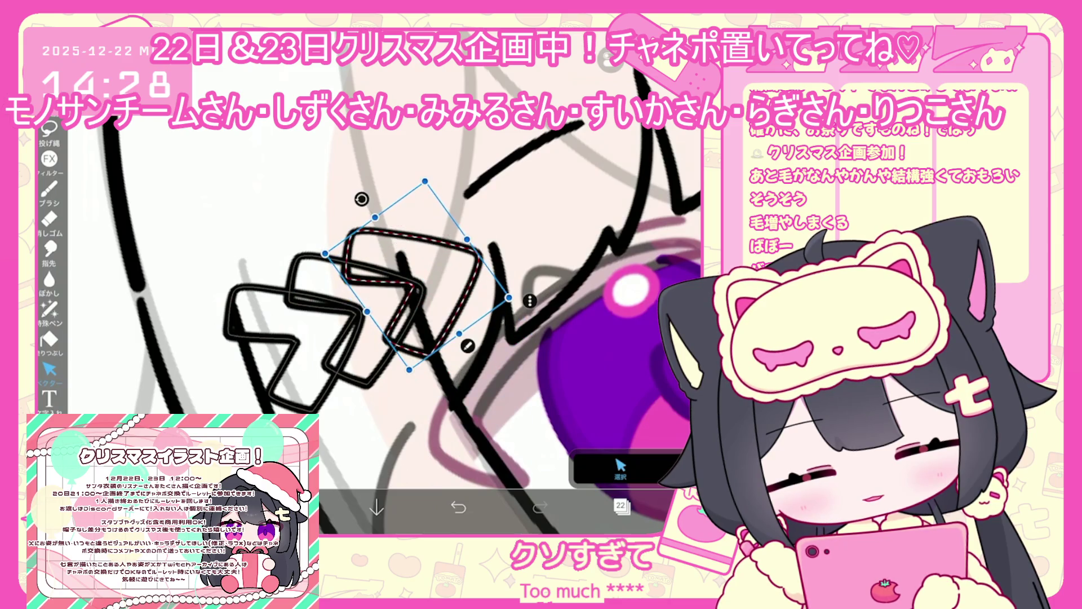
pyautogui.moveTo(361, 199); pyautogui.dragTo(378, 198)
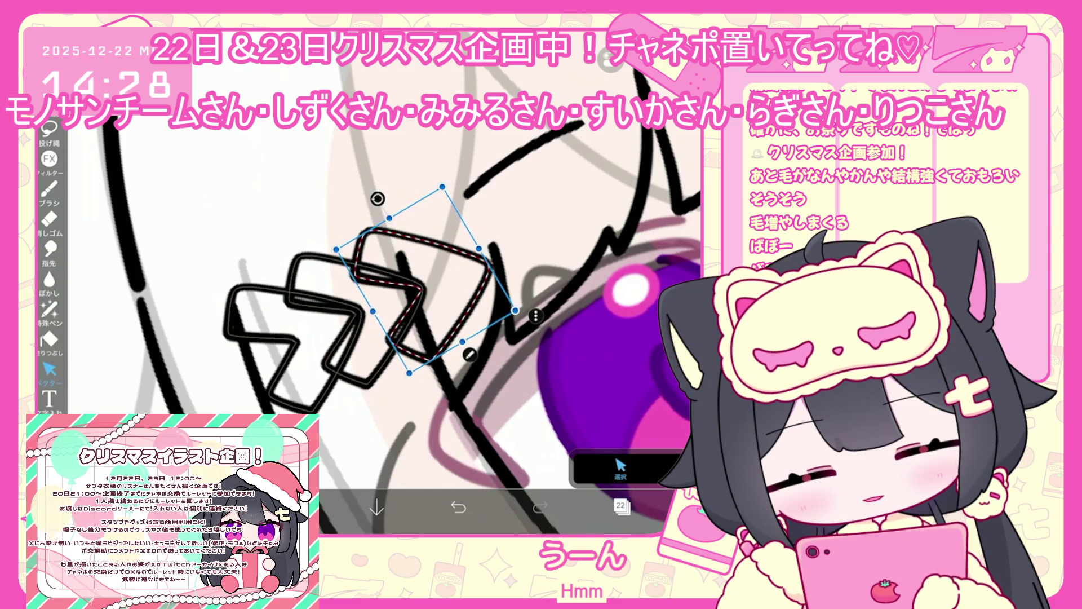
pyautogui.moveTo(377, 199); pyautogui.dragTo(379, 197)
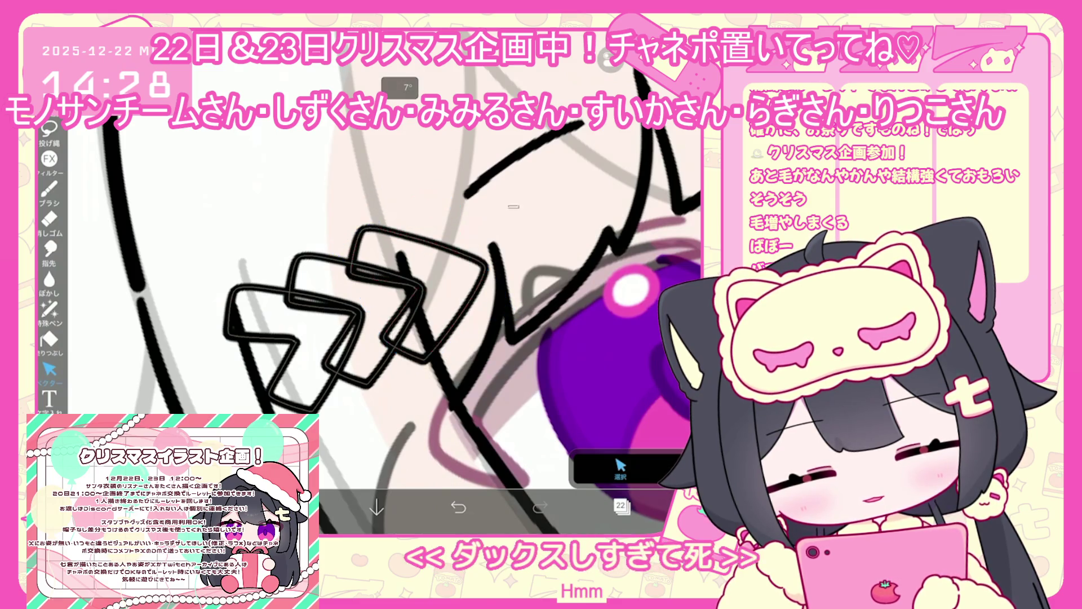
pyautogui.click(621, 468)
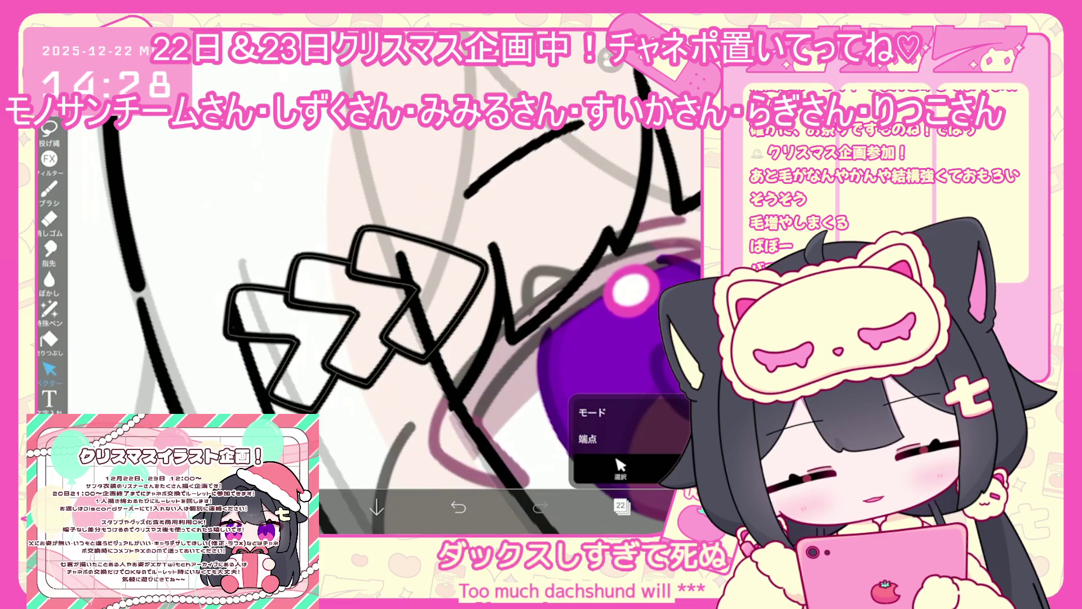
# Step: Select the three-chevron hair clip and zoom out to view it
pyautogui.scroll(-5, 462, 322)
pyautogui.scroll(5, 462, 321)
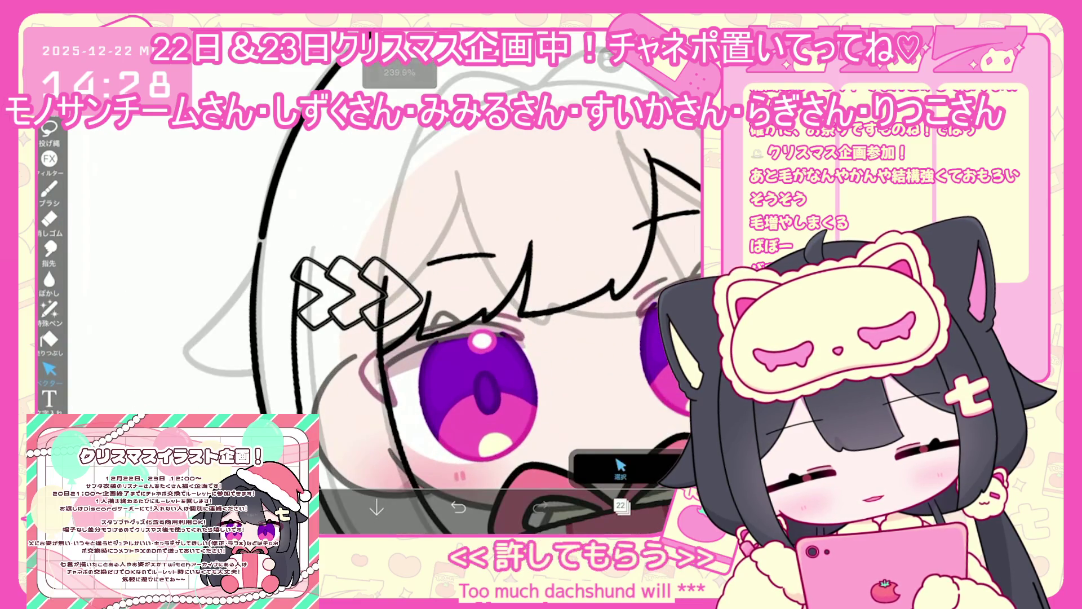
pyautogui.click(350, 293)
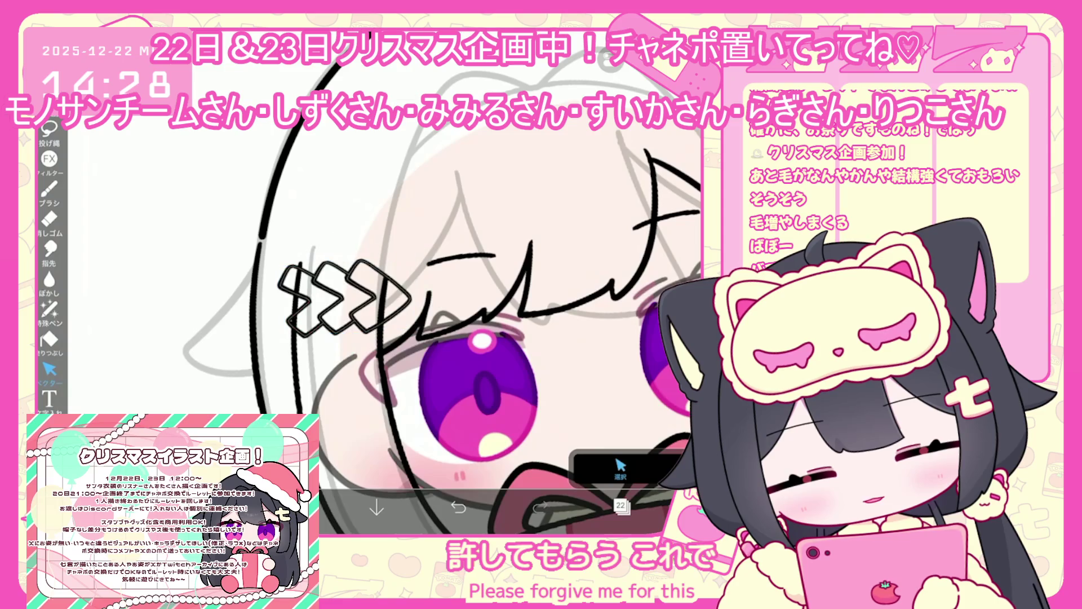
pyautogui.scroll(-5, 491, 316)
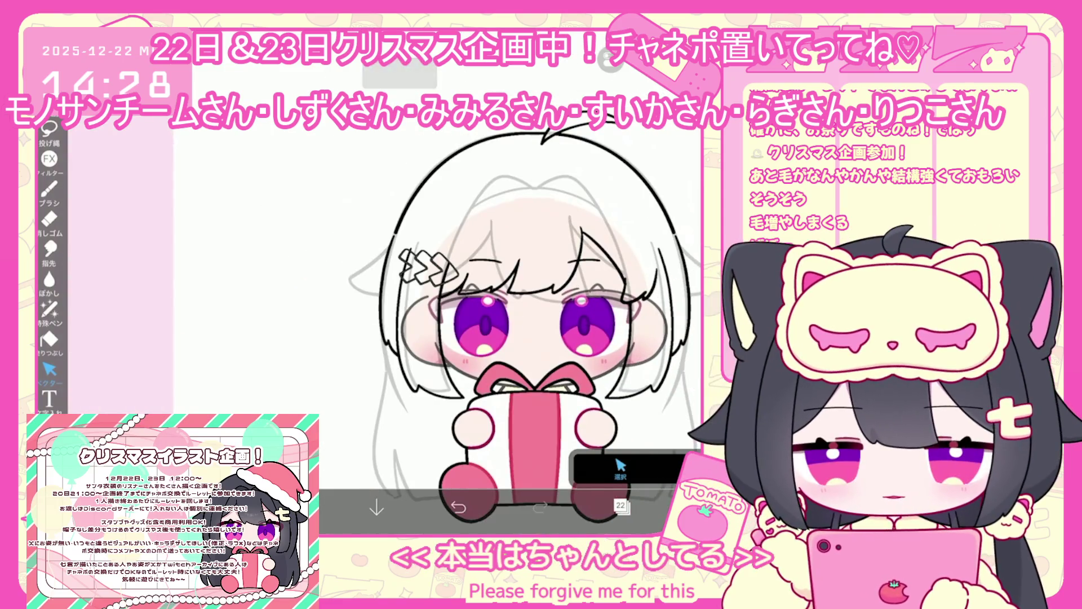
pyautogui.click(620, 505)
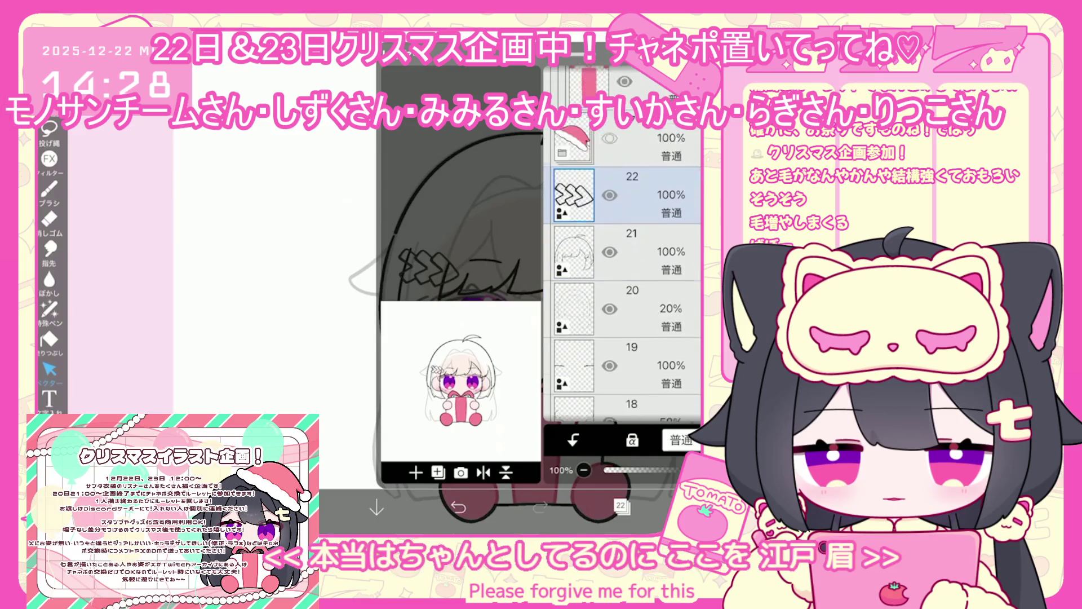
# Step: Select layer 21 and turn on mirrored line symmetry in the Symmetry Ruler
pyautogui.click(575, 252)
pyautogui.click(50, 191)
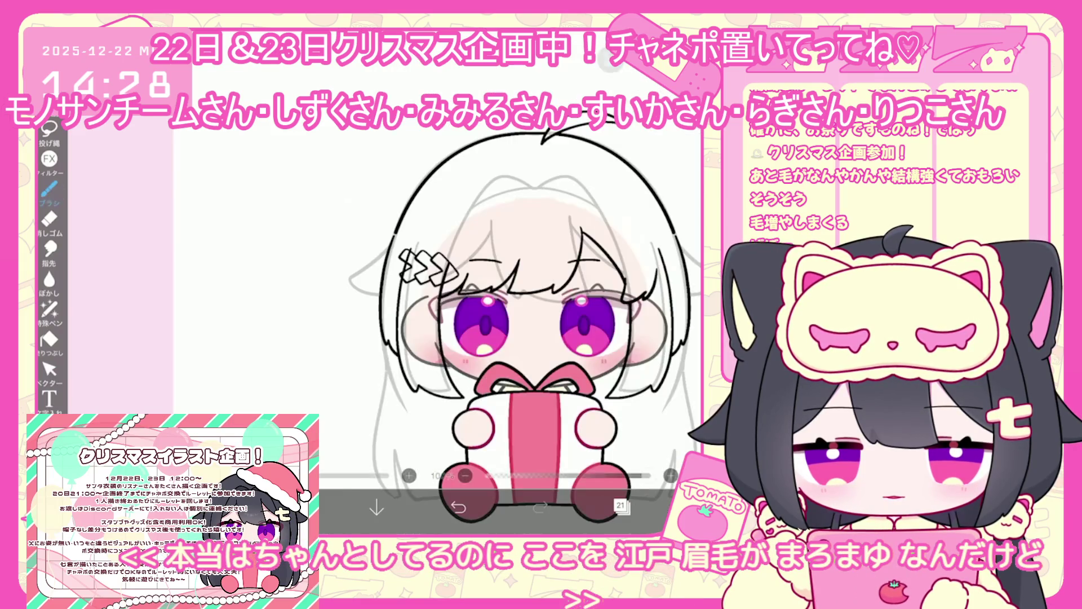
pyautogui.click(606, 59)
pyautogui.click(629, 158)
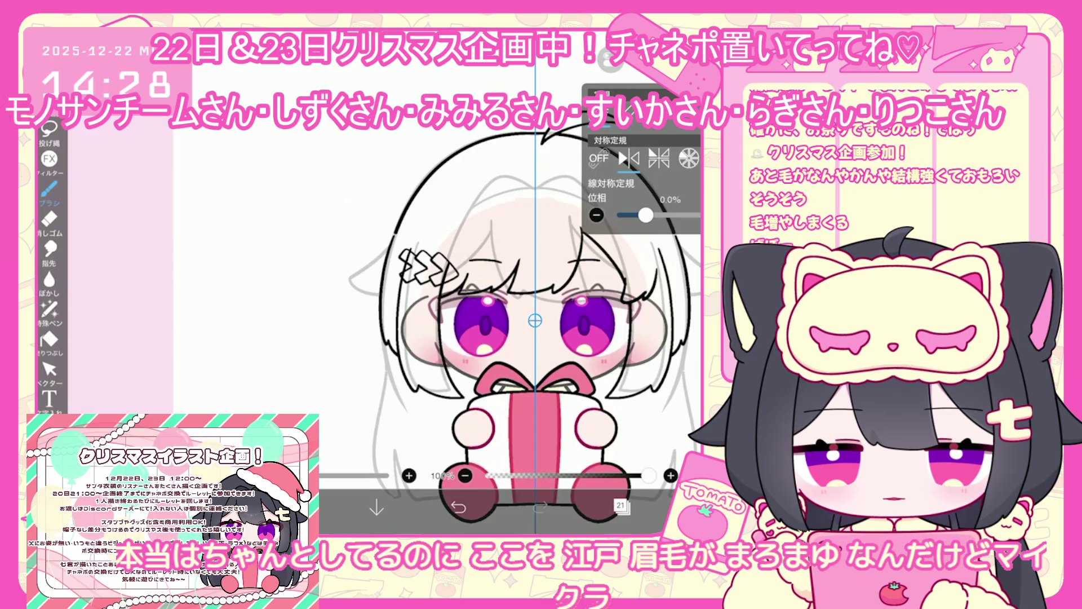
pyautogui.scroll(5, 395, 281)
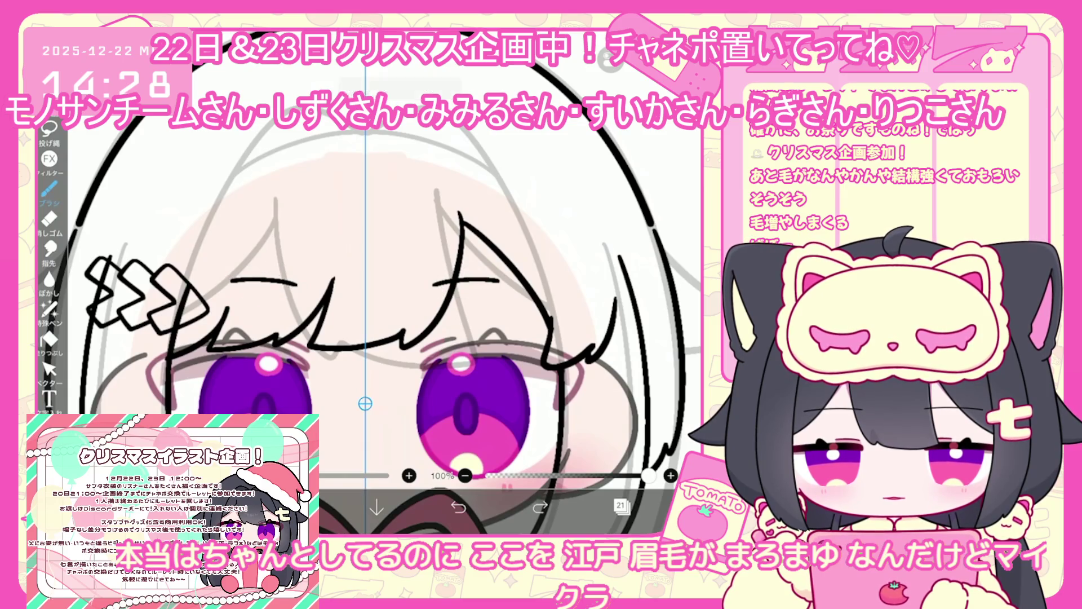
pyautogui.hotkey('ctrl', 'z')
# Step: Draw trial mirrored ovals around the eyebrows, then undo them
pyautogui.moveTo(496, 275); pyautogui.dragTo(495, 276)
pyautogui.scroll(1, 366, 282)
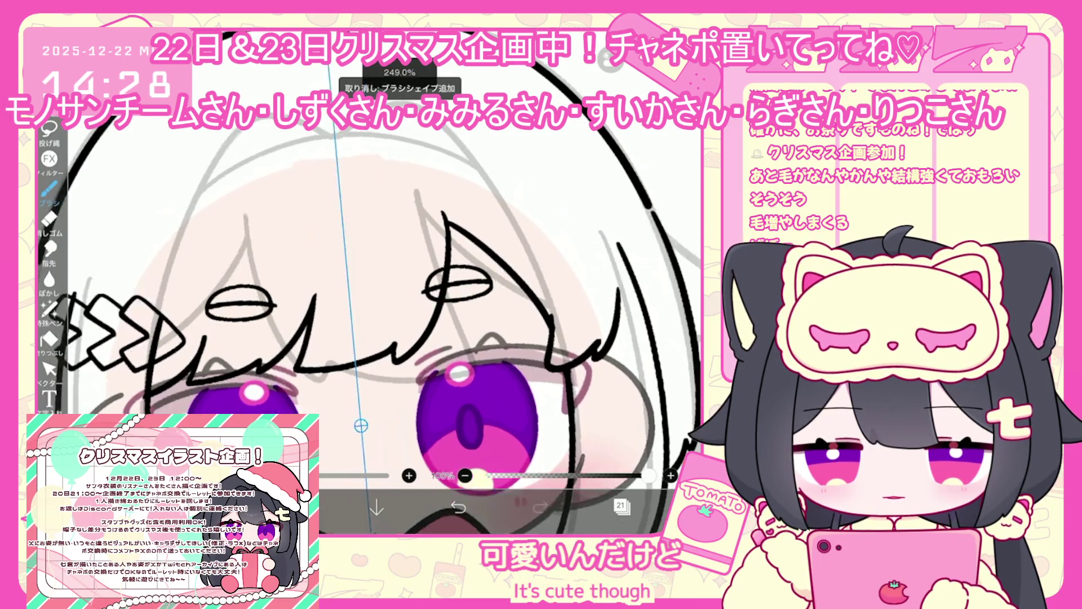
pyautogui.scroll(3, 366, 281)
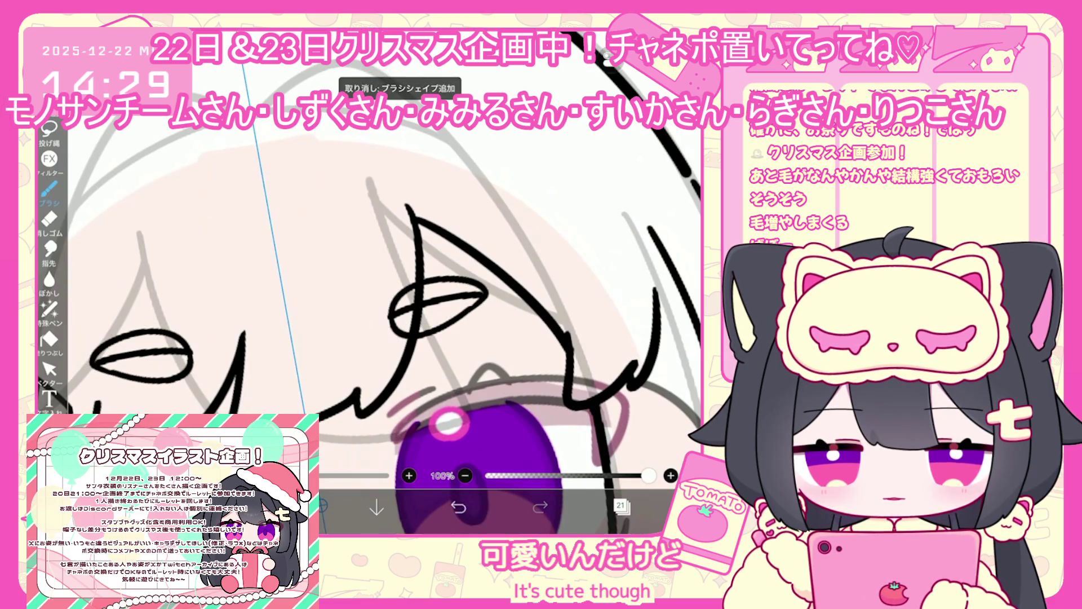
pyautogui.click(459, 507)
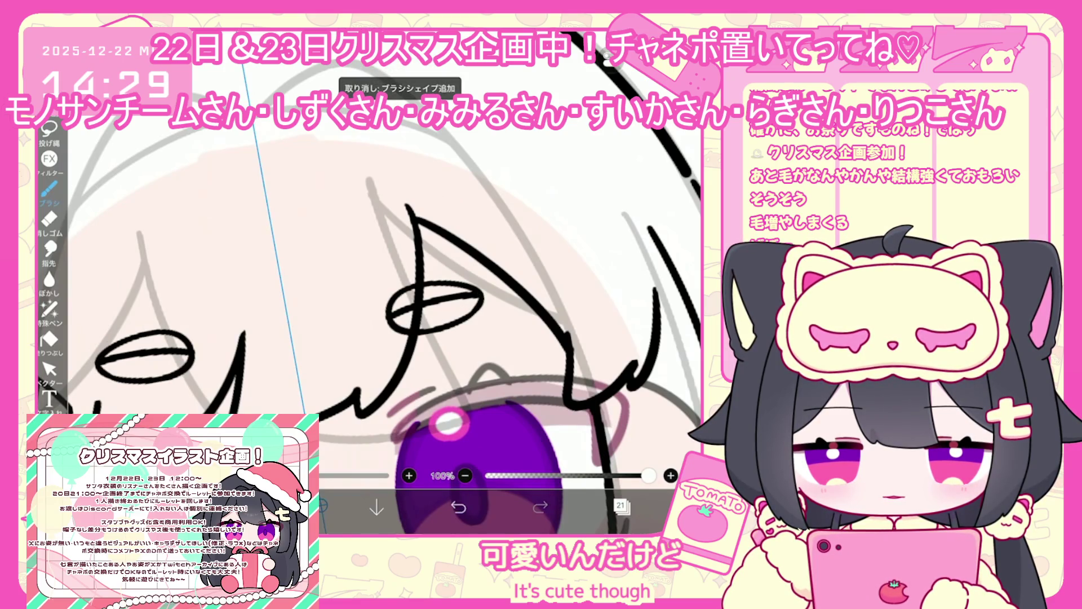
pyautogui.scroll(-3, 367, 282)
# Step: Lock layer 14's transparency and add a new layer for the eye accents
pyautogui.click(621, 506)
pyautogui.click(626, 242)
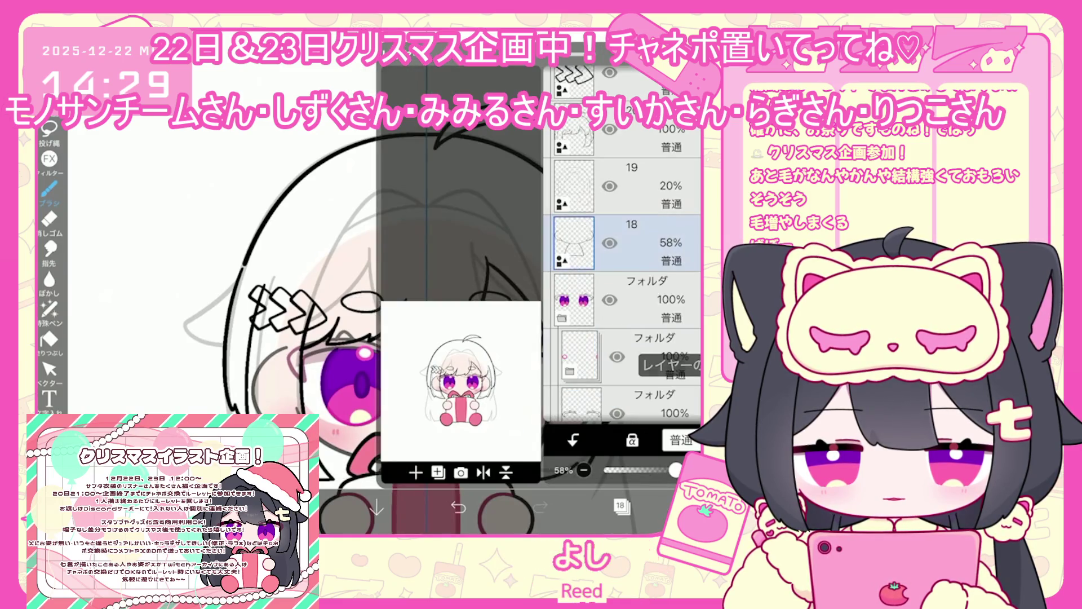
pyautogui.click(620, 506)
pyautogui.scroll(-2, 367, 282)
pyautogui.click(621, 506)
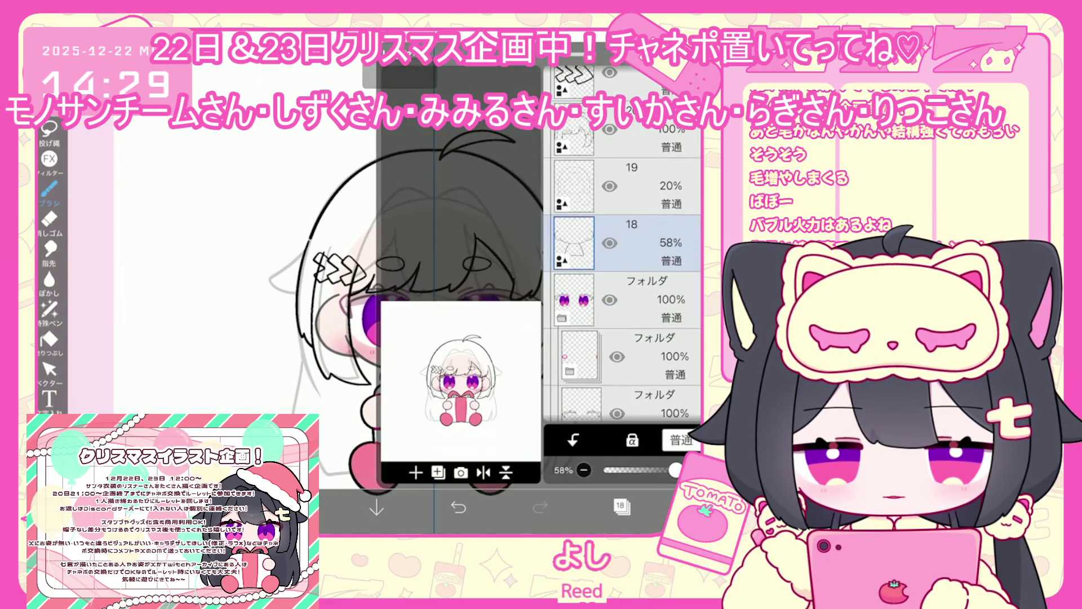
pyautogui.scroll(-5, 623, 254)
pyautogui.click(648, 310)
pyautogui.click(648, 367)
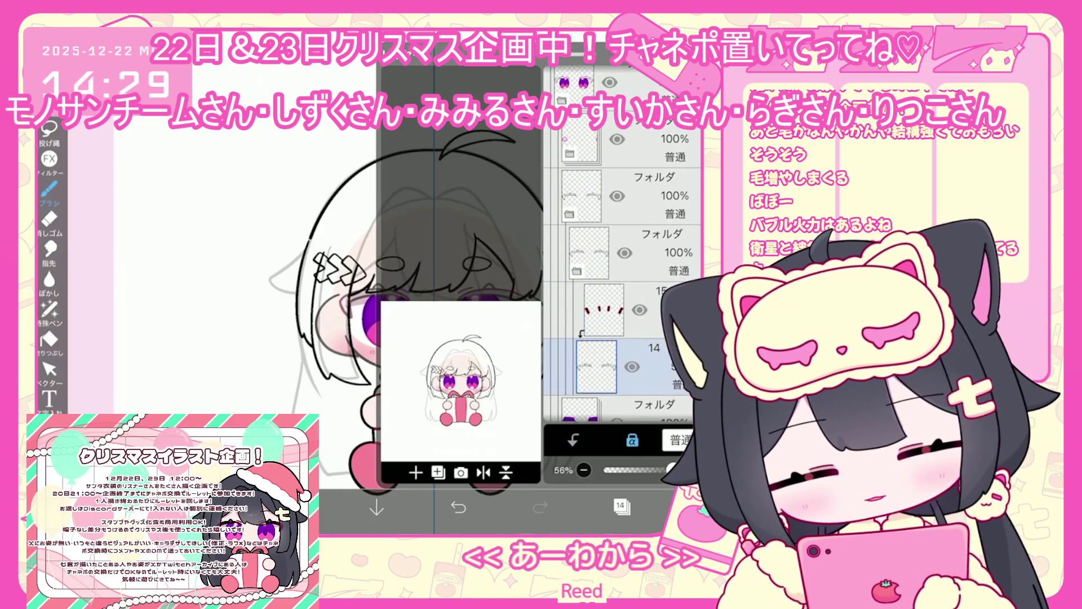
pyautogui.click(438, 473)
pyautogui.click(423, 415)
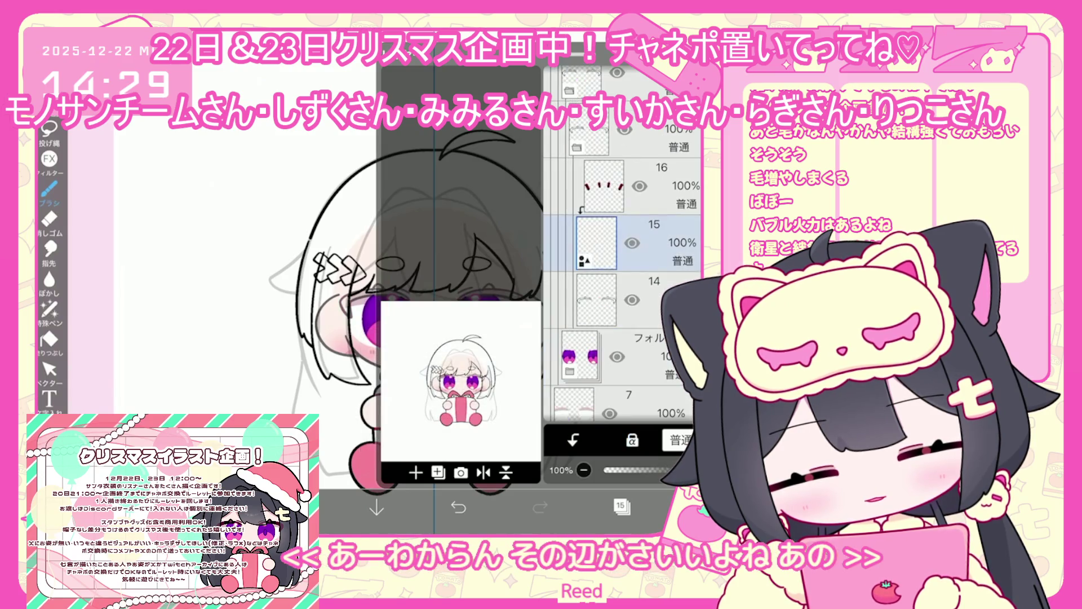
pyautogui.click(620, 506)
# Step: Draw short dark-red accent strokes beside the eyes
pyautogui.scroll(3, 357, 306)
pyautogui.scroll(5, 485, 231)
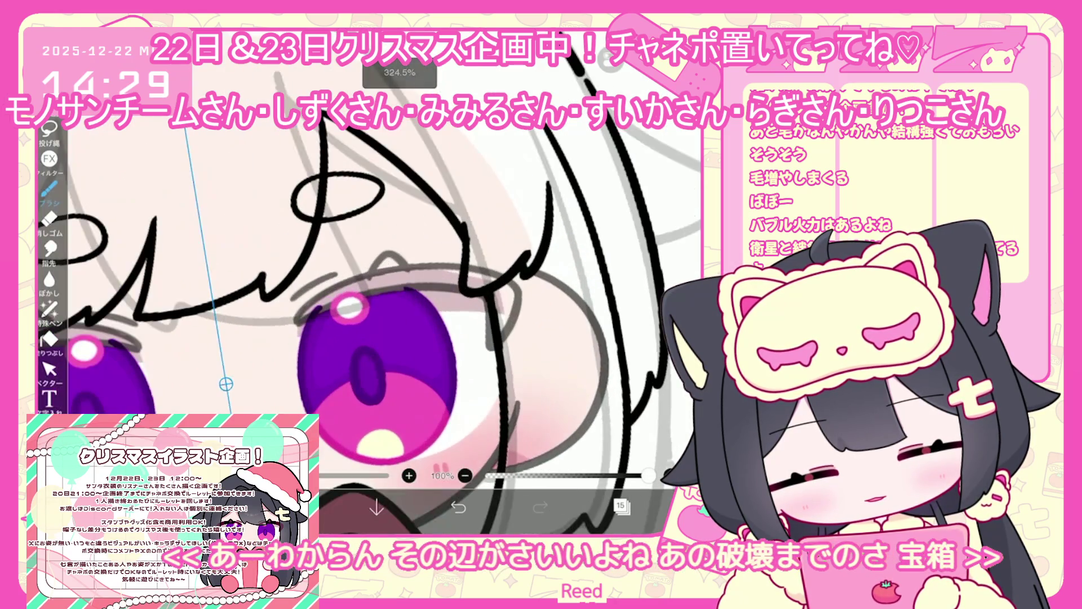
pyautogui.hotkey('ctrl', 'z')
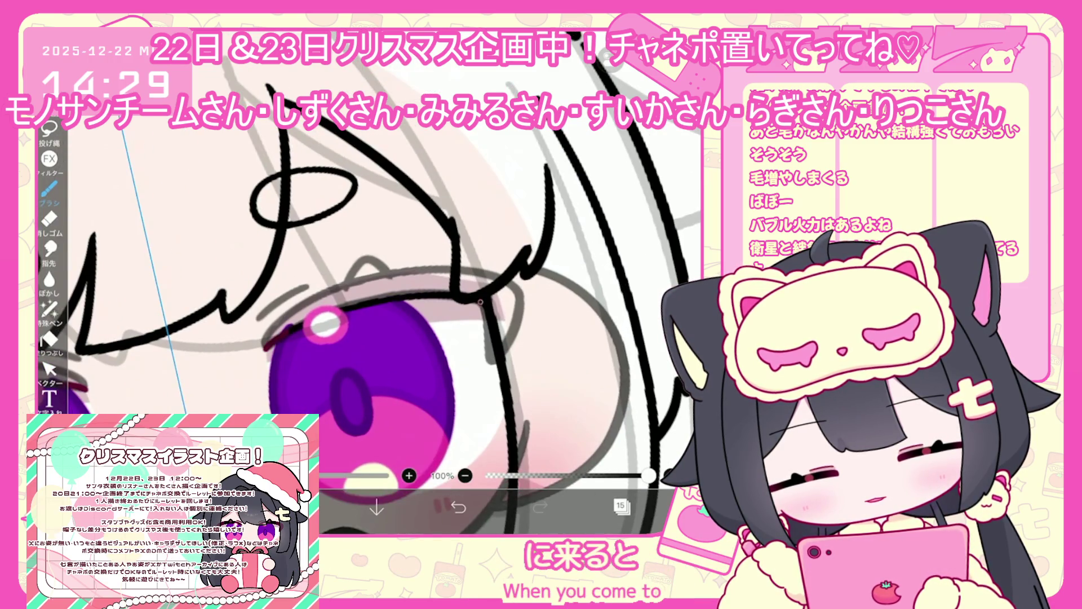
pyautogui.moveTo(484, 299); pyautogui.dragTo(490, 361)
pyautogui.moveTo(516, 292); pyautogui.dragTo(527, 316)
pyautogui.scroll(3, 361, 304)
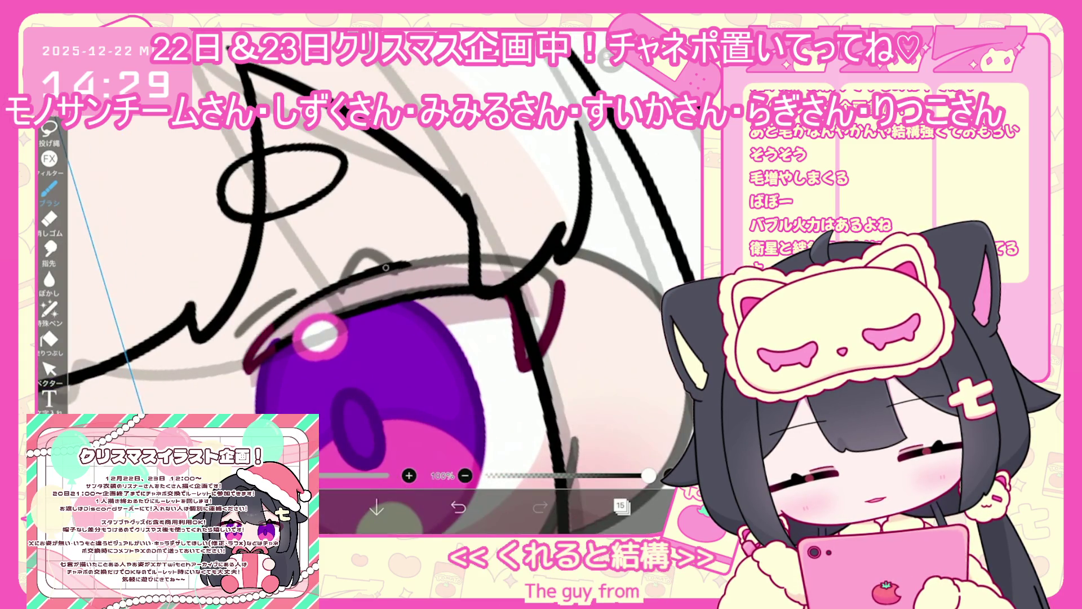
pyautogui.moveTo(384, 269); pyautogui.dragTo(433, 256)
# Step: Undo the stray red strokes and briefly try vector stroke editing before returning to the brush
pyautogui.click(458, 508)
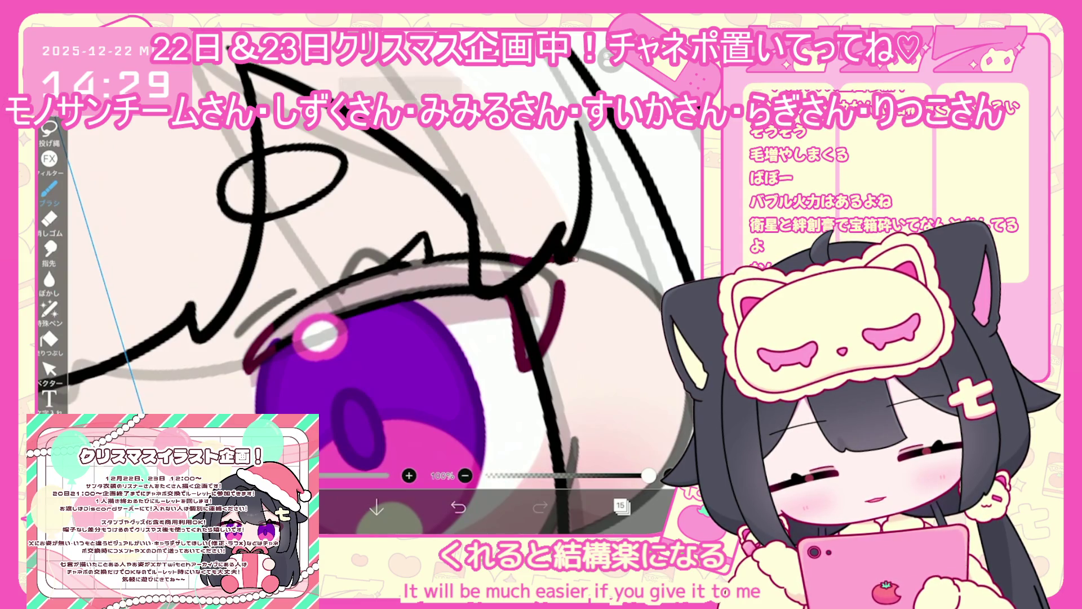
pyautogui.moveTo(361, 282); pyautogui.dragTo(332, 284)
pyautogui.hotkey('ctrl', 'z')
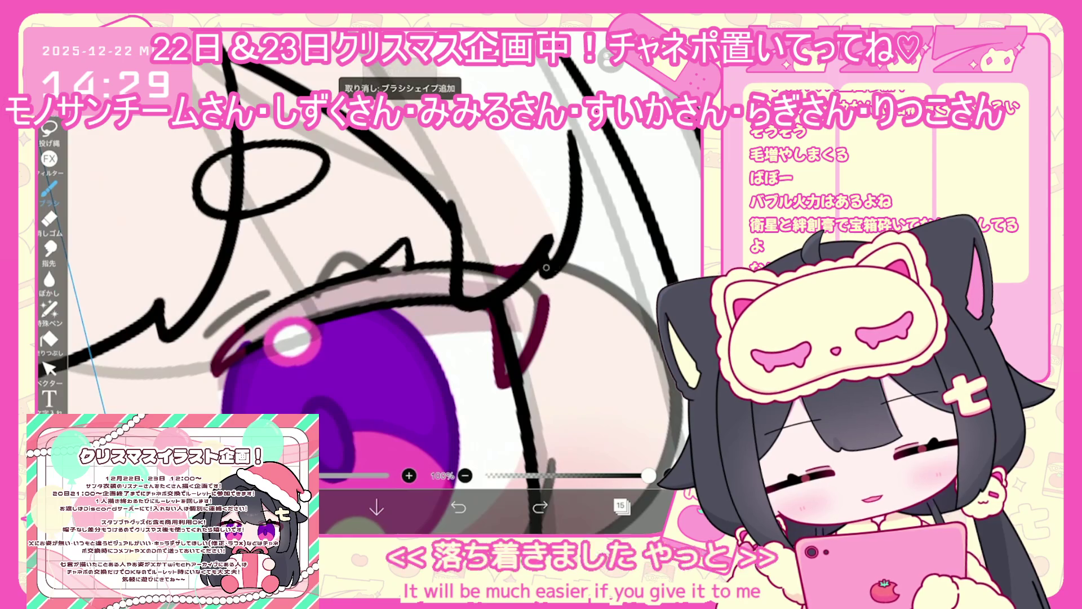
pyautogui.click(50, 370)
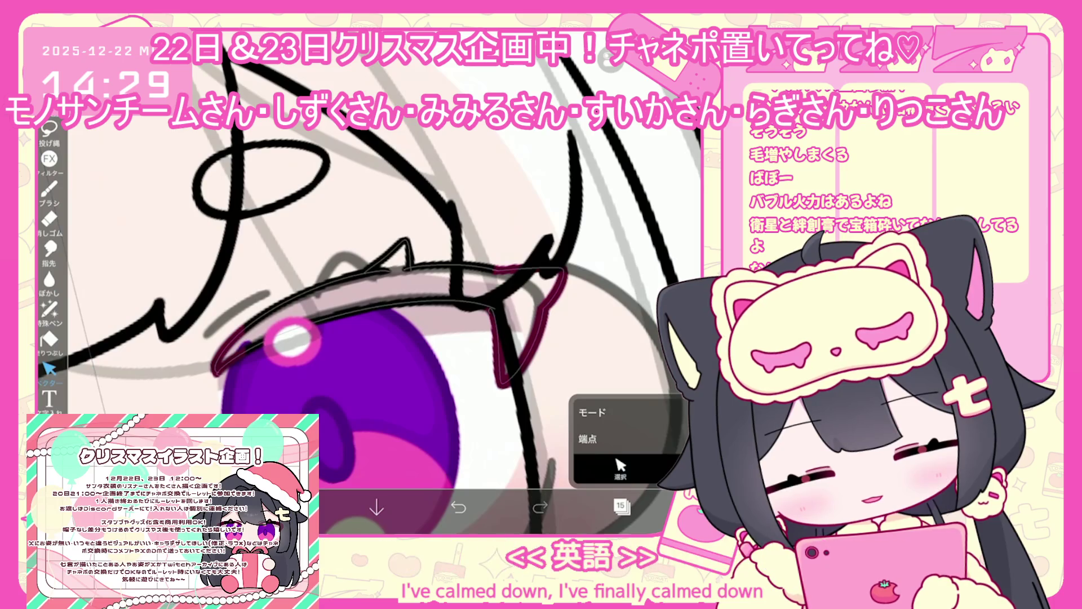
pyautogui.scroll(-5, 361, 282)
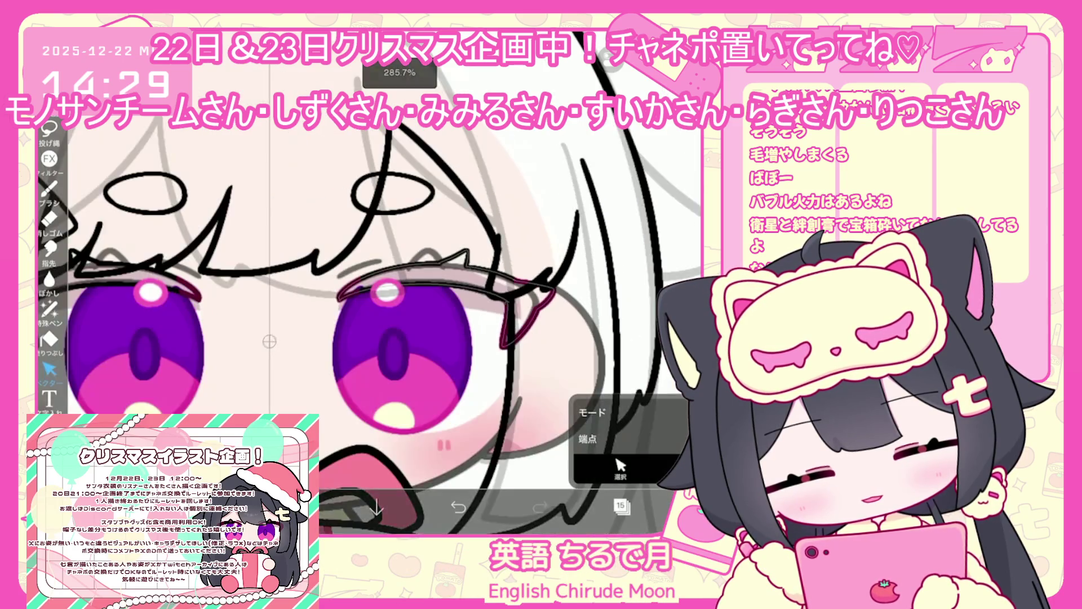
pyautogui.click(49, 189)
pyautogui.scroll(5, 360, 282)
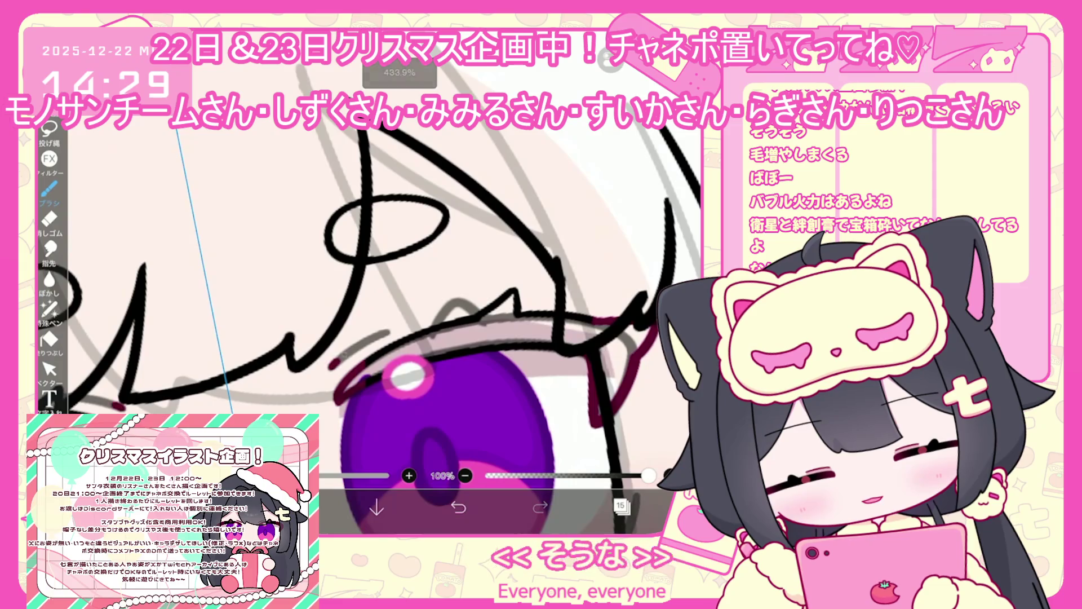
pyautogui.scroll(-5, 360, 282)
pyautogui.click(622, 506)
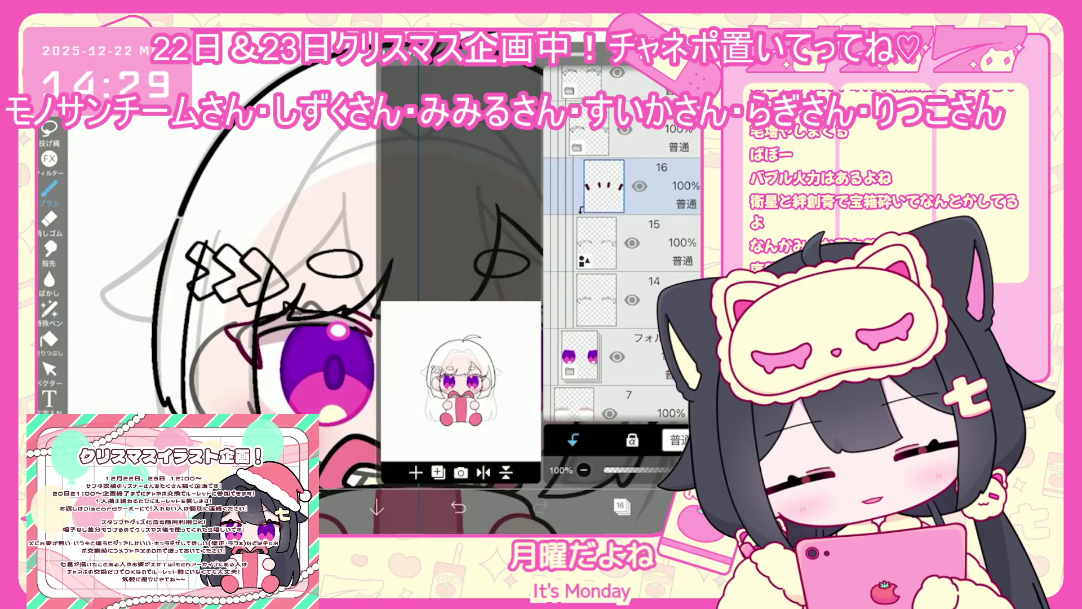
# Step: Add a new empty layer above the eye folder
pyautogui.click(622, 506)
pyautogui.click(50, 309)
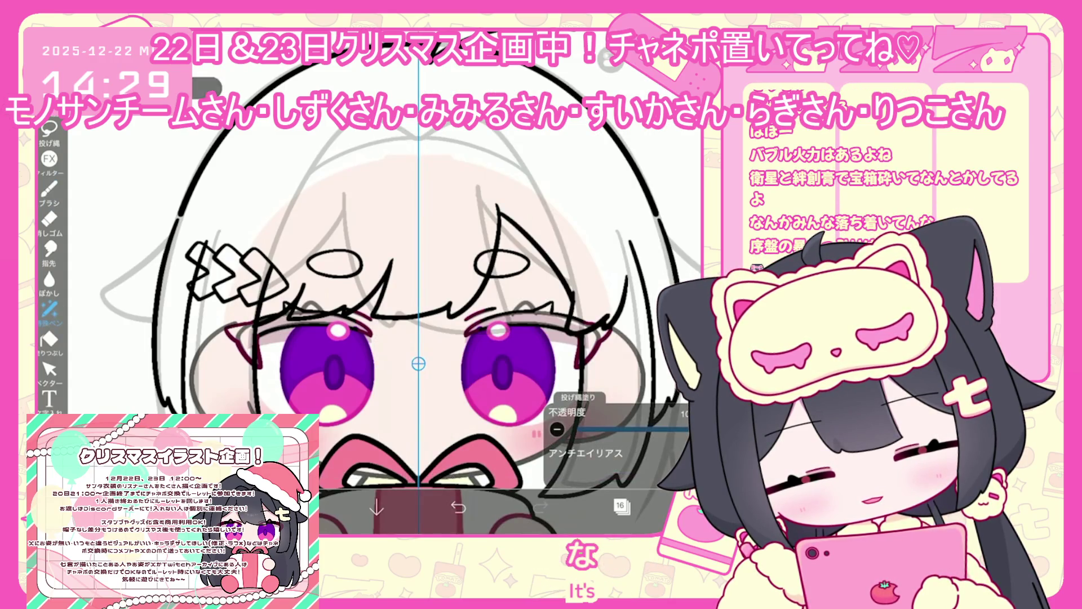
pyautogui.click(621, 505)
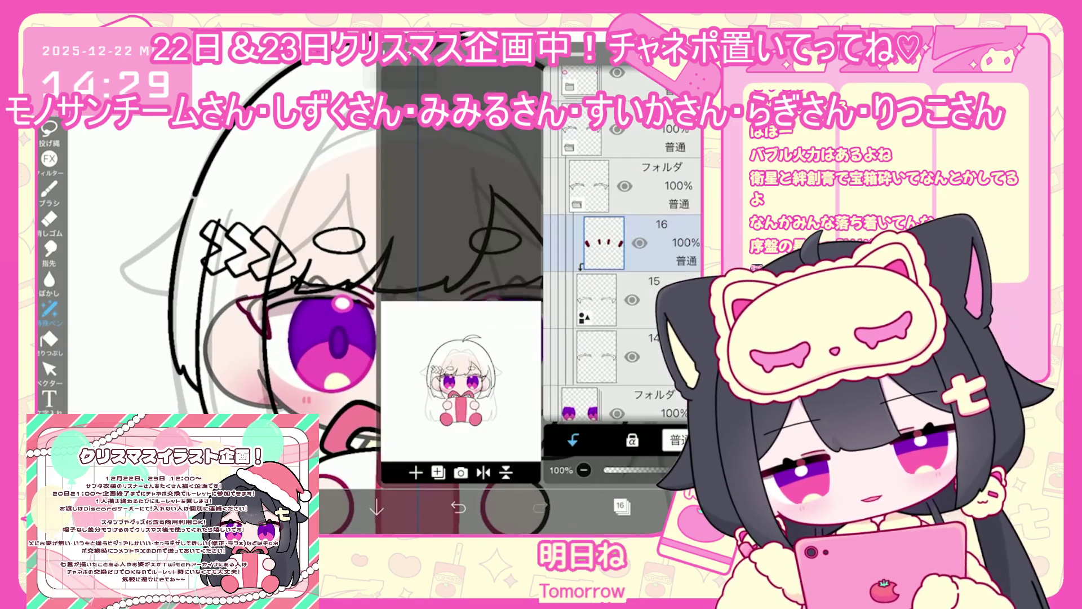
pyautogui.click(620, 357)
pyautogui.click(620, 403)
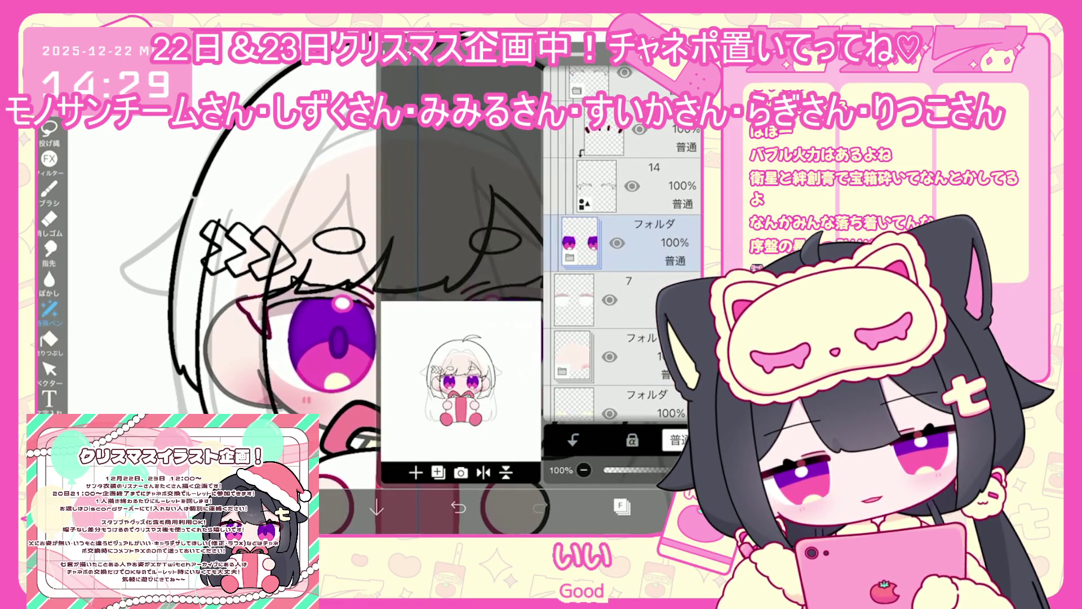
pyautogui.click(415, 472)
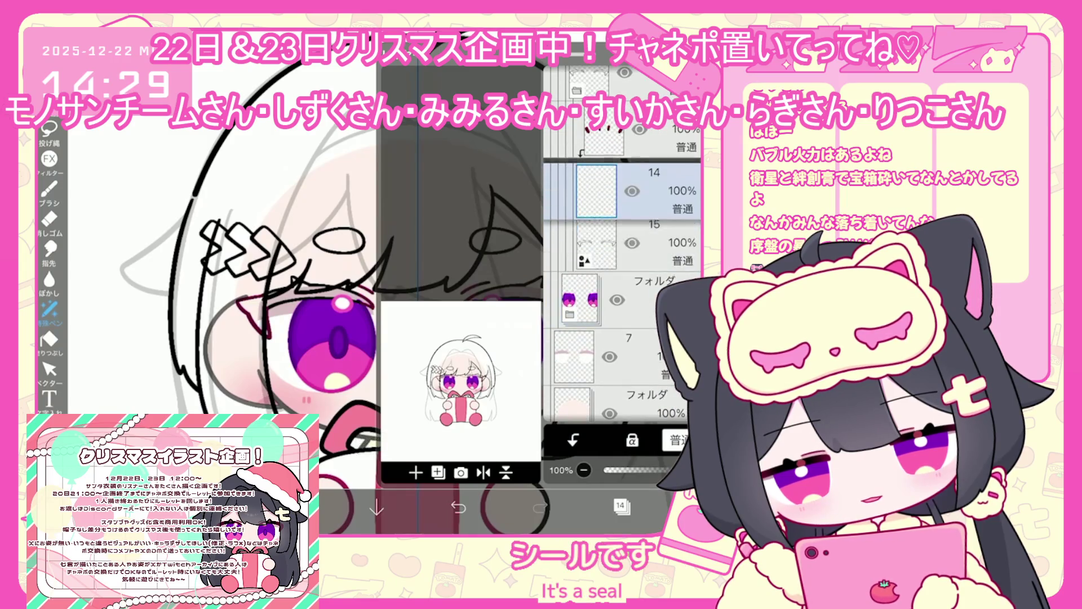
# Step: Pick dark brownish-grey #433F36 and bucket-fill the right eye's upper lashes
pyautogui.click(327, 508)
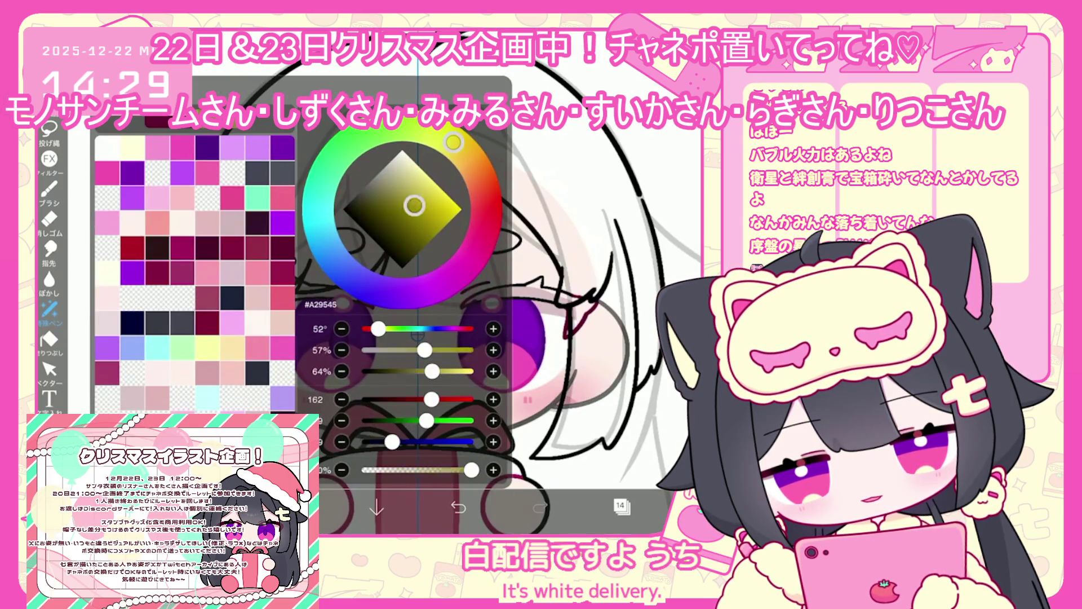
pyautogui.moveTo(453, 142); pyautogui.dragTo(467, 156)
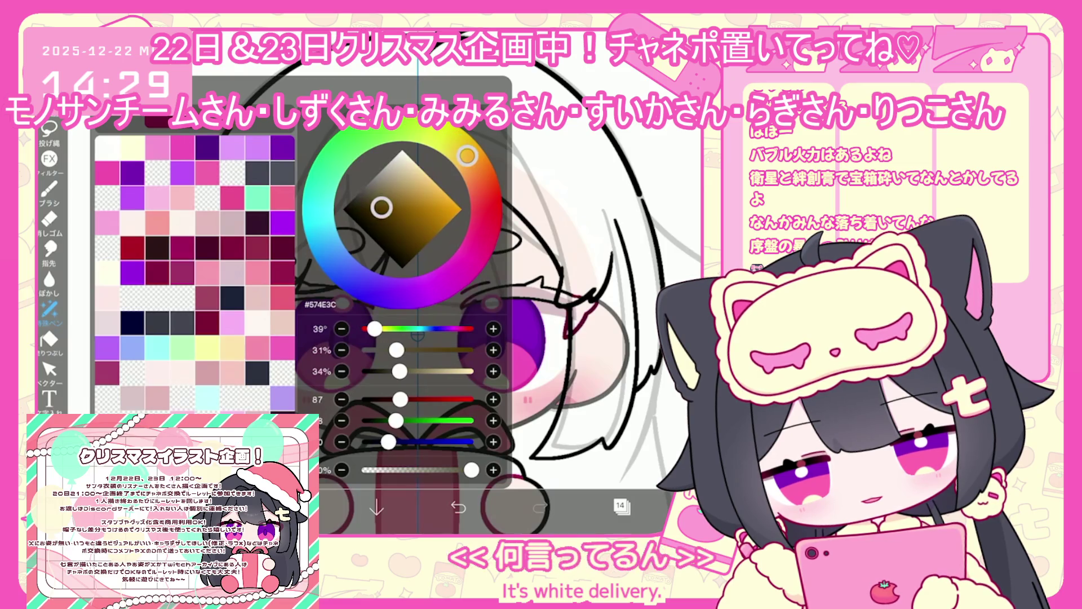
pyautogui.click(49, 339)
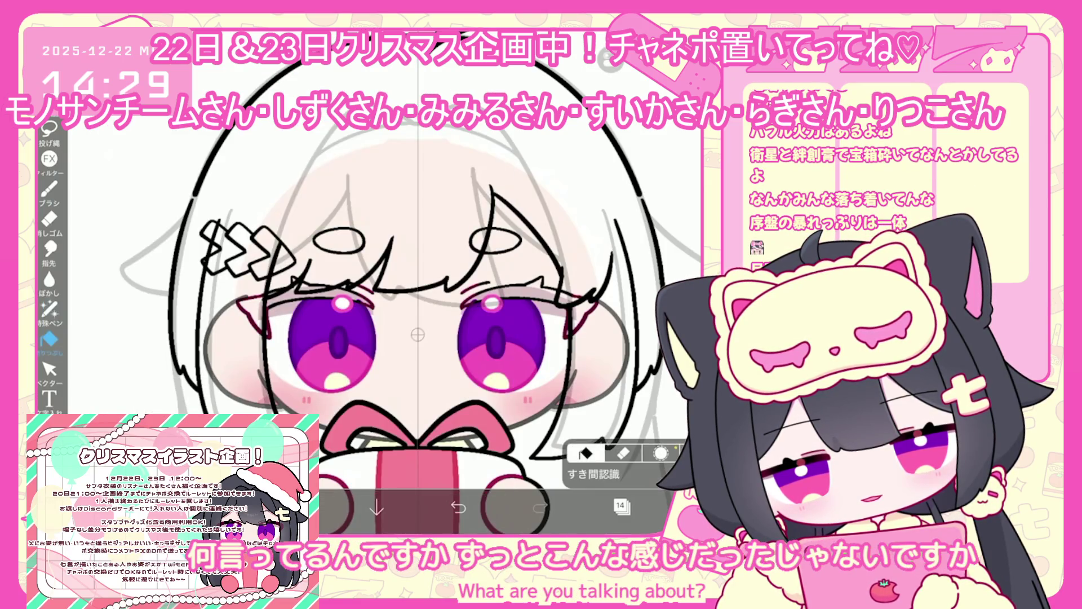
pyautogui.click(597, 473)
pyautogui.click(606, 457)
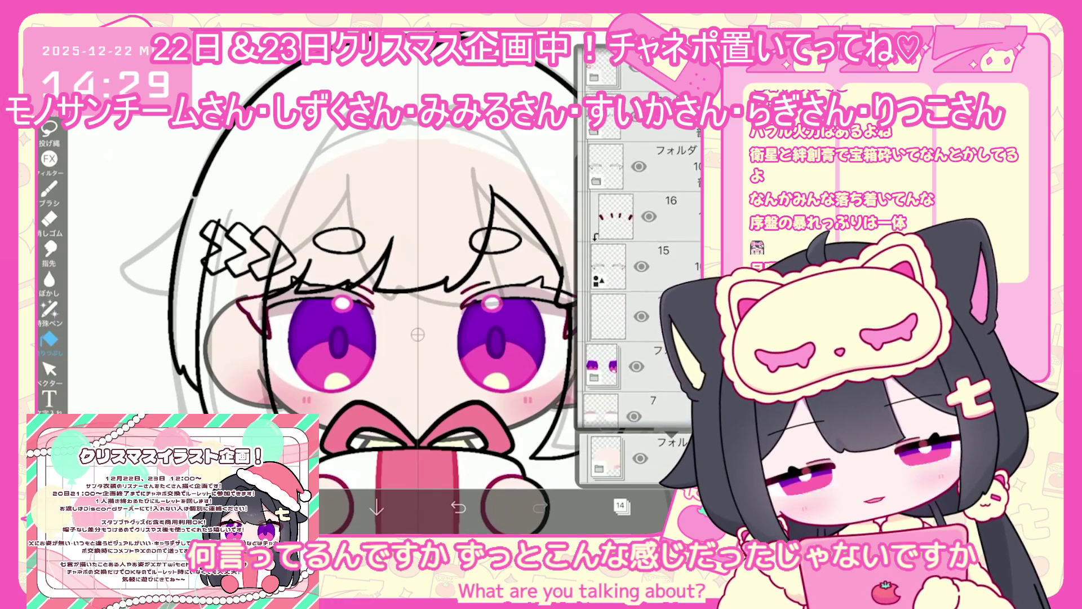
pyautogui.click(535, 293)
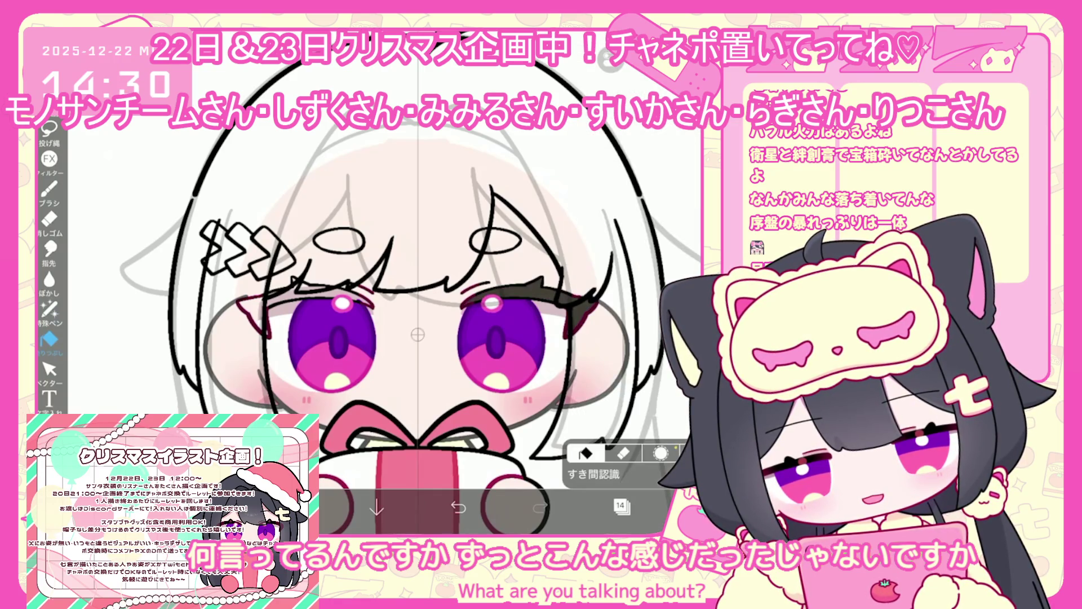
pyautogui.click(620, 506)
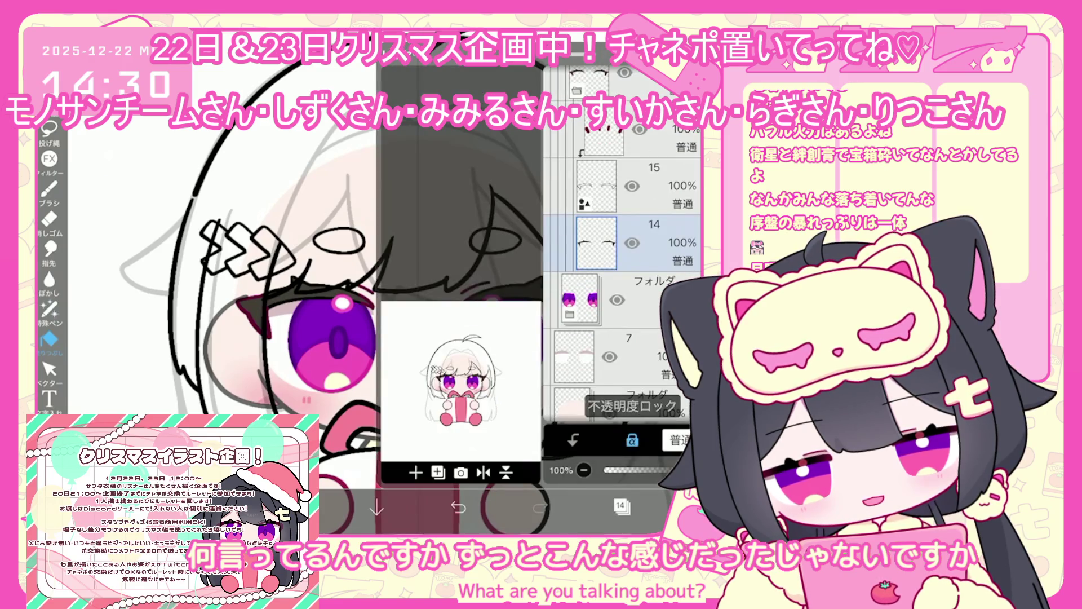
# Step: Try reddish hues for the eyes and undo the two unwanted lasso fills
pyautogui.click(338, 507)
pyautogui.moveTo(465, 153); pyautogui.dragTo(486, 207)
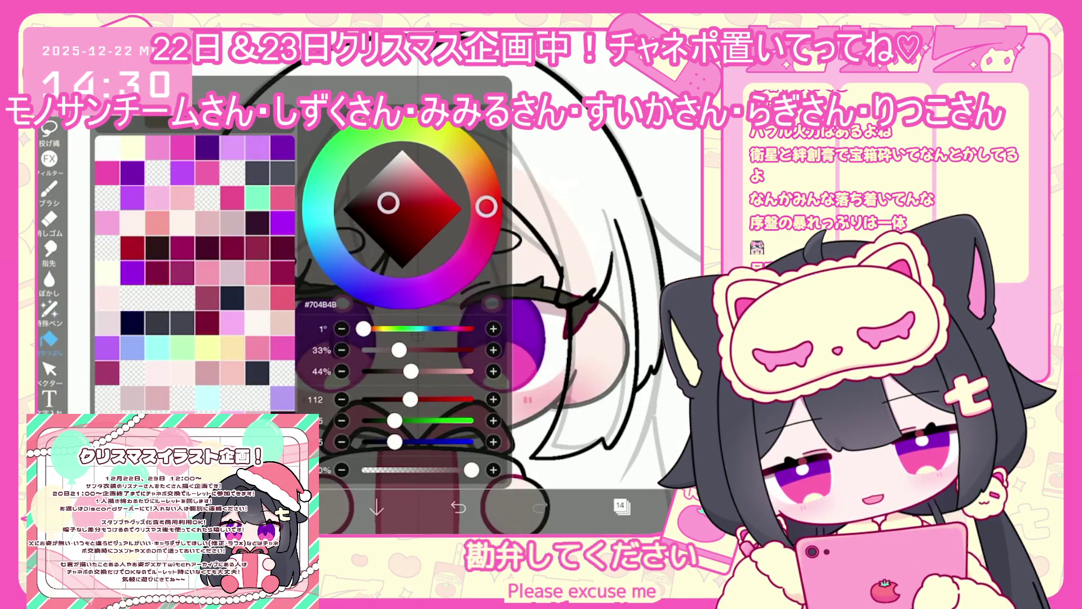
pyautogui.click(338, 507)
pyautogui.scroll(3, 395, 282)
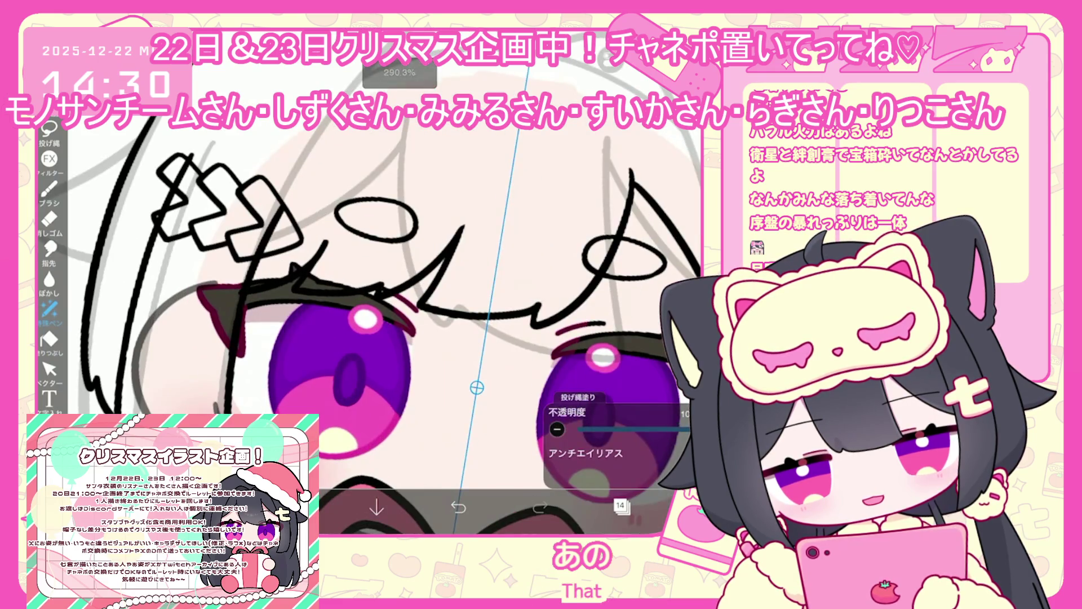
pyautogui.click(338, 507)
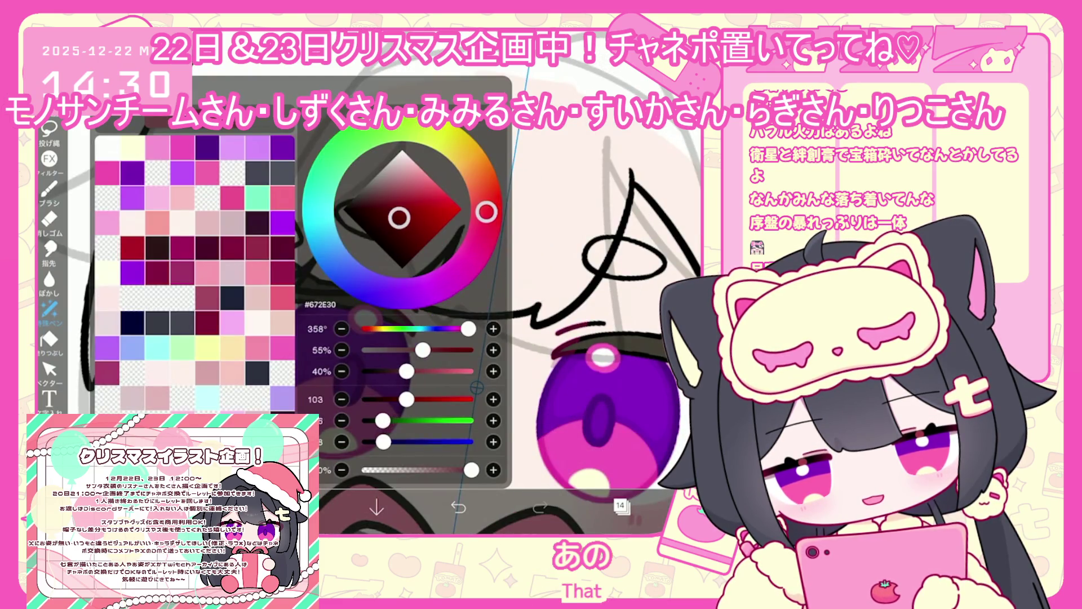
pyautogui.click(338, 508)
pyautogui.hotkey('ctrl', 'z')
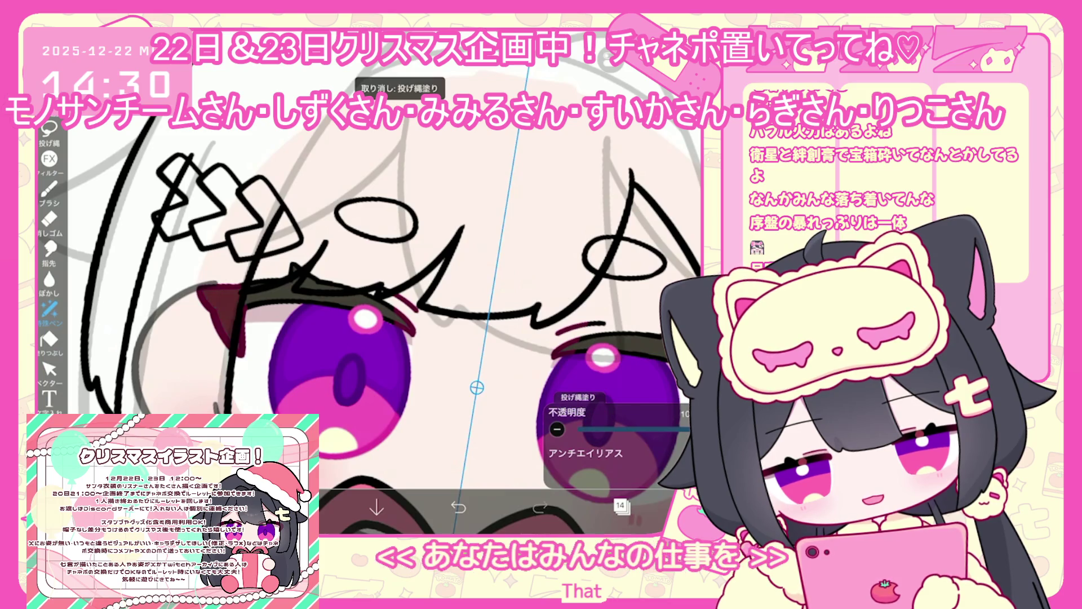
pyautogui.scroll(-3, 372, 321)
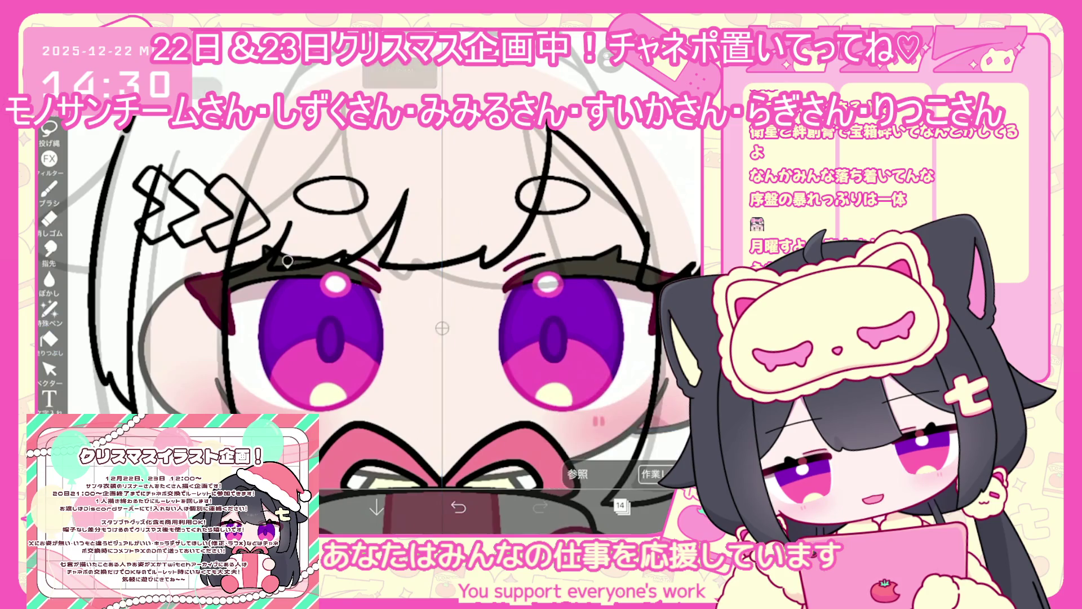
pyautogui.click(333, 507)
pyautogui.click(333, 508)
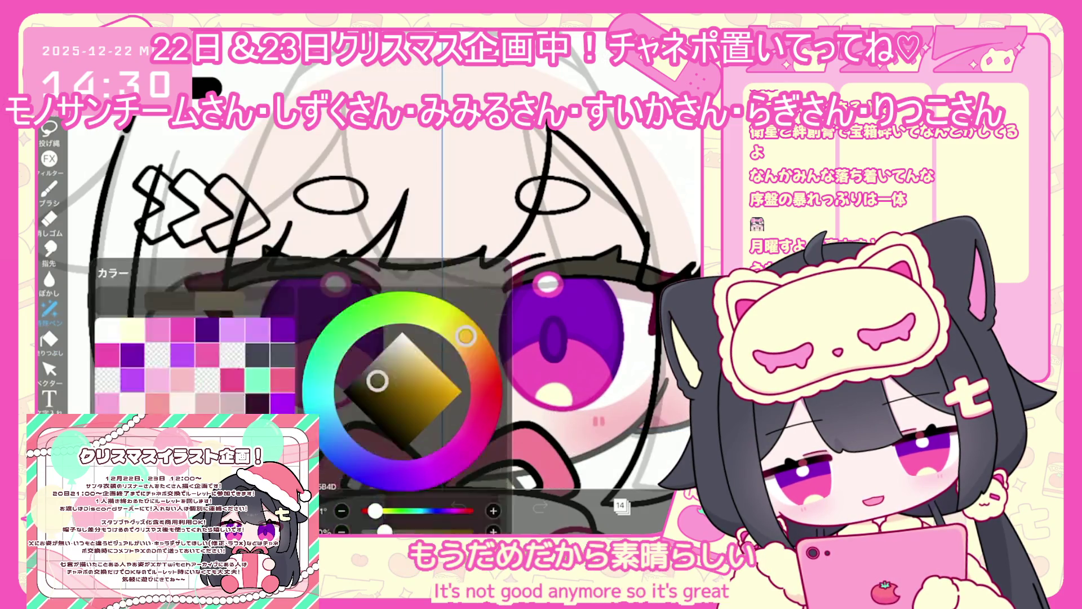
pyautogui.hotkey('ctrl', 'z')
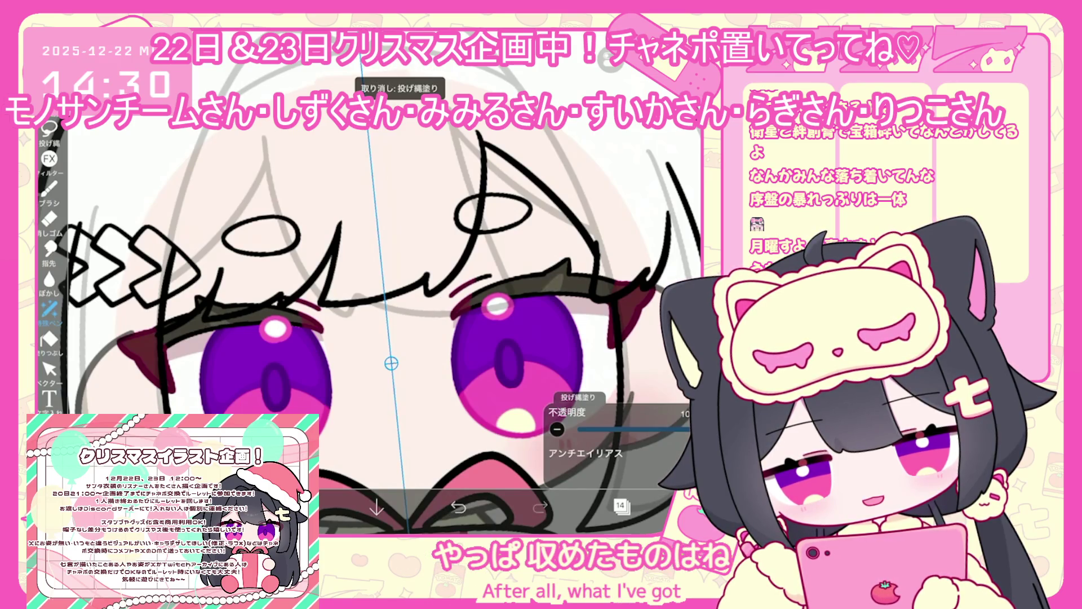
# Step: Select eye layer 8 and lasso-fill the lower parts of the irises yellow
pyautogui.click(620, 504)
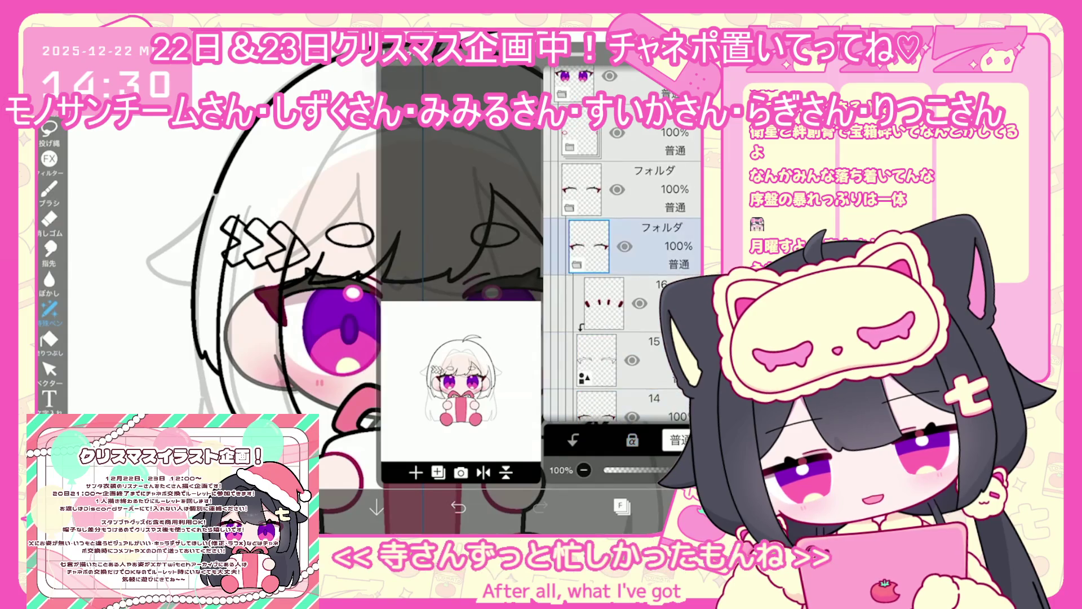
pyautogui.scroll(3, 620, 253)
pyautogui.click(648, 186)
pyautogui.click(620, 505)
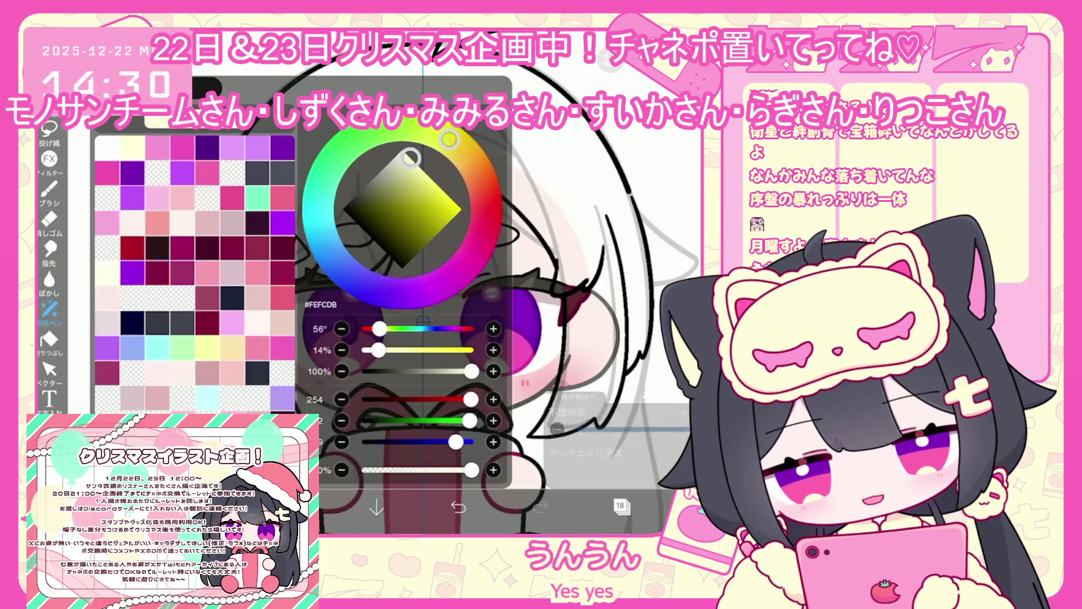
pyautogui.click(49, 309)
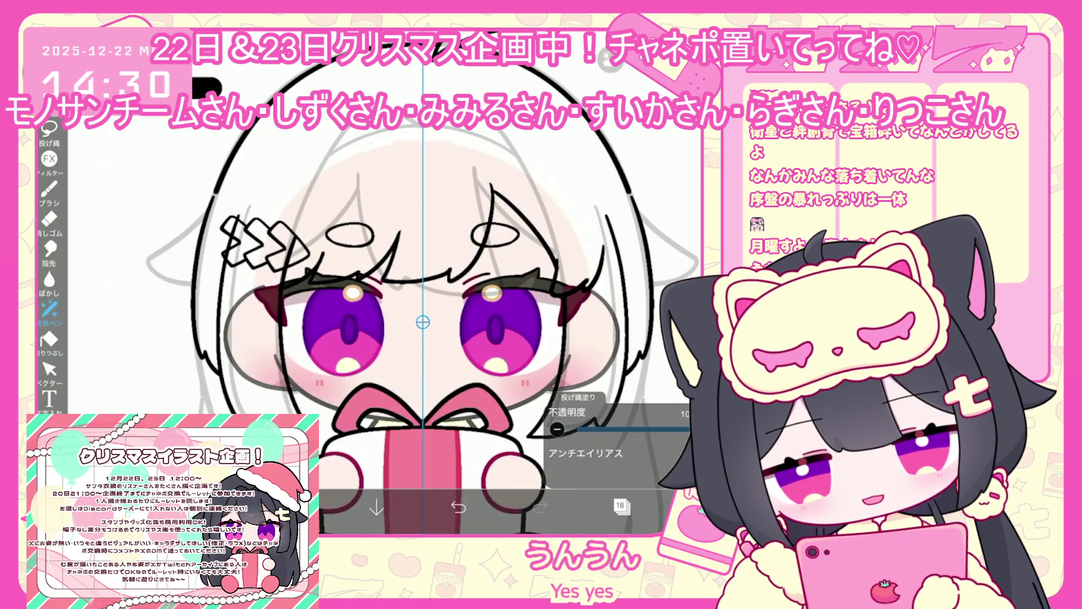
pyautogui.click(620, 506)
pyautogui.scroll(3, 620, 253)
pyautogui.click(648, 242)
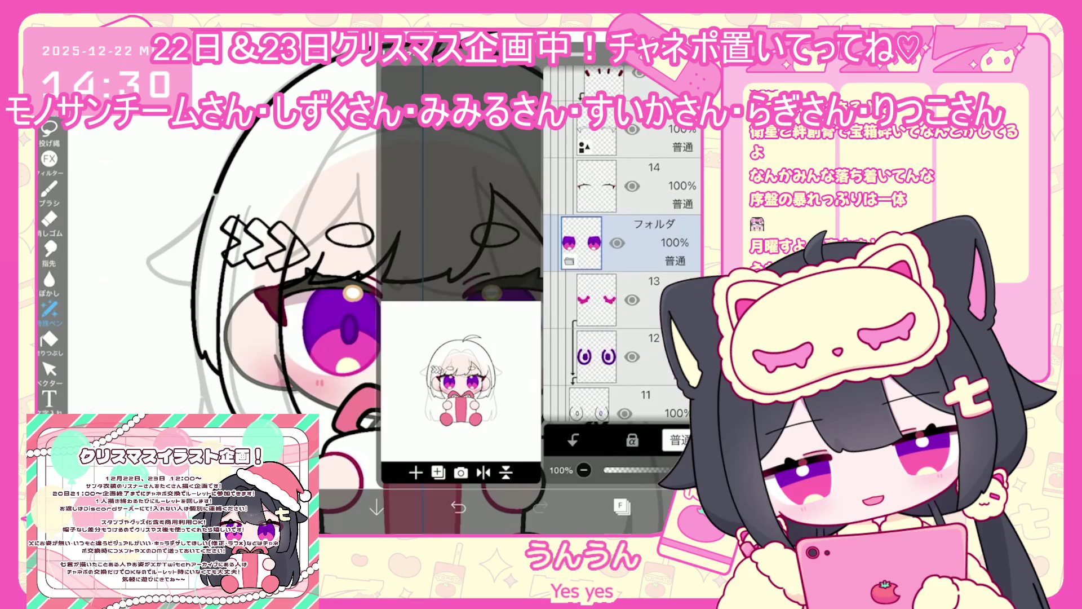
pyautogui.scroll(-5, 623, 265)
pyautogui.click(620, 506)
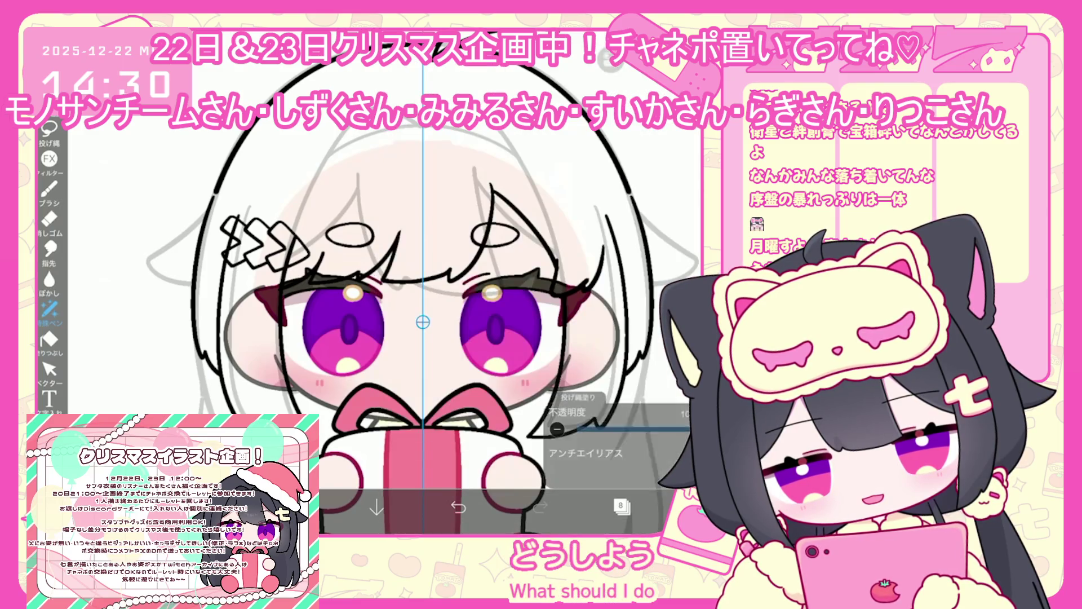
pyautogui.click(295, 508)
pyautogui.click(294, 507)
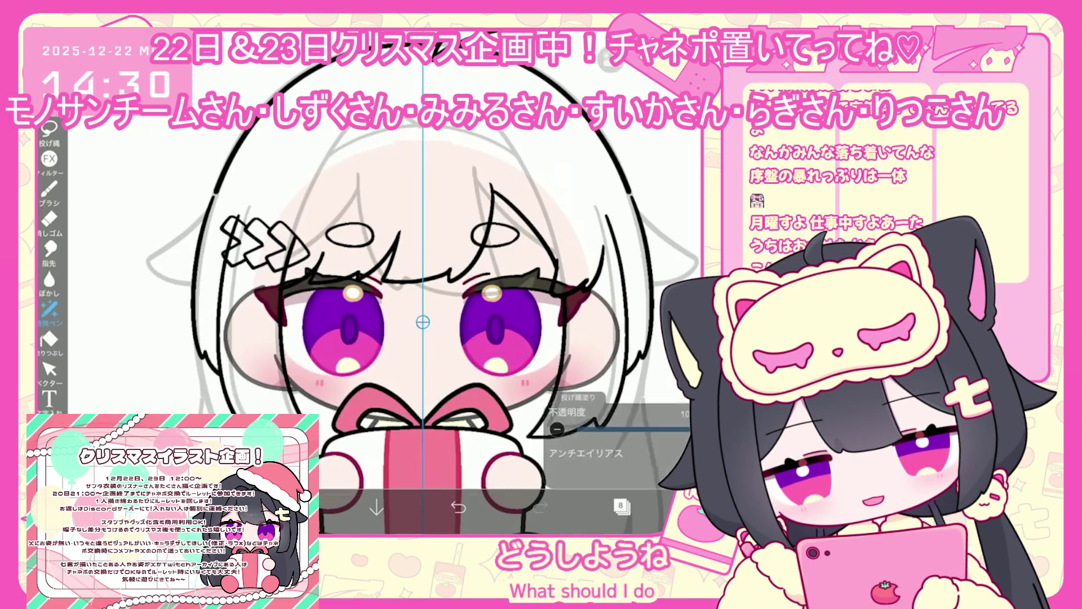
pyautogui.click(496, 358)
# Step: Switch to layer 9, pick a darker colour, then move to layer 20
pyautogui.scroll(-2, 417, 314)
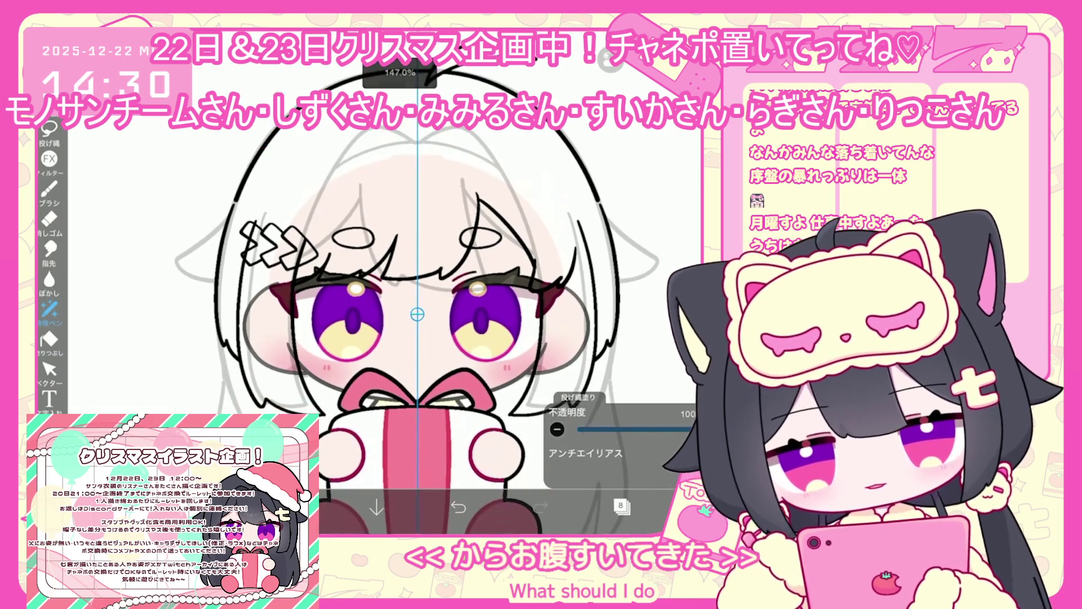
pyautogui.click(620, 506)
pyautogui.click(654, 186)
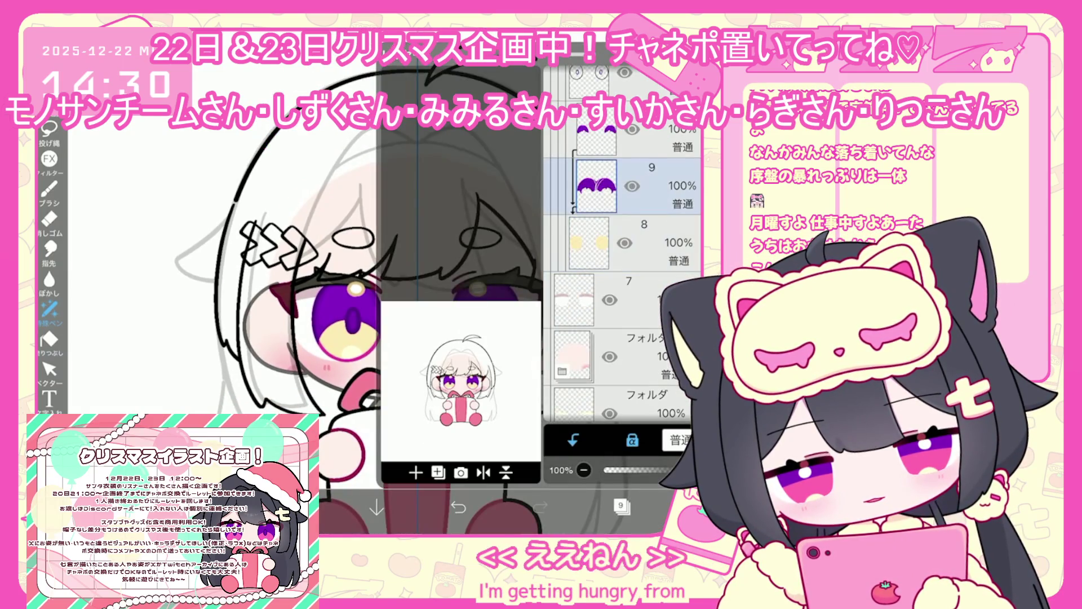
pyautogui.click(344, 507)
pyautogui.click(417, 211)
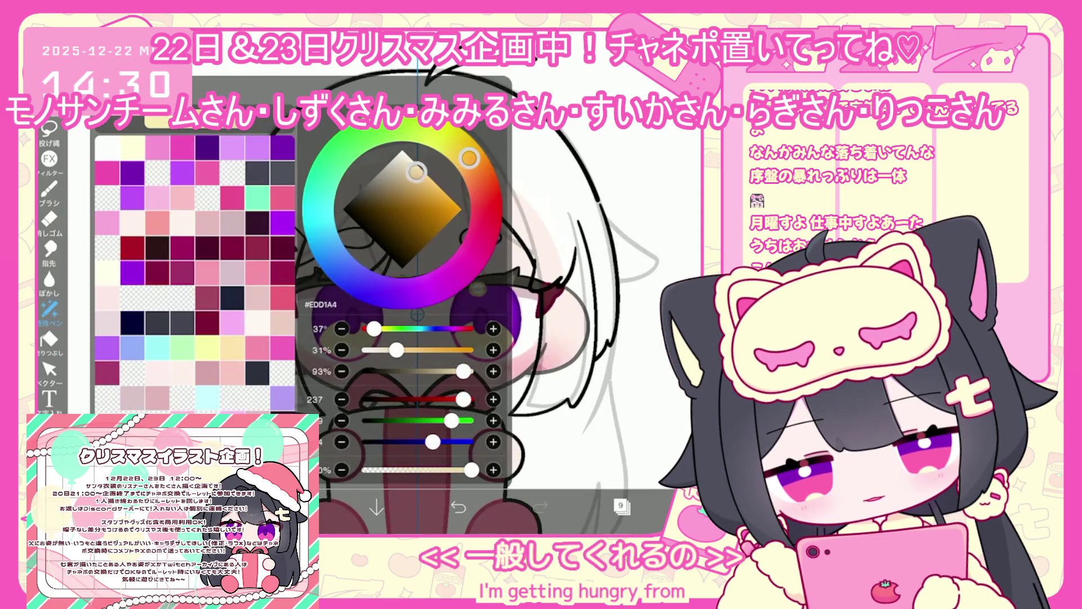
pyautogui.click(417, 314)
pyautogui.click(620, 506)
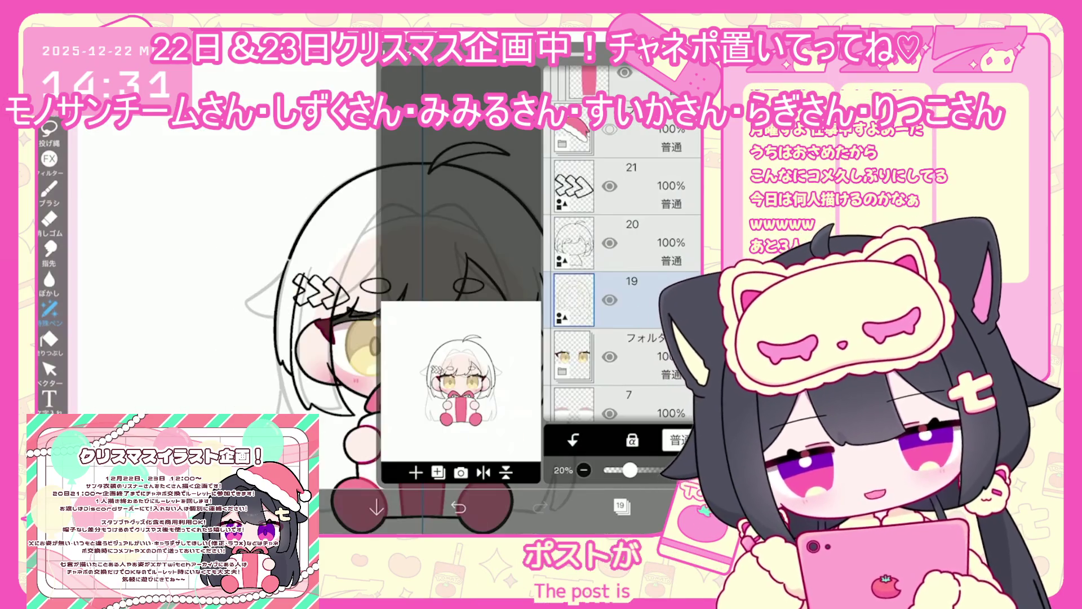
pyautogui.click(654, 243)
# Step: Lasso-select a small area near the right eye on layer 20 and sample pale beige #EAE4D4
pyautogui.click(621, 506)
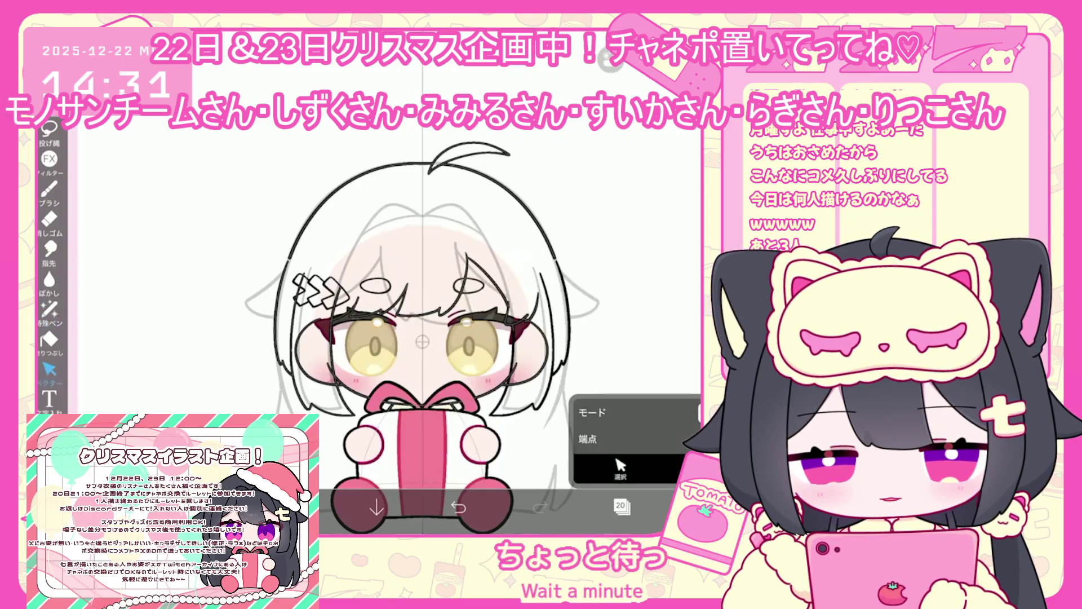
pyautogui.scroll(3, 352, 353)
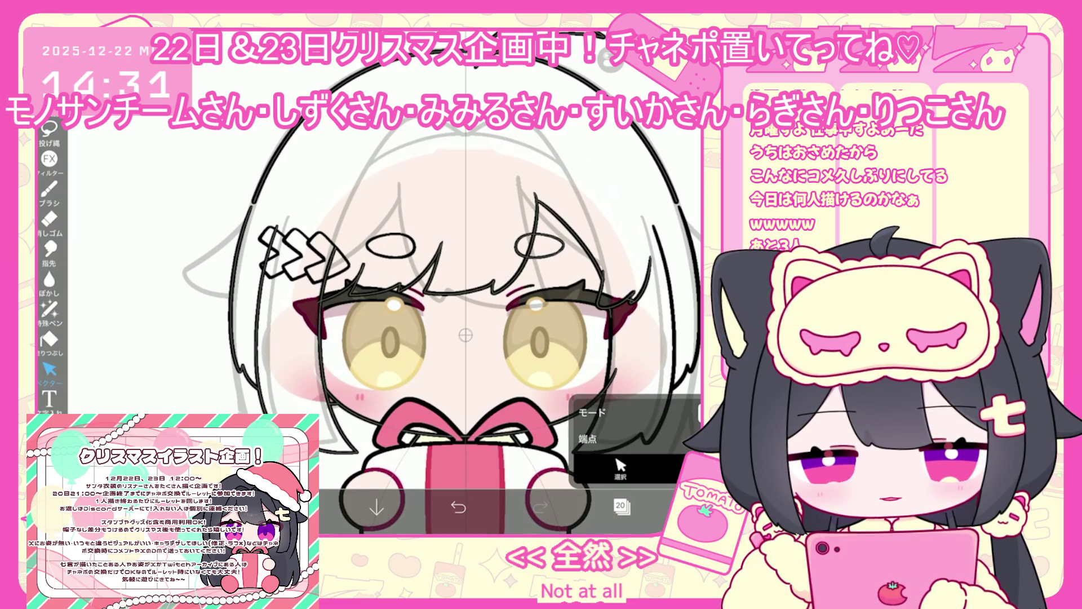
pyautogui.scroll(3, 395, 327)
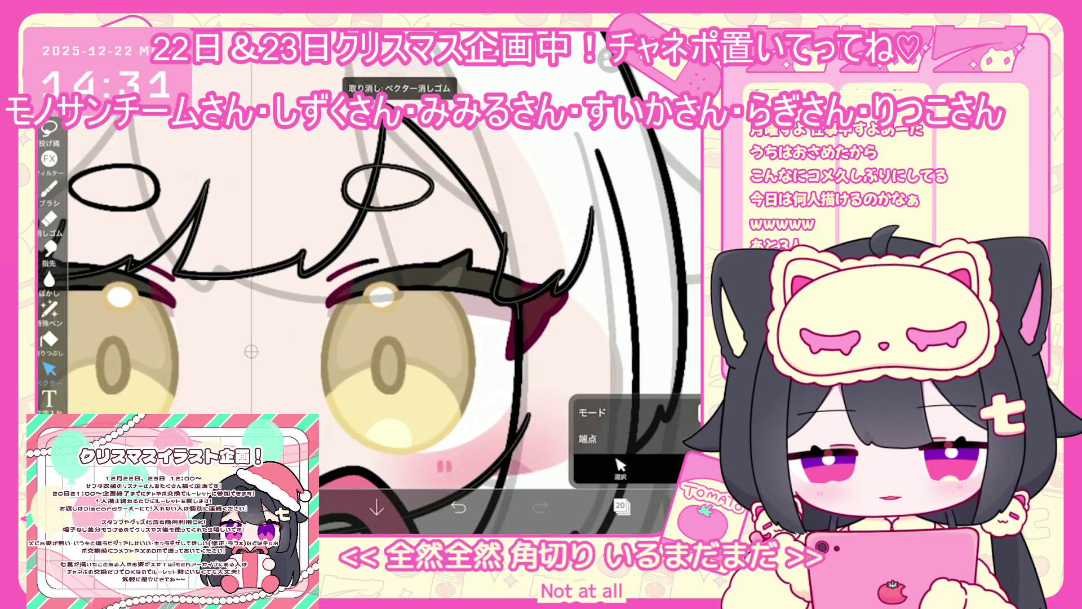
pyautogui.click(49, 129)
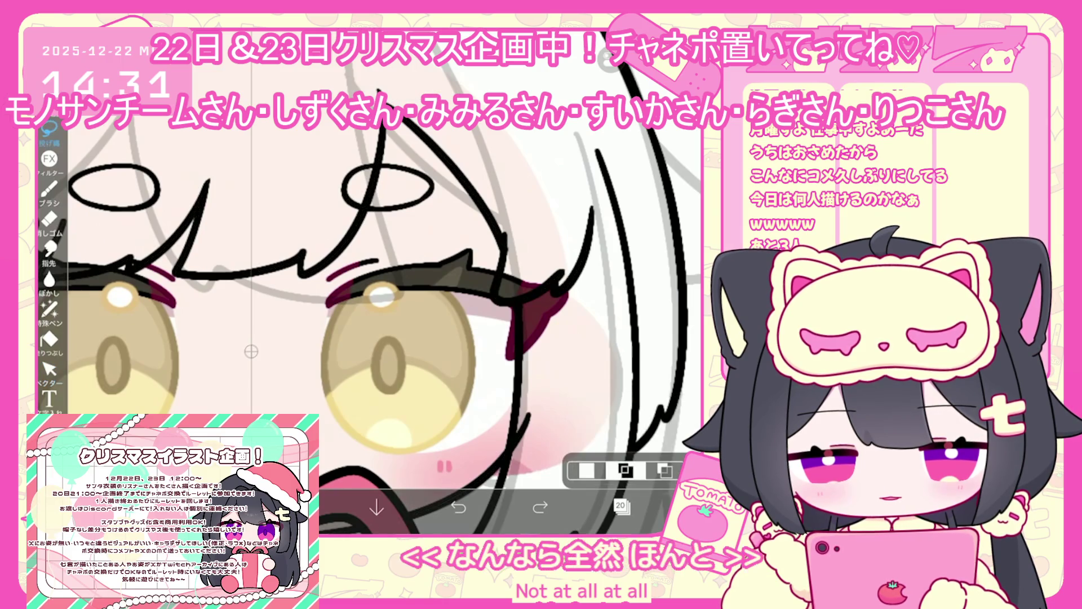
pyautogui.moveTo(530, 402); pyautogui.dragTo(513, 468)
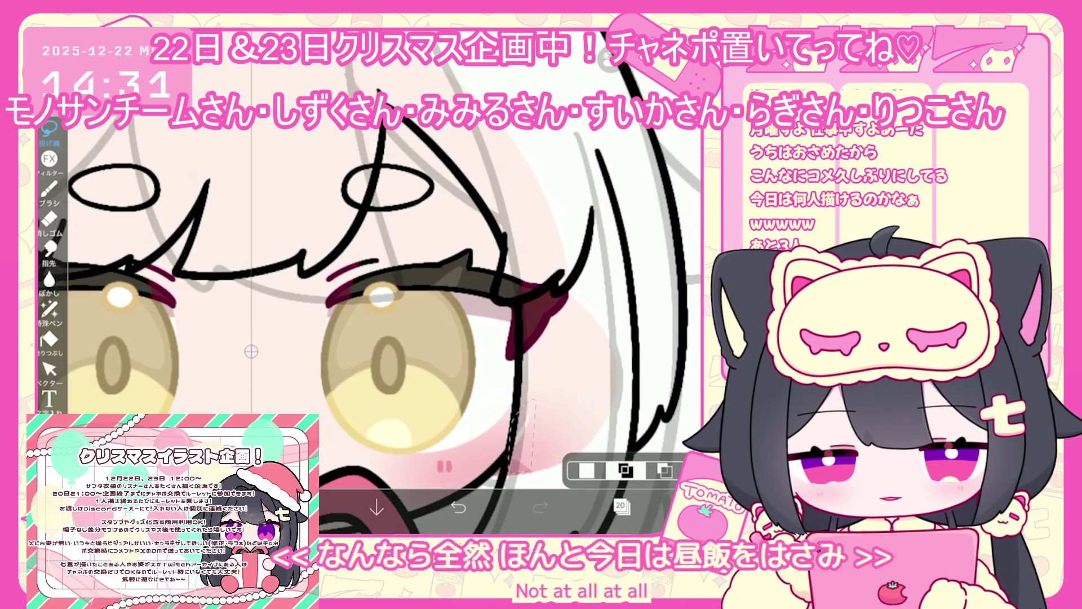
pyautogui.scroll(-5, 366, 282)
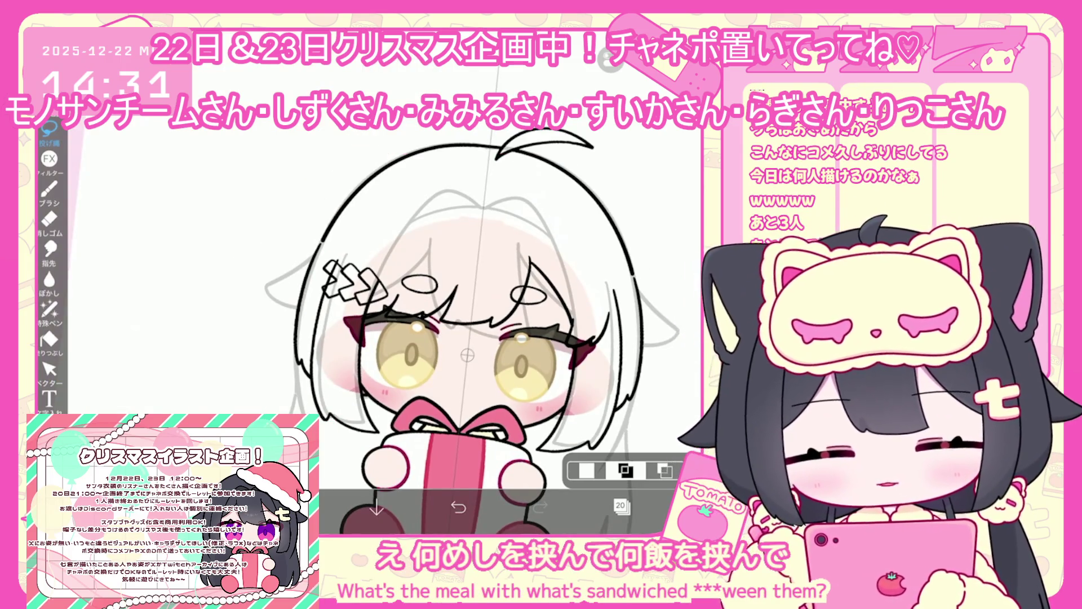
pyautogui.click(620, 506)
pyautogui.click(631, 242)
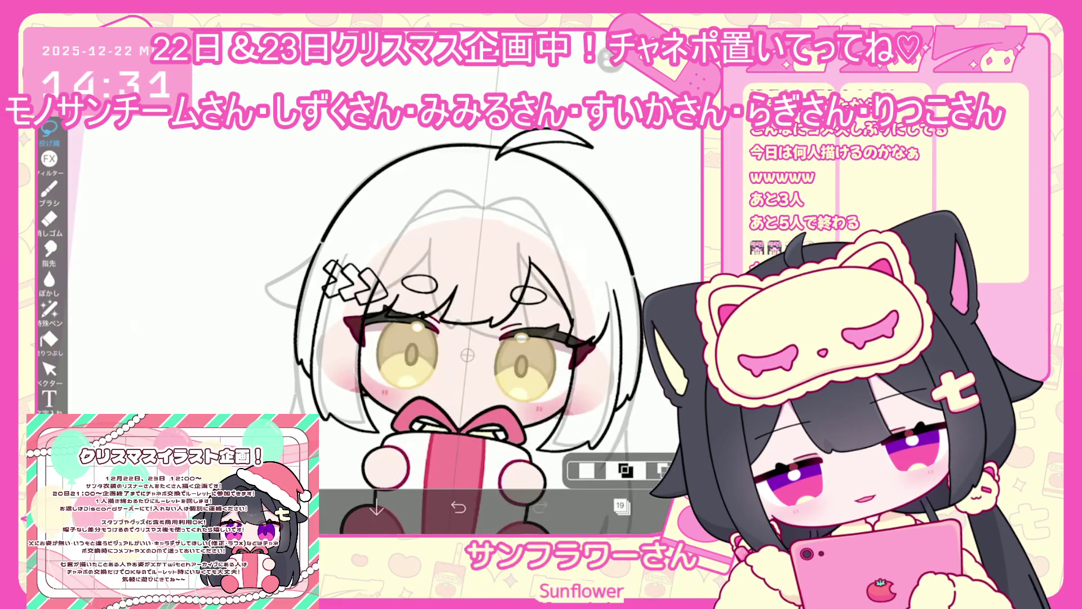
pyautogui.click(631, 186)
pyautogui.click(620, 506)
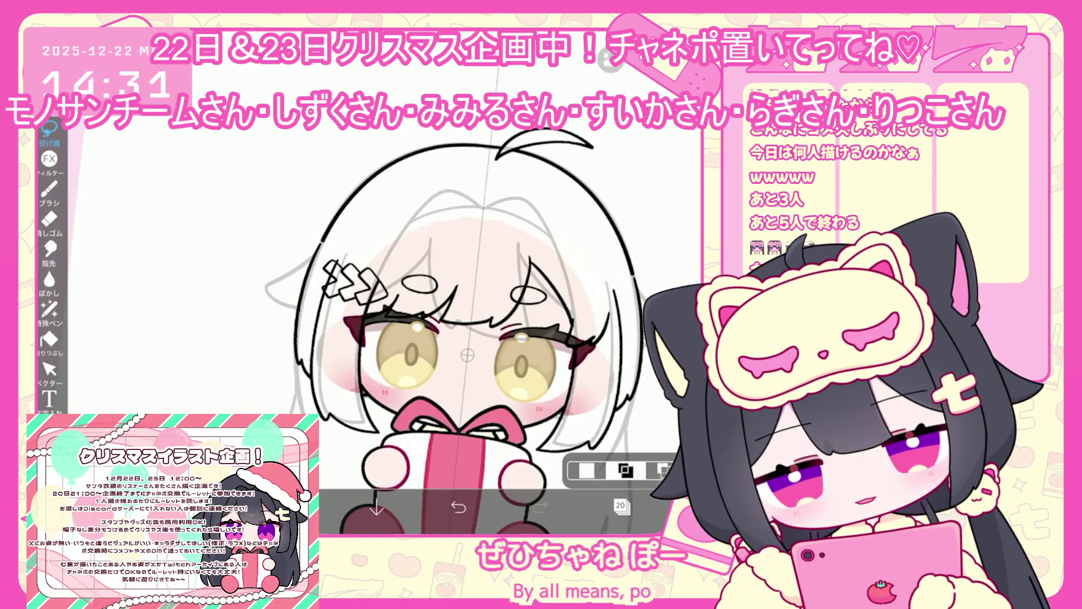
pyautogui.click(296, 508)
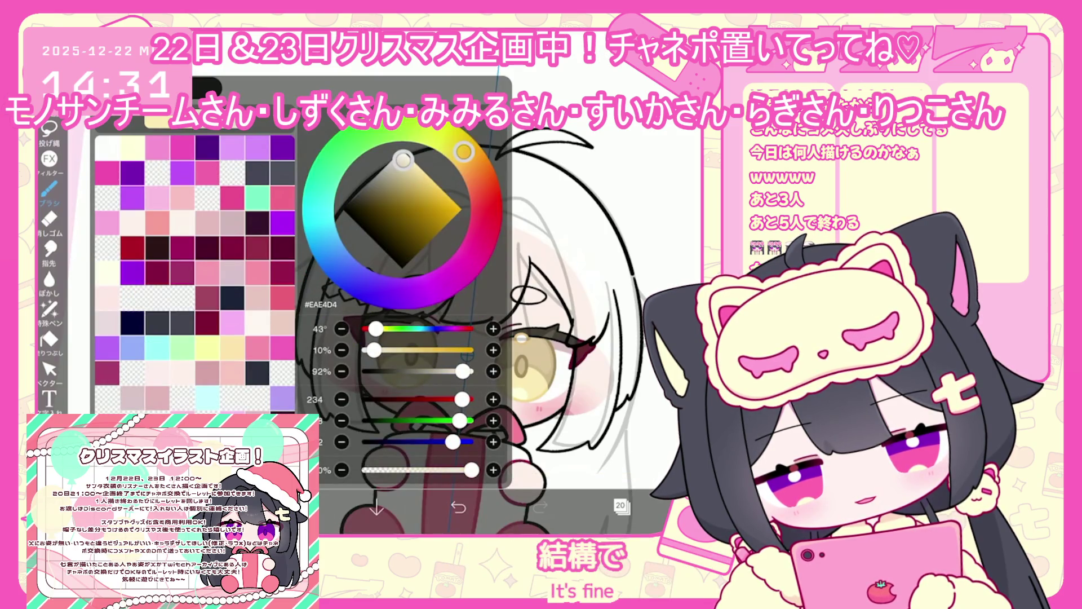
# Step: Fill the right side and top of the hair with the pale beige
pyautogui.click(49, 340)
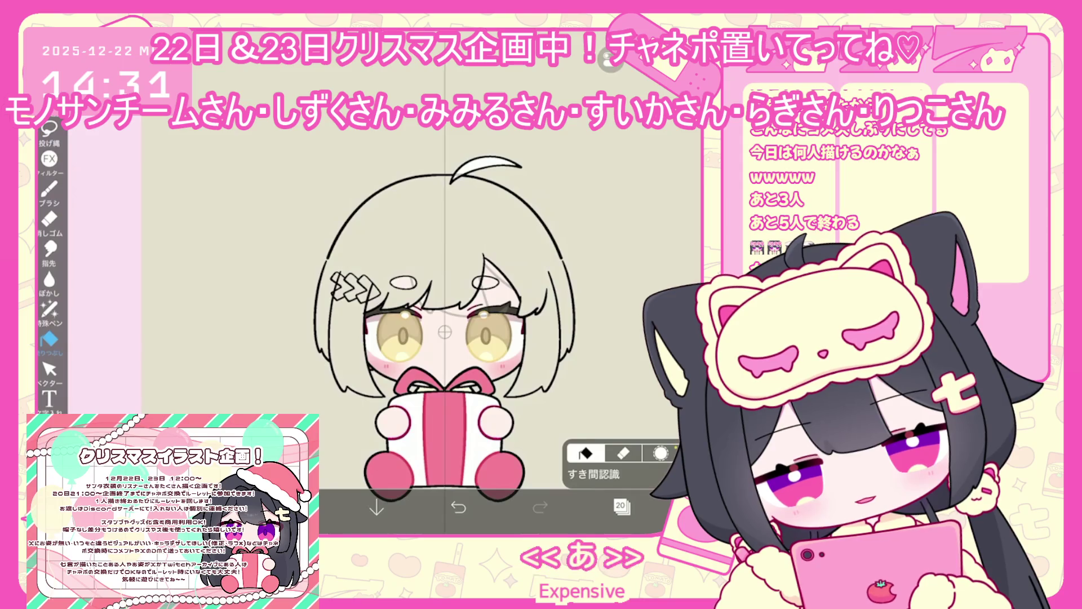
pyautogui.hotkey('ctrl', 'z')
pyautogui.click(558, 310)
pyautogui.click(519, 237)
pyautogui.click(536, 338)
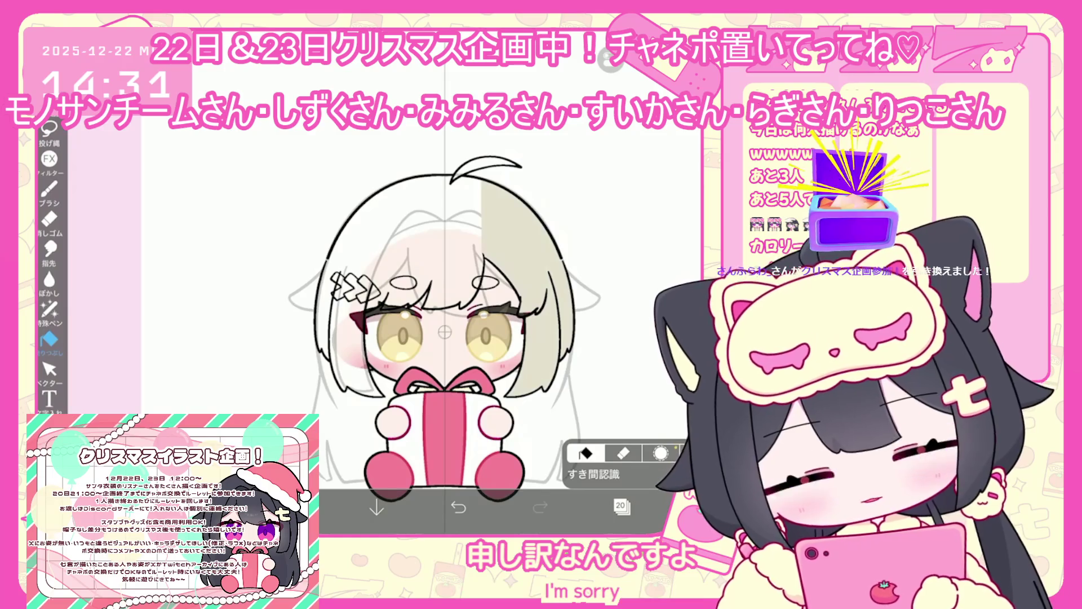
pyautogui.click(428, 225)
pyautogui.click(450, 284)
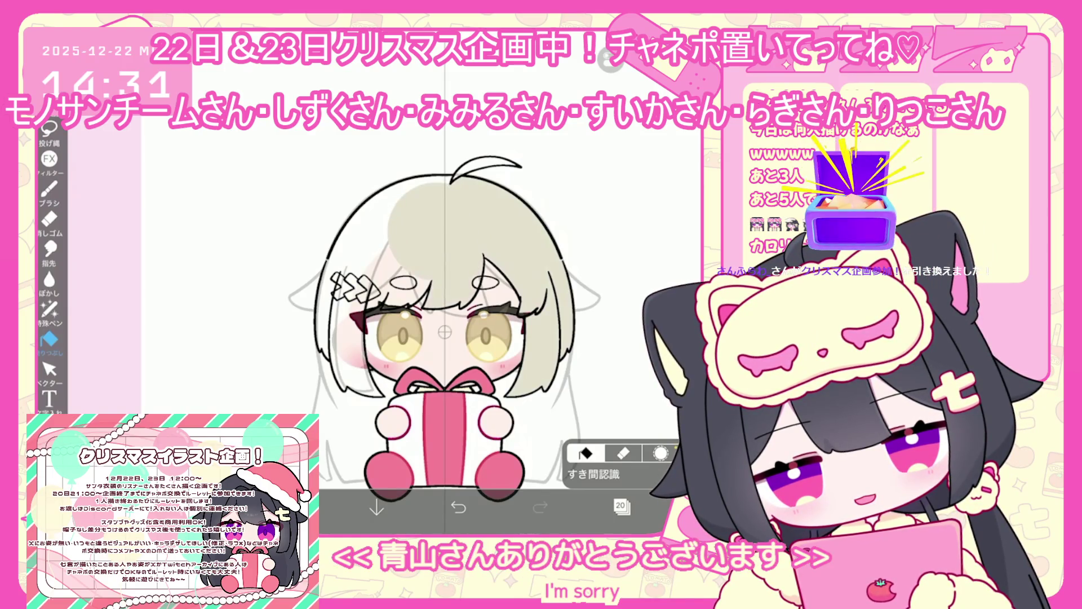
# Step: Fill the left hair and the side locks beige, undoing the stray bangs fill
pyautogui.click(397, 296)
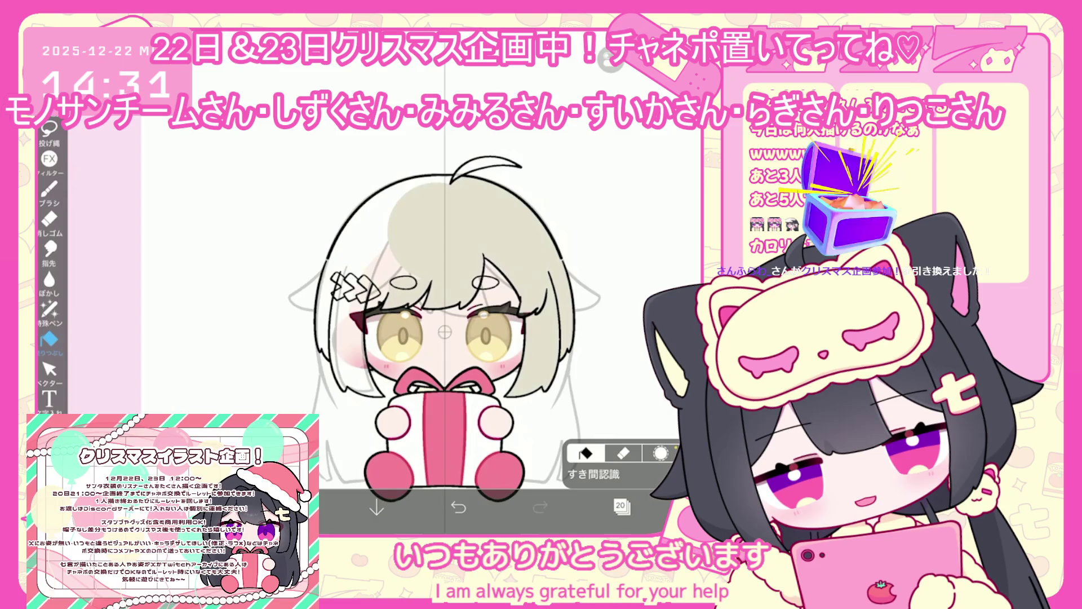
pyautogui.click(367, 237)
pyautogui.click(354, 327)
pyautogui.click(330, 309)
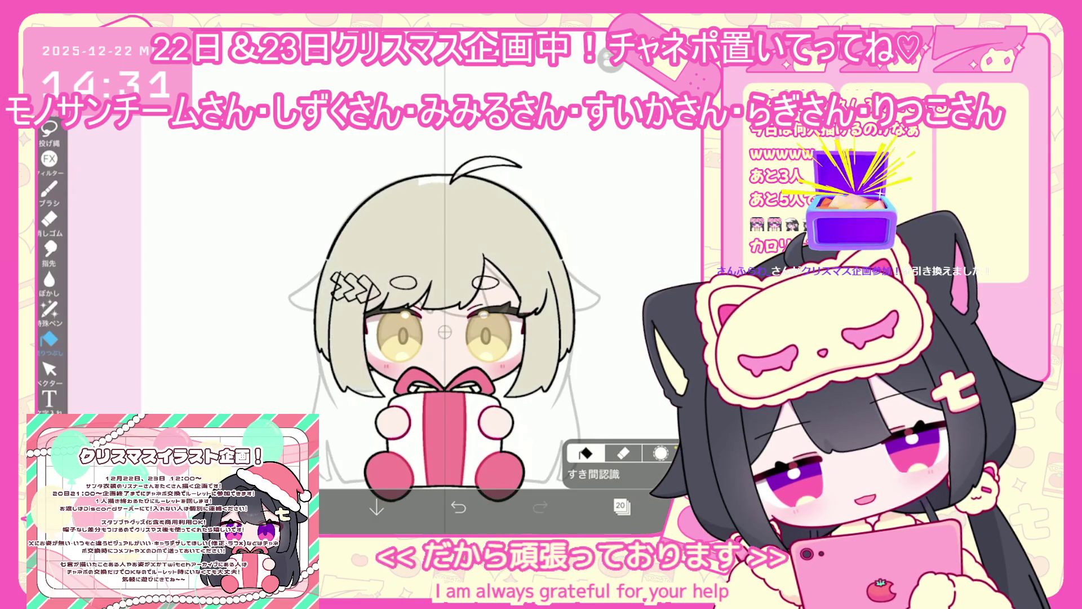
pyautogui.hotkey('ctrl', 'z')
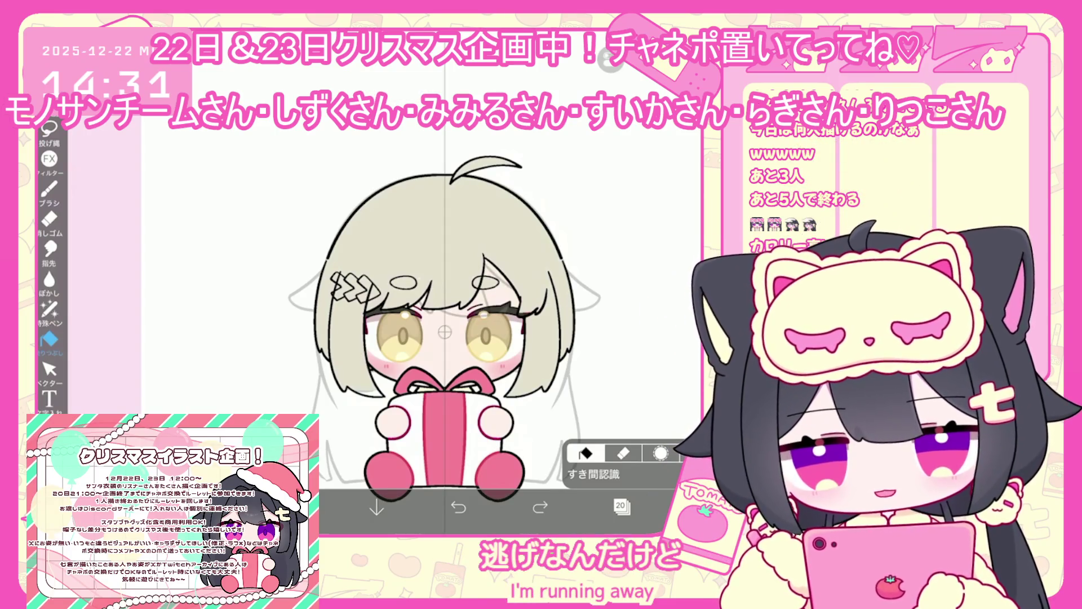
pyautogui.click(622, 507)
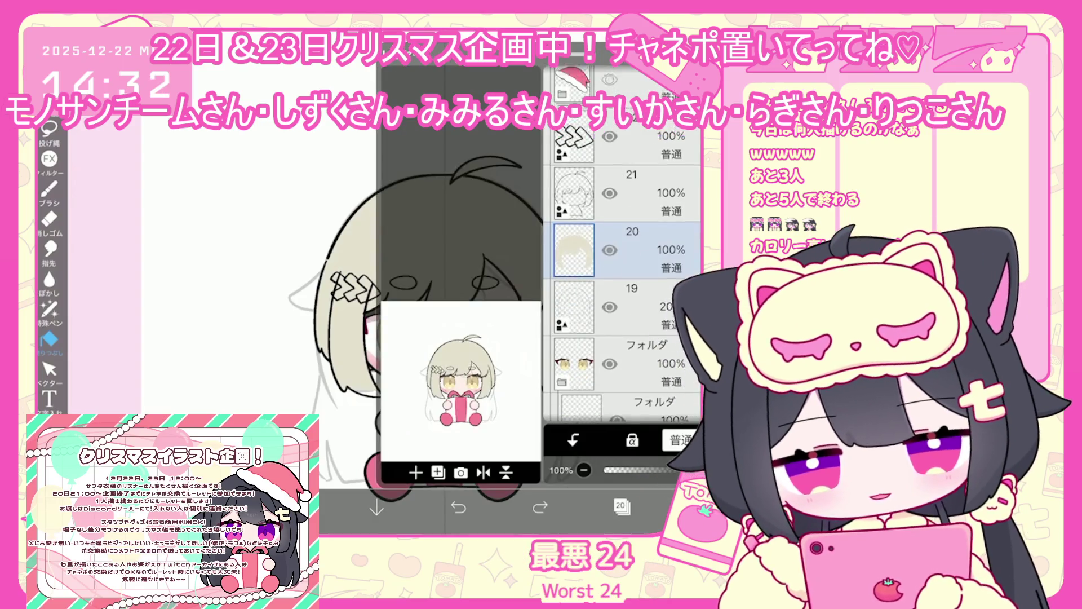
# Step: Select layer 22 above the line art and set light grey #A69D88 for lasso filling
pyautogui.click(626, 192)
pyautogui.click(622, 507)
pyautogui.click(622, 506)
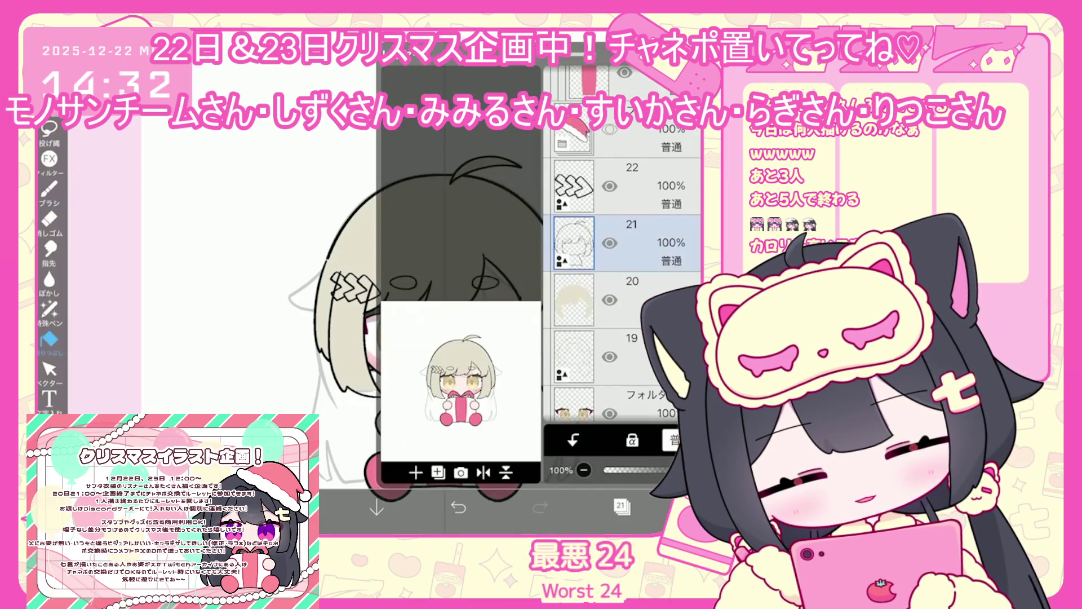
pyautogui.click(574, 302)
pyautogui.click(622, 506)
pyautogui.scroll(3, 445, 327)
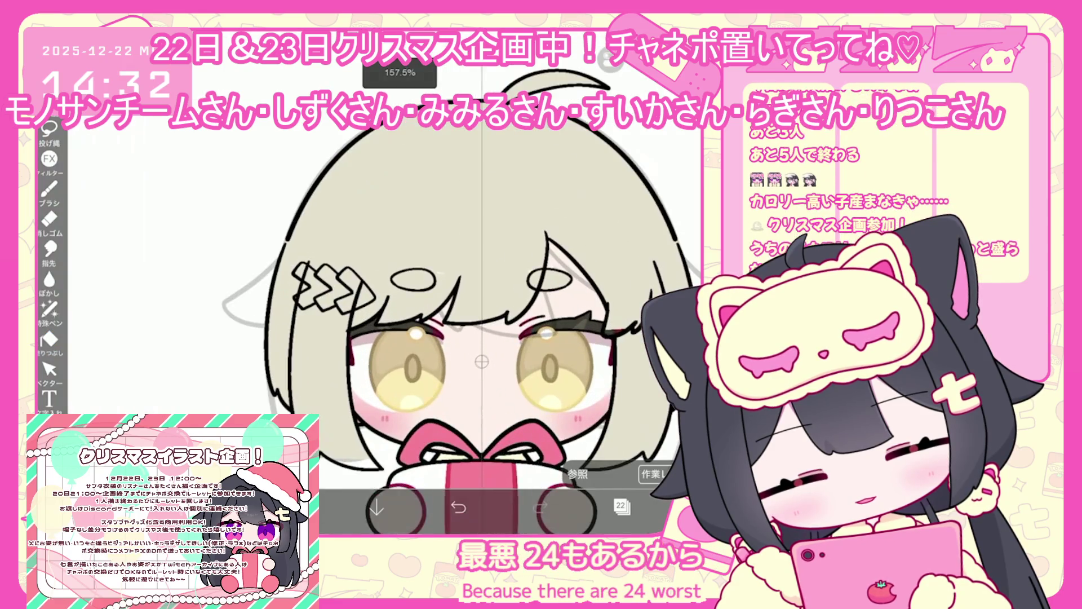
pyautogui.click(49, 339)
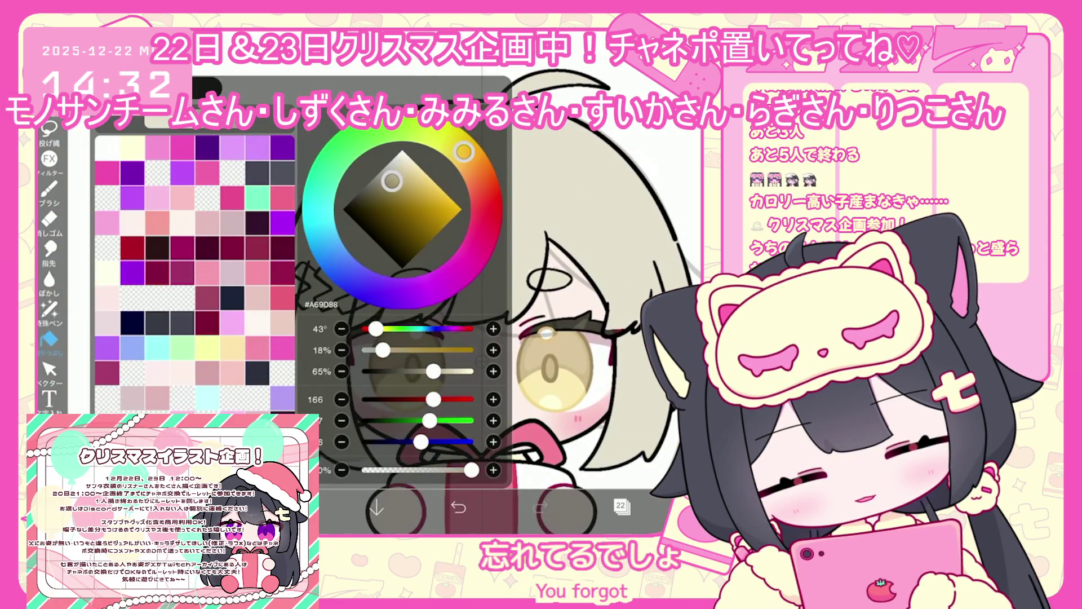
pyautogui.click(563, 226)
pyautogui.click(575, 439)
# Step: Switch to hair colour layer 20 and confirm it in the layer list
pyautogui.scroll(3, 395, 282)
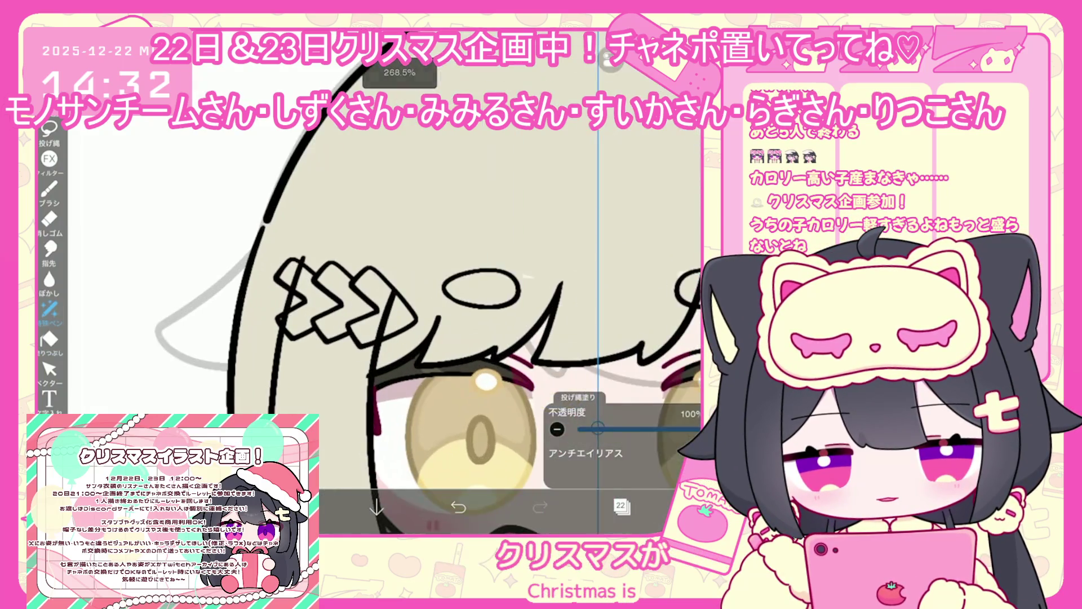
pyautogui.moveTo(394, 315)
pyautogui.mouseDown()
pyautogui.moveTo(293, 307)
pyautogui.moveTo(181, 321)
pyautogui.moveTo(141, 347)
pyautogui.mouseUp()
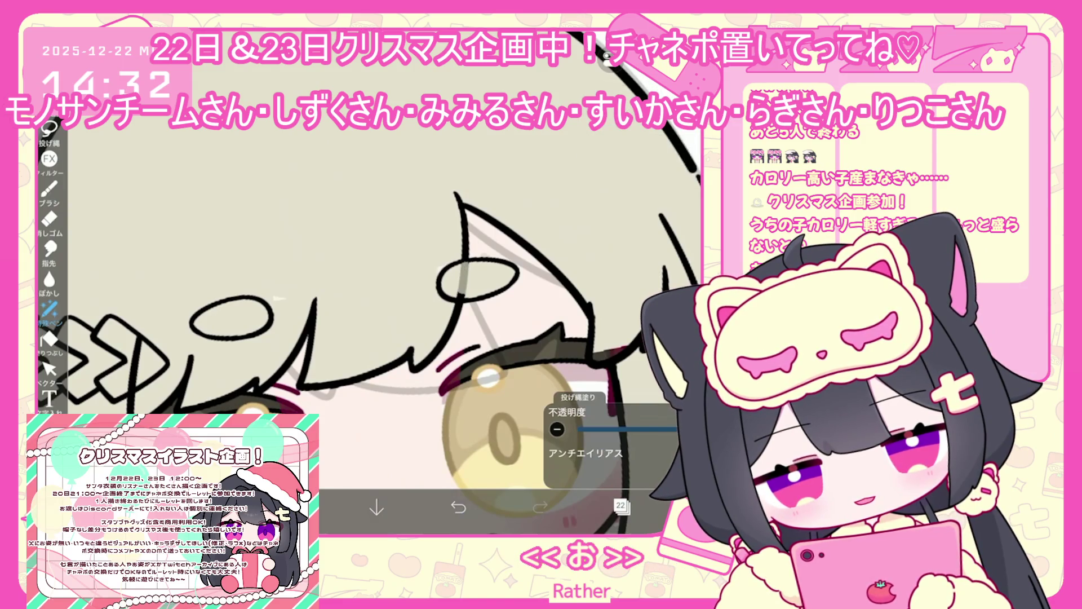
pyautogui.scroll(3, 395, 282)
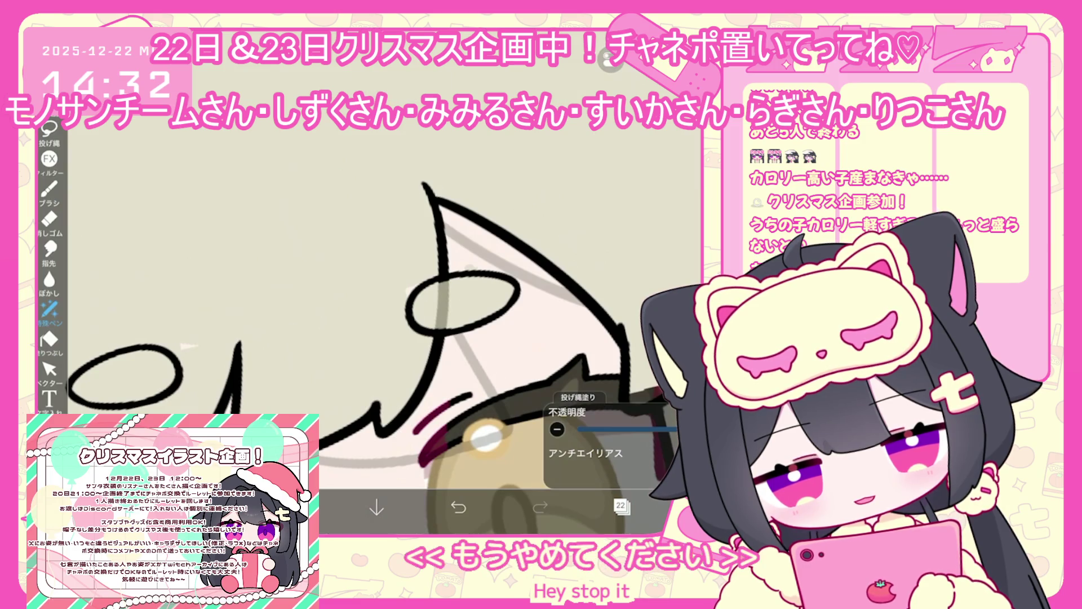
pyautogui.click(621, 505)
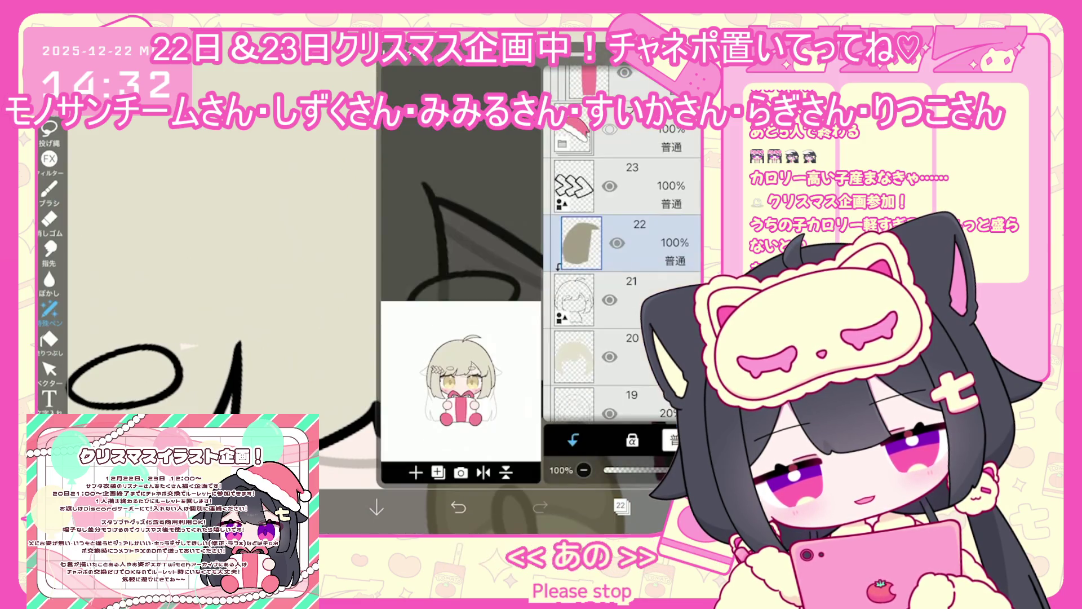
pyautogui.click(598, 356)
pyautogui.click(621, 505)
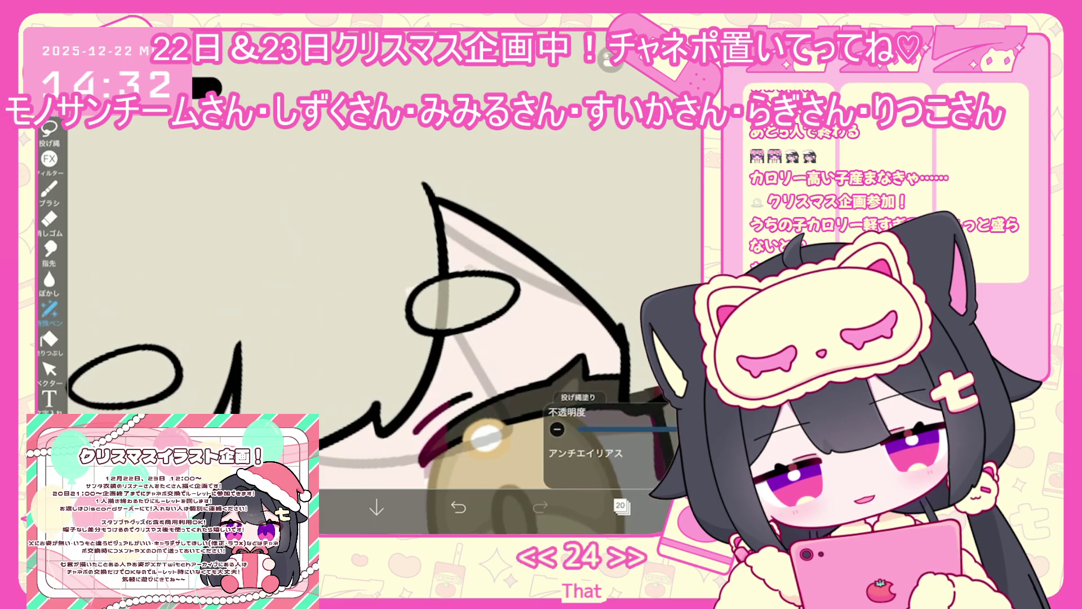
pyautogui.scroll(3, 366, 310)
pyautogui.click(621, 506)
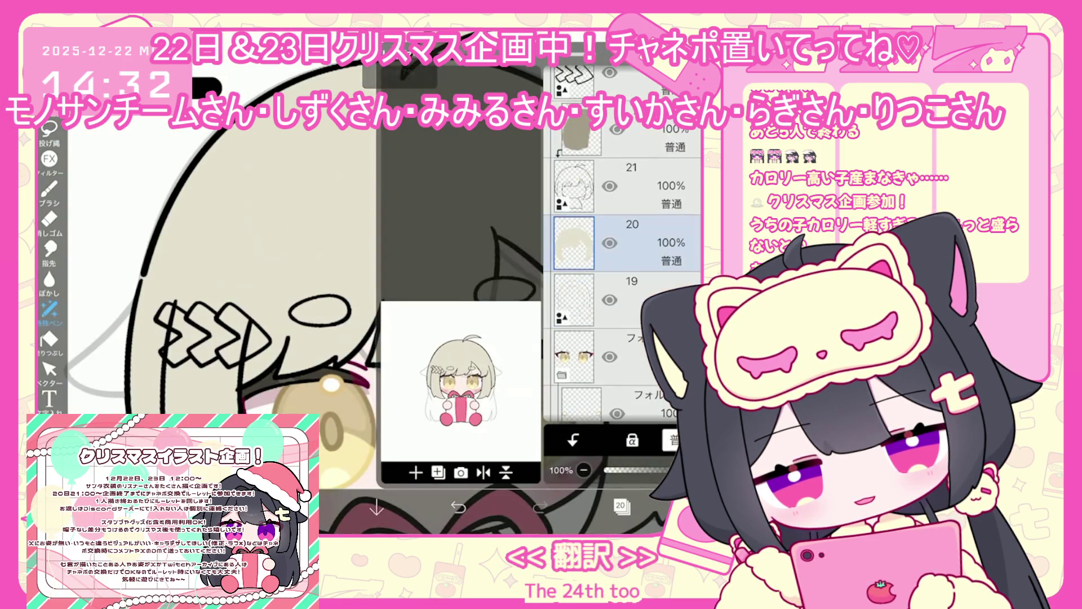
pyautogui.click(621, 506)
pyautogui.scroll(2, 367, 310)
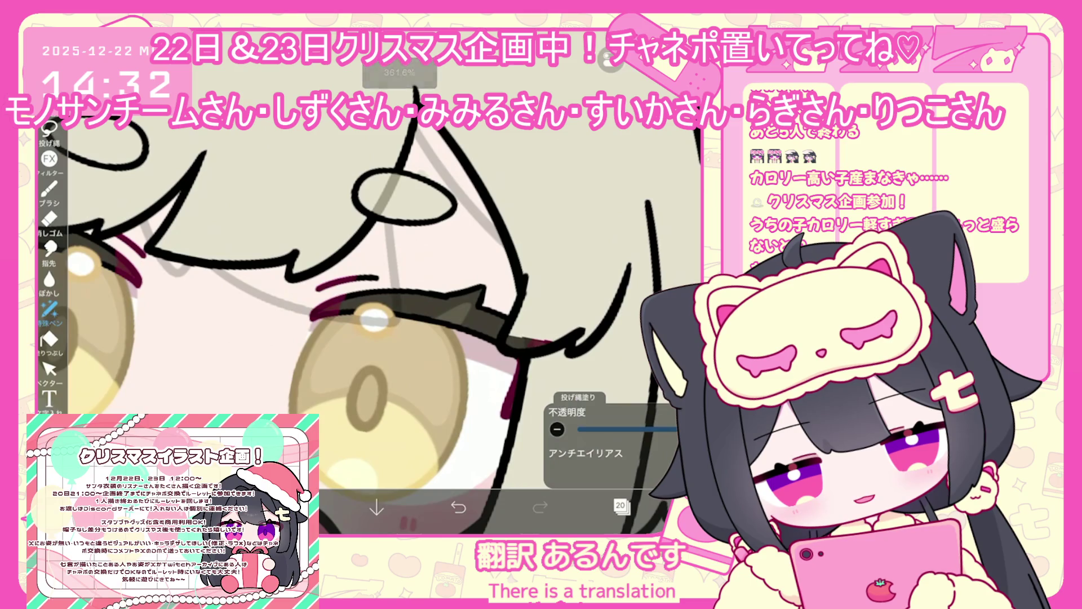
pyautogui.scroll(-3, 366, 310)
pyautogui.click(621, 506)
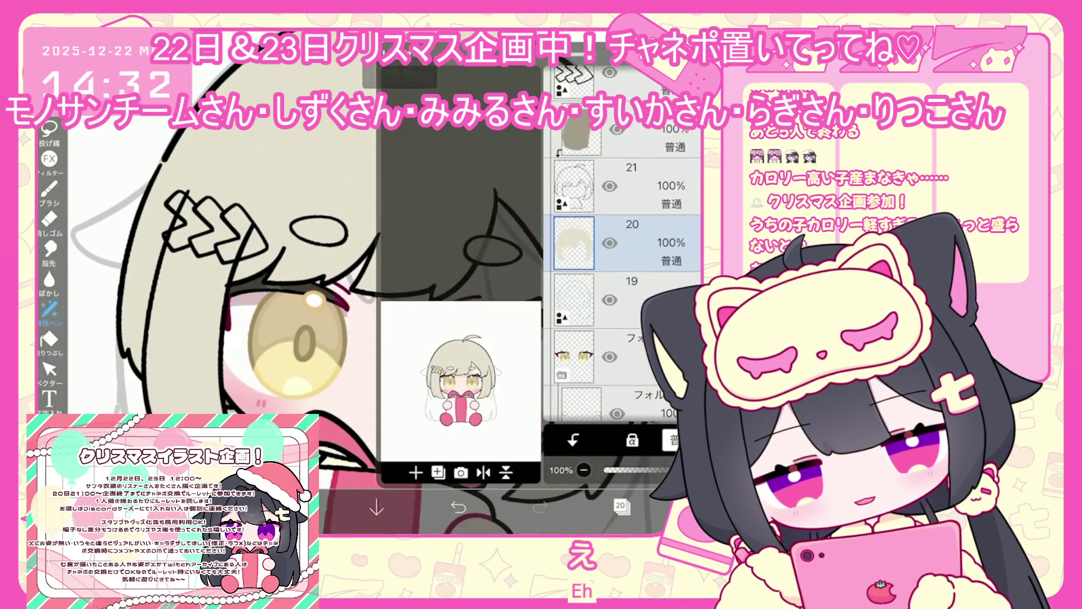
pyautogui.click(621, 506)
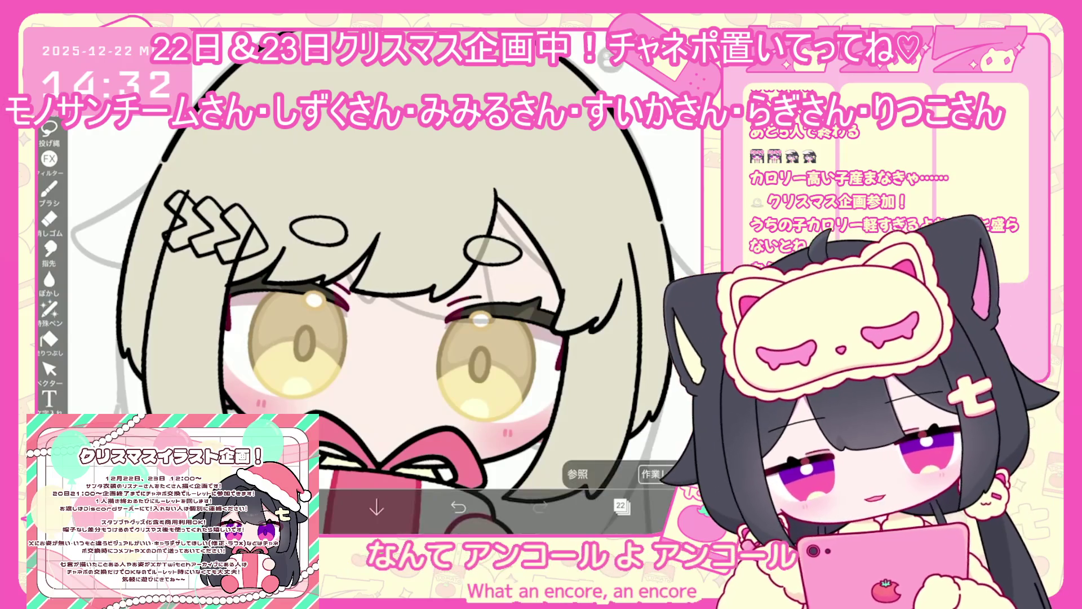
# Step: Lasso-fill the tip of the hair tuft grey, then undo the last lasso fill
pyautogui.scroll(3, 366, 310)
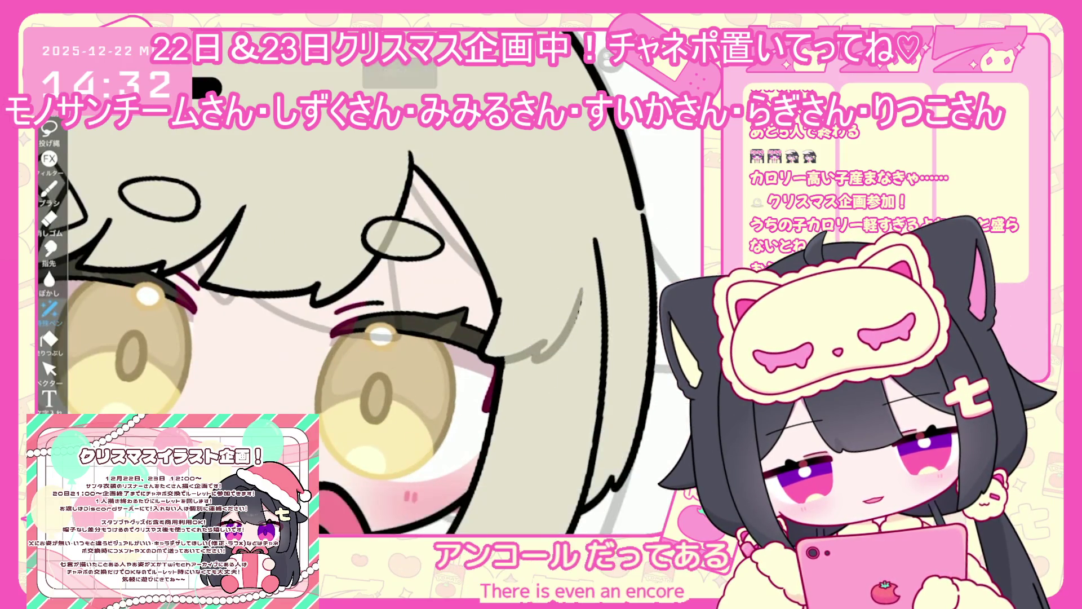
pyautogui.scroll(-3, 366, 310)
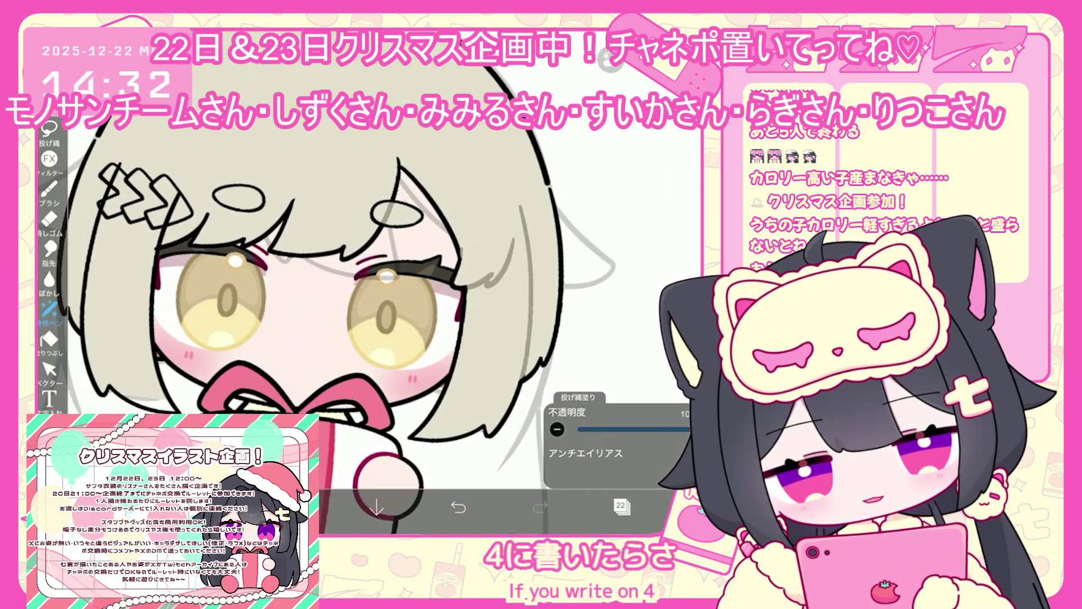
pyautogui.hscroll(-3, 366, 282)
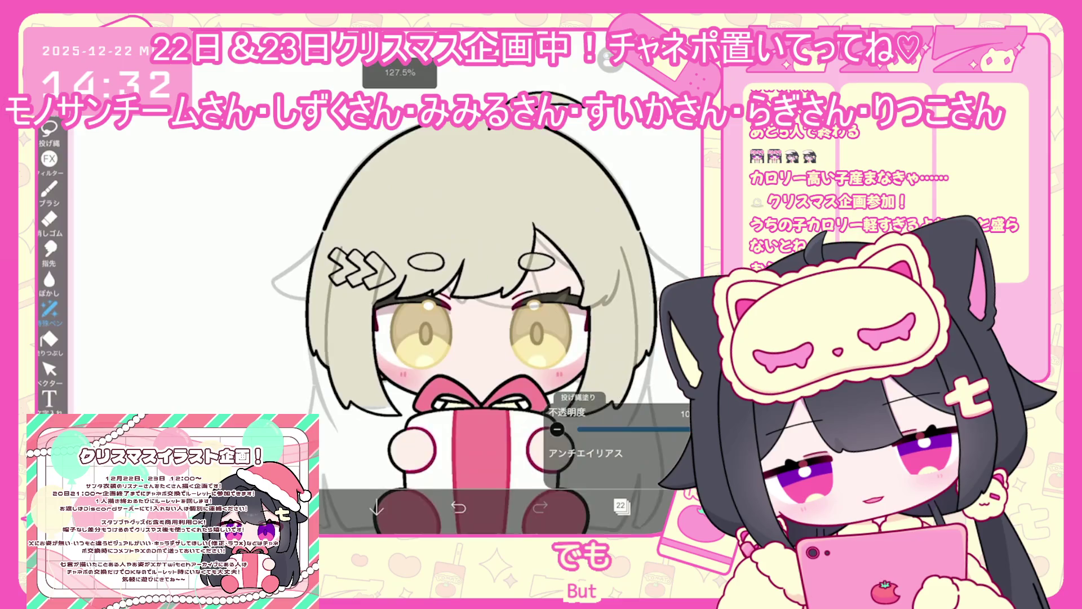
pyautogui.scroll(5, 394, 282)
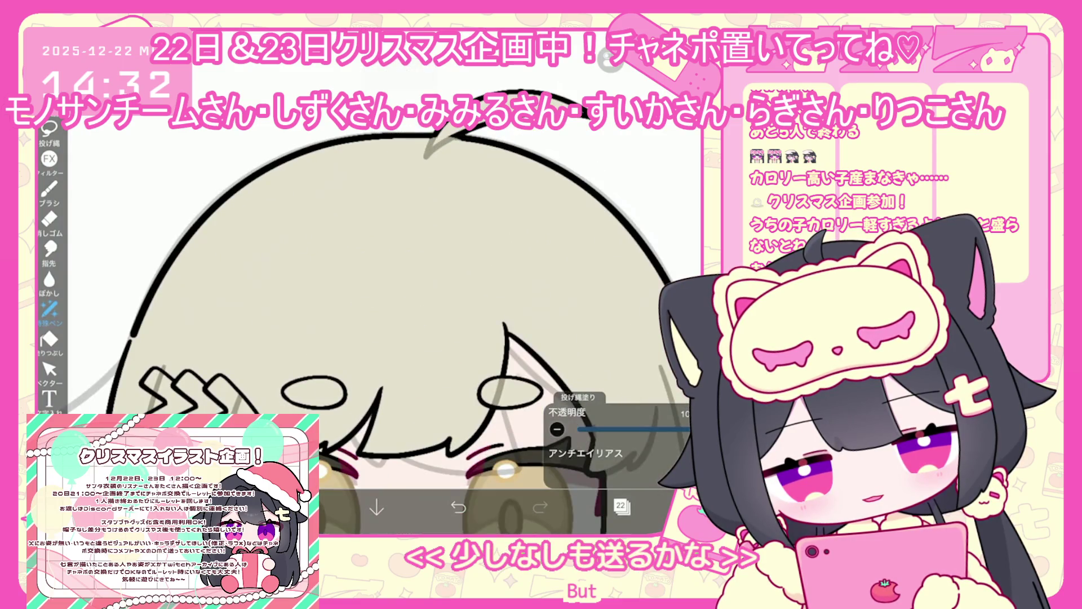
pyautogui.scroll(3, 395, 282)
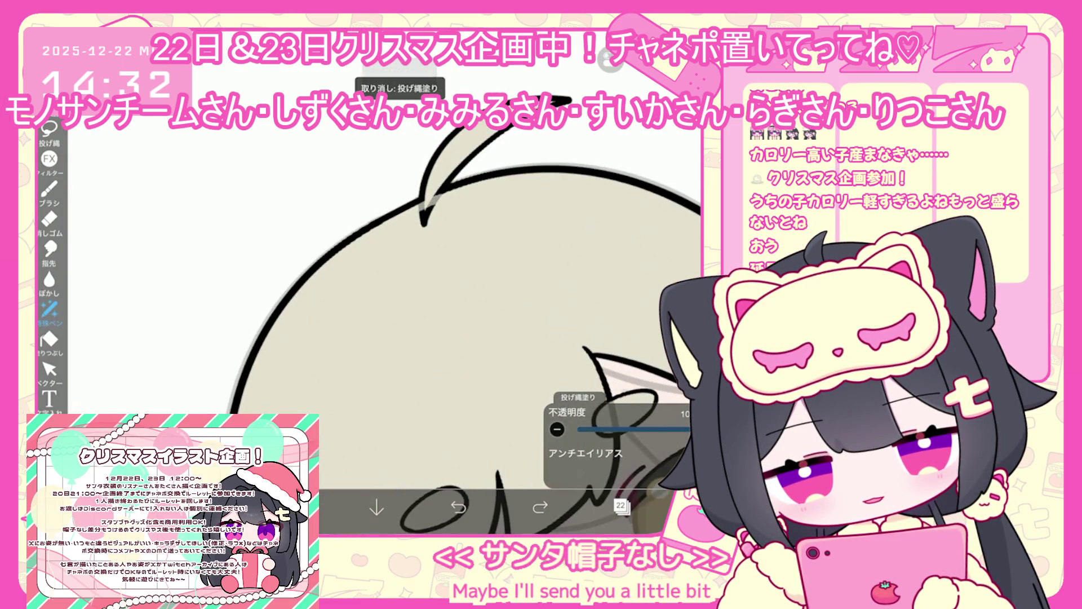
pyautogui.moveTo(420, 200); pyautogui.dragTo(434, 225)
pyautogui.scroll(-3, 451, 282)
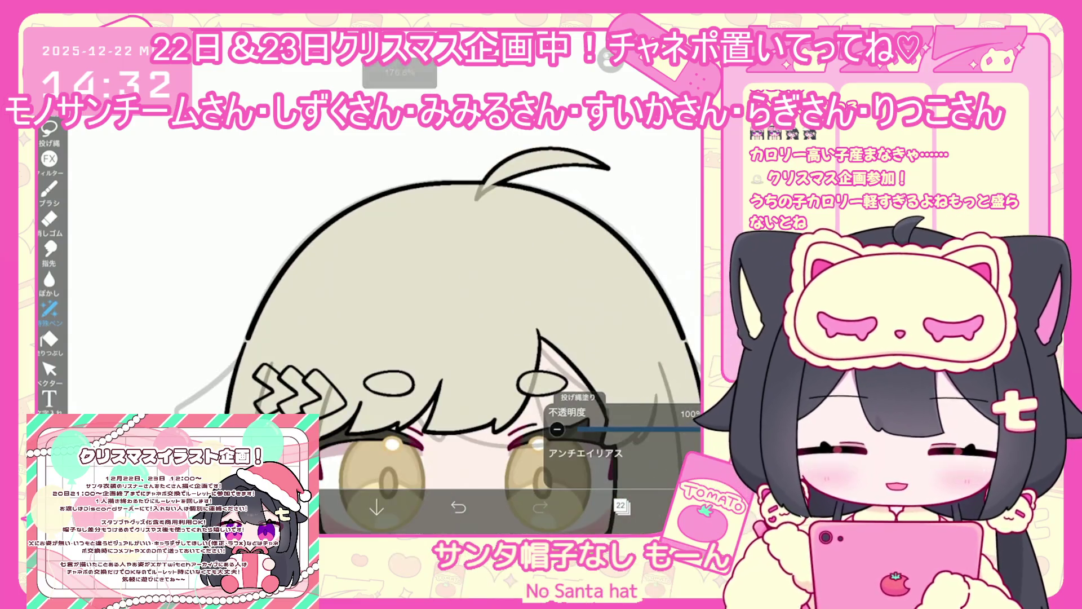
pyautogui.scroll(-3, 395, 311)
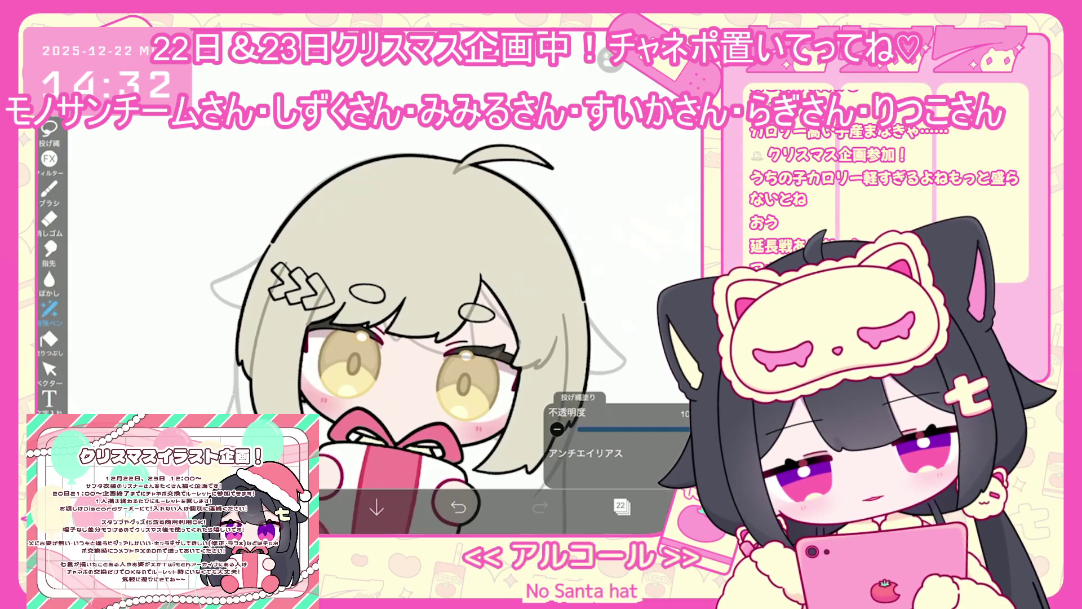
pyautogui.scroll(3, 395, 327)
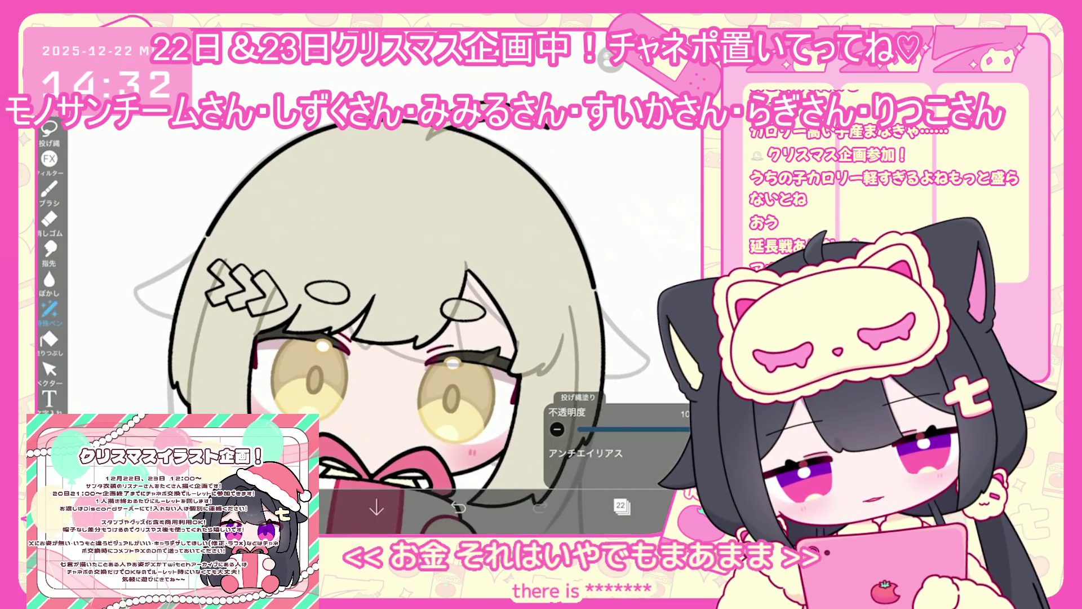
pyautogui.scroll(1, 403, 392)
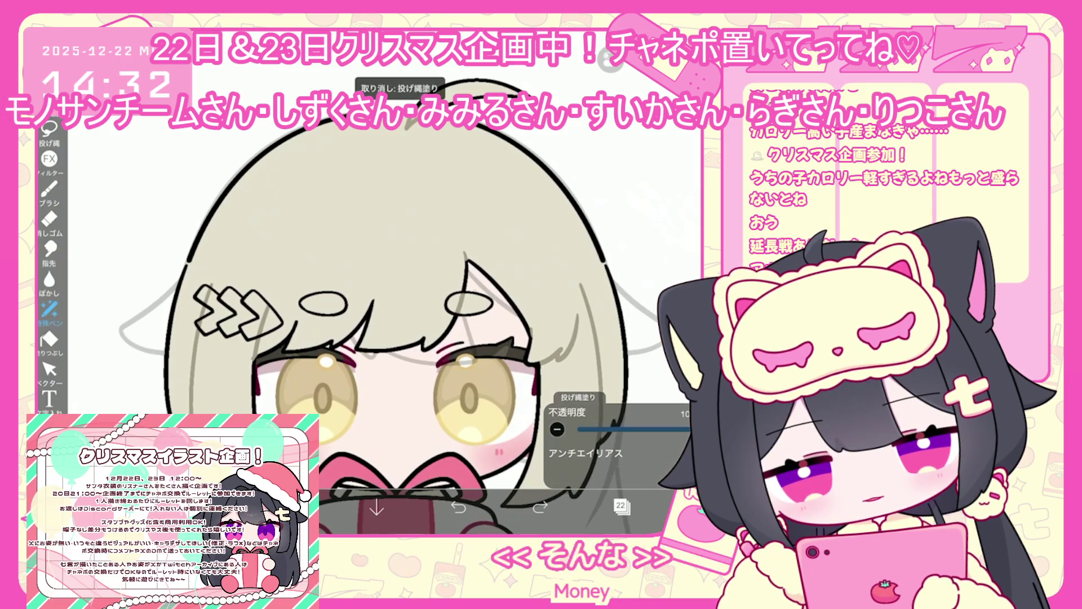
pyautogui.hotkey('ctrl', 'z')
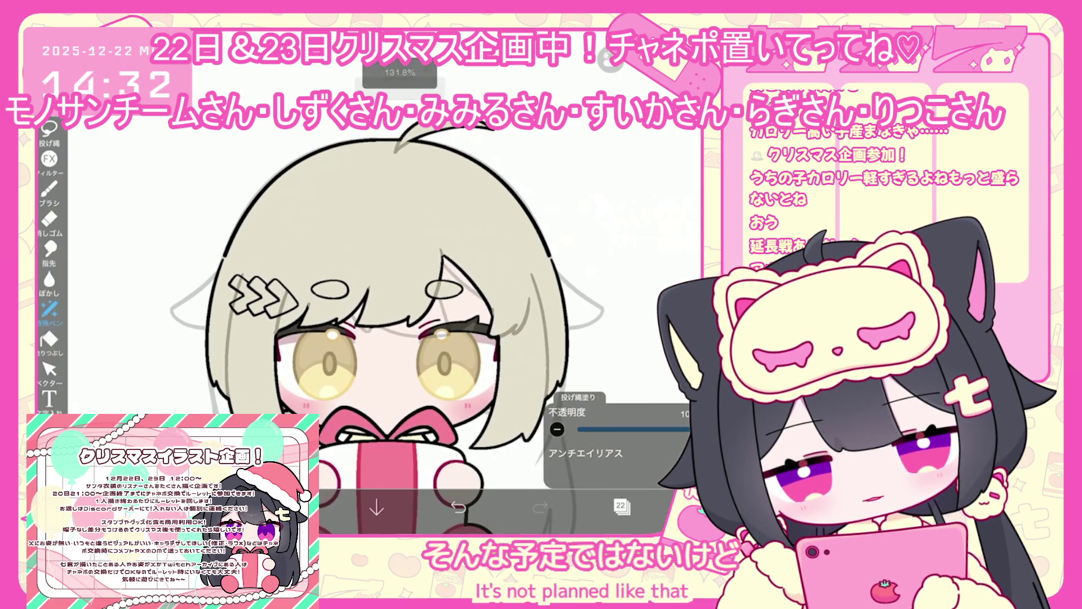
# Step: On line-art layer 21, set a black brush, enable vertical mirror symmetry, and undo two strokes
pyautogui.click(620, 506)
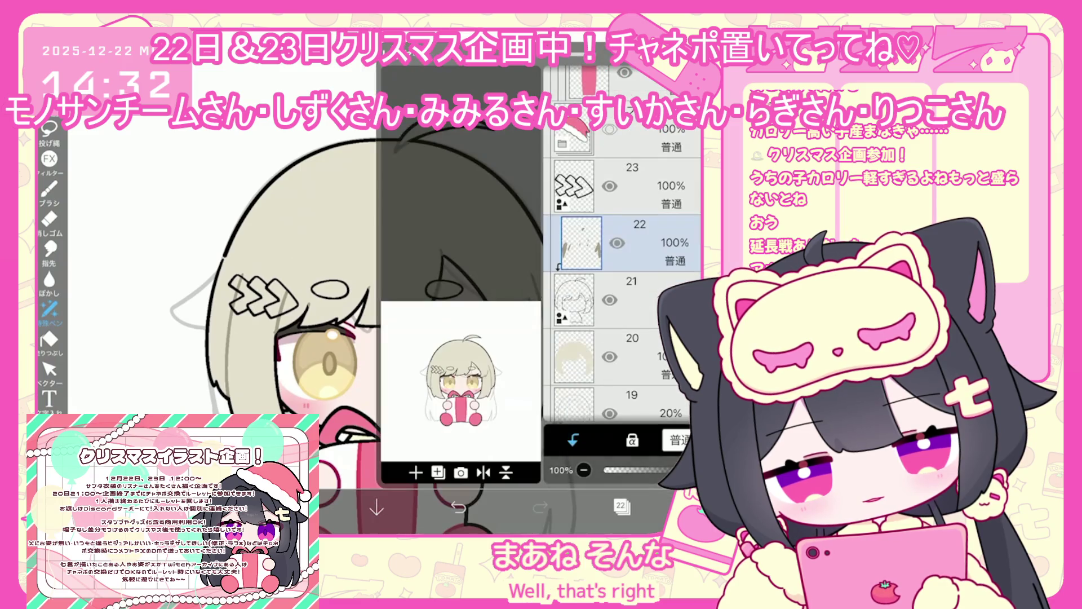
pyautogui.click(587, 293)
pyautogui.click(295, 507)
pyautogui.click(402, 269)
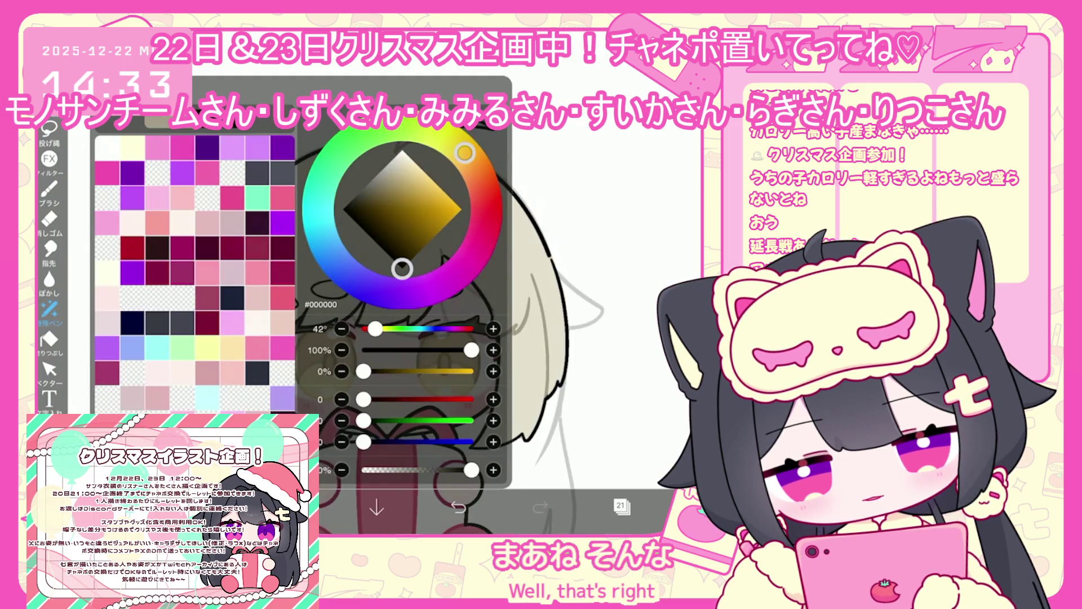
pyautogui.click(49, 190)
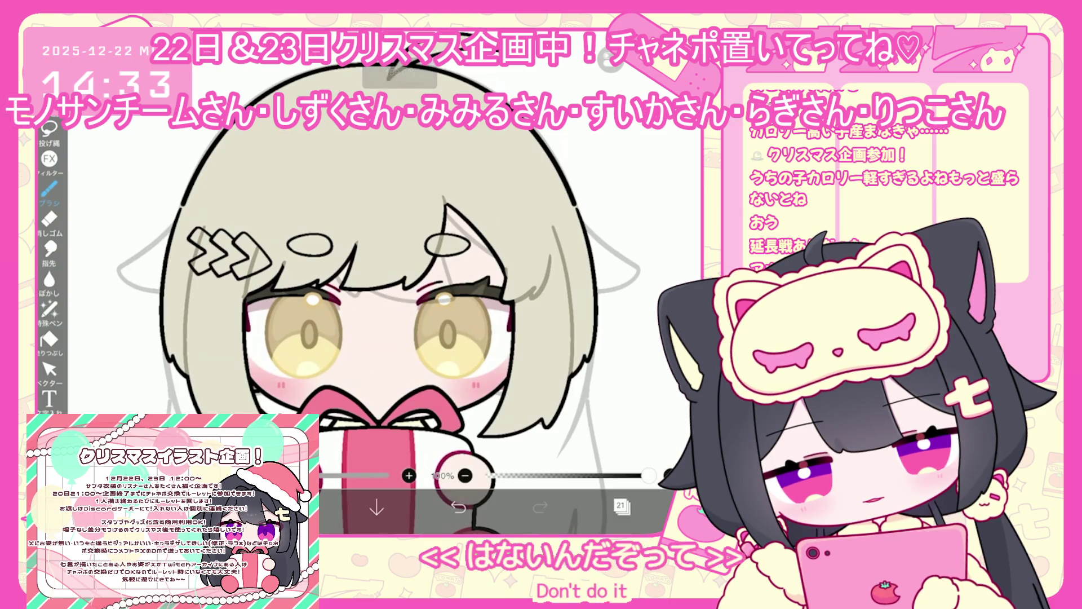
pyautogui.hotkey('ctrl', 'z')
pyautogui.click(629, 158)
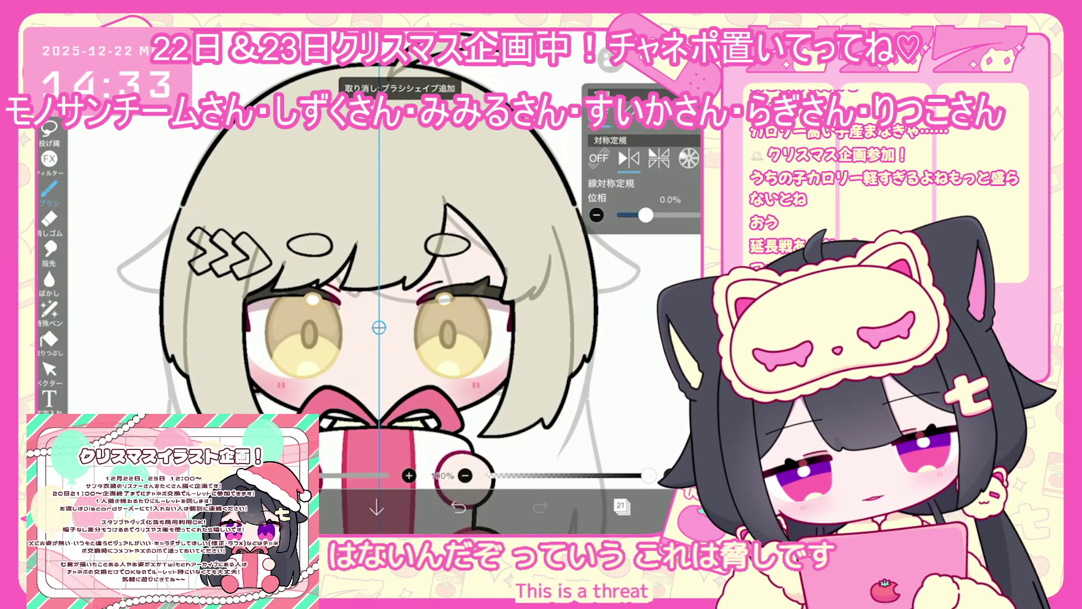
pyautogui.hotkey('ctrl', 'z')
pyautogui.hotkey('ctrl', 'z')
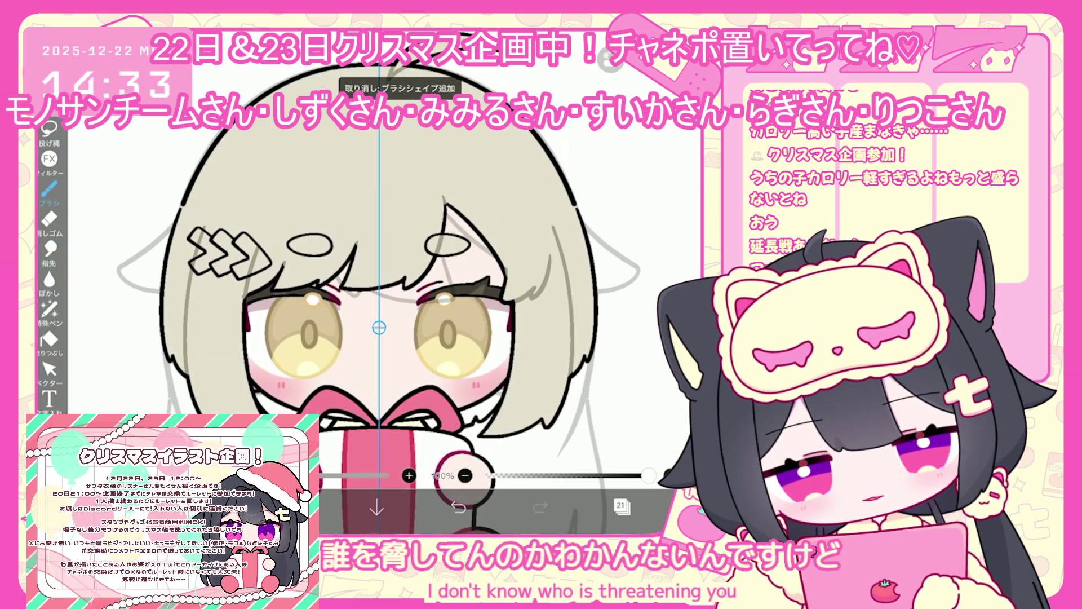
# Step: Lasso-fill the hair on layer 20 with light grey #ECE3DD, then undo the last fill
pyautogui.click(622, 505)
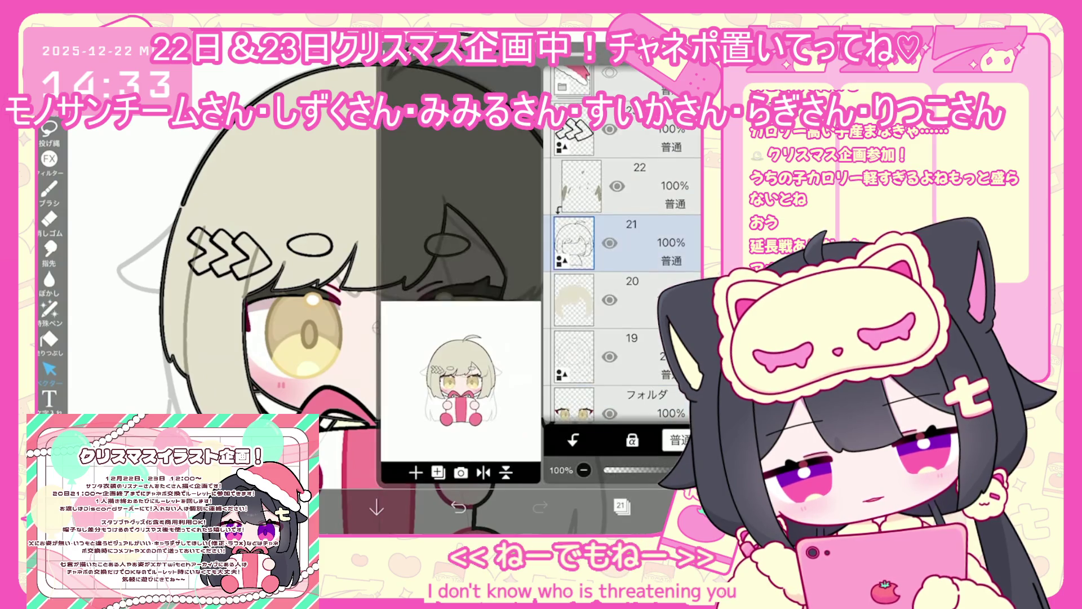
pyautogui.click(620, 299)
pyautogui.click(622, 506)
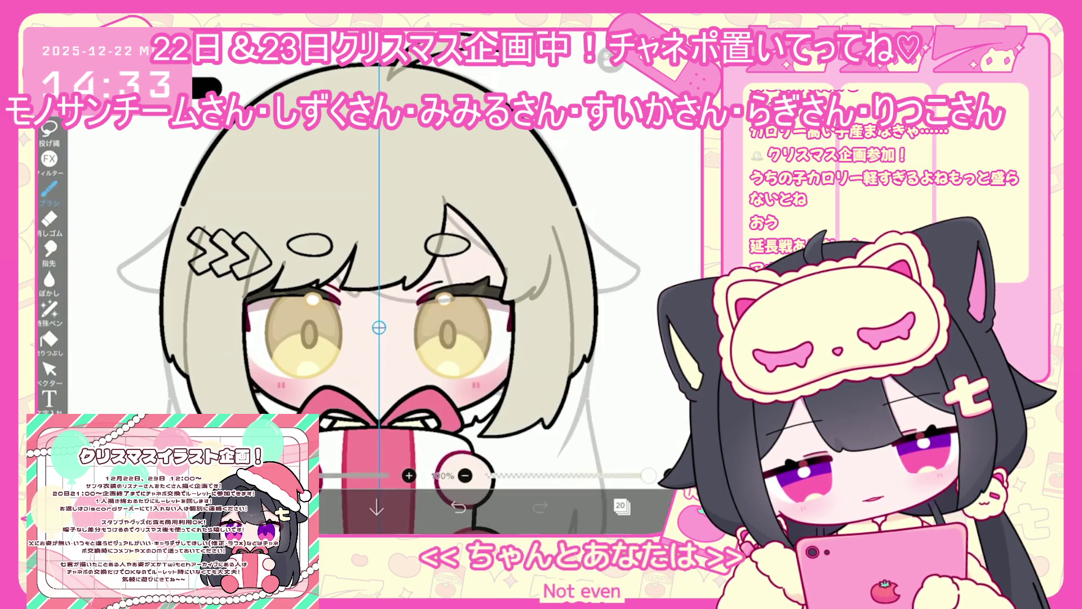
pyautogui.click(49, 339)
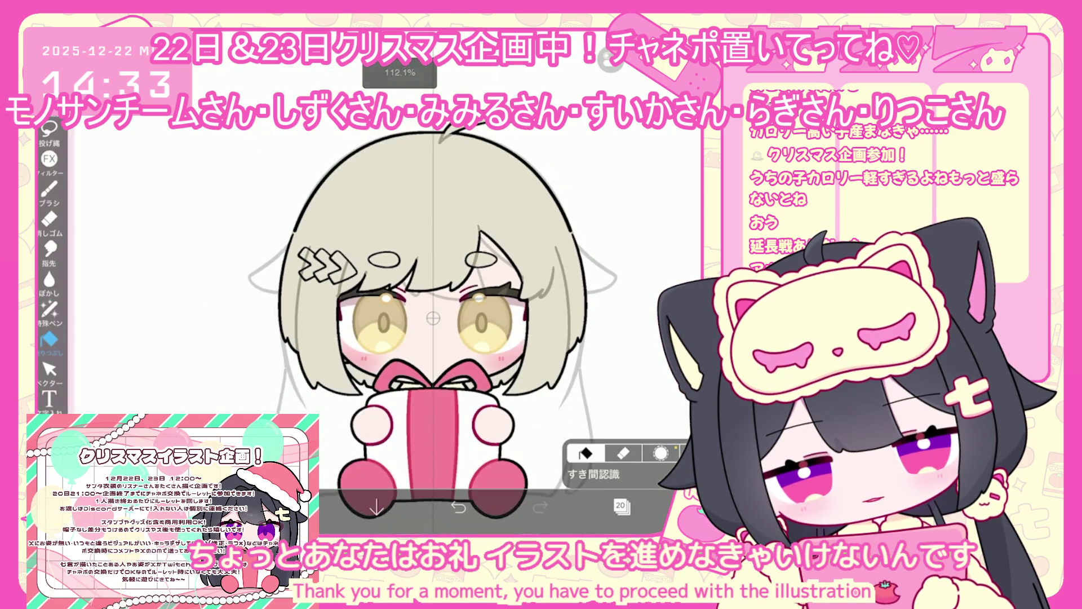
pyautogui.click(622, 505)
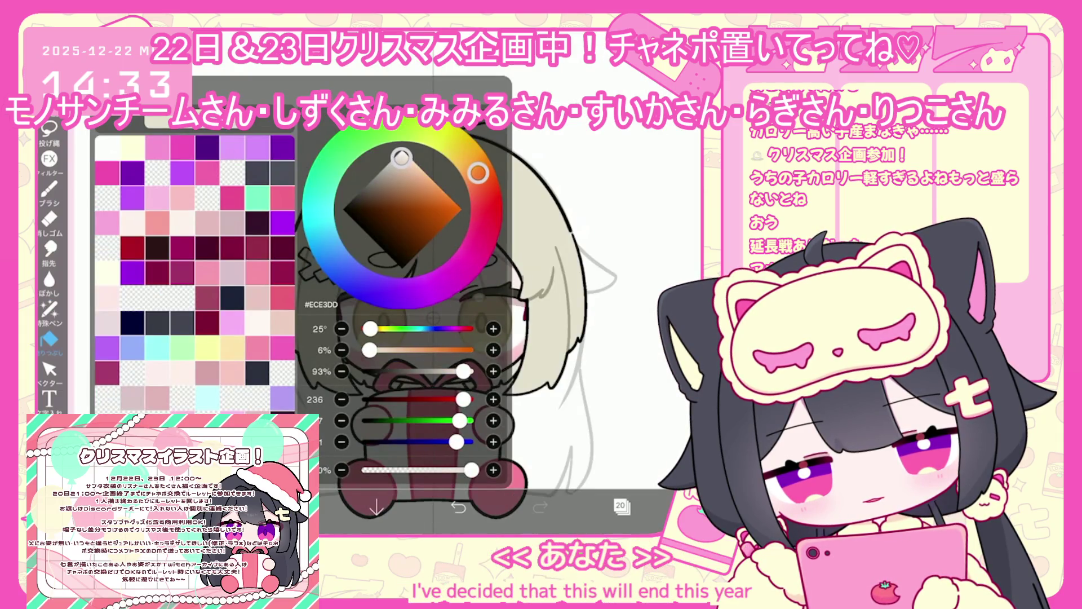
pyautogui.click(49, 309)
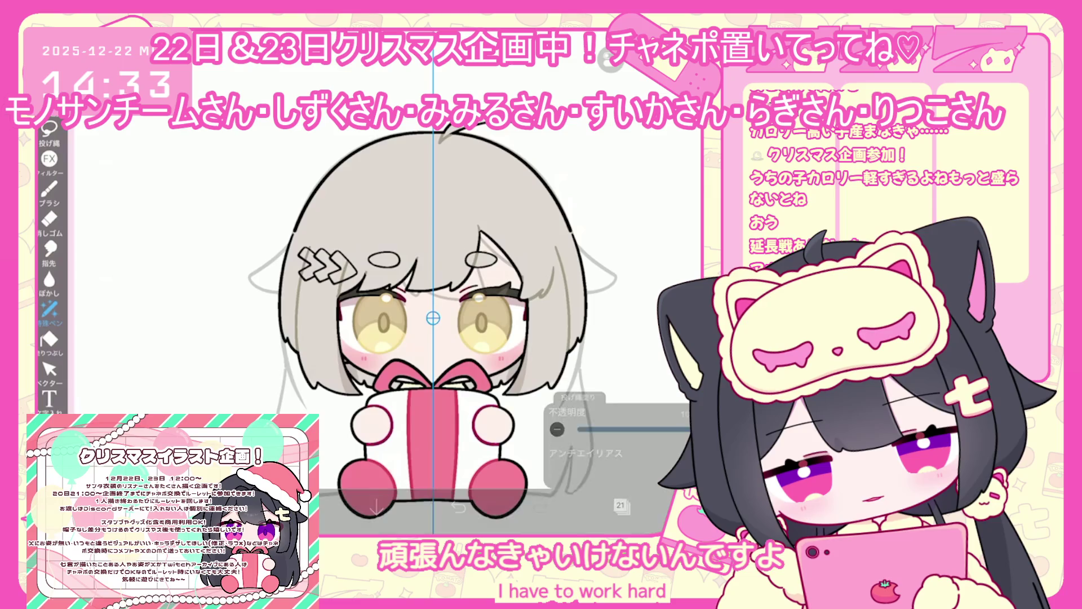
pyautogui.scroll(2, 405, 327)
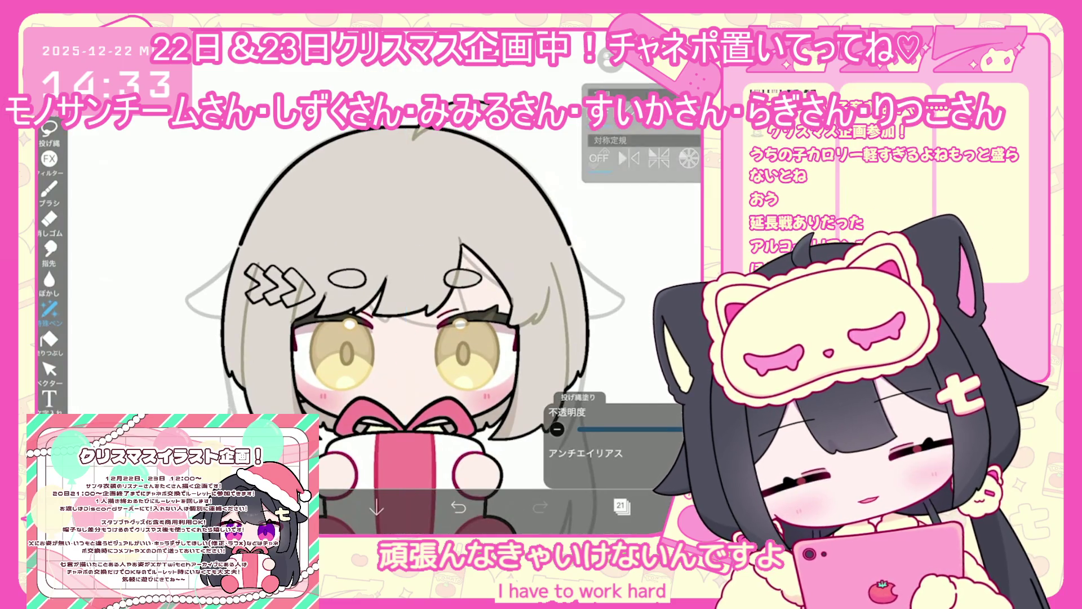
pyautogui.scroll(1, 389, 322)
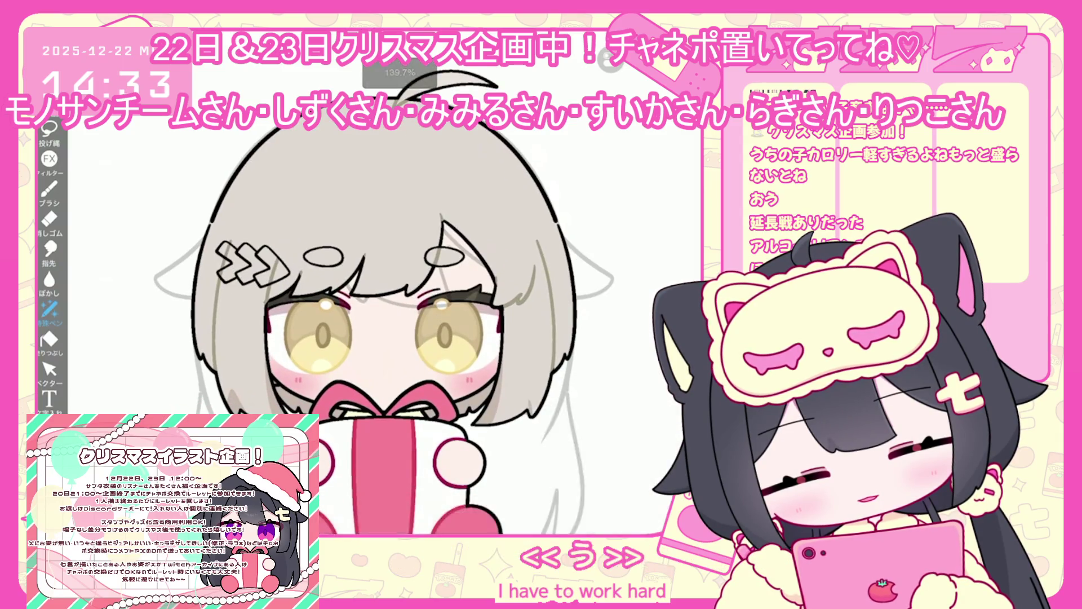
pyautogui.hotkey('ctrl', 'z')
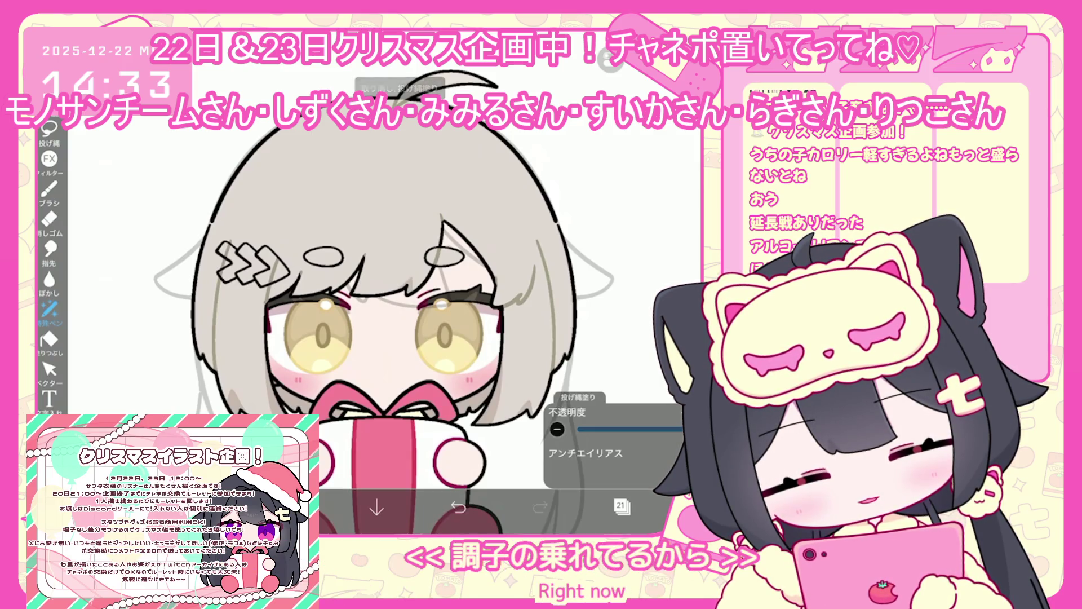
pyautogui.scroll(-2, 412, 315)
# Step: Add a new empty clipped layer and sample the pale hair grey as the colour
pyautogui.click(622, 506)
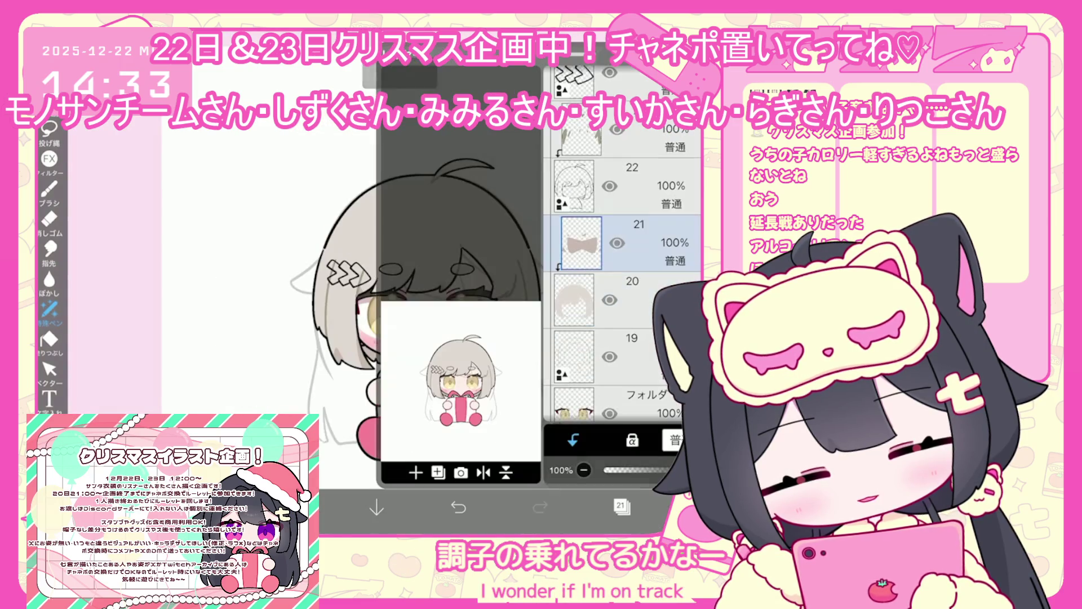
pyautogui.click(631, 357)
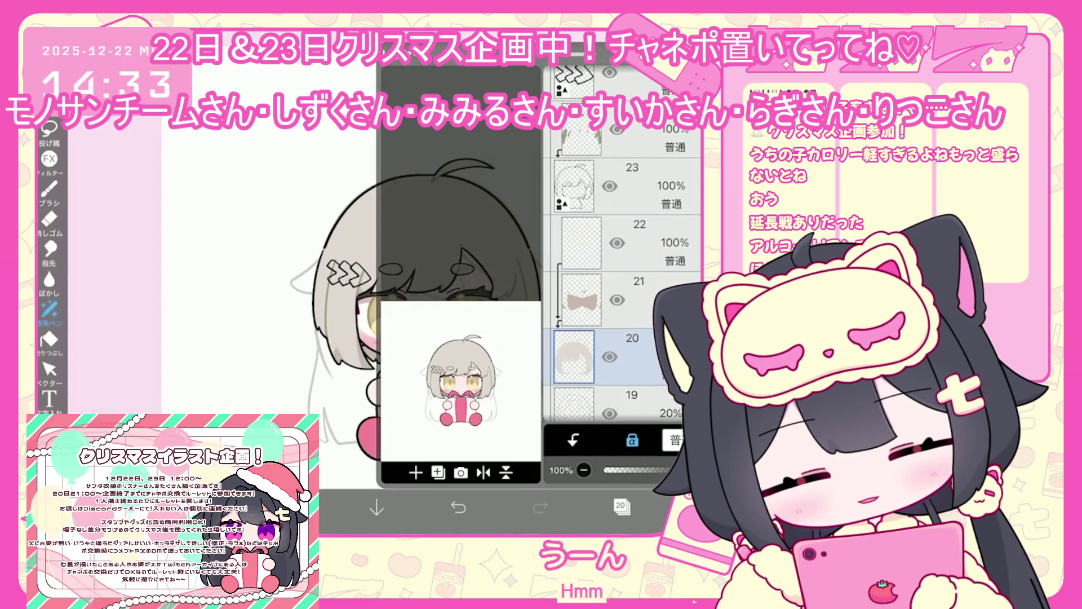
pyautogui.click(621, 505)
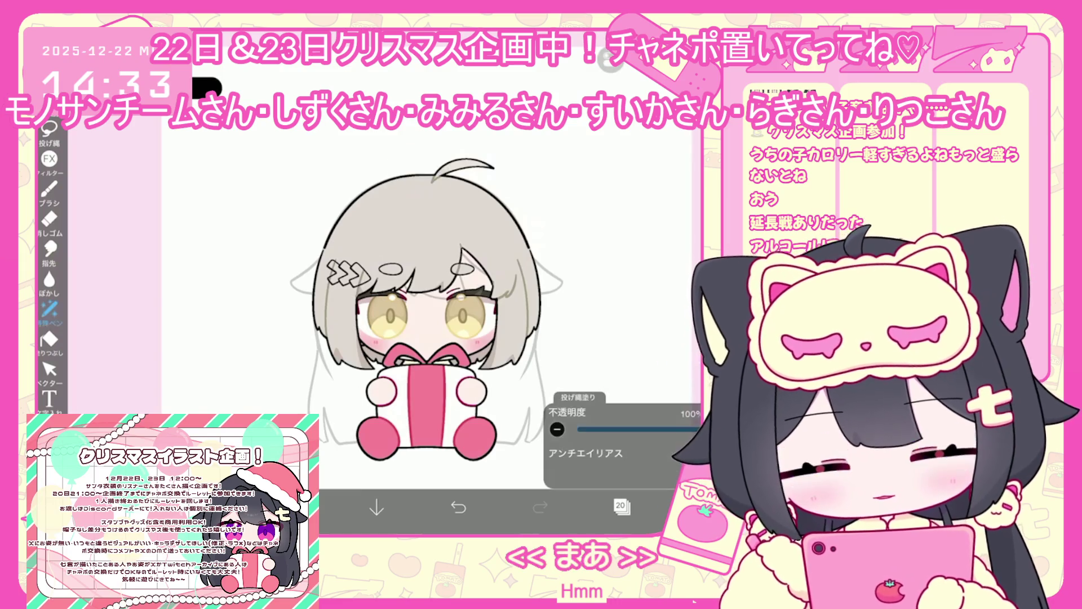
pyautogui.click(295, 508)
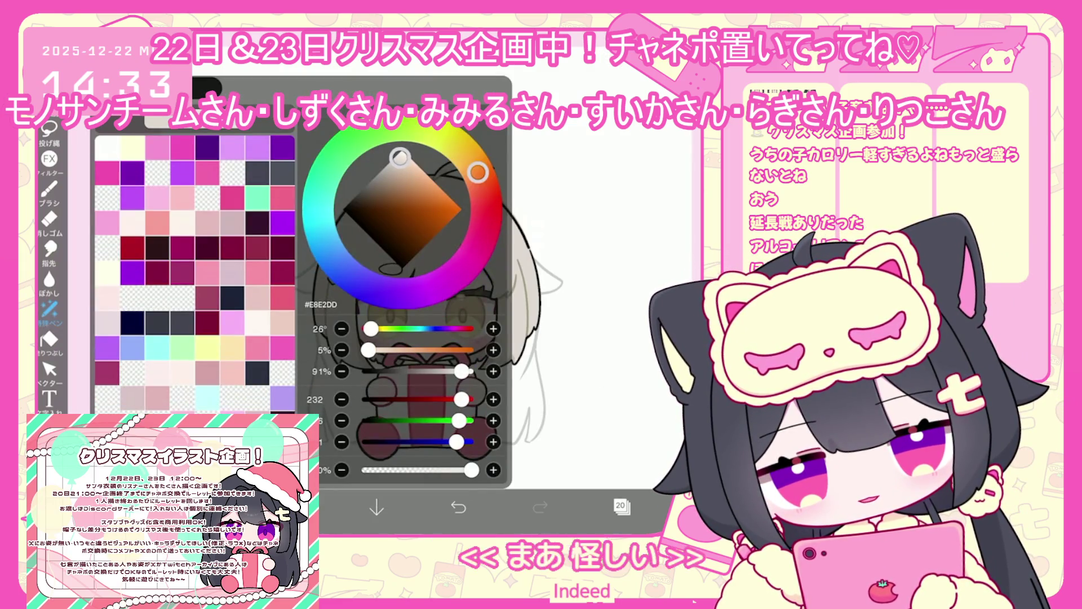
pyautogui.click(295, 507)
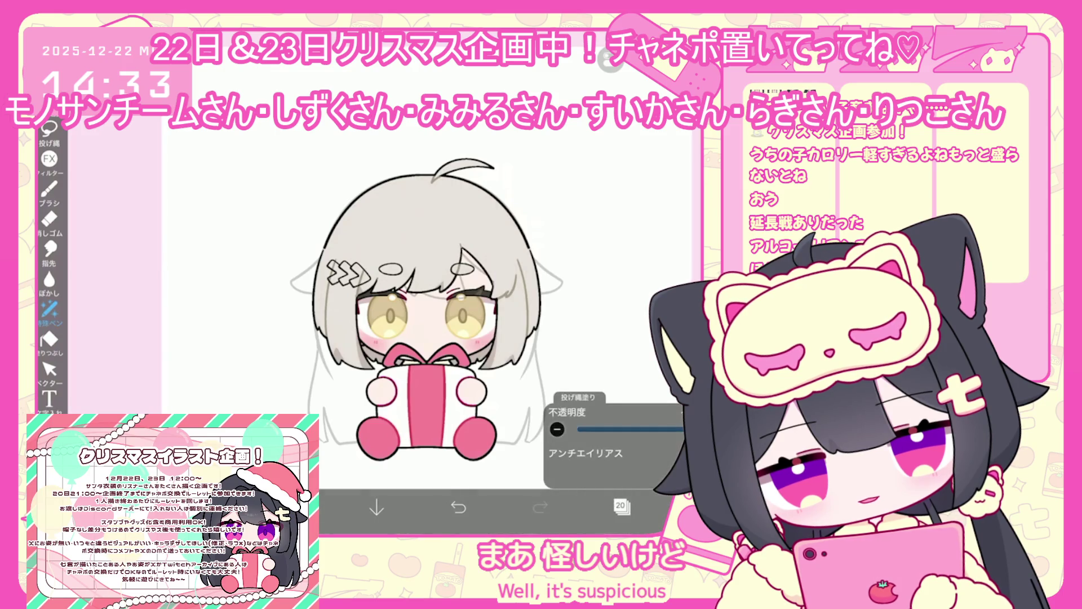
pyautogui.click(622, 506)
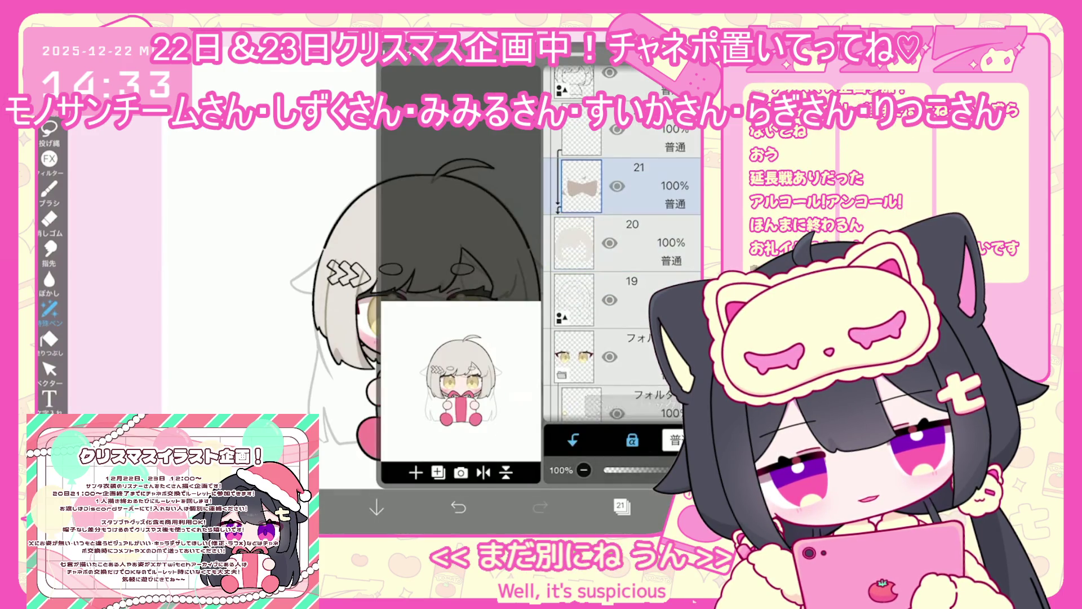
pyautogui.click(622, 505)
pyautogui.click(295, 507)
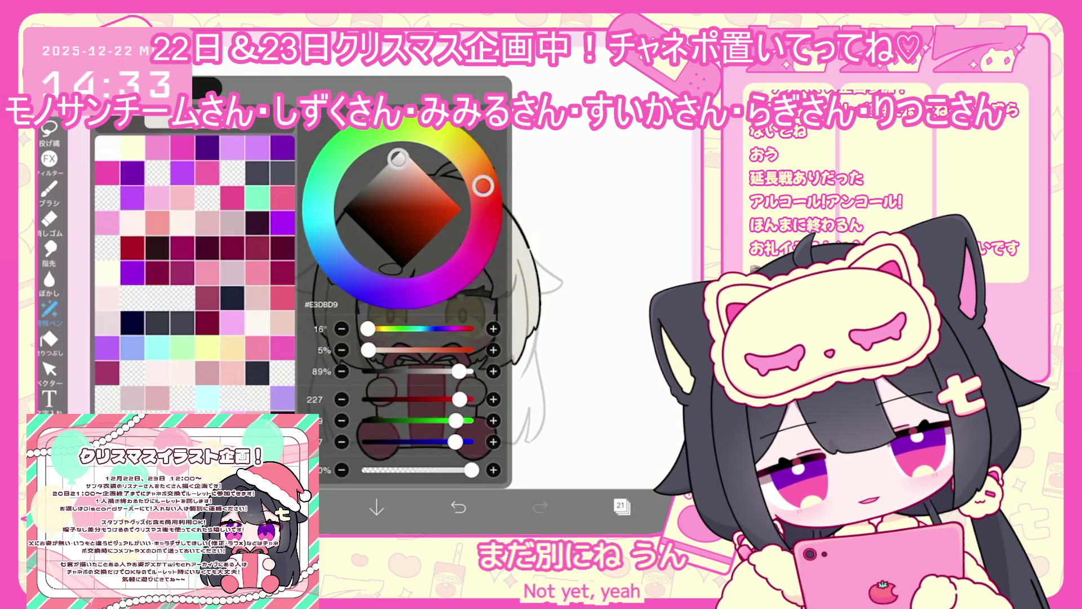
pyautogui.click(294, 508)
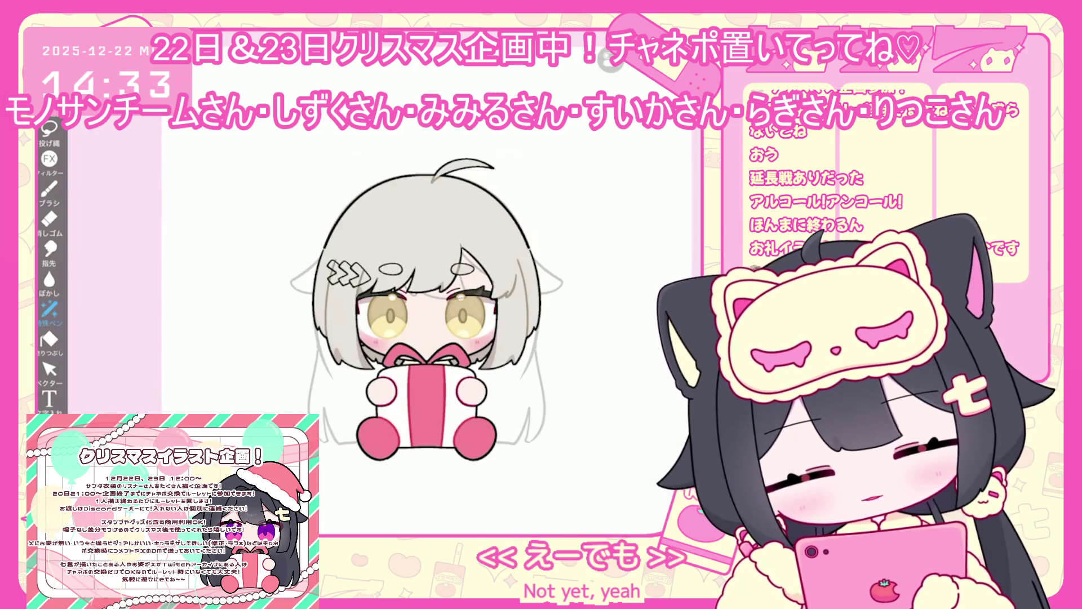
# Step: Select layers 24 then 22, keep near-white #F7F4F2, and show the 150 px Gペン brush list
pyautogui.click(622, 505)
pyautogui.scroll(3, 622, 254)
pyautogui.click(581, 242)
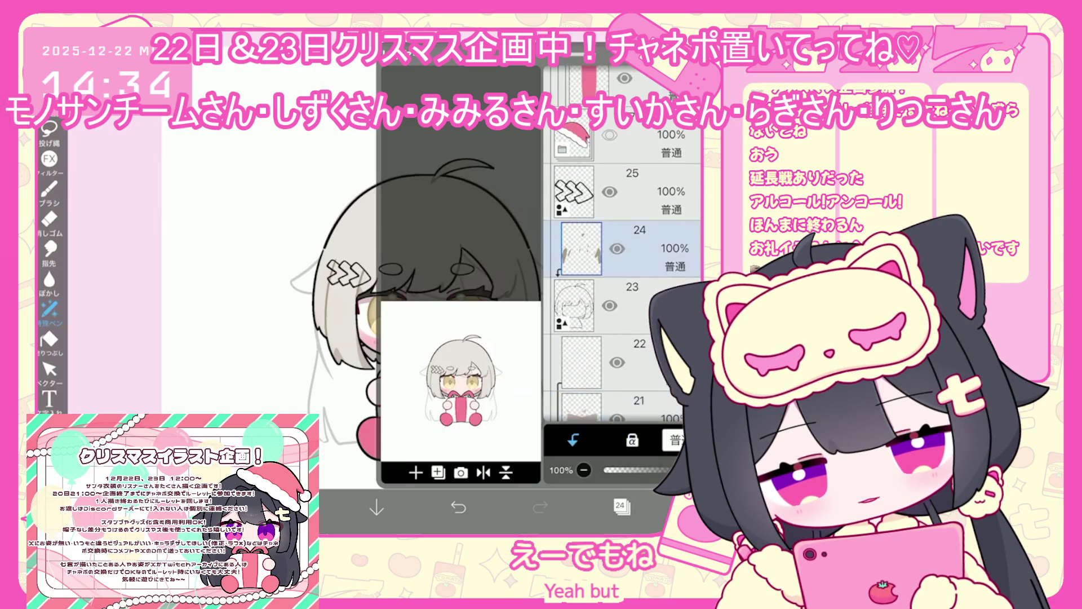
pyautogui.click(295, 507)
pyautogui.click(294, 507)
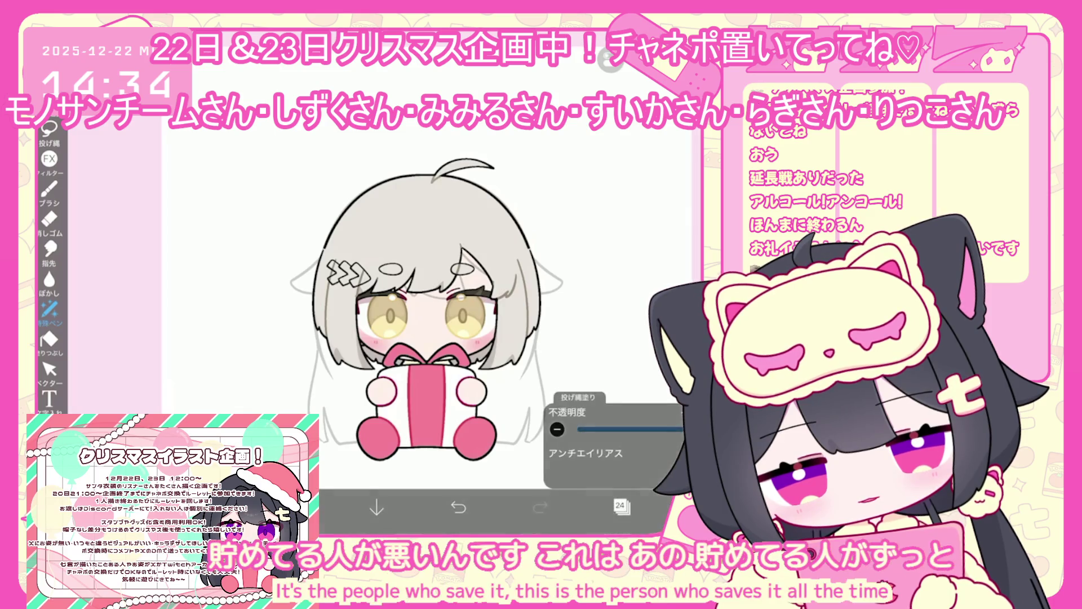
pyautogui.click(621, 506)
pyautogui.click(581, 281)
pyautogui.click(622, 506)
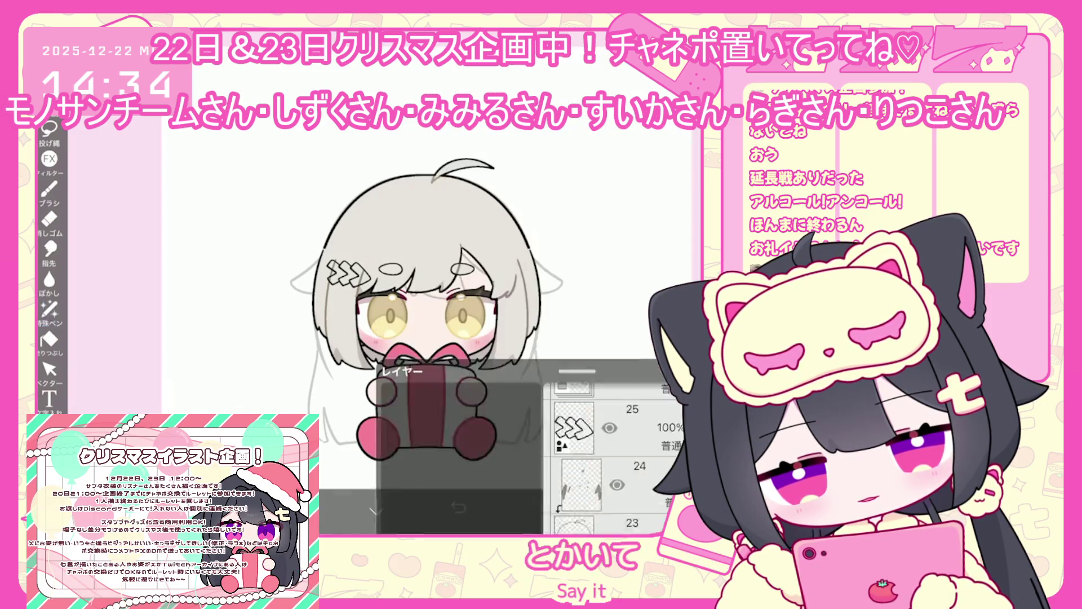
pyautogui.click(295, 507)
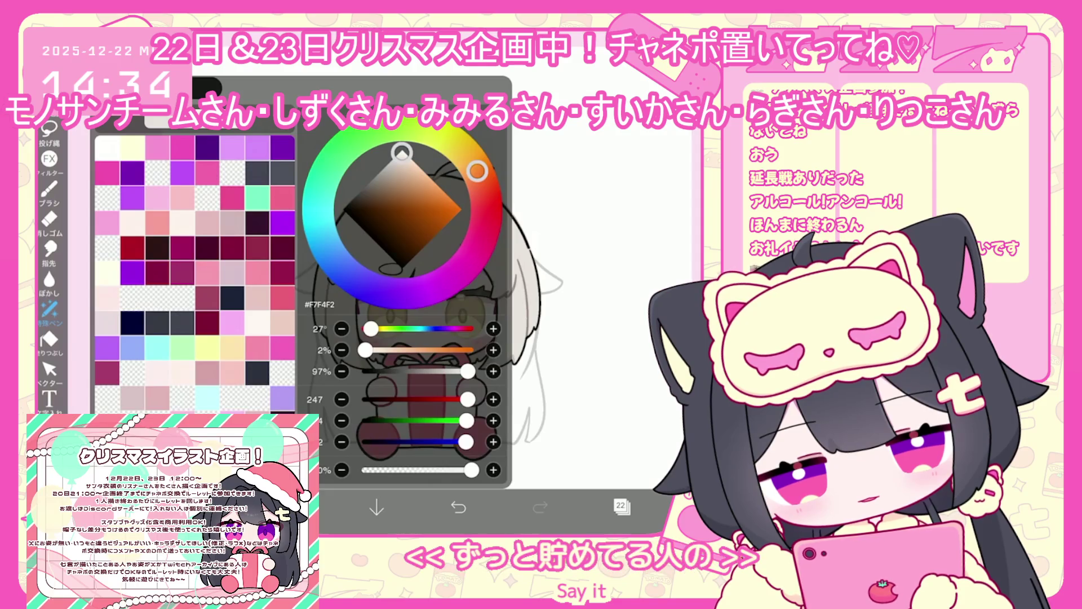
pyautogui.click(49, 189)
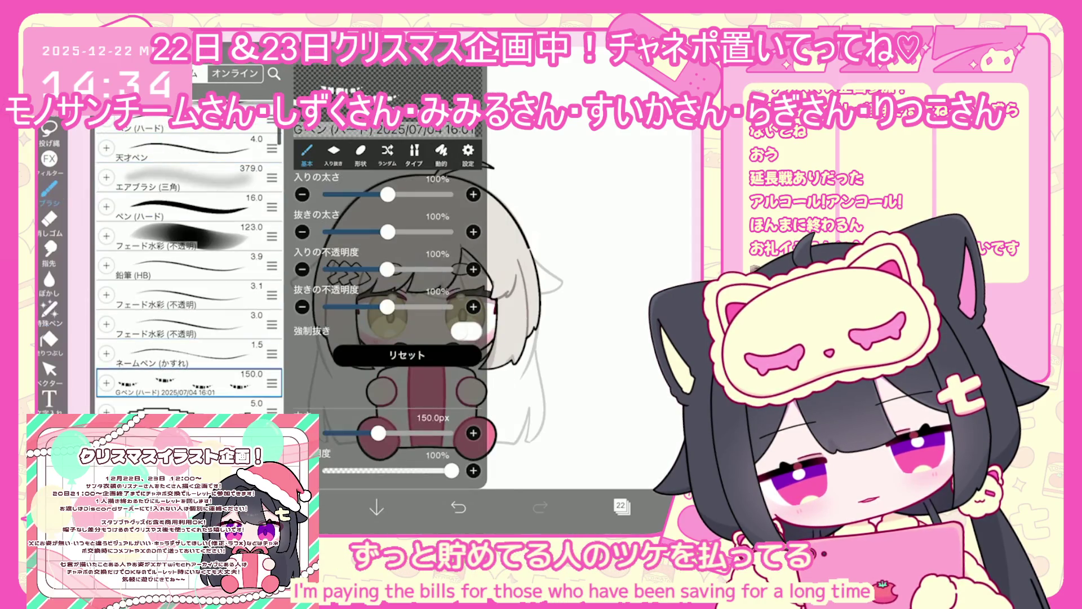
# Step: Add layer 23 and set up a pale pink #FFE3E0 鉛筆 (HB) pencil brush
pyautogui.click(49, 188)
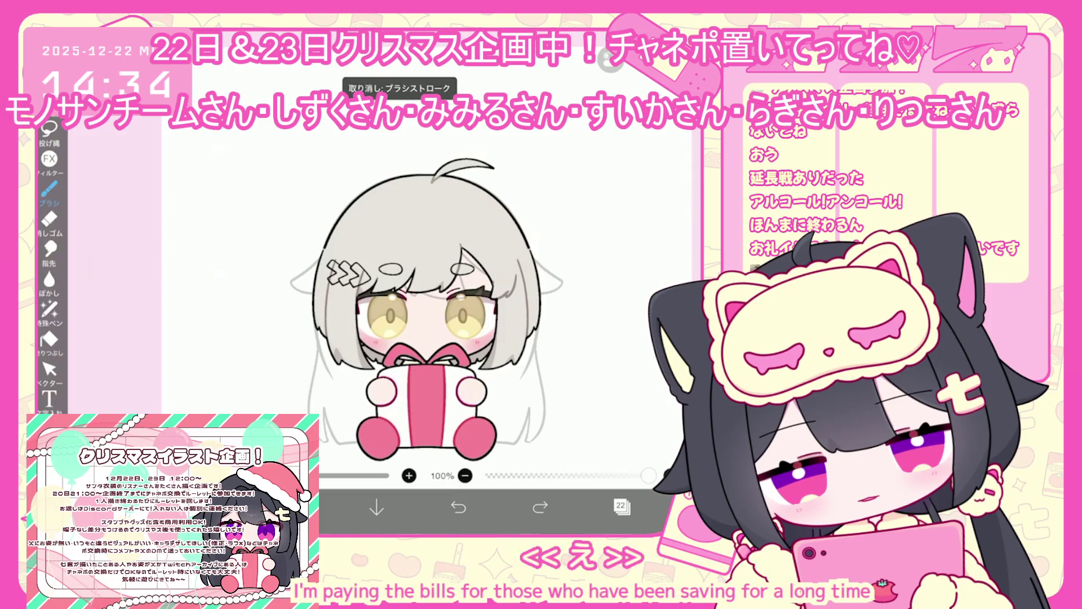
pyautogui.click(621, 505)
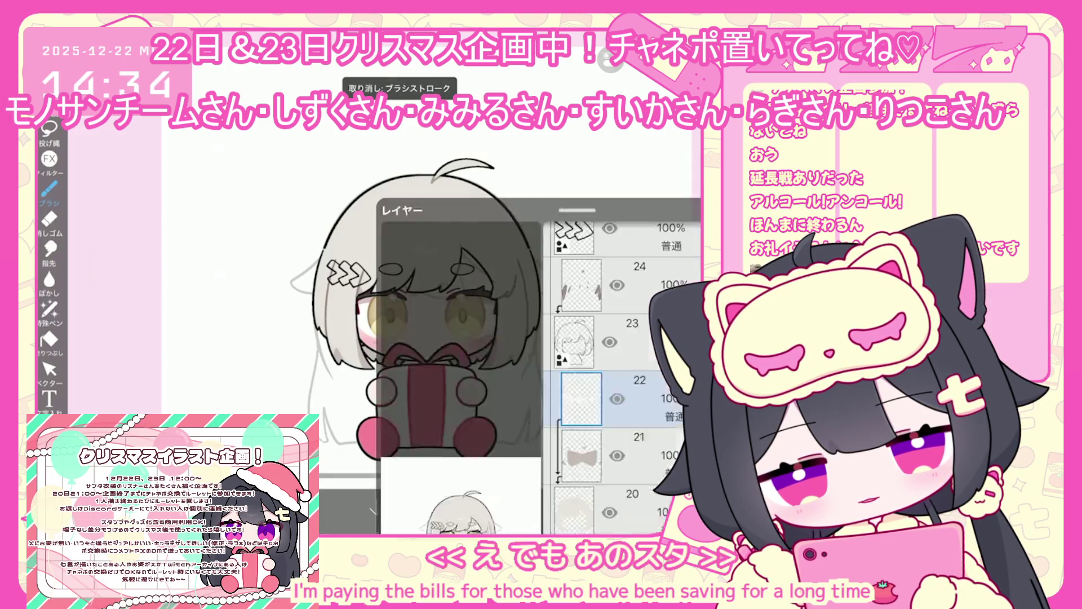
pyautogui.click(423, 536)
pyautogui.click(295, 507)
pyautogui.moveTo(477, 171); pyautogui.dragTo(486, 198)
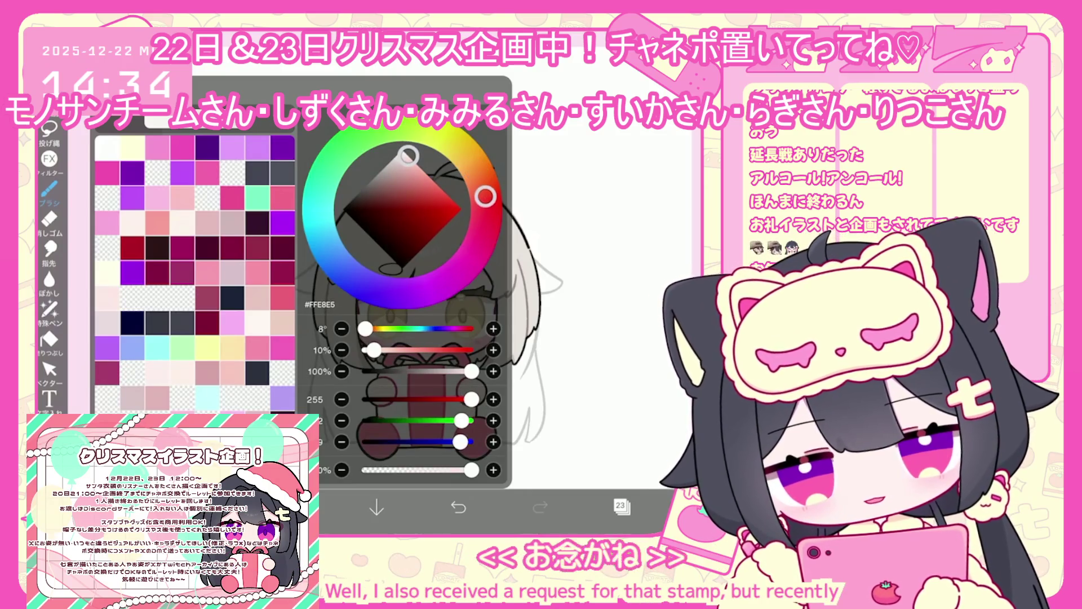
pyautogui.click(294, 508)
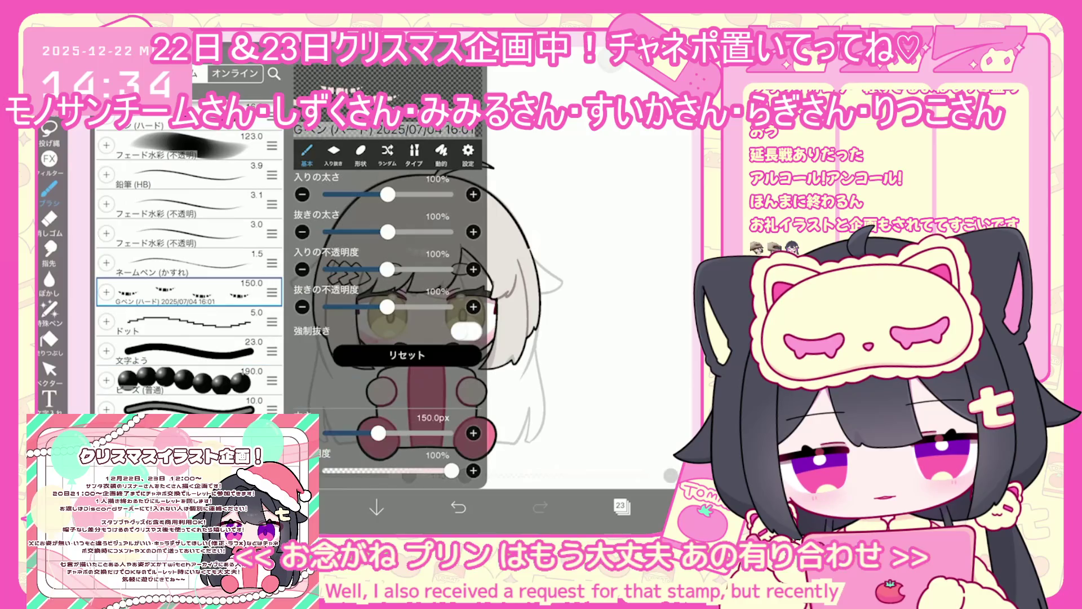
pyautogui.click(213, 507)
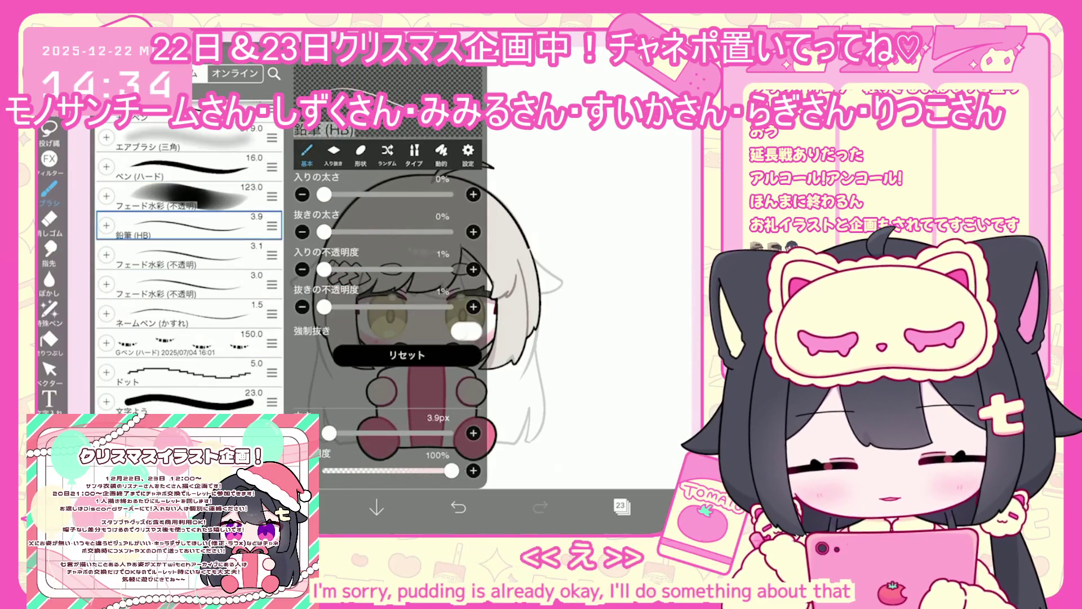
pyautogui.click(415, 153)
pyautogui.click(592, 226)
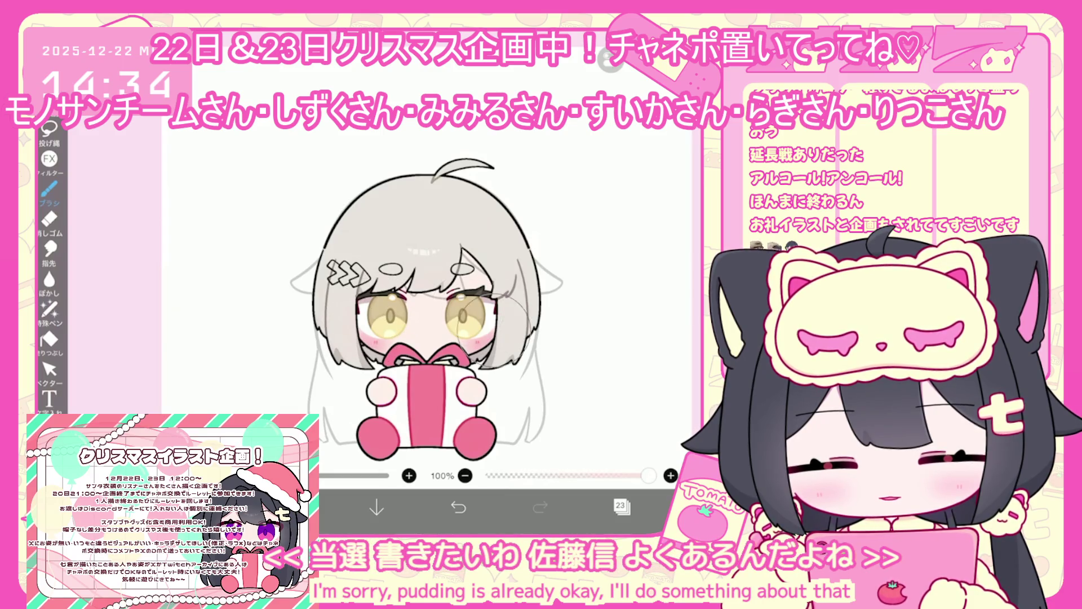
# Step: On layer 22, enable left-right mirror symmetry, undo the last lasso fill, and zoom into the face
pyautogui.click(621, 506)
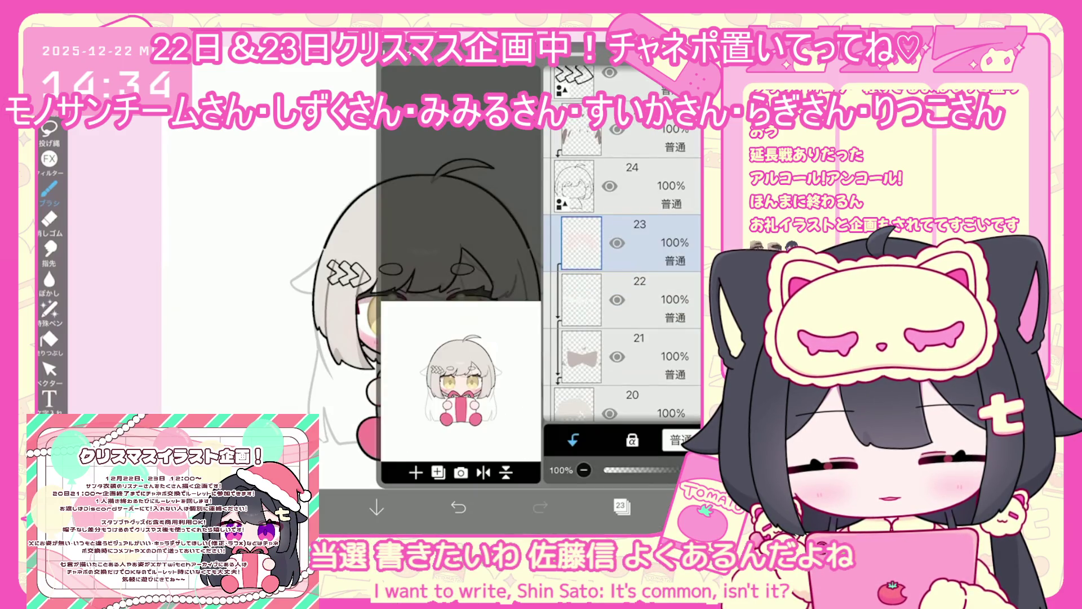
pyautogui.click(620, 299)
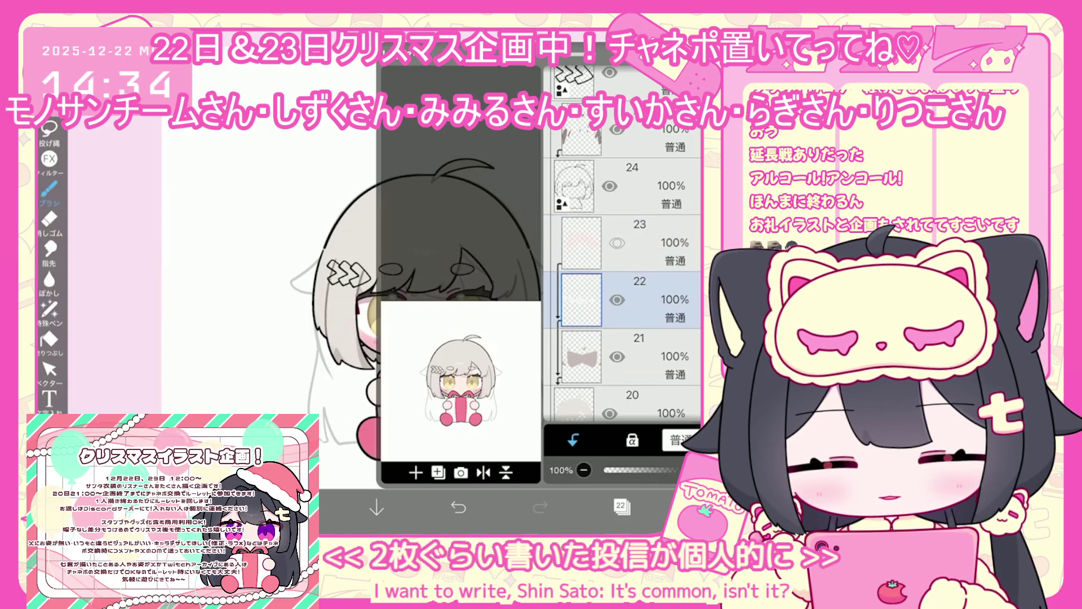
pyautogui.hotkey('ctrl', 'z')
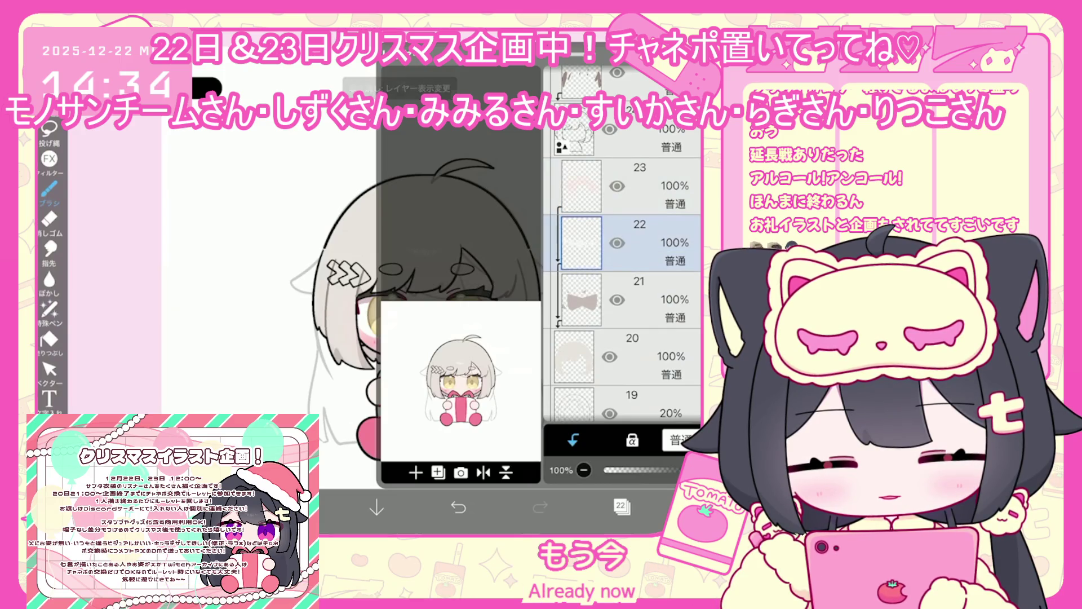
pyautogui.click(49, 309)
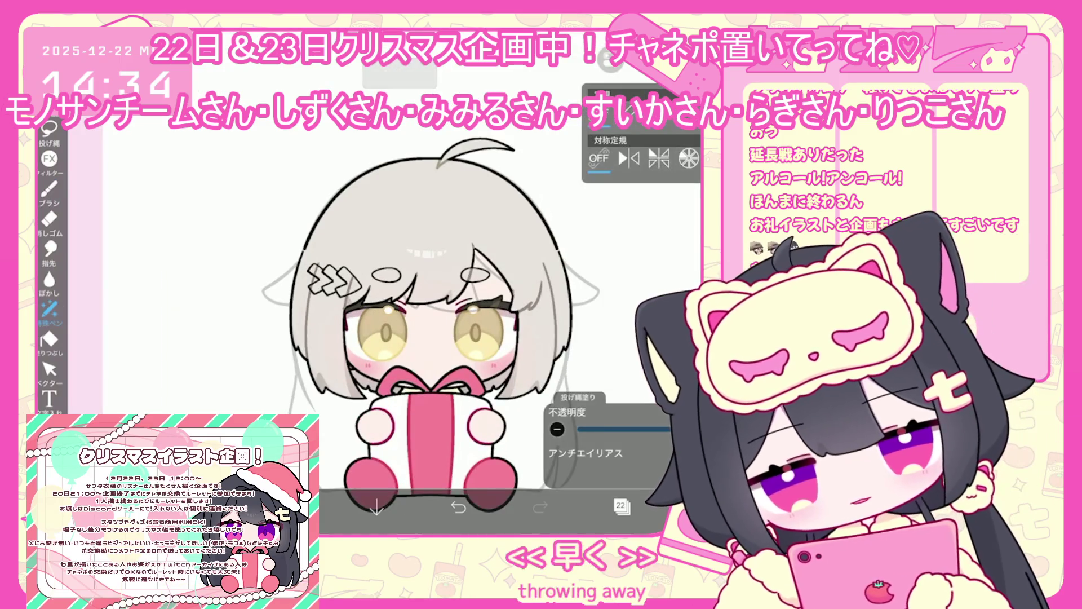
pyautogui.click(629, 158)
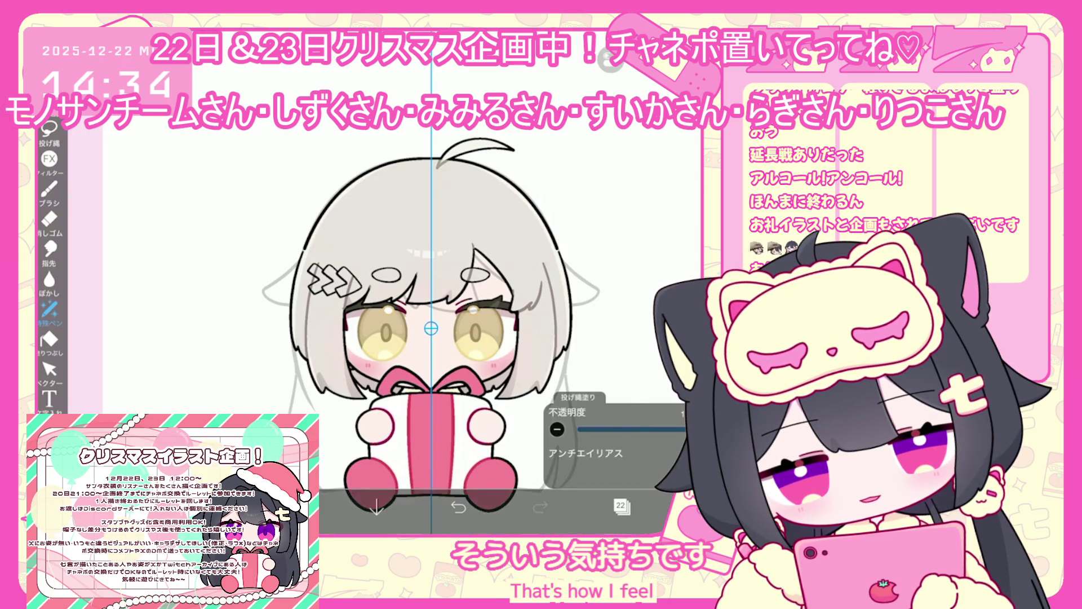
pyautogui.scroll(2, 431, 327)
pyautogui.hotkey('ctrl', 'z')
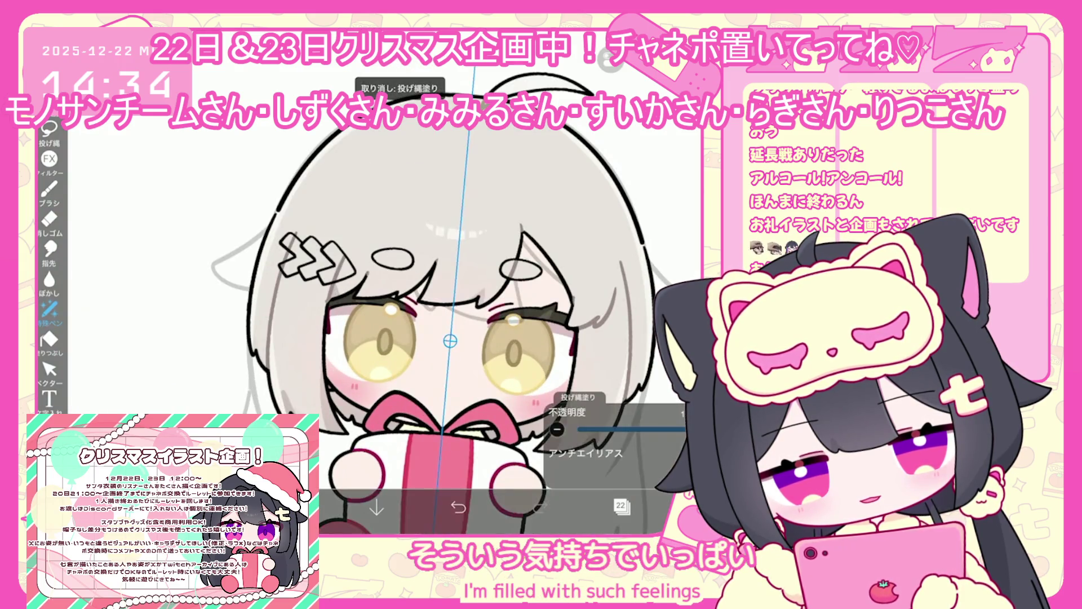
pyautogui.scroll(-2, 451, 338)
pyautogui.scroll(2, 428, 282)
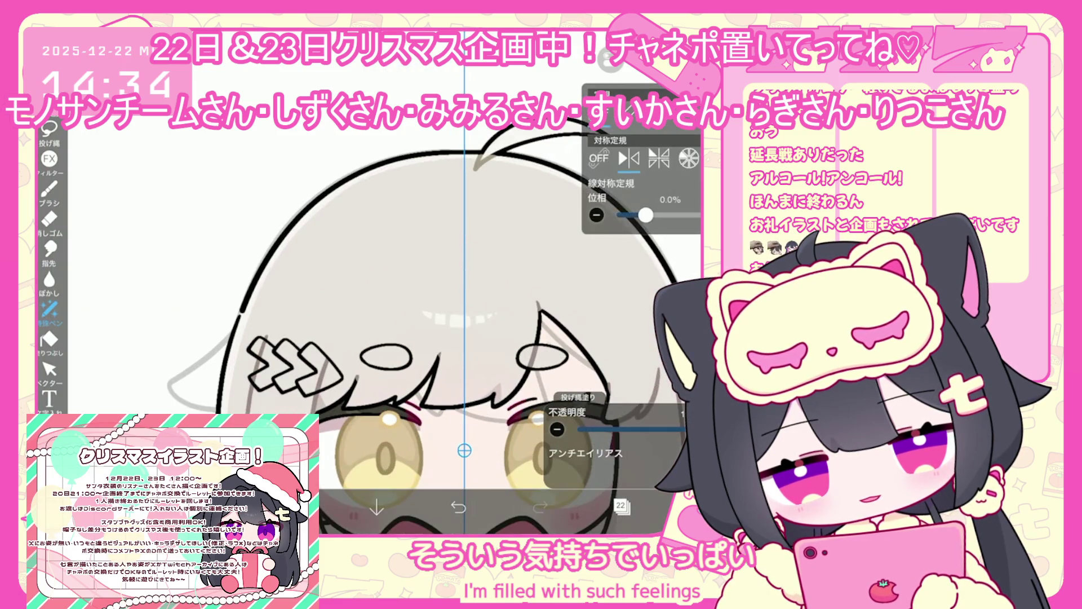
pyautogui.click(620, 505)
pyautogui.click(49, 219)
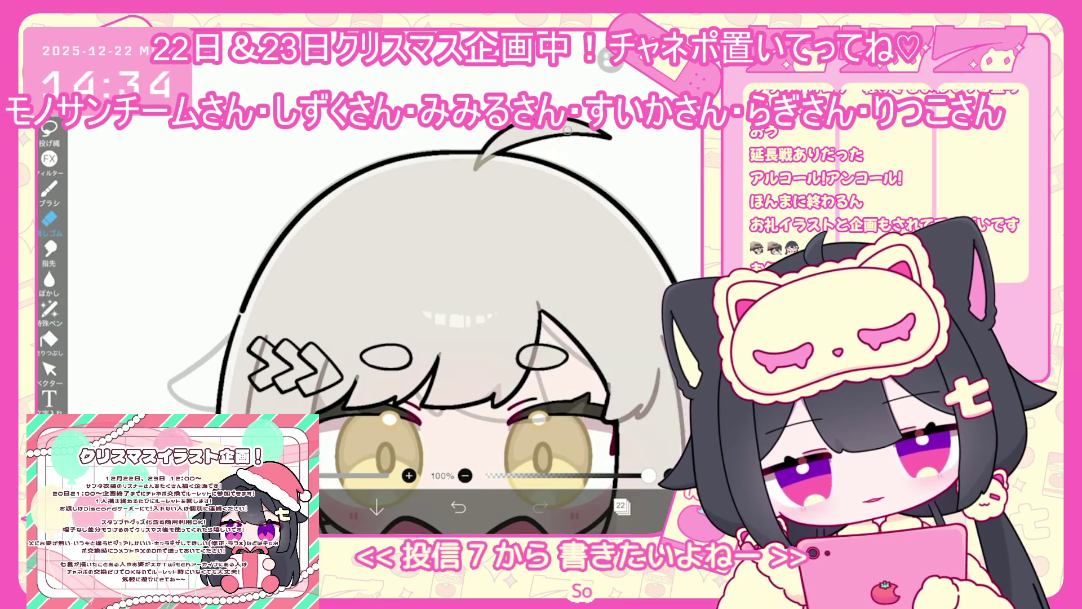
pyautogui.click(49, 309)
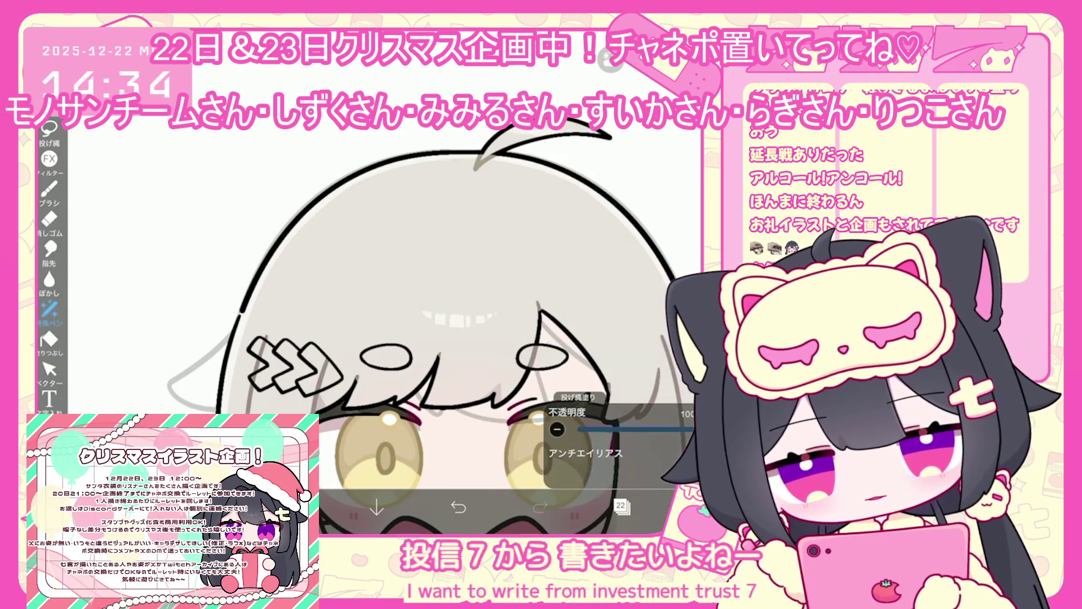
# Step: Open the layer list with canvas preview and check layers 23, 20 and 19
pyautogui.scroll(-3, 429, 316)
pyautogui.click(621, 505)
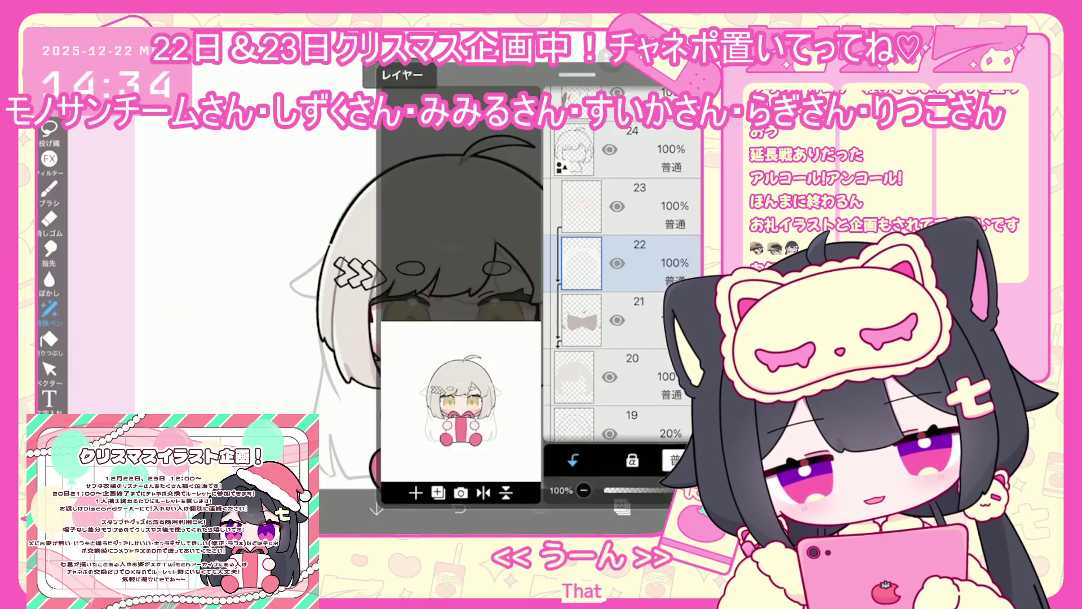
pyautogui.click(621, 505)
pyautogui.click(620, 506)
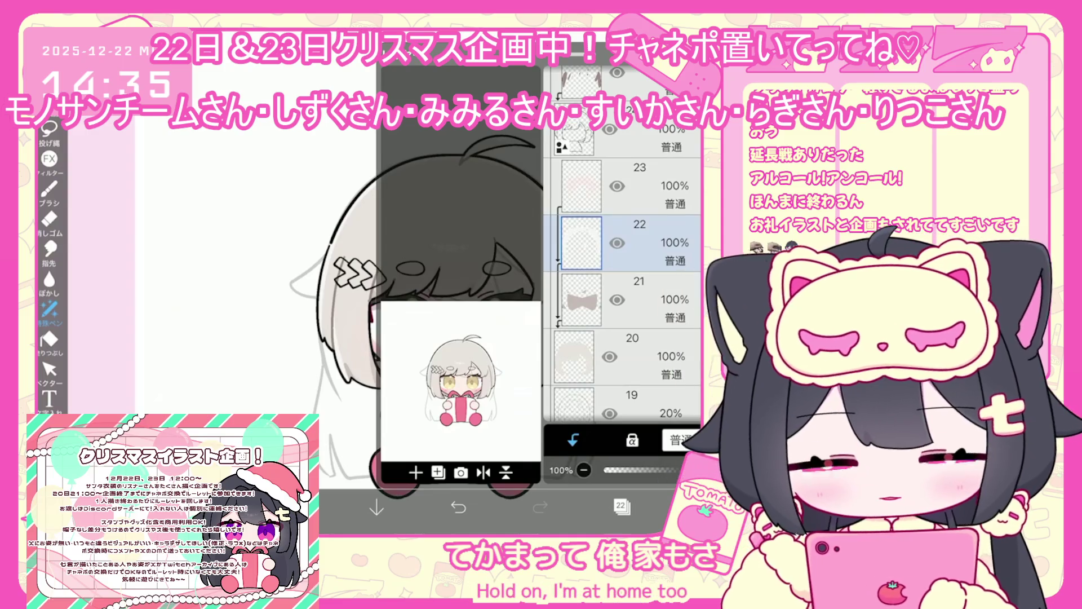
pyautogui.scroll(3, 623, 242)
pyautogui.click(637, 314)
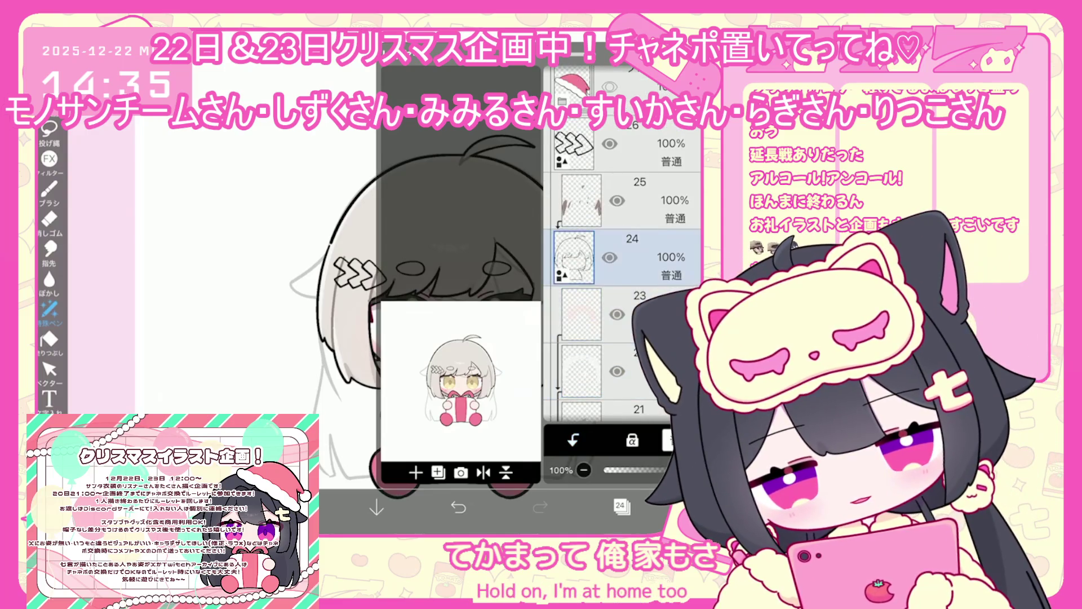
pyautogui.scroll(-3, 622, 254)
pyautogui.click(632, 258)
pyautogui.scroll(-1, 623, 254)
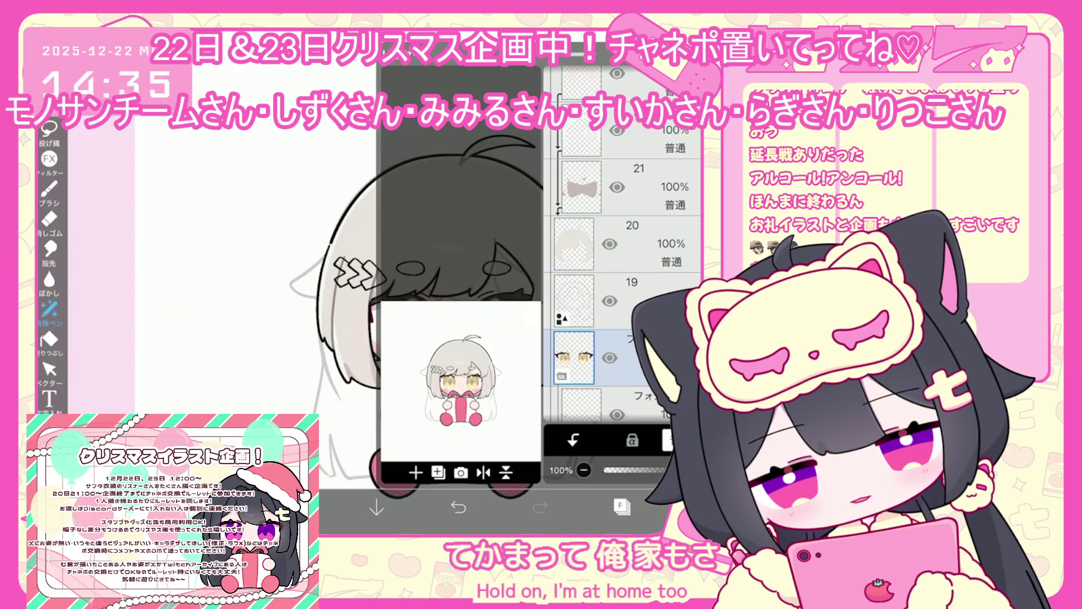
pyautogui.click(637, 243)
# Step: Check layer 24, the eyes folder and 20% opacity layer 19, ending on layer 25
pyautogui.scroll(5, 623, 243)
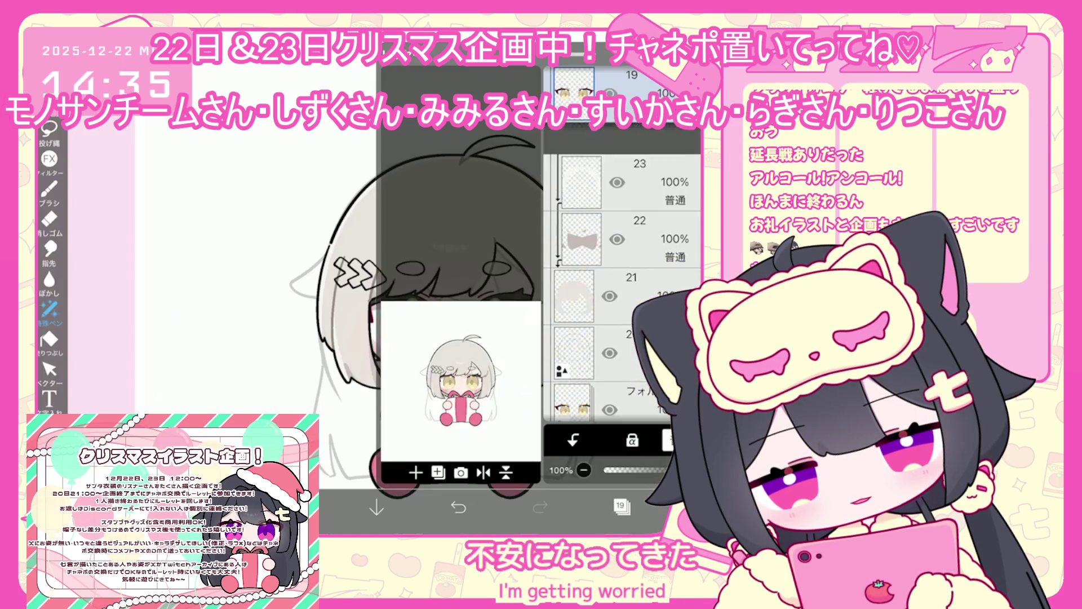
pyautogui.click(637, 251)
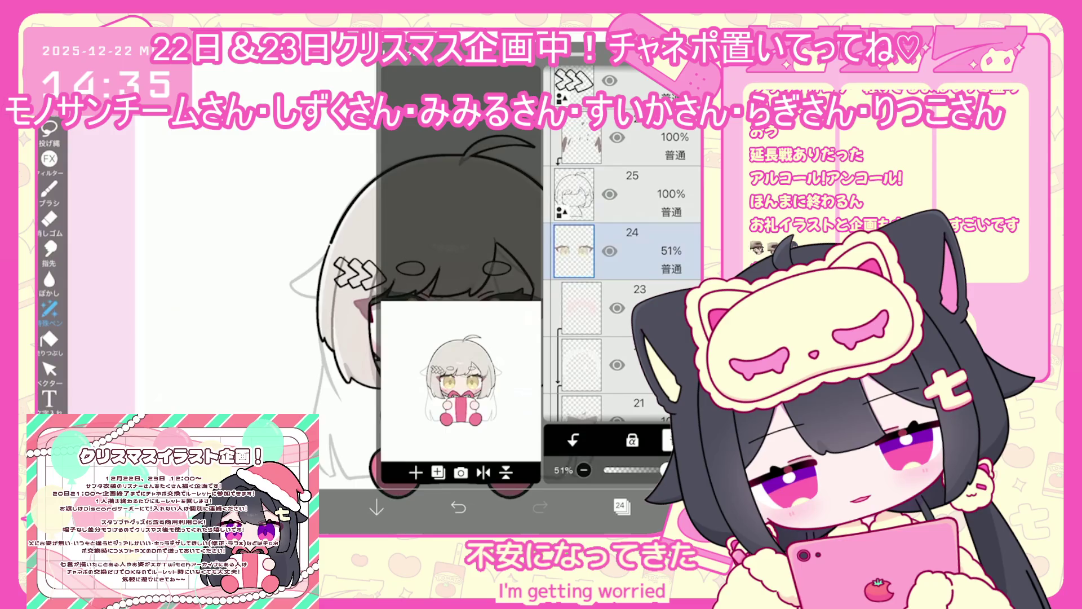
pyautogui.scroll(-3, 623, 253)
pyautogui.click(620, 299)
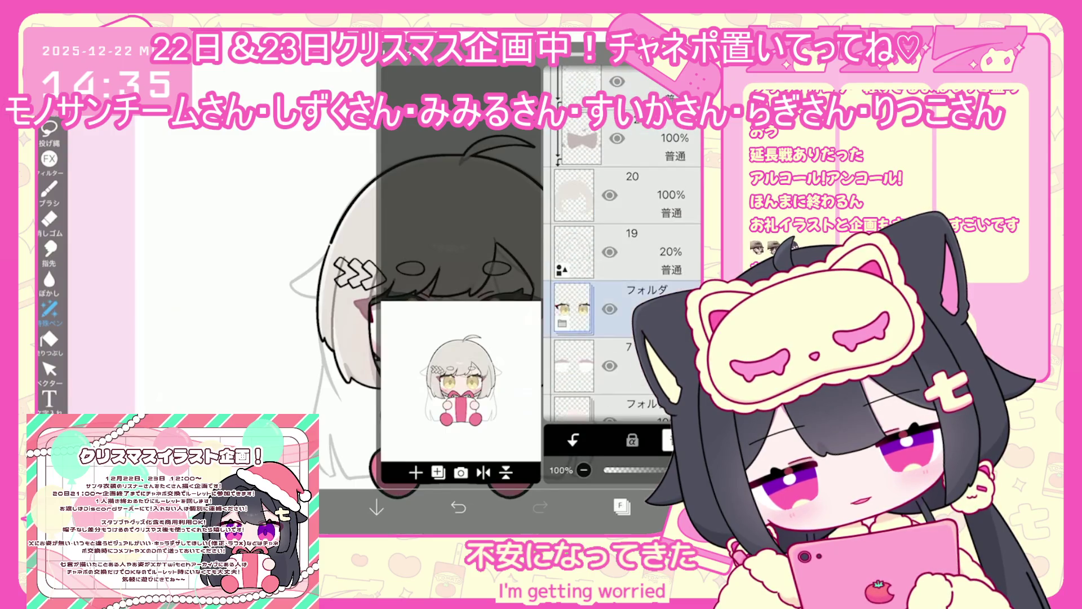
pyautogui.click(586, 342)
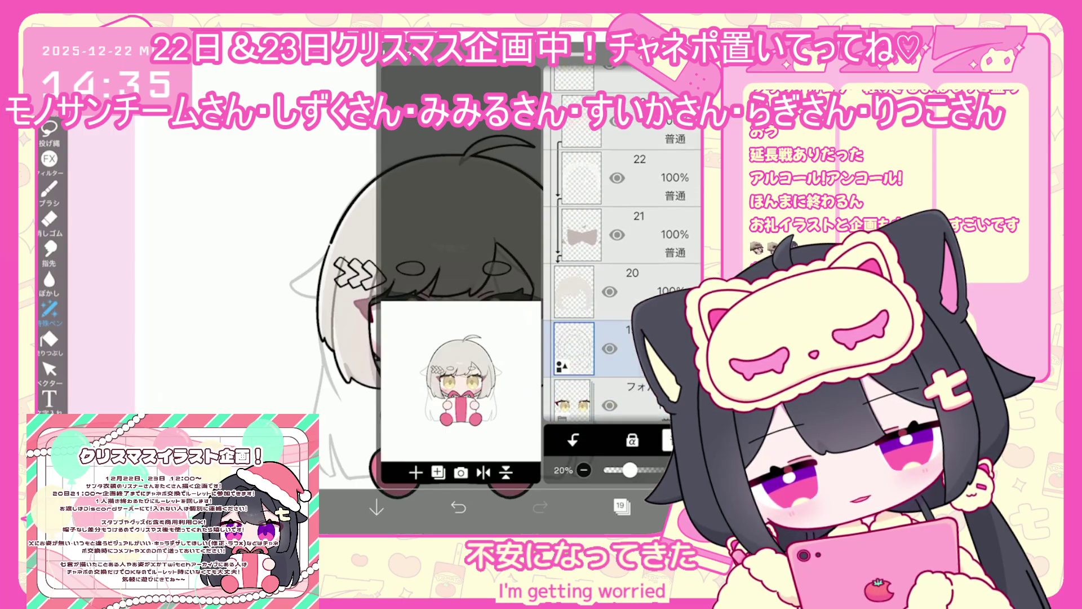
pyautogui.scroll(5, 623, 242)
pyautogui.click(580, 251)
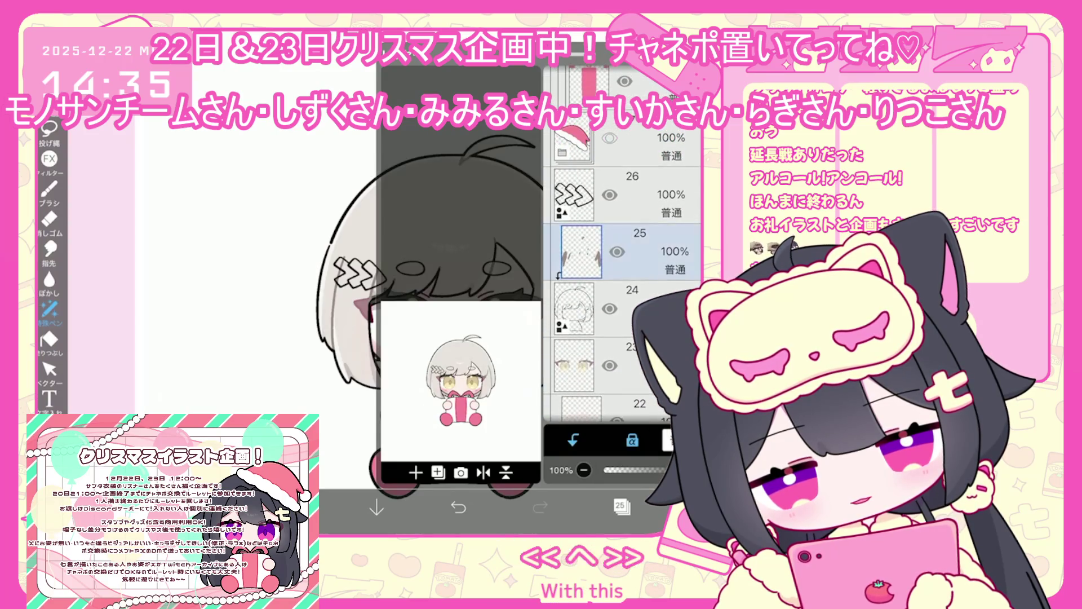
# Step: On layer 26, bucket-fill the rightmost hair-clip chevron dark grey #2C2929
pyautogui.click(580, 194)
pyautogui.click(295, 507)
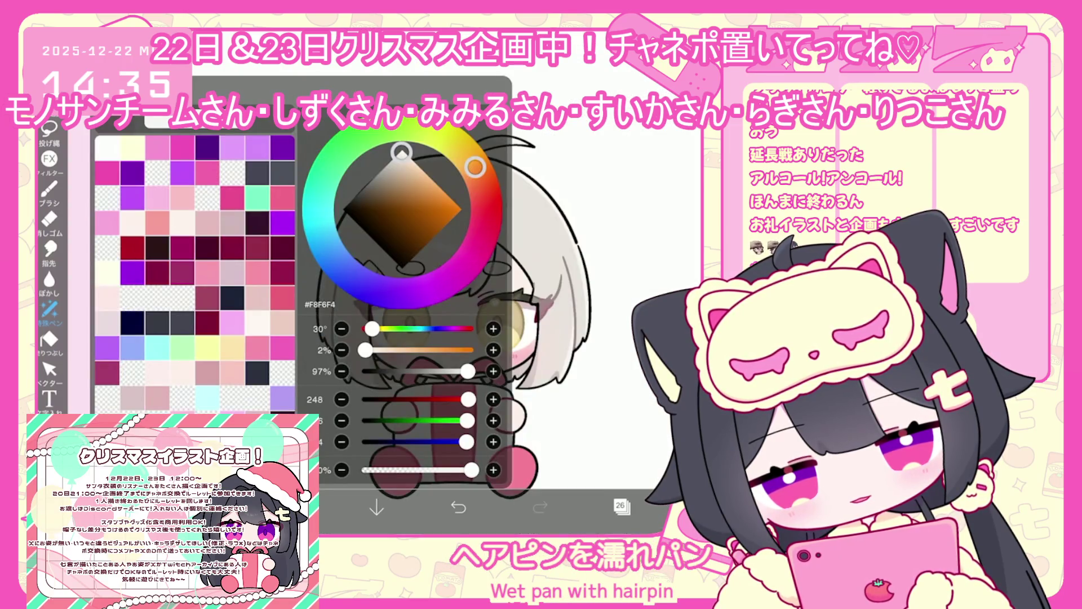
pyautogui.click(157, 322)
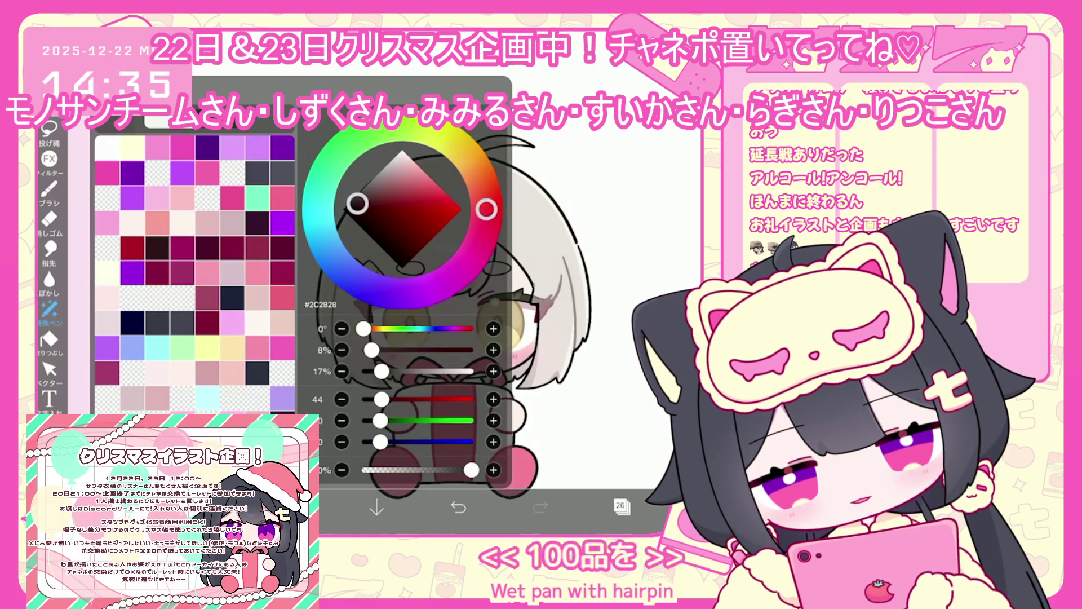
pyautogui.click(49, 339)
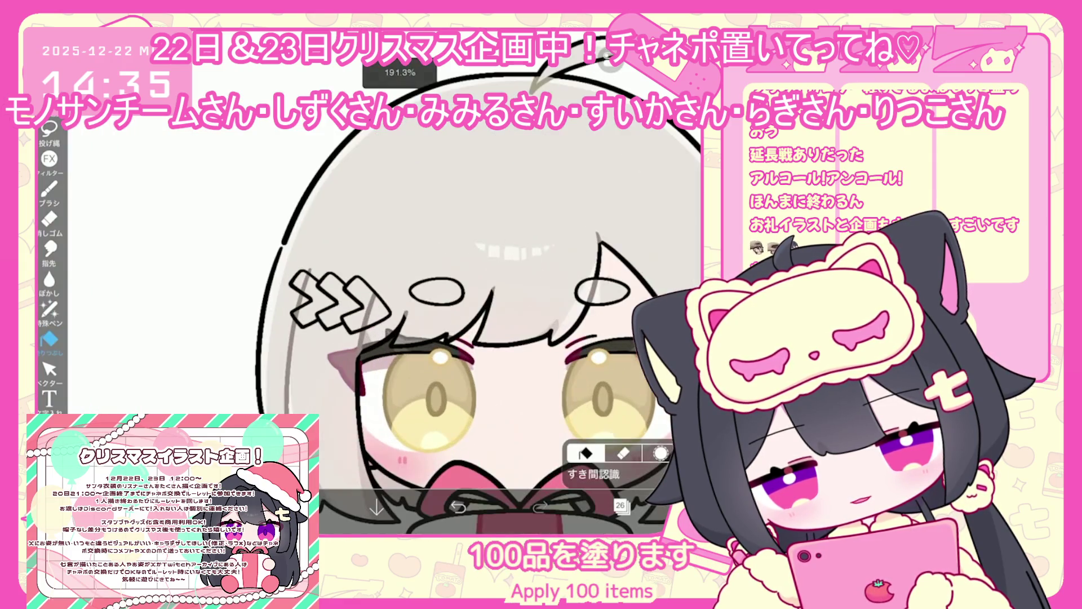
pyautogui.scroll(3, 480, 282)
pyautogui.click(458, 508)
pyautogui.click(620, 505)
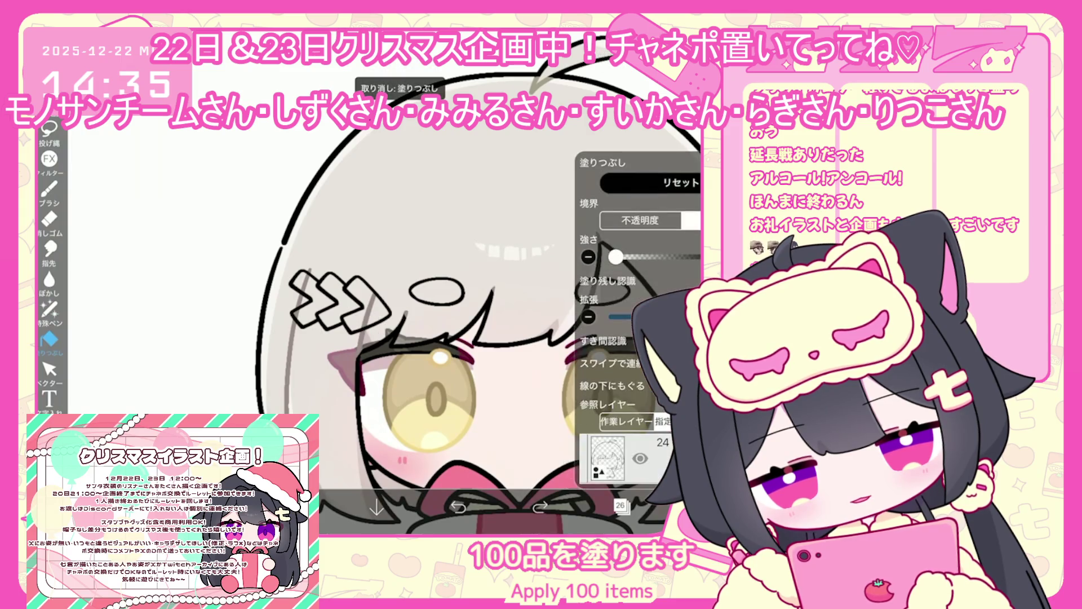
pyautogui.click(620, 505)
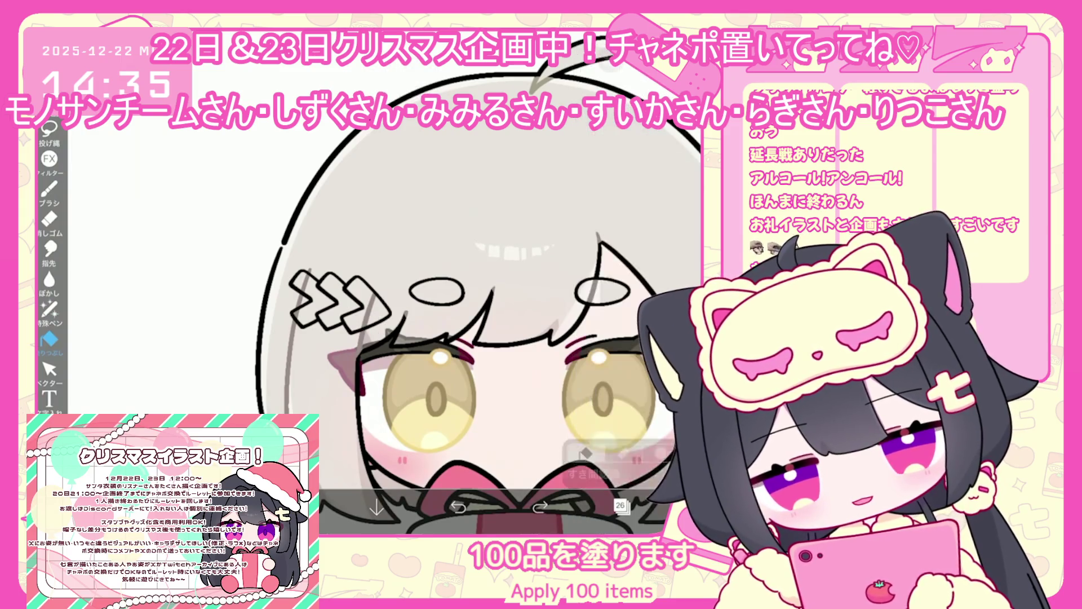
pyautogui.click(363, 304)
# Step: On a new layer 27, bucket-fill the hair clip with bright orange #FFB349
pyautogui.click(620, 505)
pyautogui.click(558, 484)
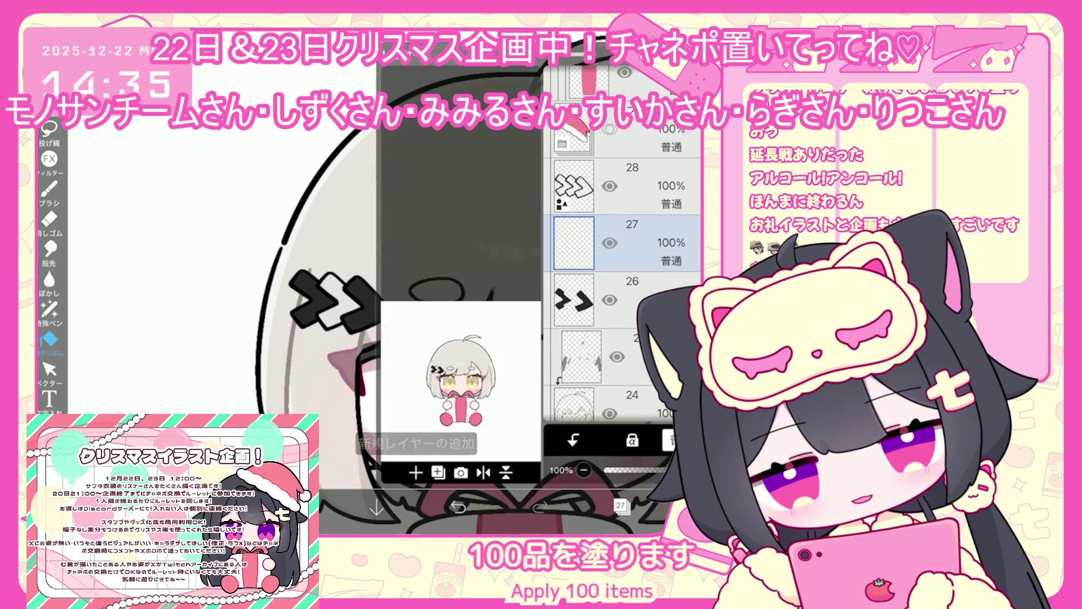
pyautogui.click(660, 505)
pyautogui.moveTo(486, 209); pyautogui.dragTo(470, 160)
pyautogui.click(429, 195)
pyautogui.moveTo(430, 195); pyautogui.dragTo(445, 192)
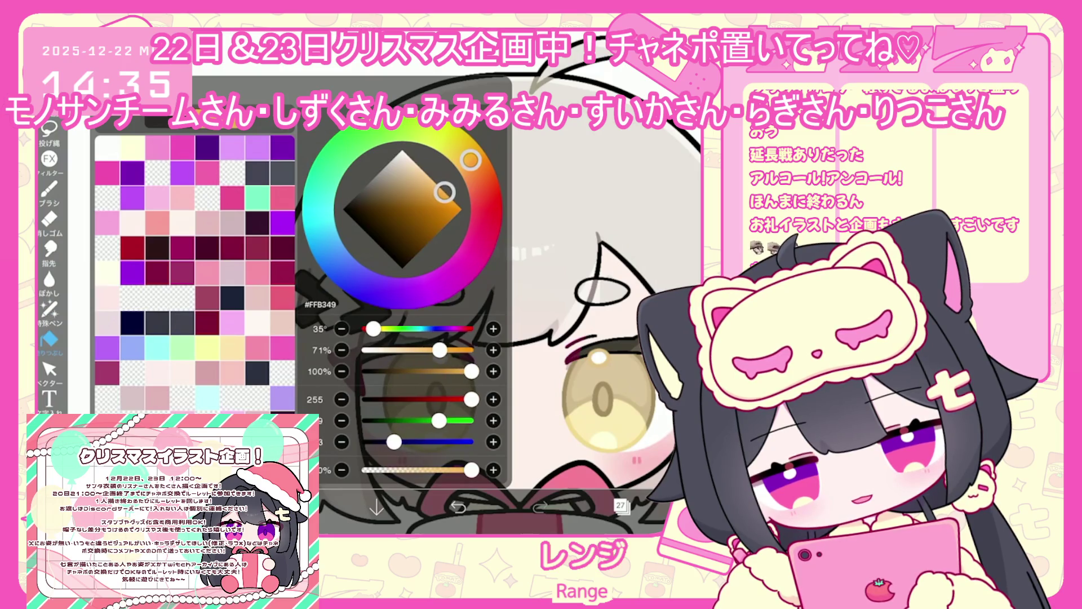
pyautogui.click(339, 299)
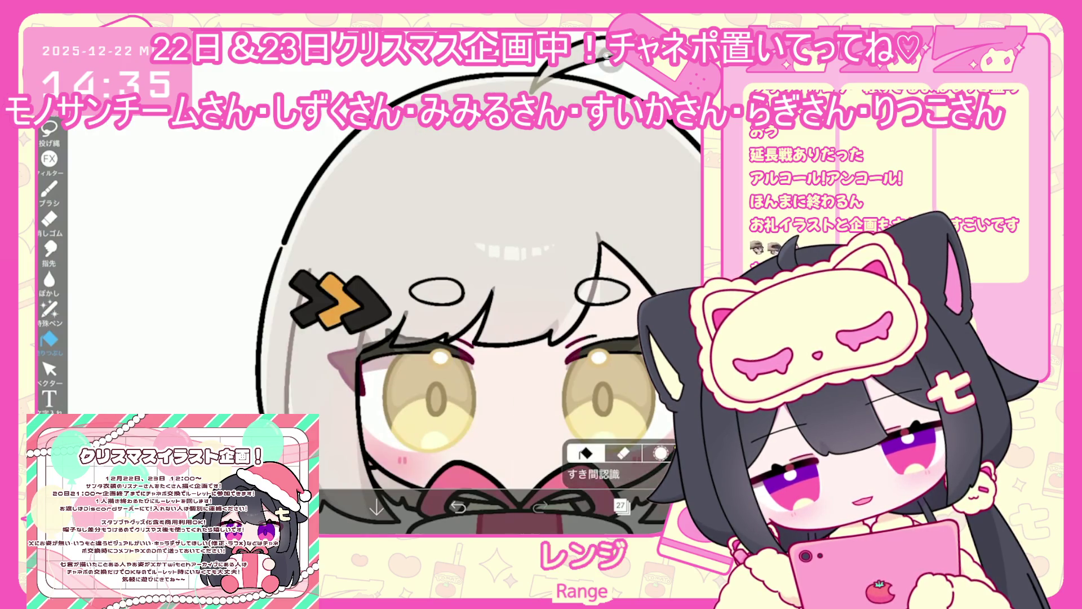
pyautogui.scroll(-3, 428, 304)
# Step: Scroll the layer list past layer 13 and select layer 9 with the purple eye marks
pyautogui.click(621, 505)
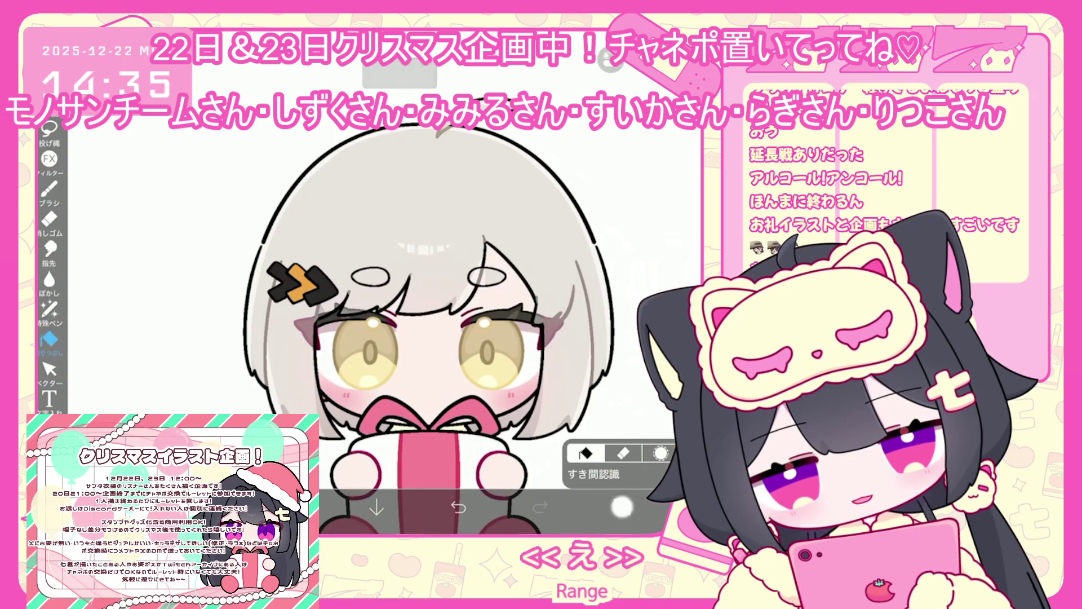
pyautogui.scroll(-8, 623, 242)
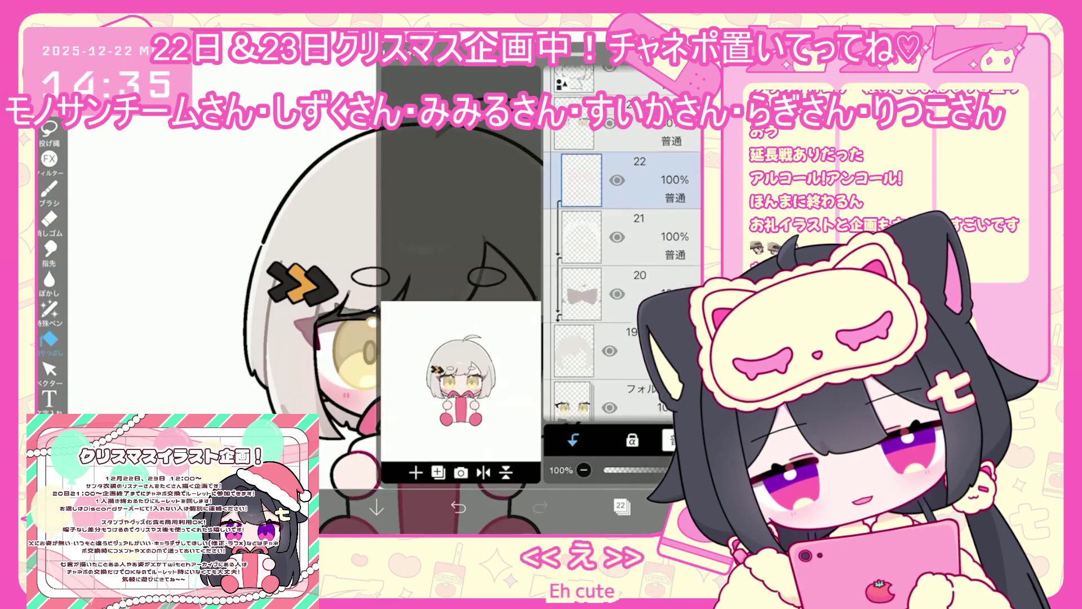
pyautogui.scroll(-5, 622, 243)
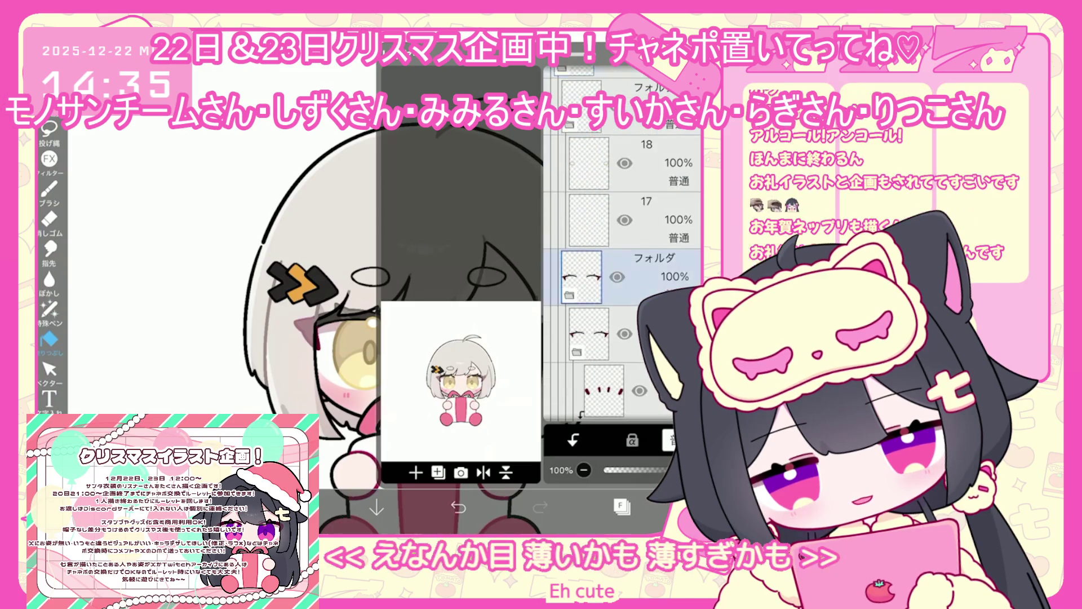
pyautogui.click(621, 323)
pyautogui.scroll(-5, 623, 242)
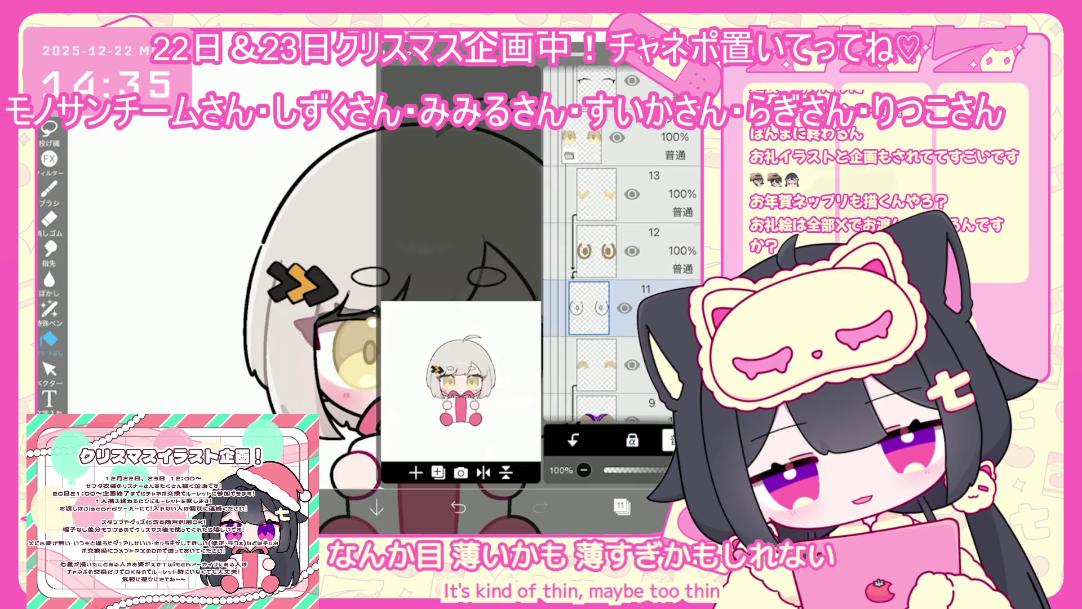
pyautogui.click(620, 338)
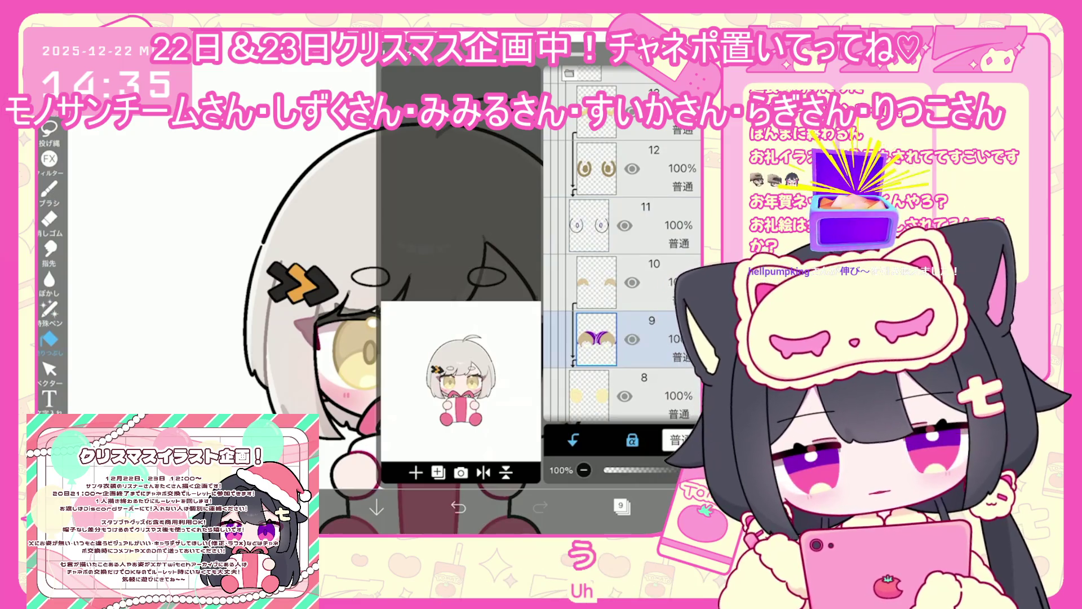
pyautogui.click(622, 505)
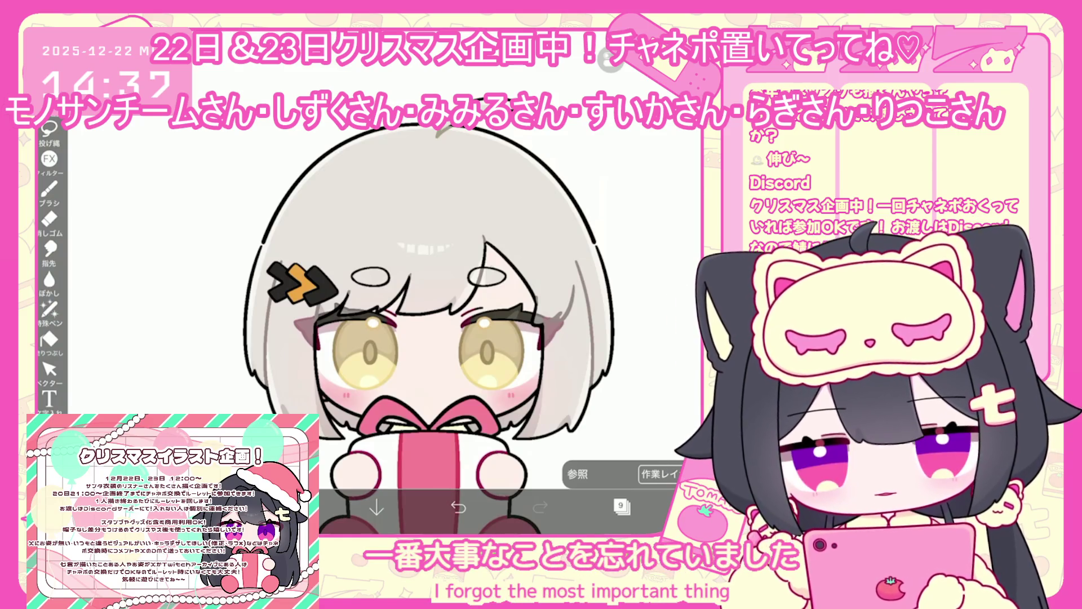
pyautogui.click(622, 505)
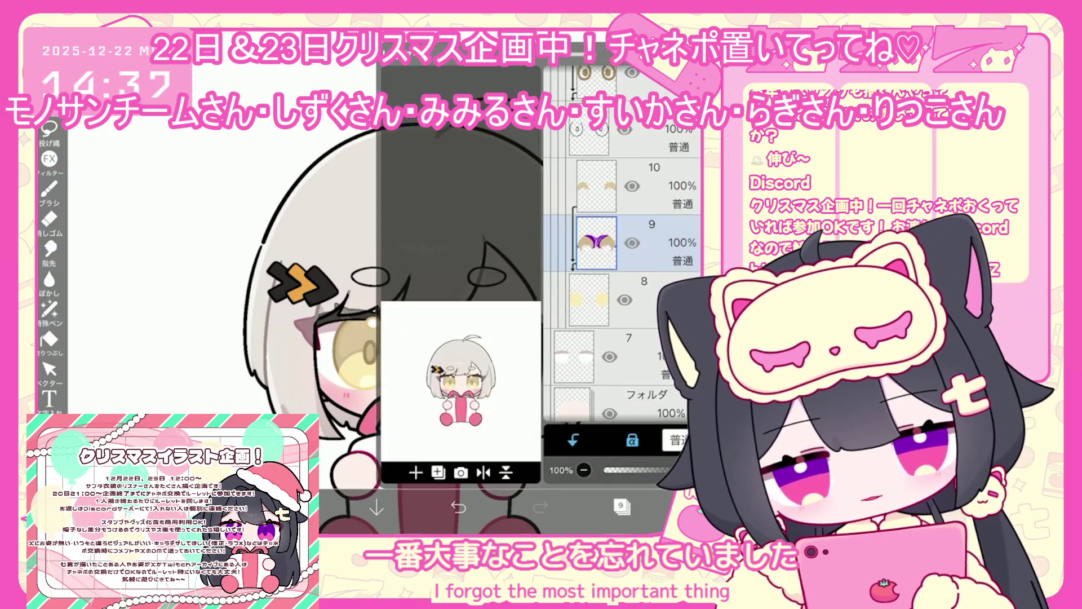
pyautogui.click(621, 506)
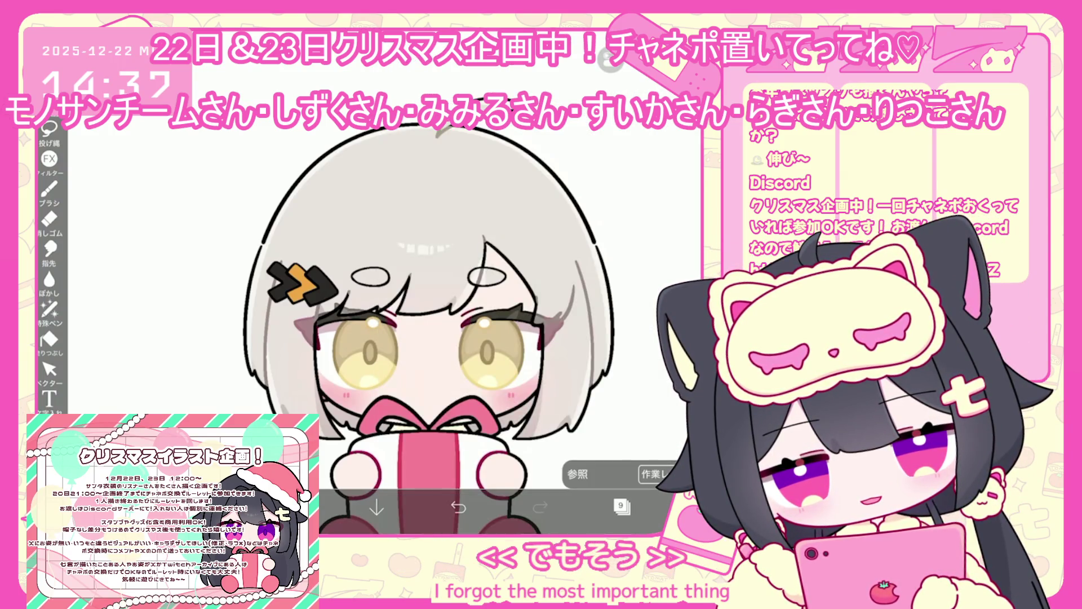
pyautogui.click(293, 507)
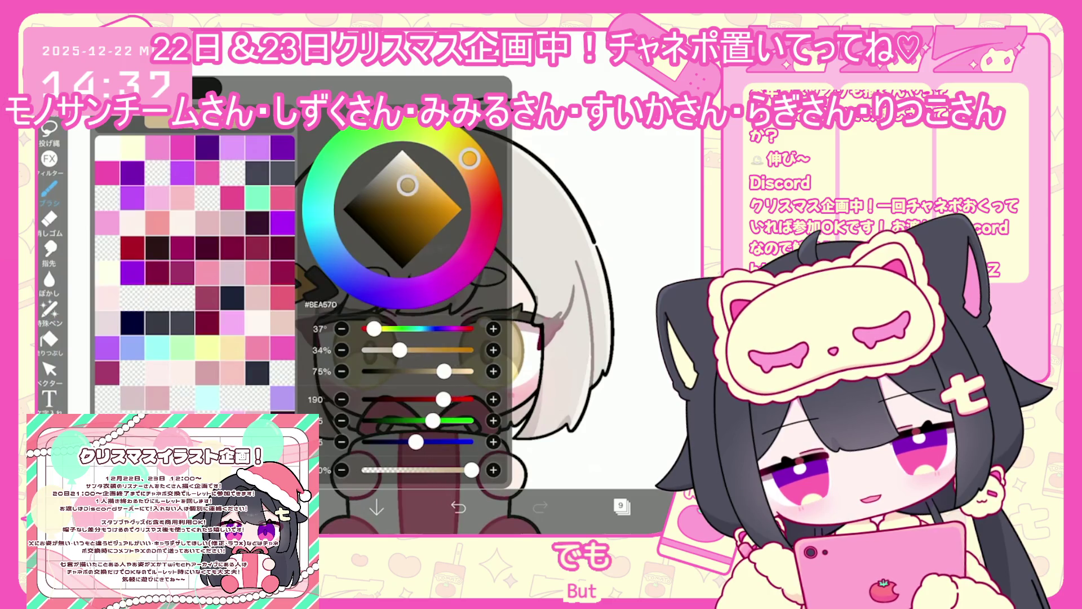
pyautogui.click(293, 507)
pyautogui.click(49, 309)
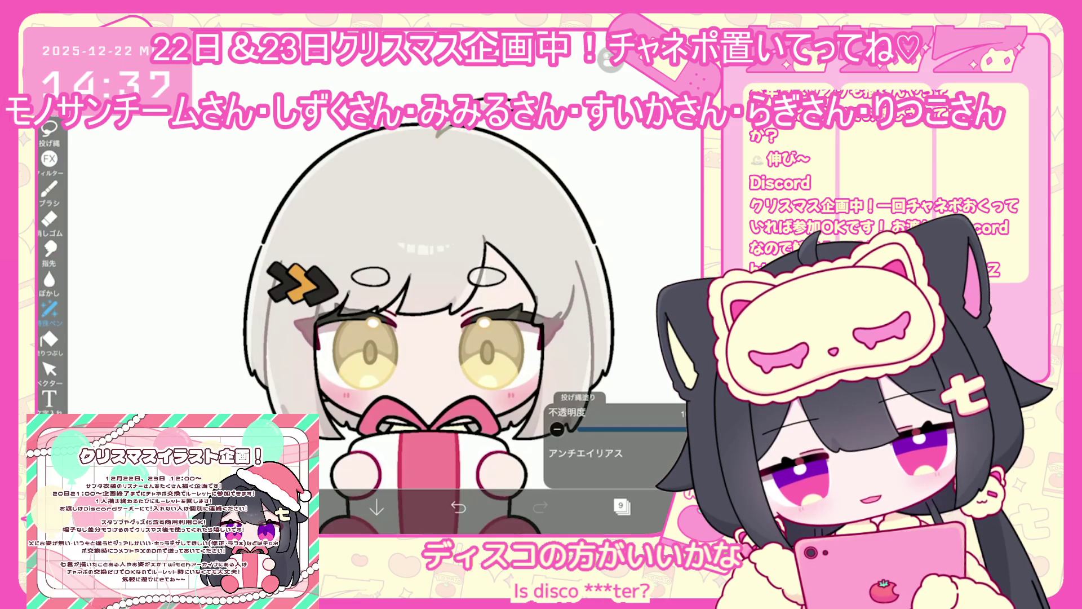
pyautogui.click(620, 505)
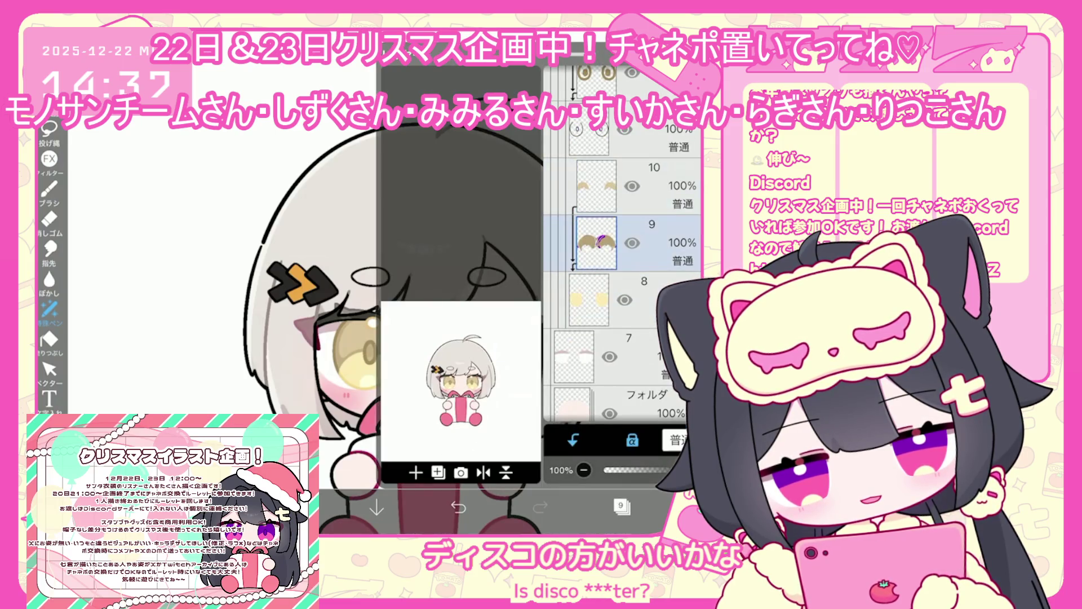
pyautogui.click(293, 508)
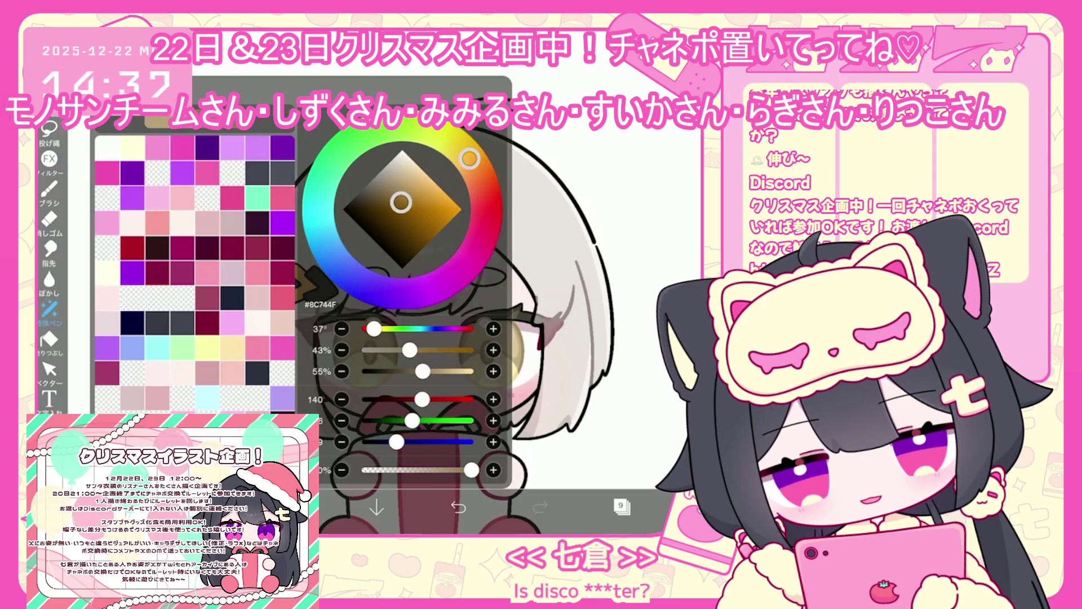
pyautogui.click(293, 507)
pyautogui.click(458, 507)
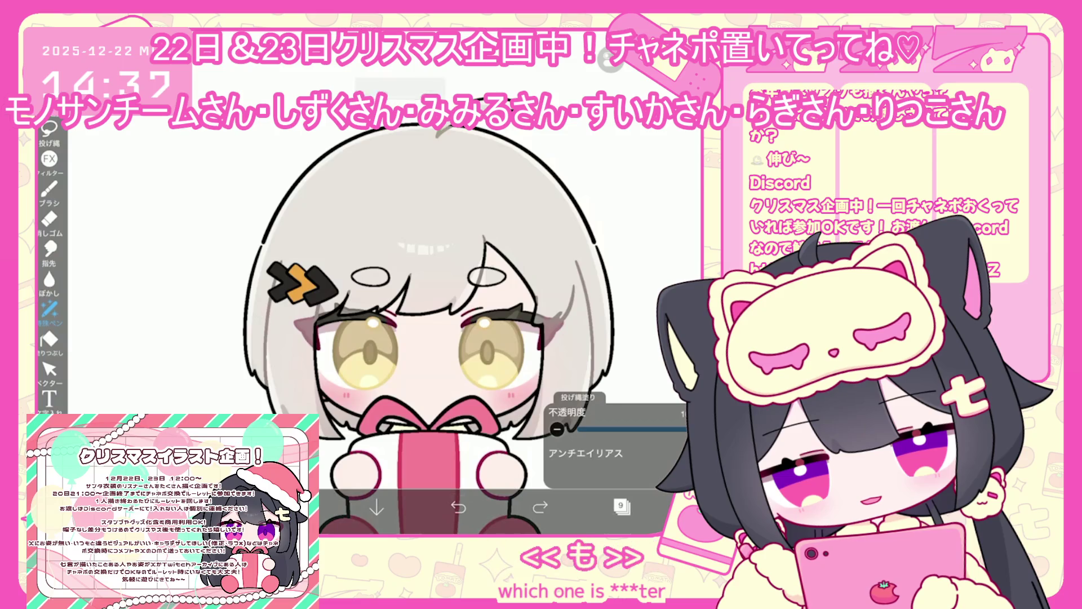
pyautogui.click(621, 506)
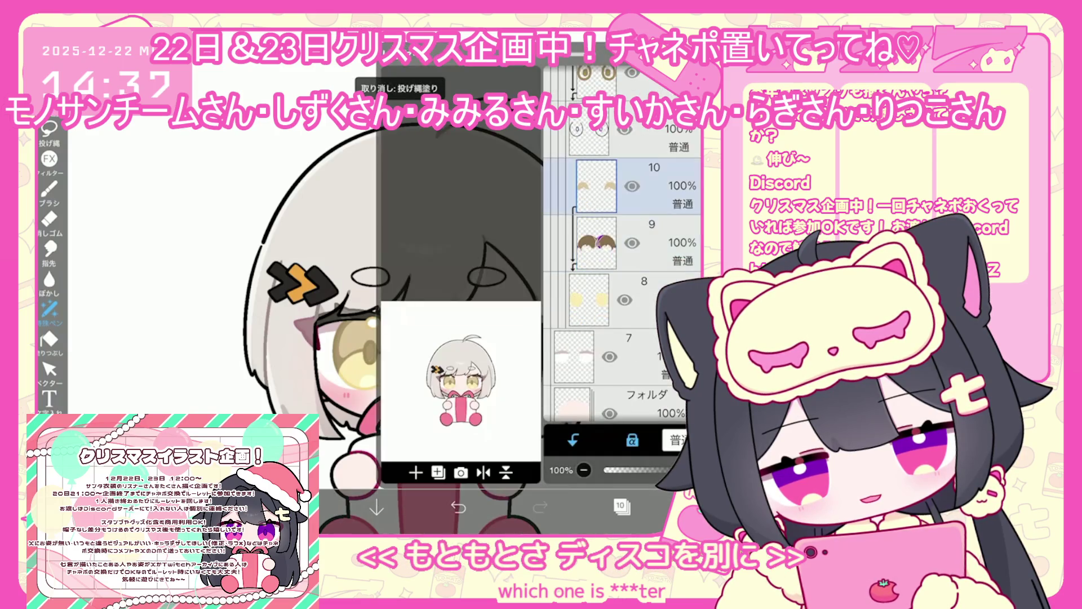
pyautogui.click(293, 507)
pyautogui.click(294, 508)
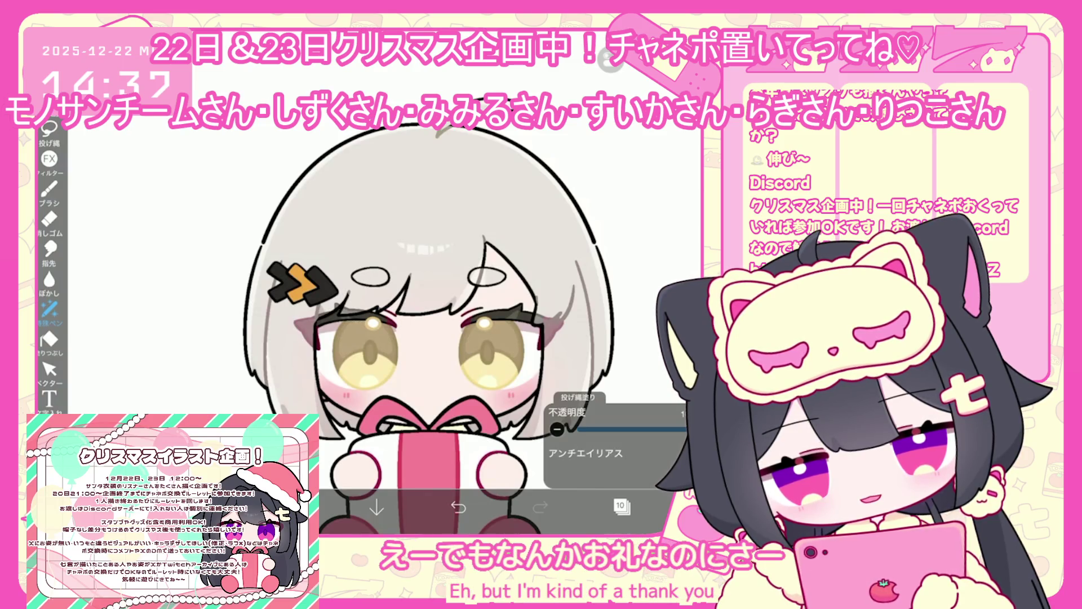
pyautogui.click(621, 505)
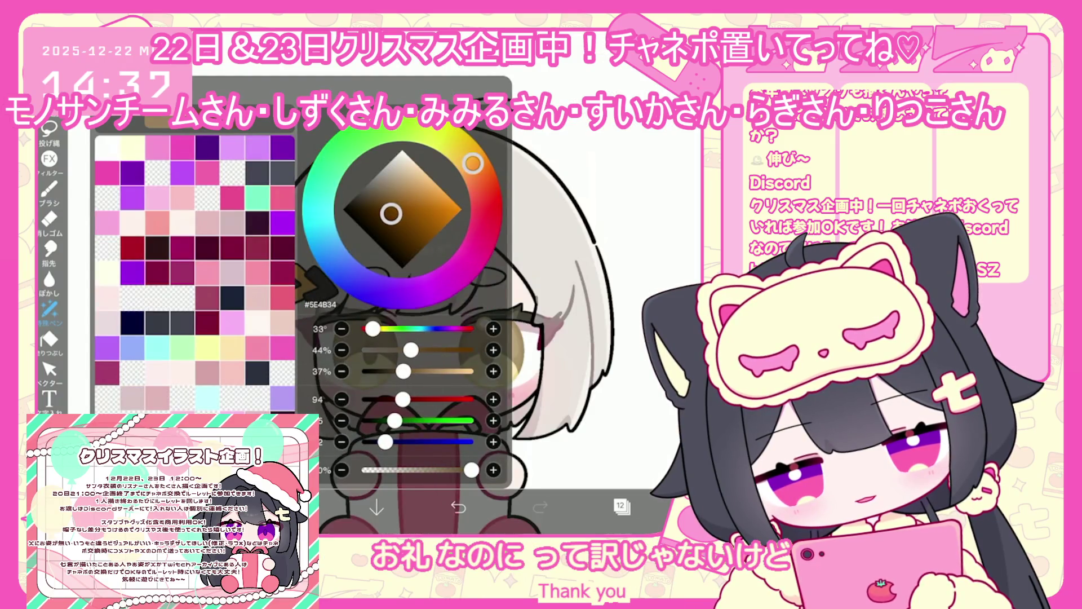
pyautogui.click(589, 242)
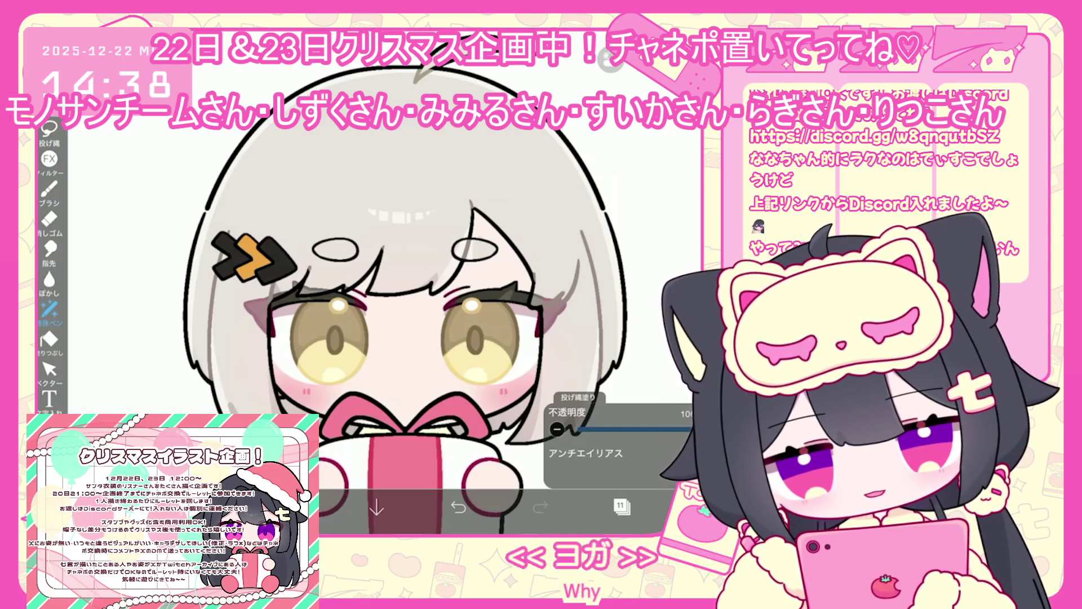
# Step: Browse the layer folders, selecting layers 25 and then 36
pyautogui.scroll(-5, 400, 316)
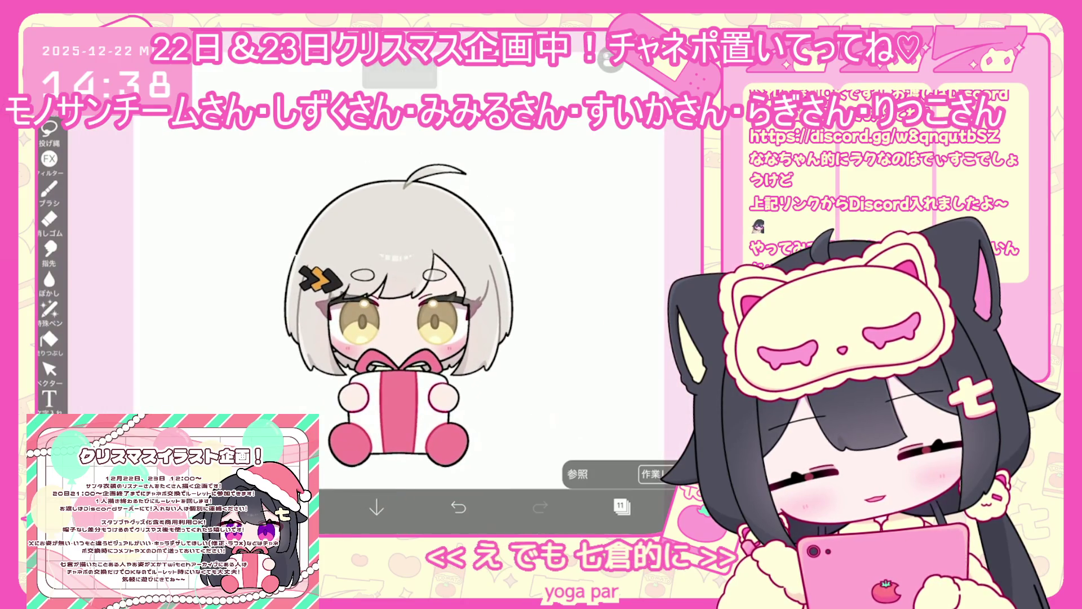
pyautogui.click(621, 506)
pyautogui.scroll(5, 620, 253)
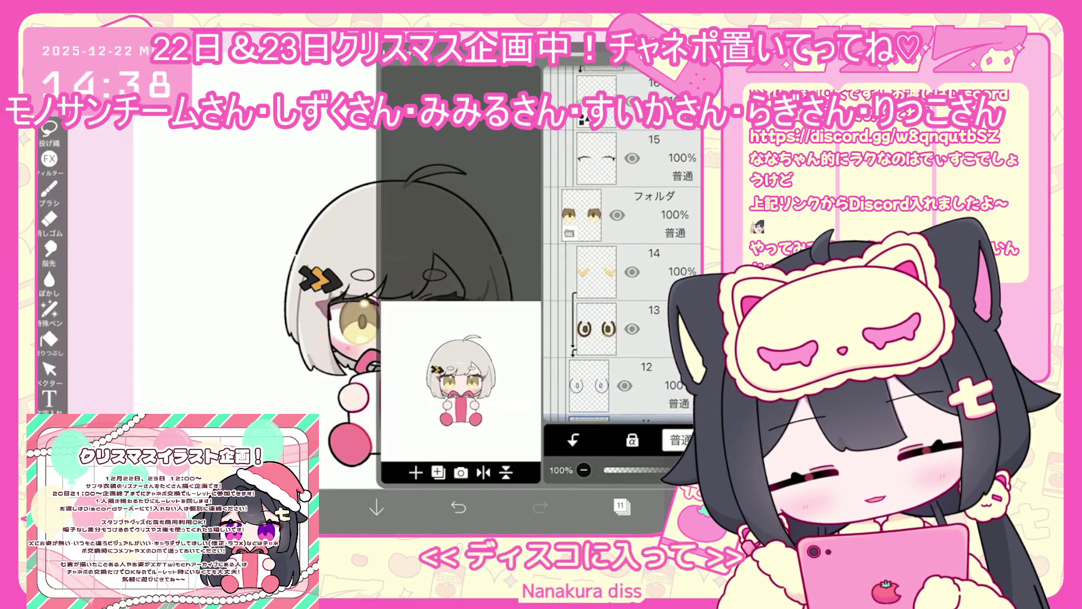
pyautogui.click(580, 355)
pyautogui.scroll(5, 620, 254)
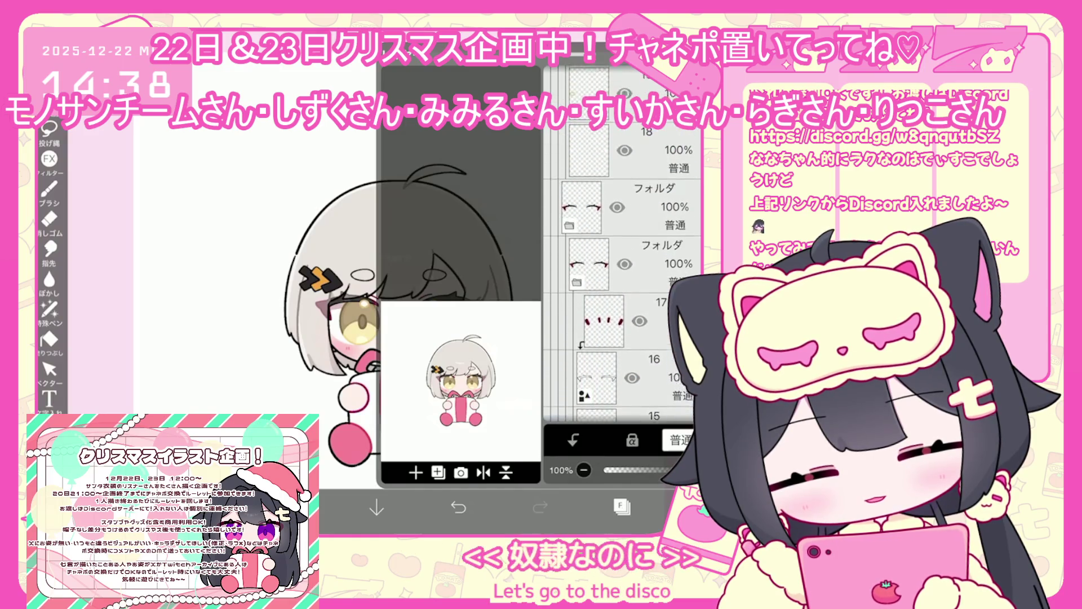
pyautogui.click(574, 216)
pyautogui.scroll(5, 620, 254)
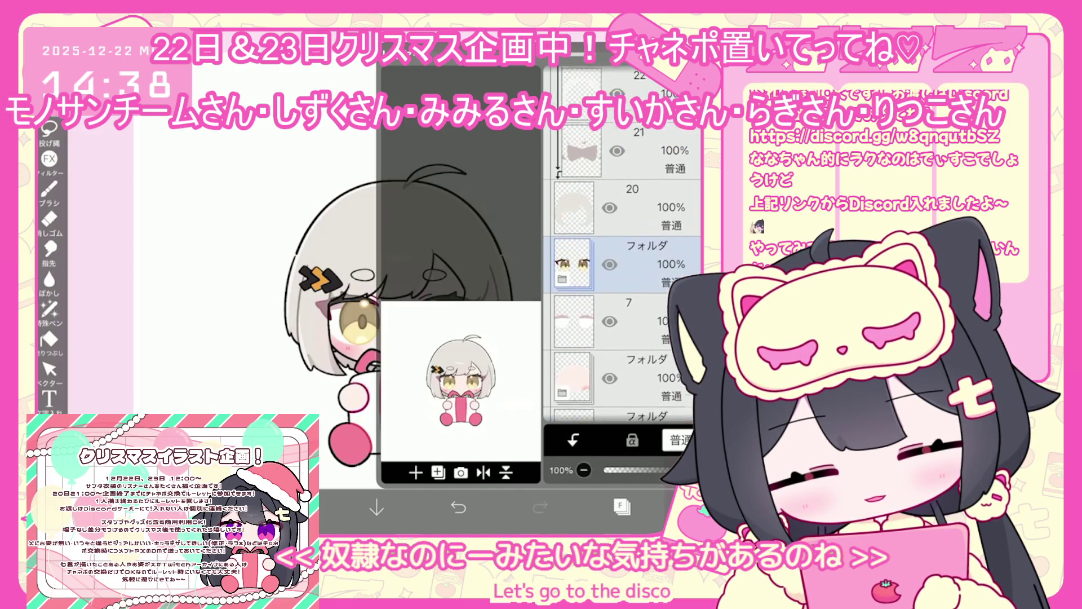
pyautogui.scroll(3, 620, 254)
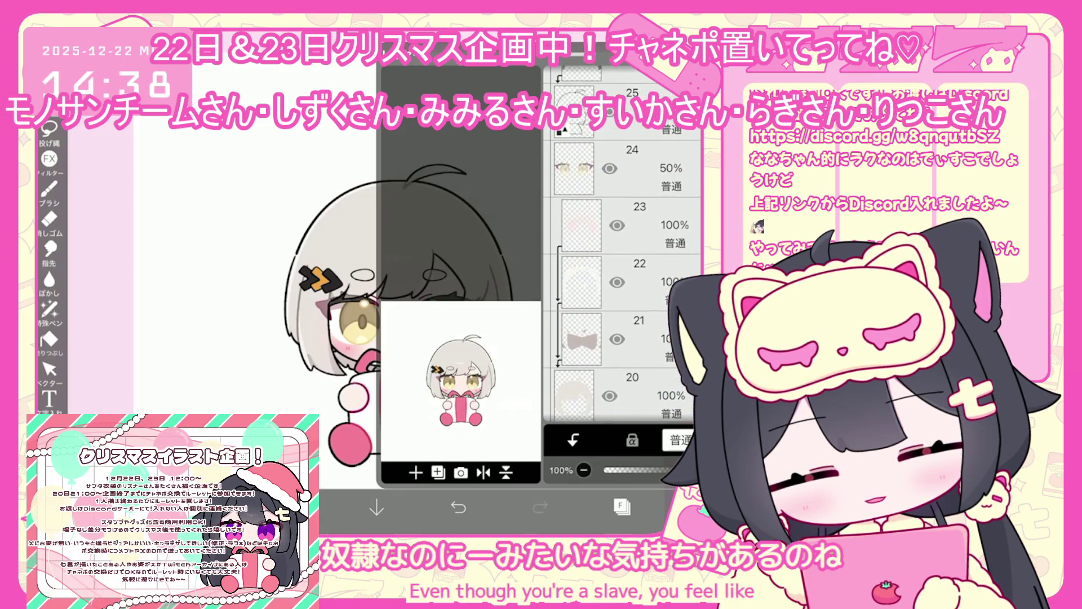
pyautogui.click(621, 273)
pyautogui.scroll(4, 620, 254)
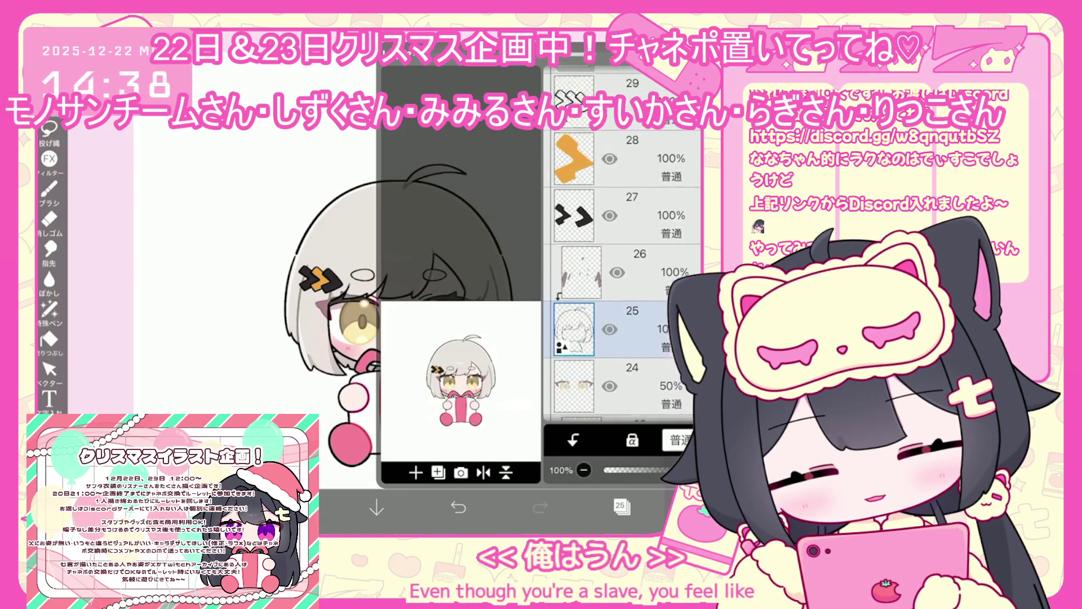
pyautogui.click(643, 177)
pyautogui.click(620, 506)
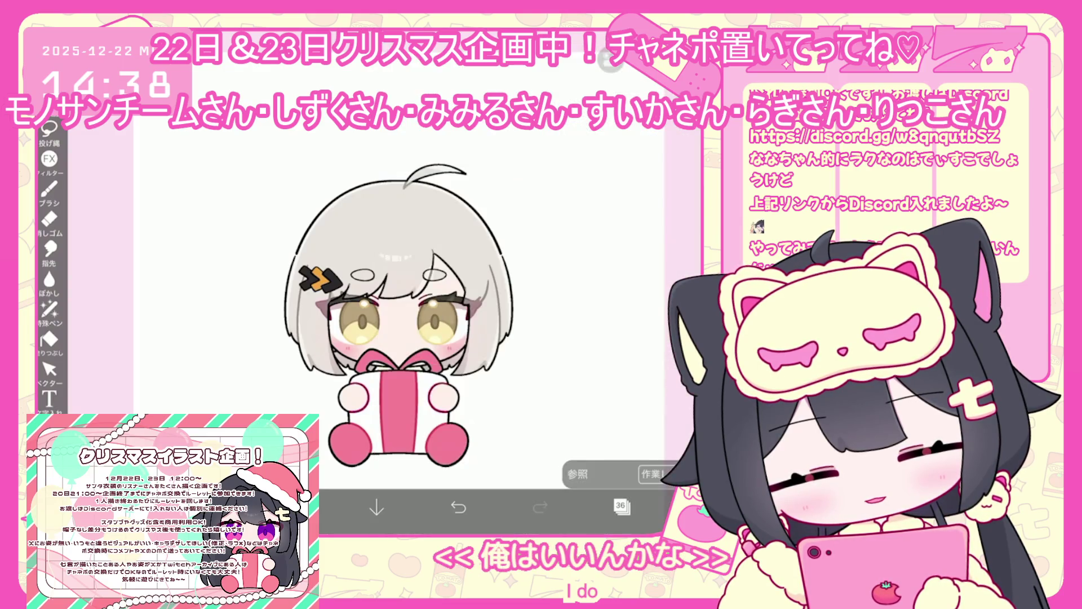
# Step: Make the Santa hat folder visible, then select layers 42 and 36
pyautogui.click(622, 507)
pyautogui.scroll(5, 623, 242)
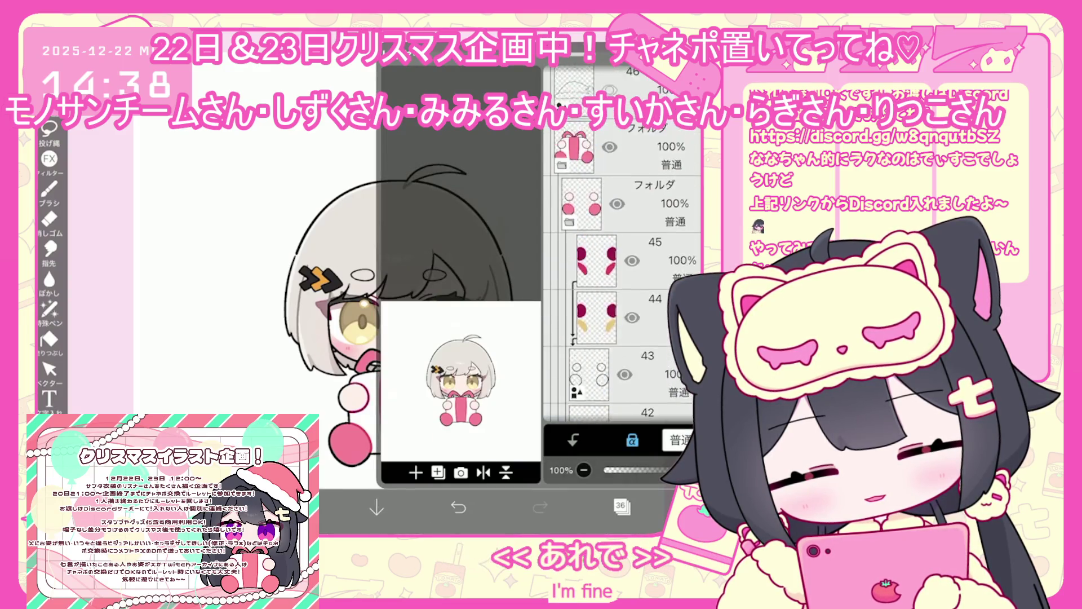
pyautogui.click(649, 298)
pyautogui.click(609, 300)
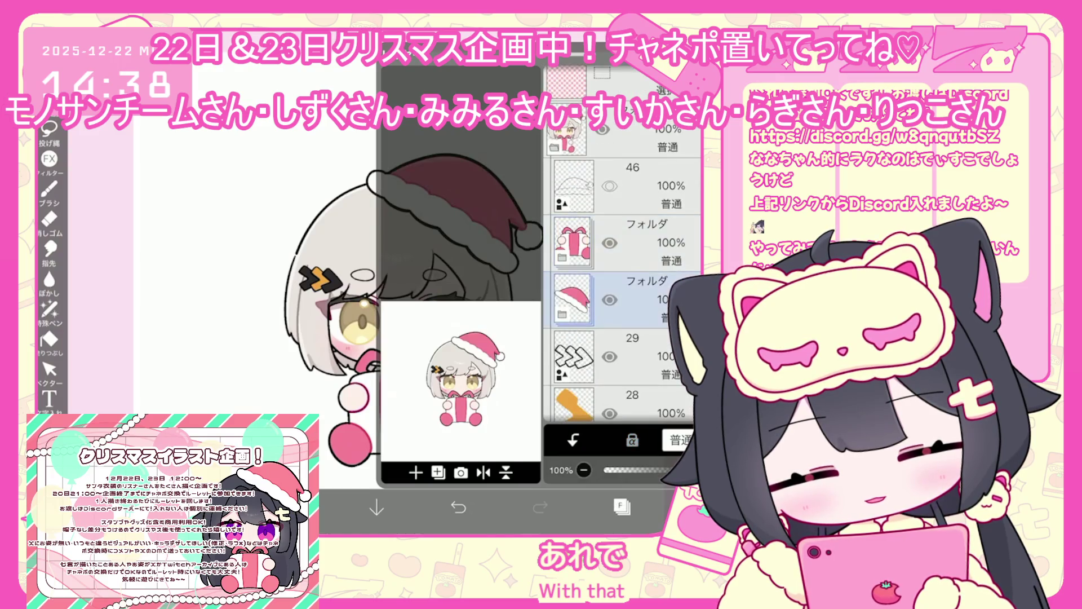
pyautogui.click(623, 507)
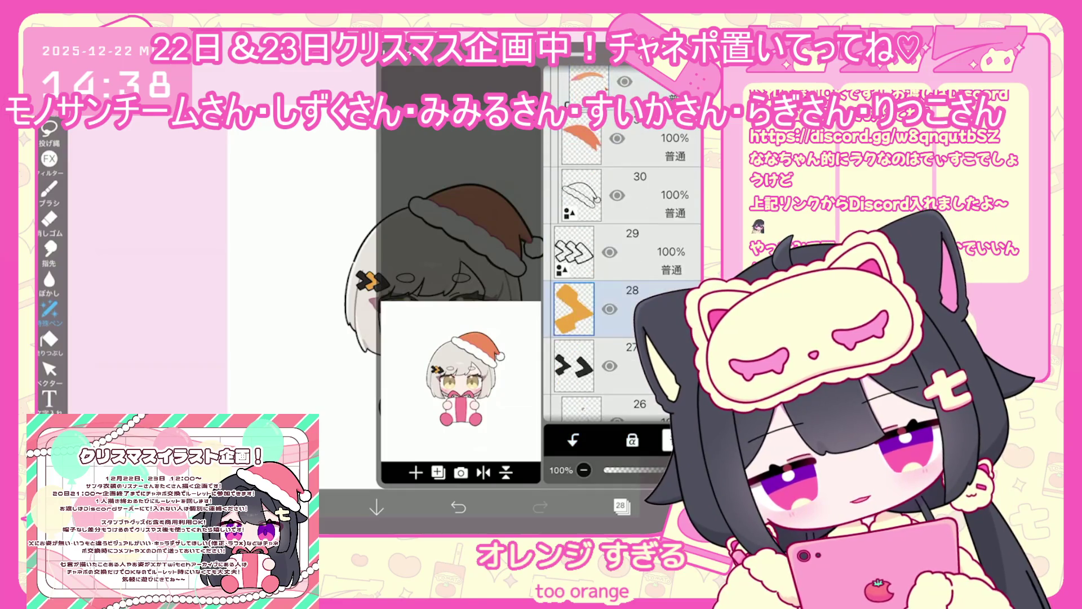
pyautogui.scroll(5, 620, 254)
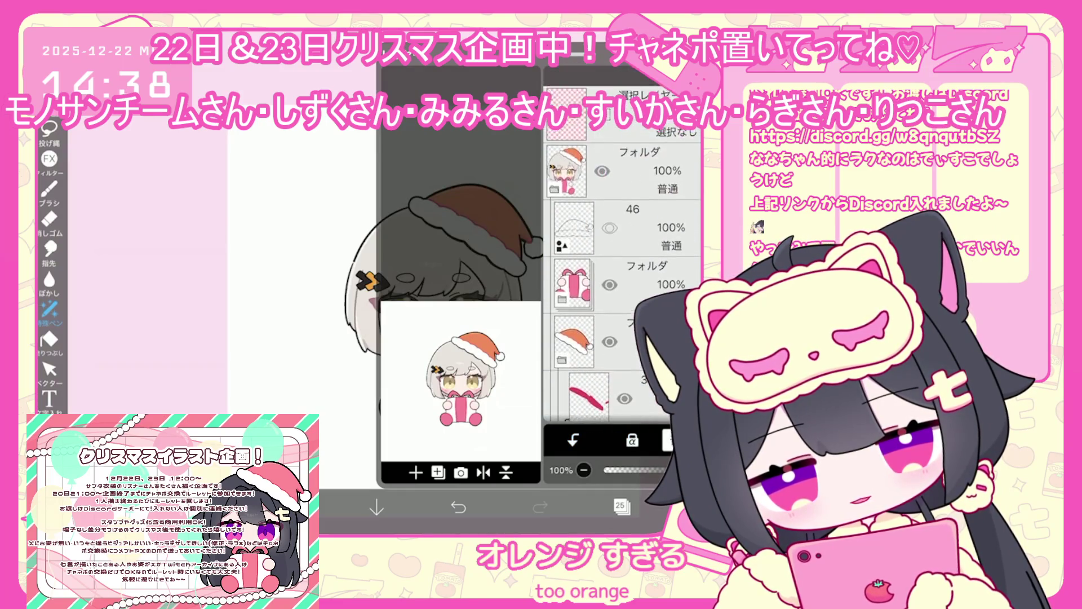
pyautogui.click(589, 280)
pyautogui.scroll(-5, 620, 253)
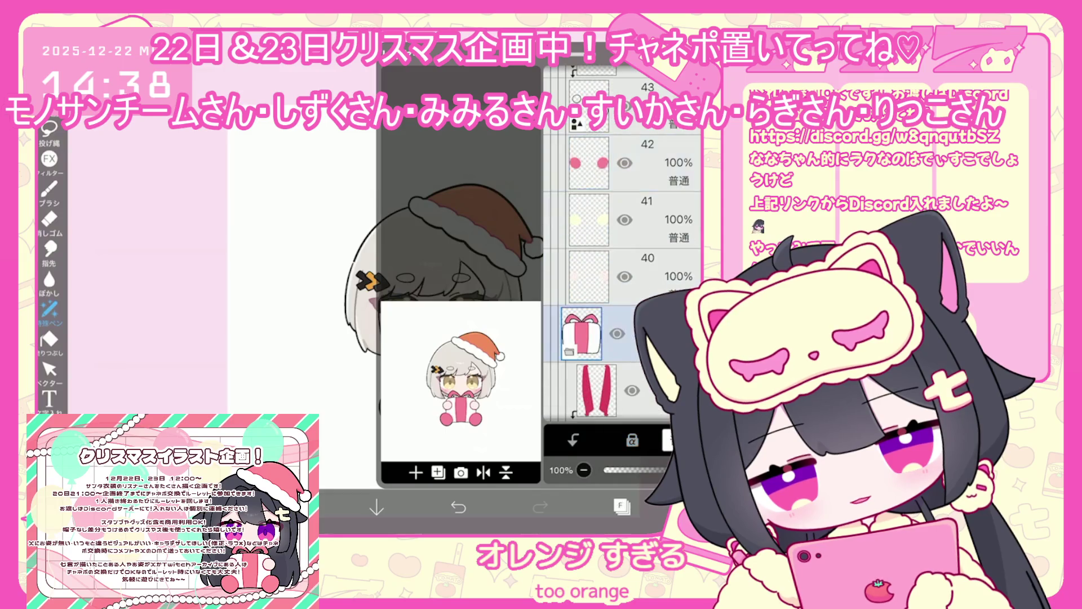
pyautogui.click(589, 328)
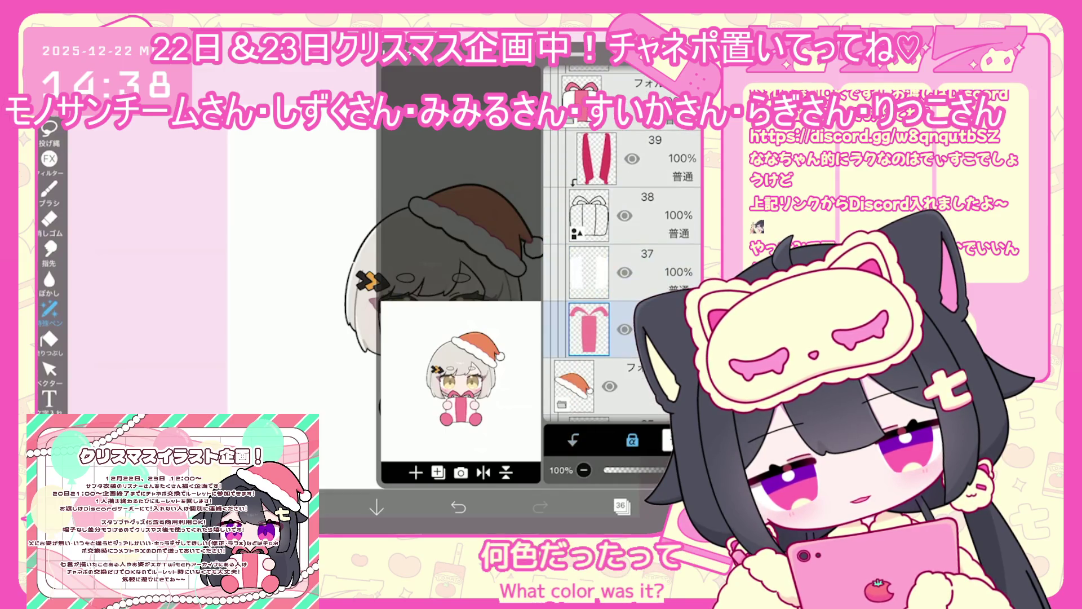
# Step: Sample the orange from the Santa hat as the current colour
pyautogui.click(621, 506)
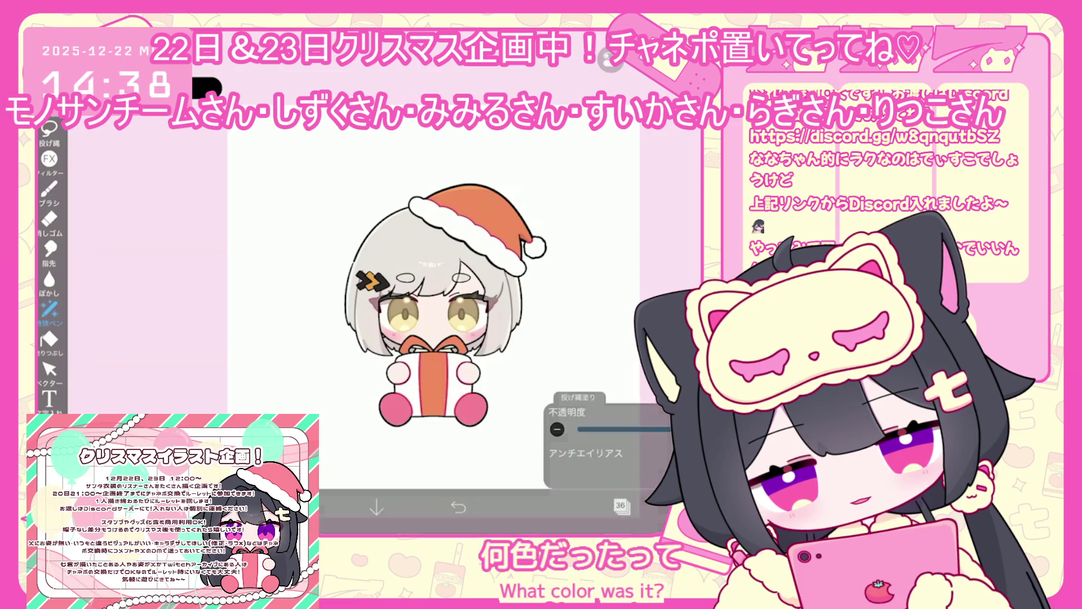
pyautogui.click(621, 505)
pyautogui.click(596, 230)
pyautogui.click(295, 505)
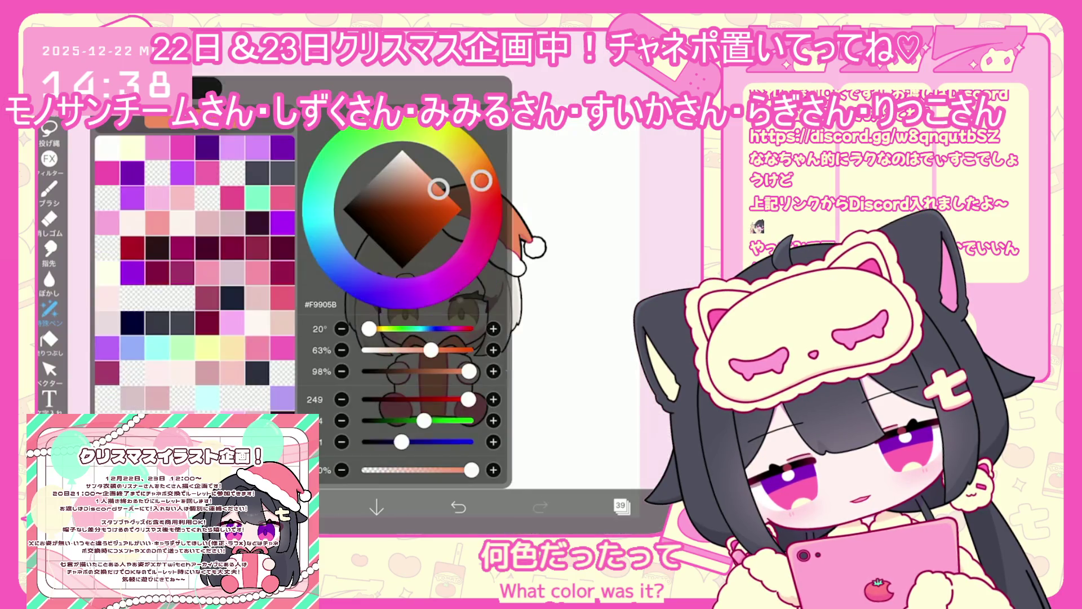
pyautogui.click(295, 505)
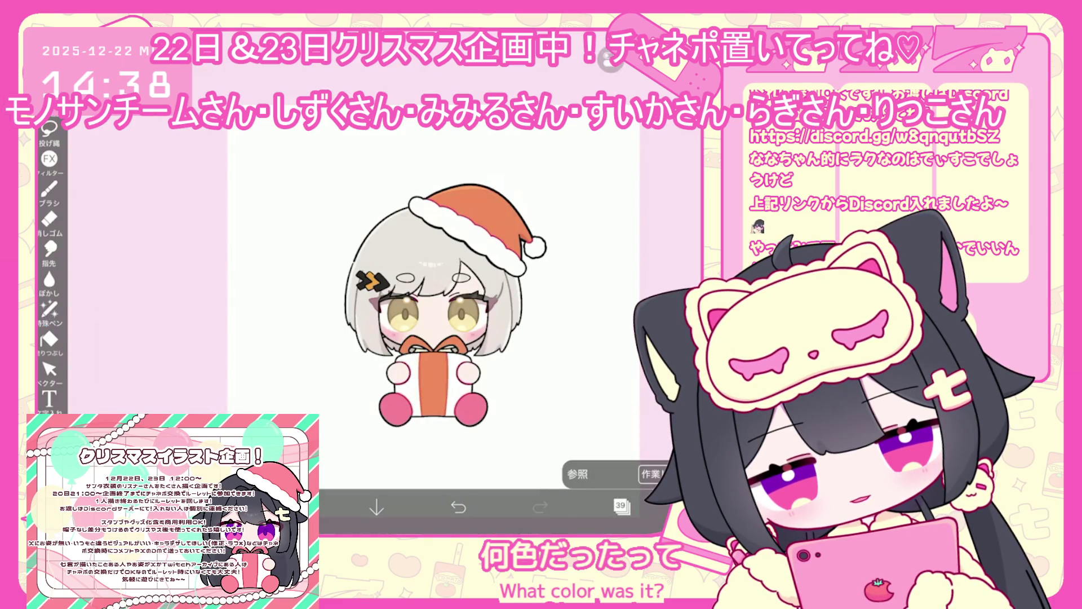
pyautogui.click(528, 214)
pyautogui.click(295, 505)
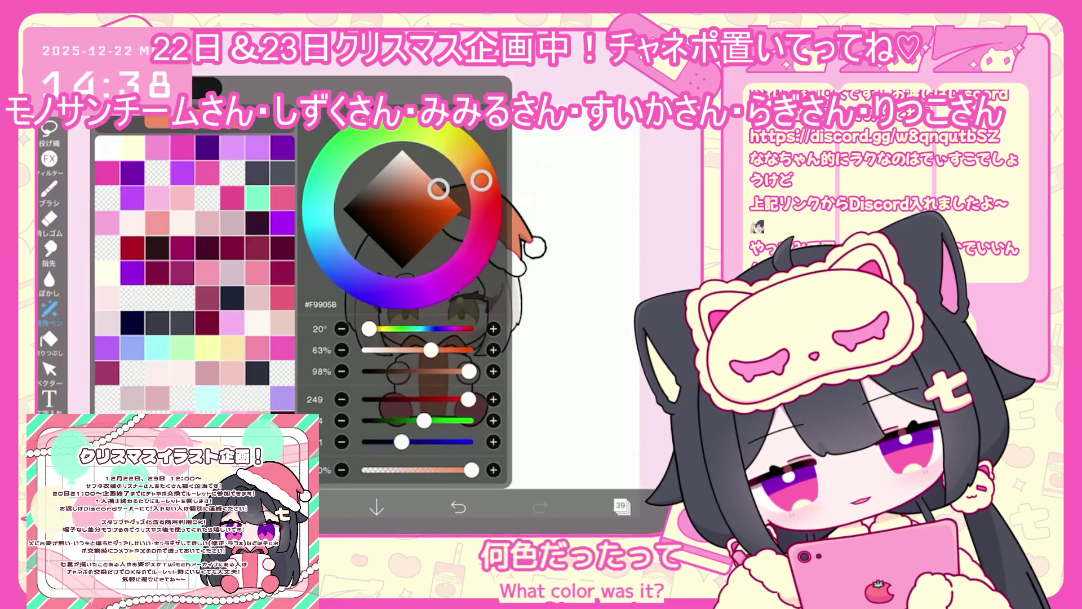
pyautogui.click(294, 506)
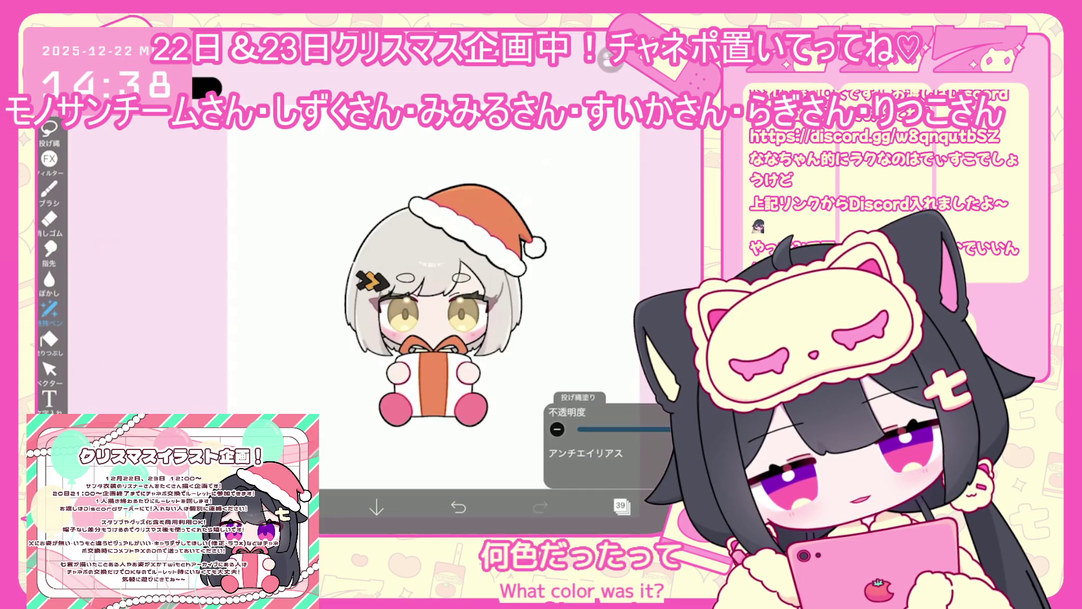
# Step: Check layers 35, 40 and 41 to find the layer holding the feet
pyautogui.click(621, 506)
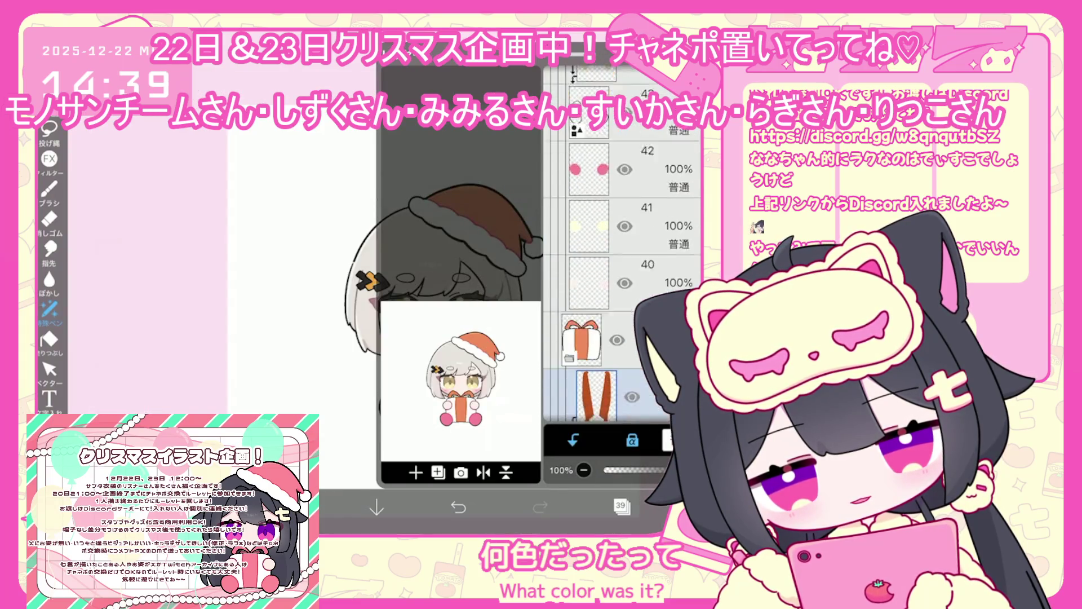
pyautogui.scroll(-3, 623, 243)
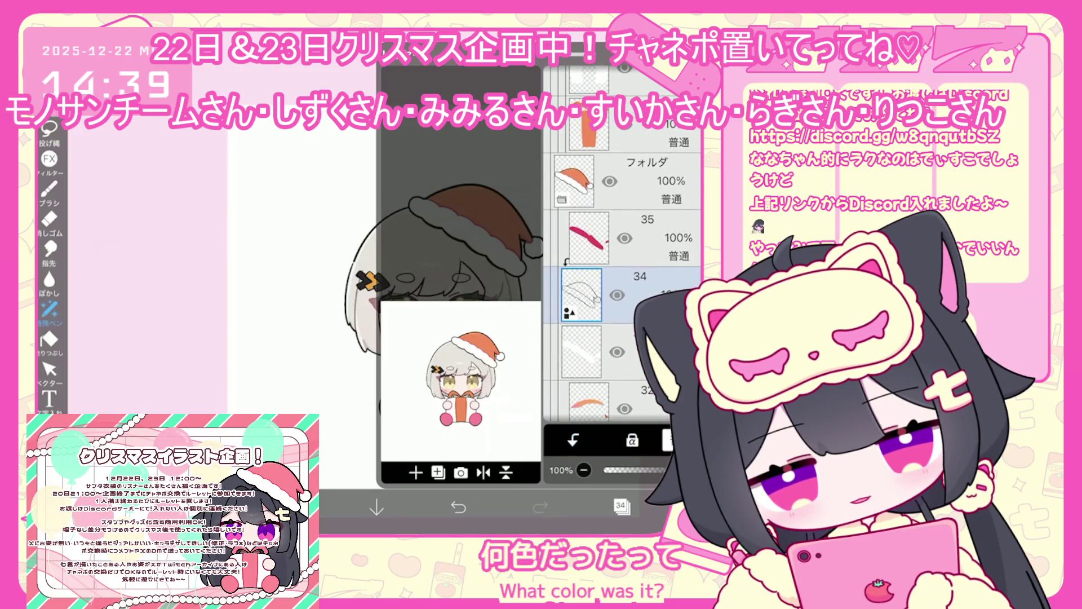
pyautogui.scroll(-1, 623, 242)
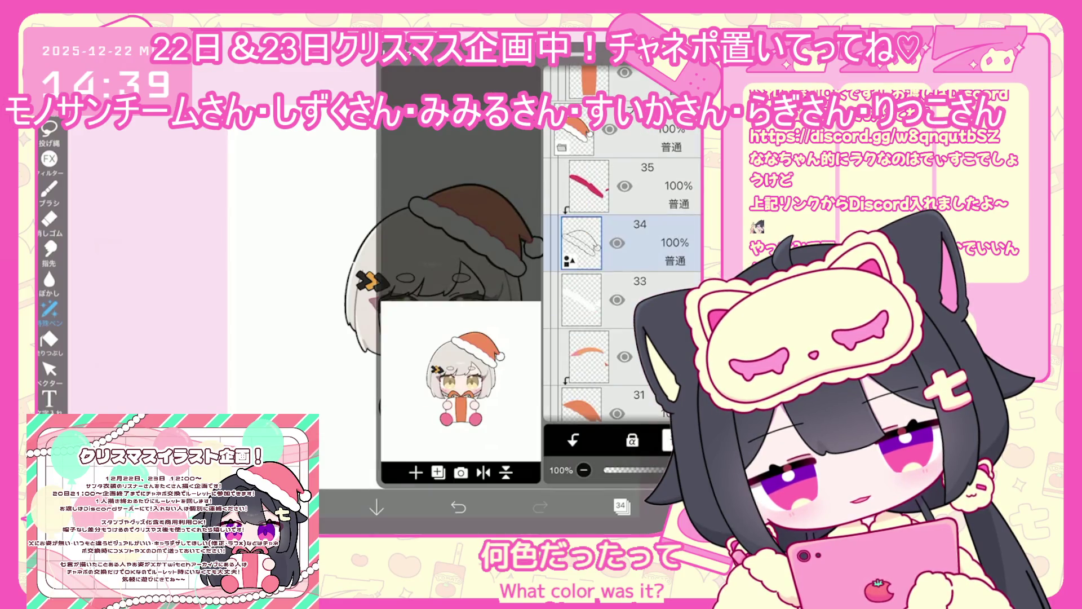
pyautogui.click(649, 186)
pyautogui.click(621, 505)
pyautogui.click(621, 506)
pyautogui.scroll(2, 623, 254)
pyautogui.click(623, 274)
pyautogui.click(643, 218)
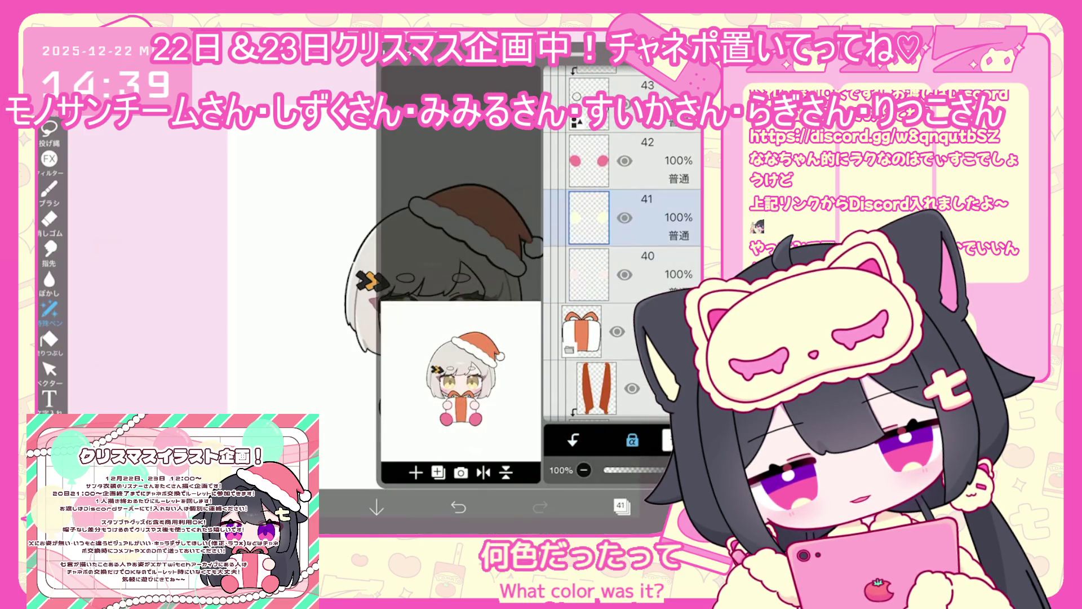
pyautogui.click(622, 505)
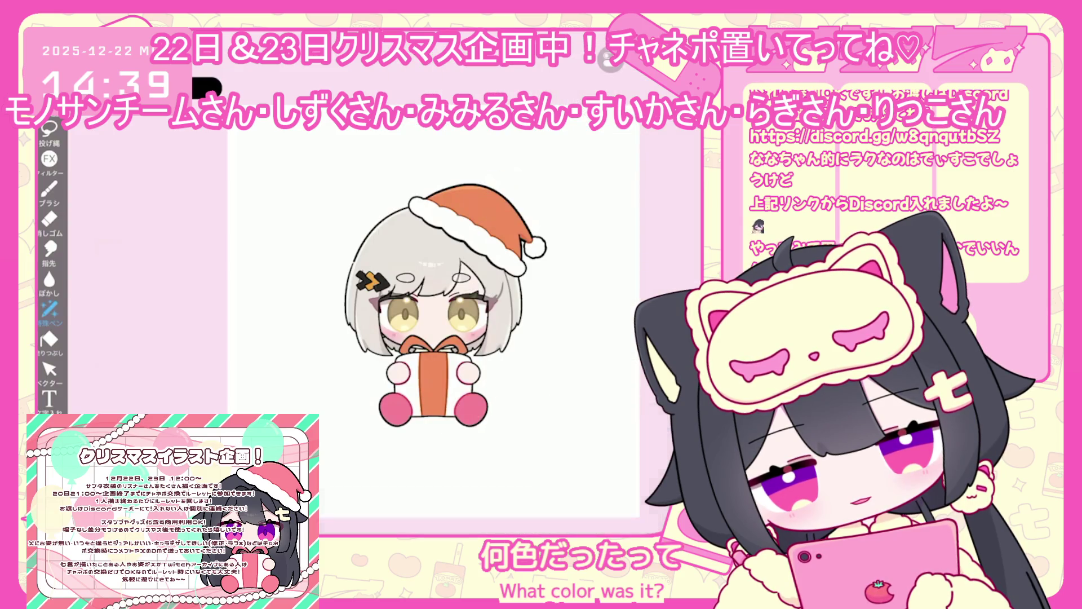
# Step: Select layer 42 and recolour the pink feet orange
pyautogui.click(621, 506)
pyautogui.click(643, 186)
pyautogui.click(621, 505)
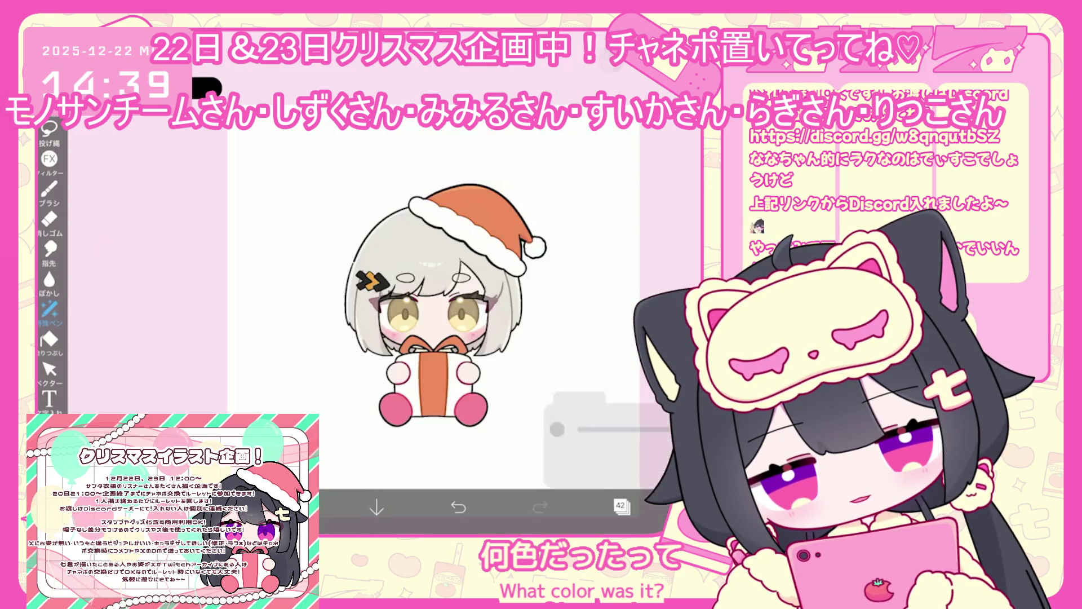
pyautogui.click(621, 506)
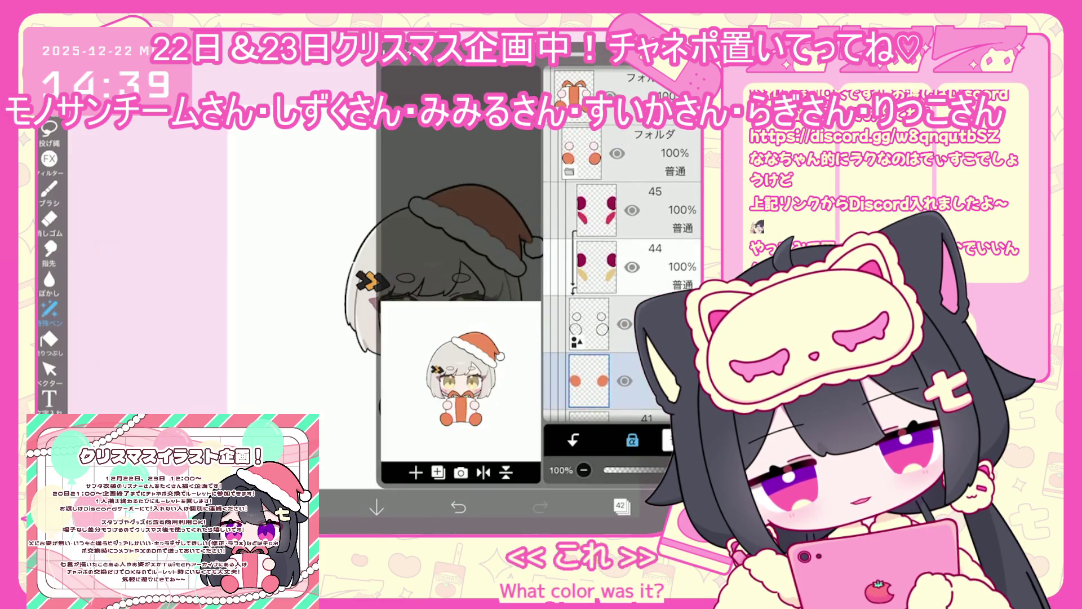
# Step: Switch the pen to Lasso Fill
pyautogui.click(621, 506)
pyautogui.click(49, 309)
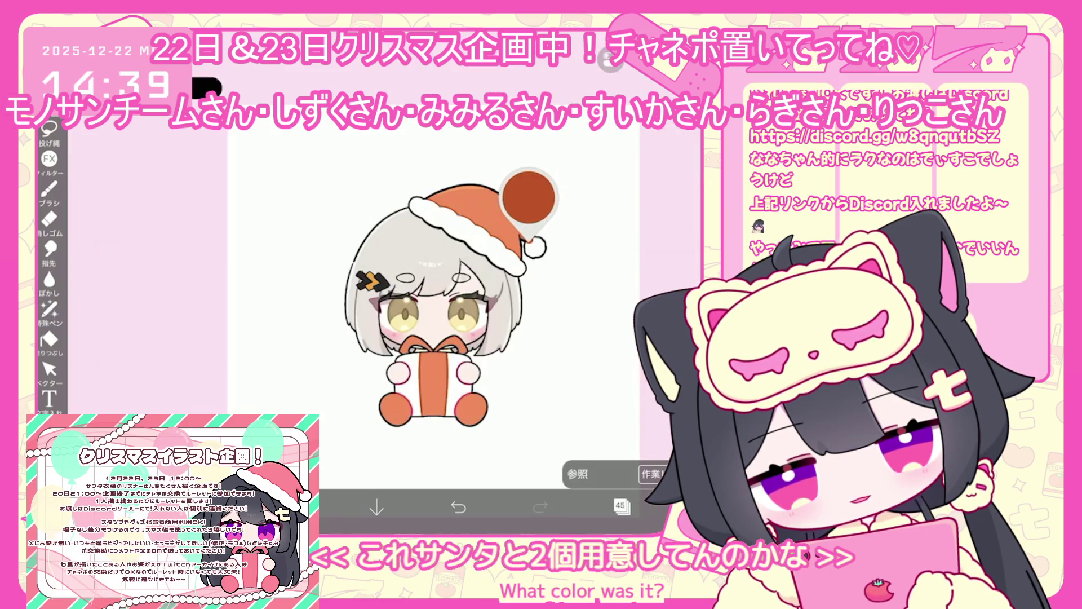
pyautogui.scroll(-2, 434, 310)
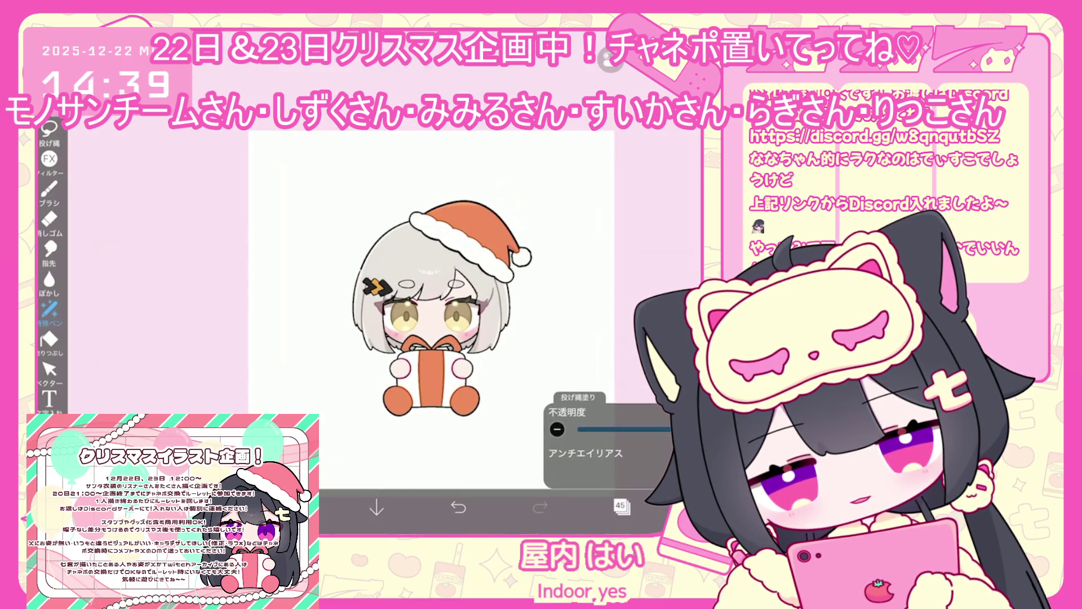
# Step: Select layer 4 under the face and pick a skin colour for filling
pyautogui.click(621, 506)
pyautogui.scroll(-5, 623, 243)
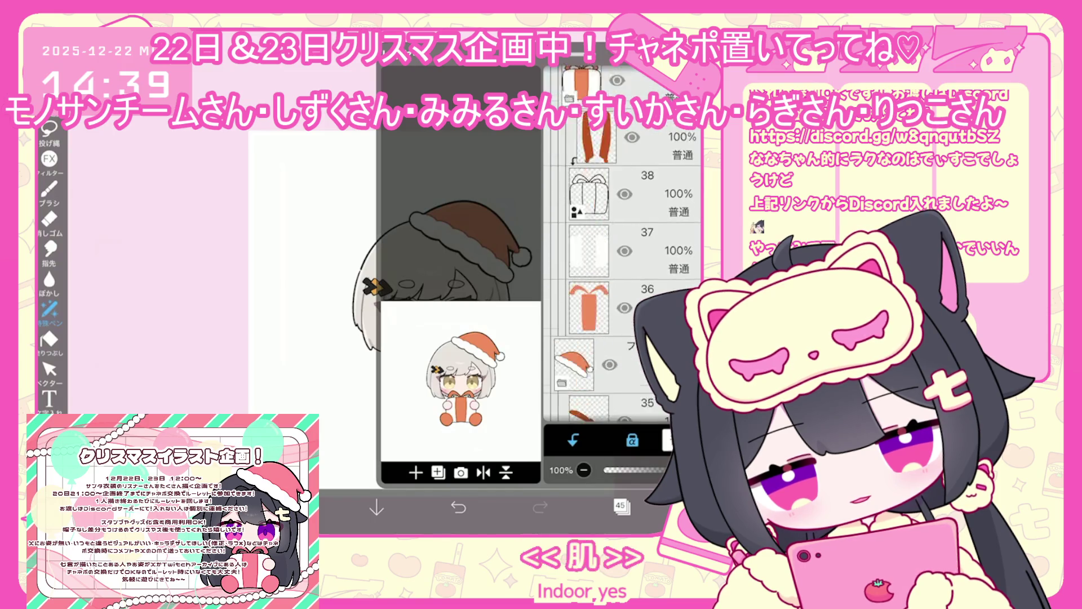
pyautogui.scroll(-5, 623, 243)
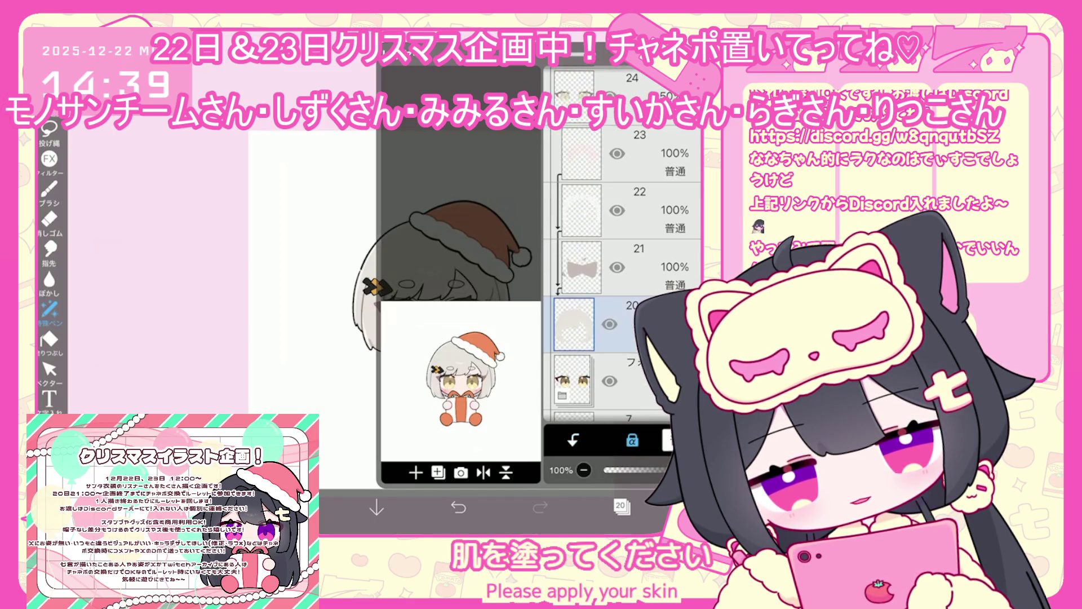
pyautogui.scroll(-10, 623, 242)
pyautogui.click(589, 317)
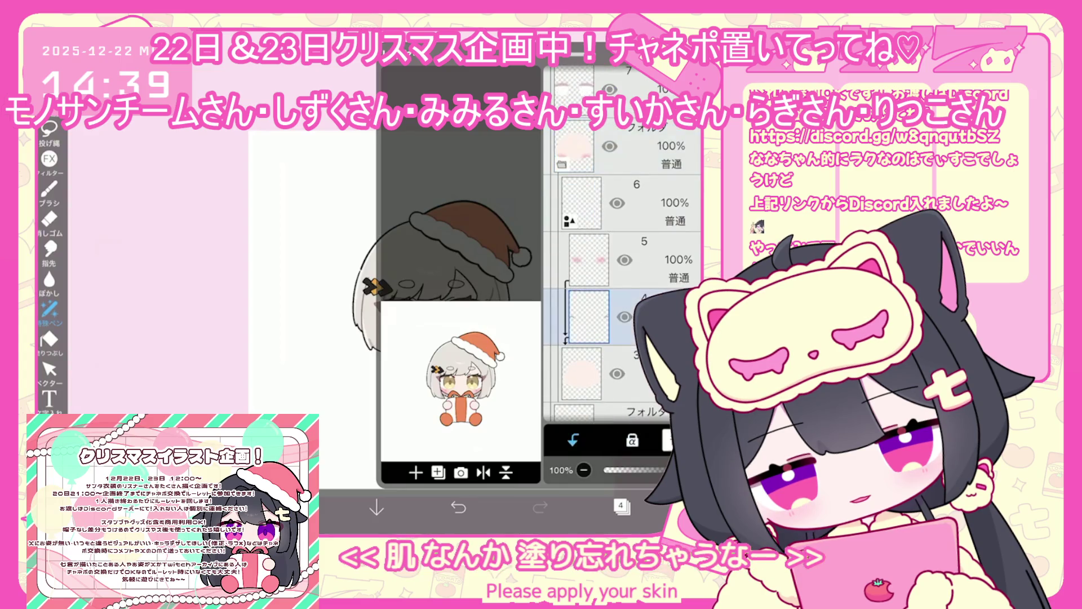
pyautogui.click(483, 212)
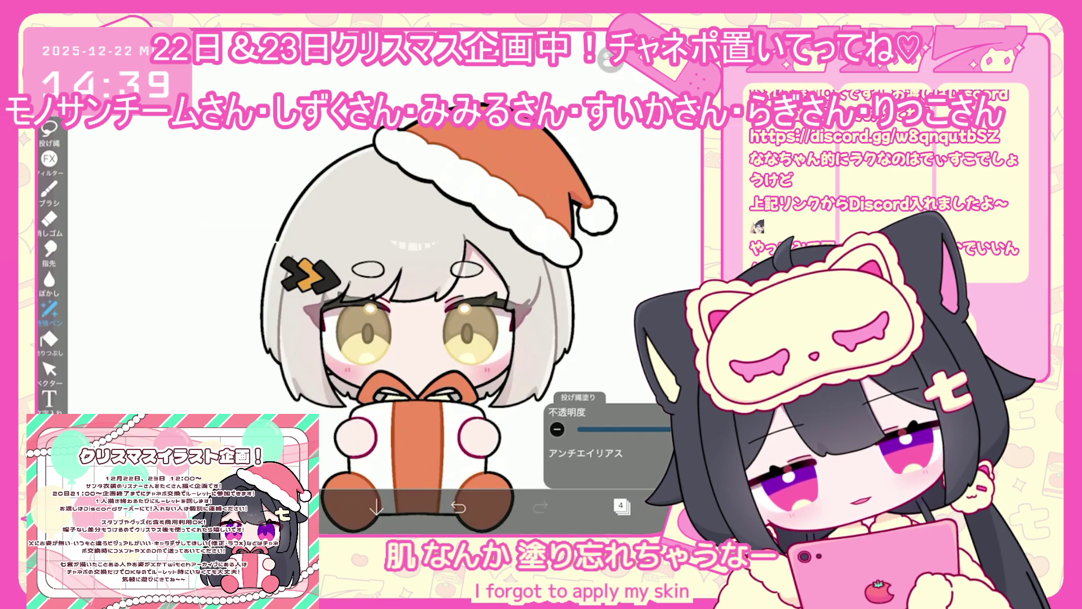
pyautogui.scroll(-3, 440, 316)
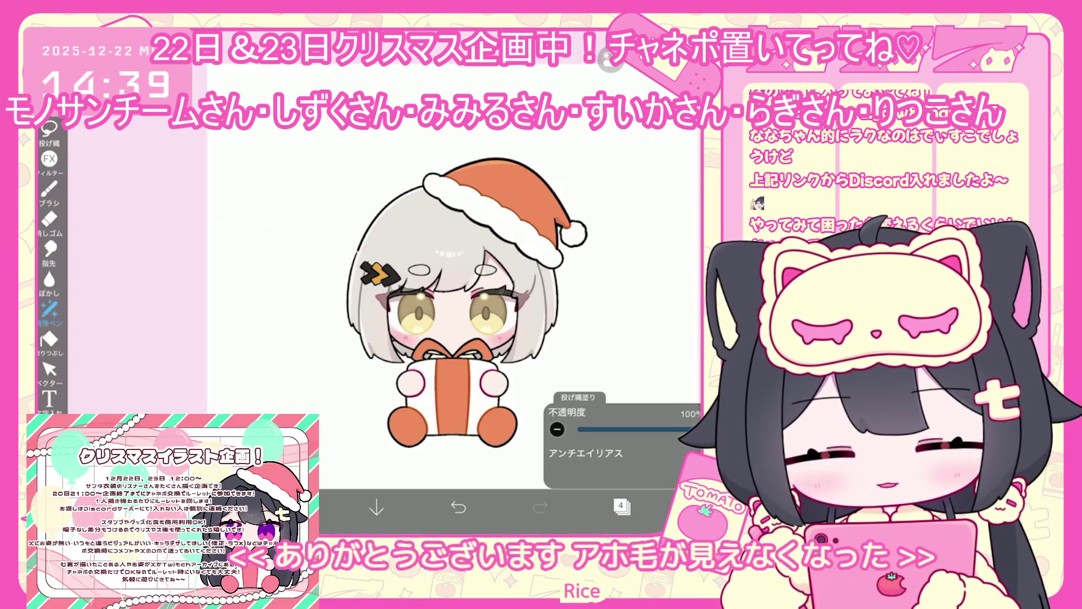
pyautogui.click(666, 507)
# Step: Save the chibi to My Gallery as 無題1484 and scroll the gallery
pyautogui.click(642, 463)
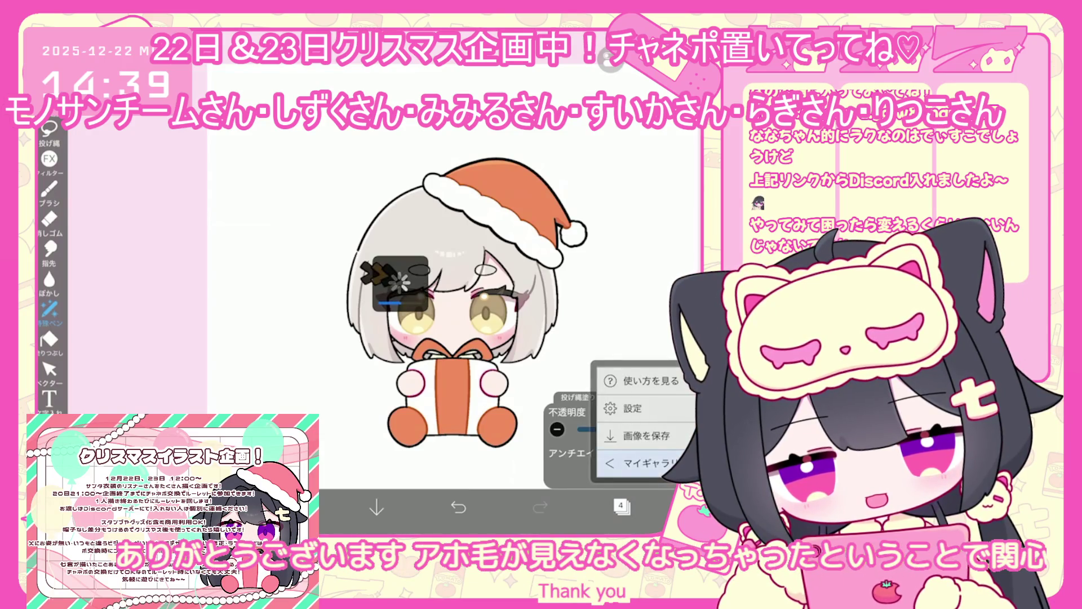
pyautogui.hscroll(2, 436, 282)
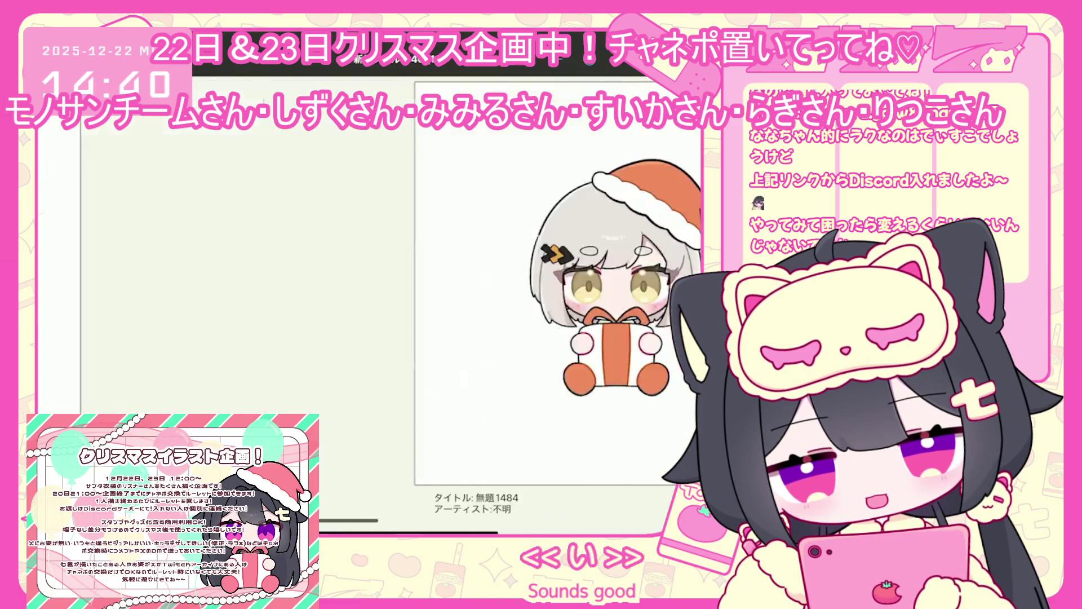
pyautogui.hscroll(1, 397, 281)
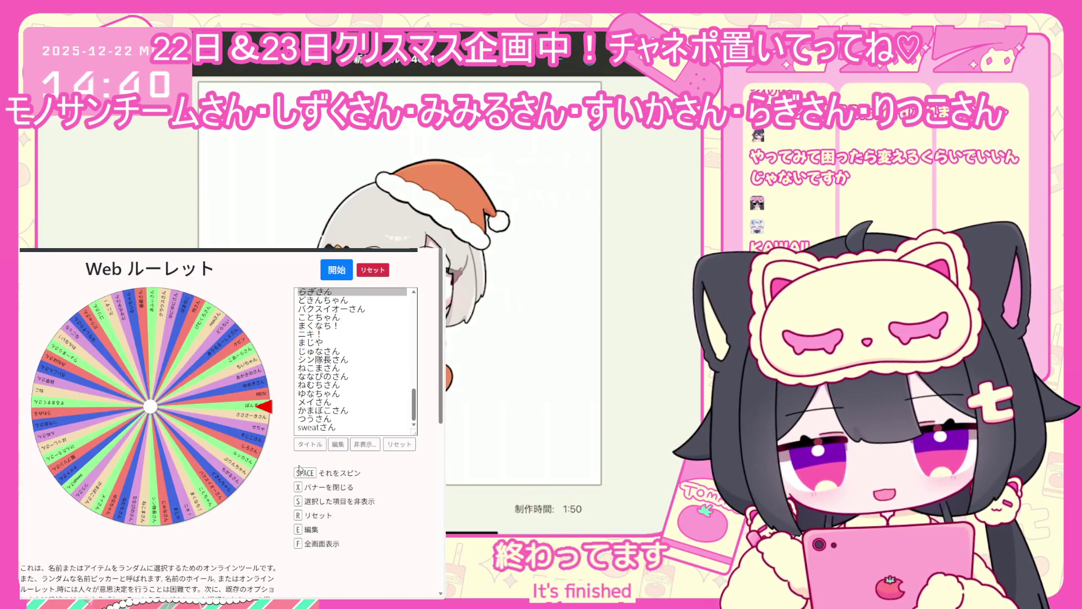
# Step: Show checkboxes in the Web ルーレット name list and review the ticked participants
pyautogui.click(336, 444)
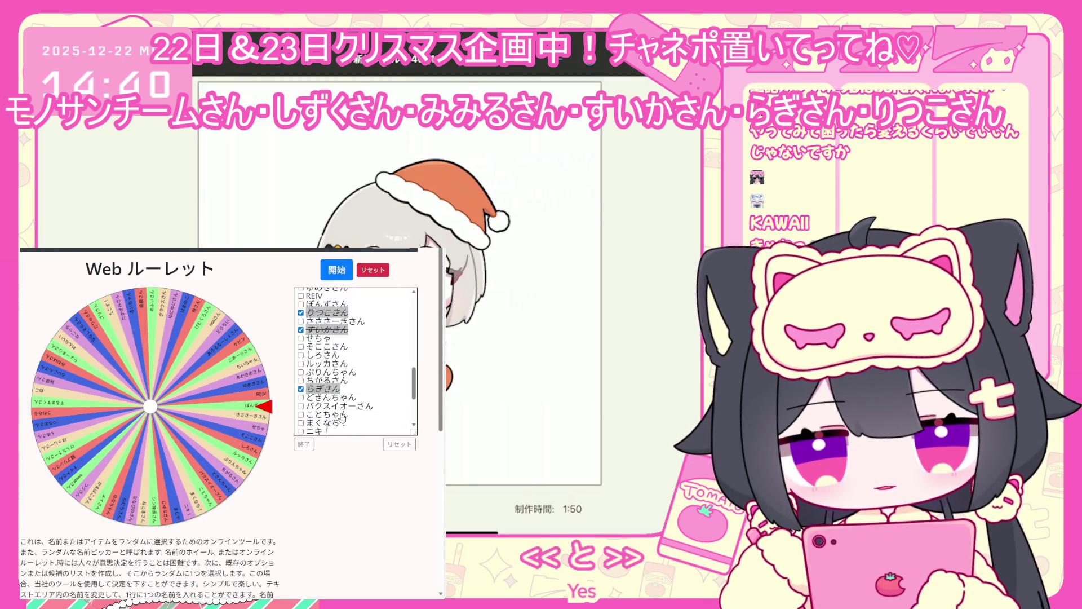
pyautogui.scroll(10, 333, 398)
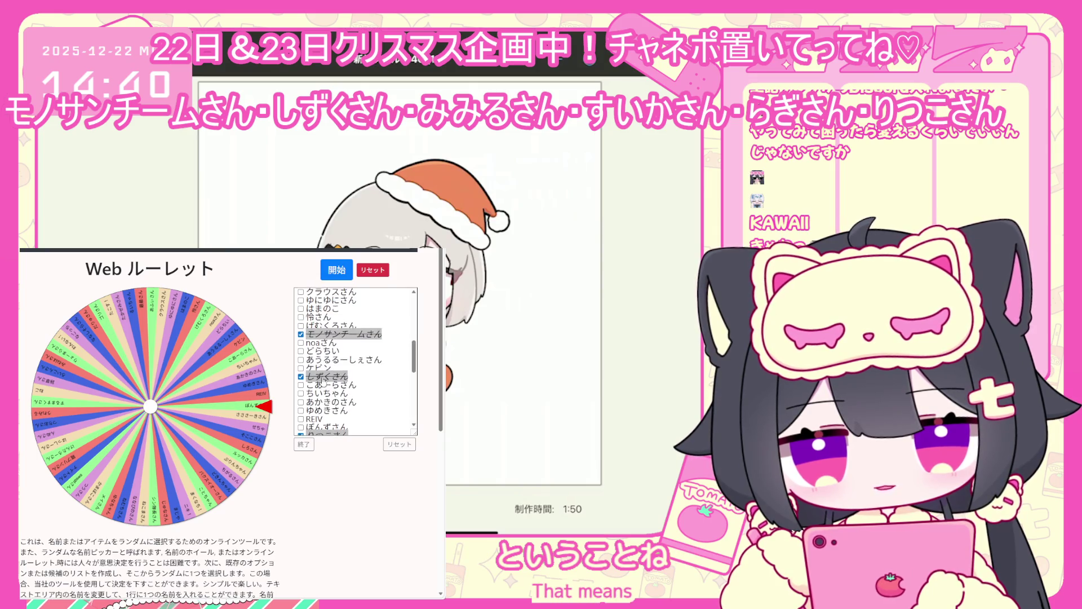
pyautogui.scroll(2, 327, 383)
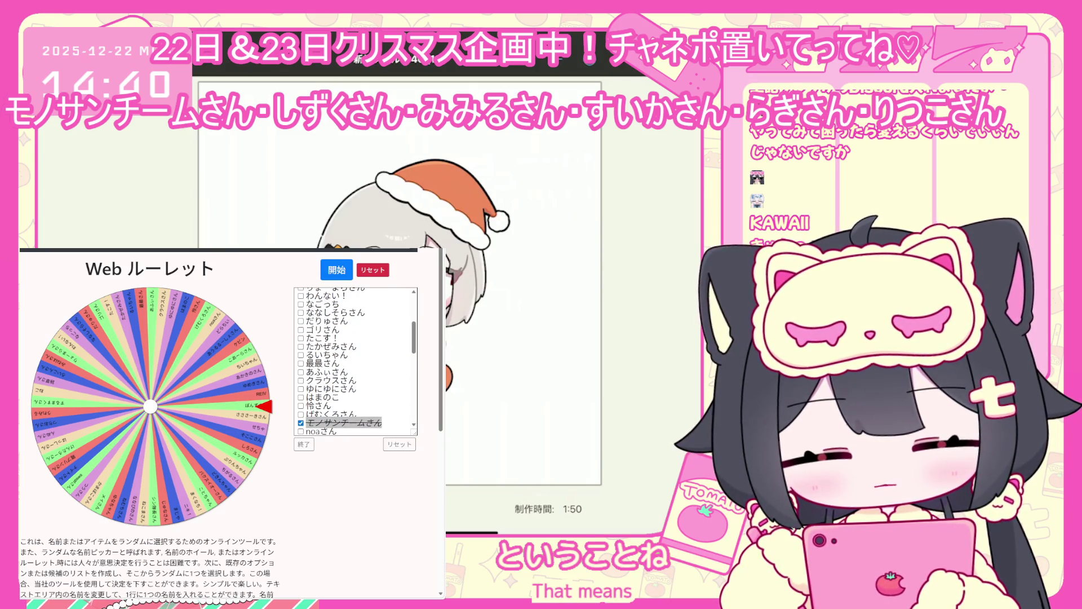
pyautogui.scroll(3, 335, 389)
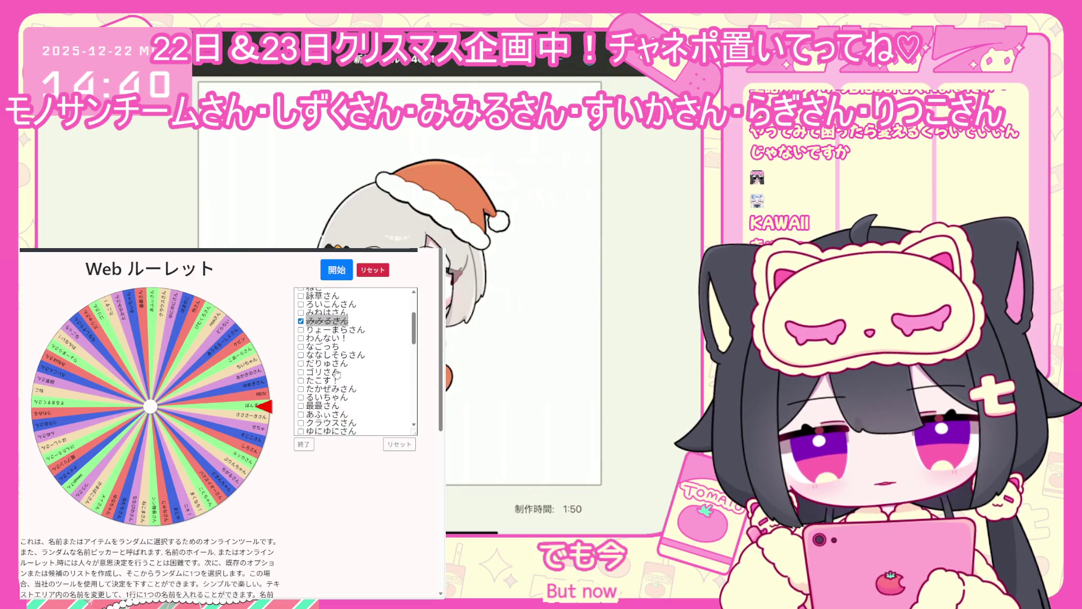
pyautogui.scroll(-10, 336, 373)
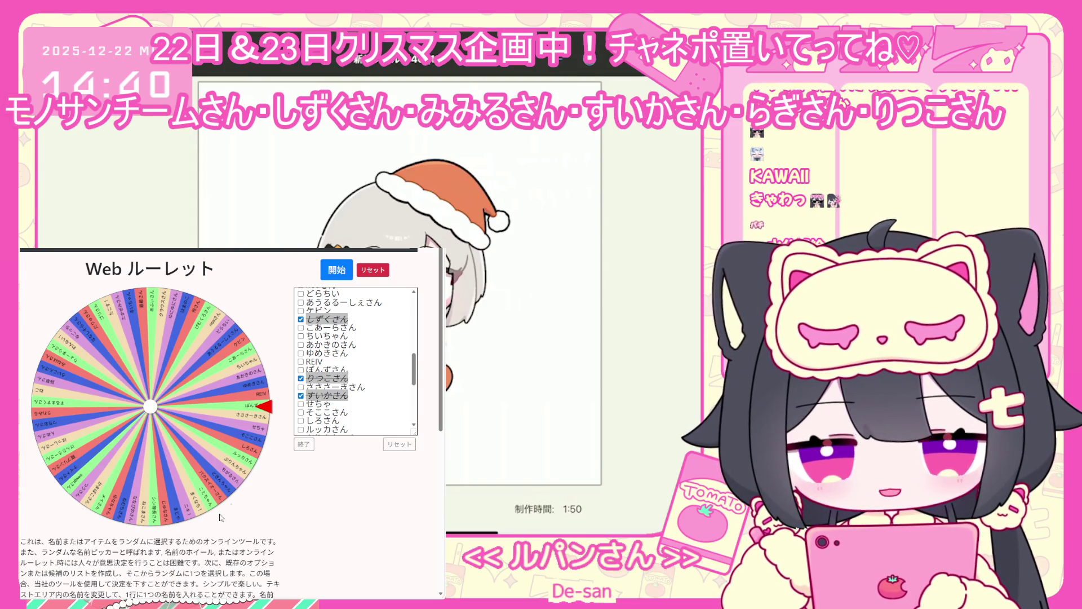
pyautogui.click(303, 444)
# Step: Add two participant names on new lines at the list's end and spin the wheel
pyautogui.scroll(-2, 337, 373)
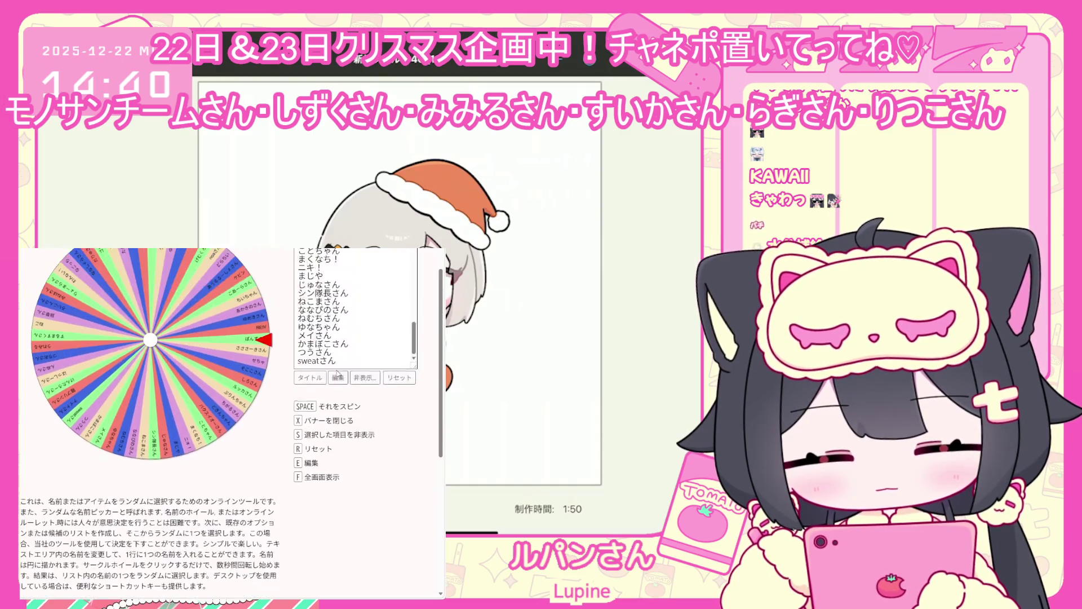
pyautogui.click(338, 376)
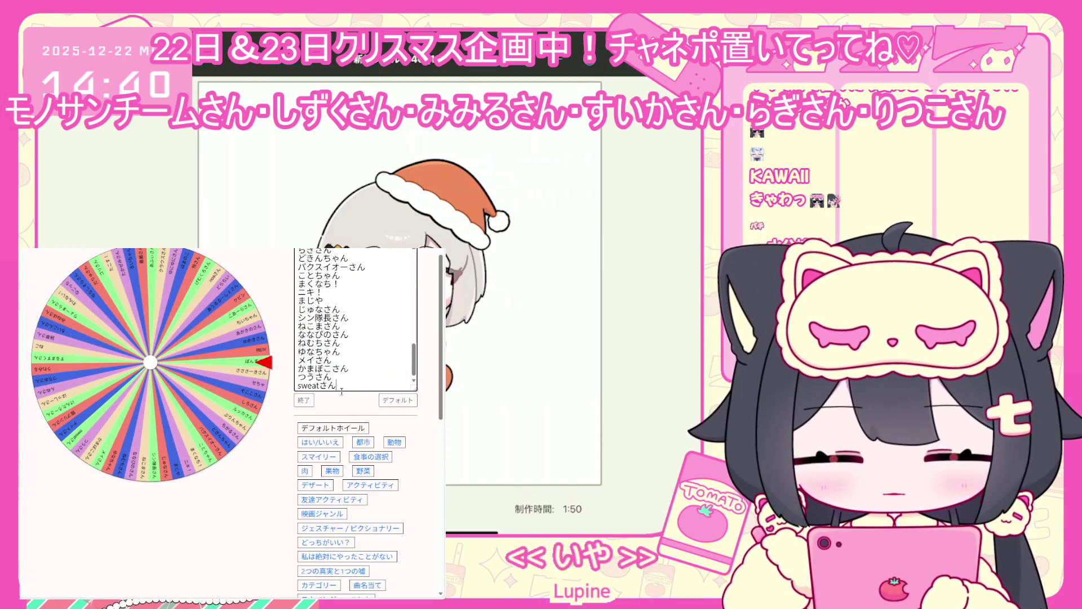
pyautogui.press('Return')
pyautogui.write('s')
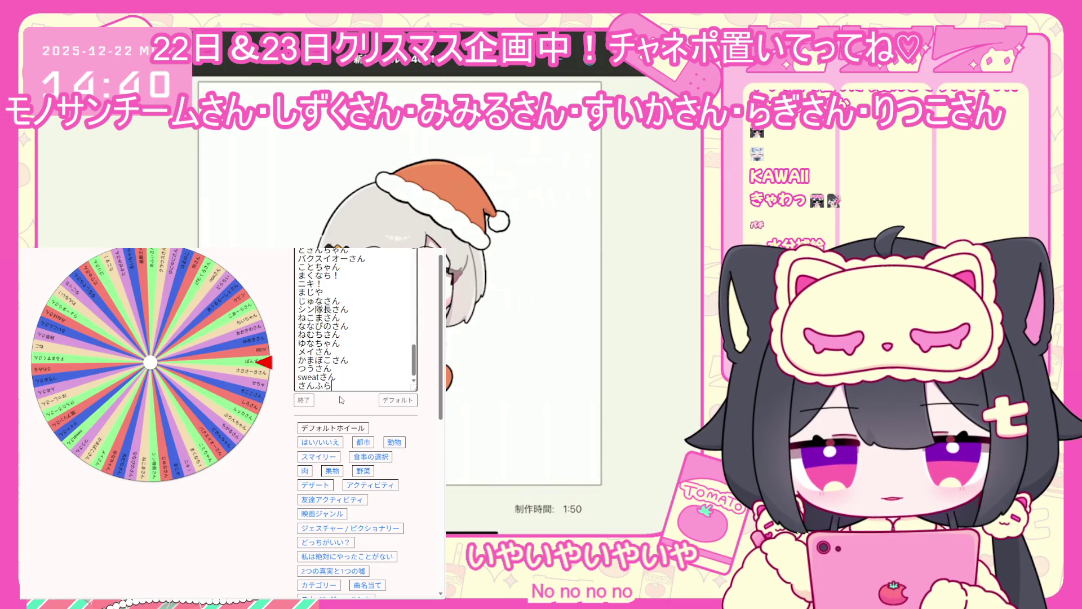
pyautogui.write('ん')
pyautogui.press('Return')
pyautogui.write('ぱ')
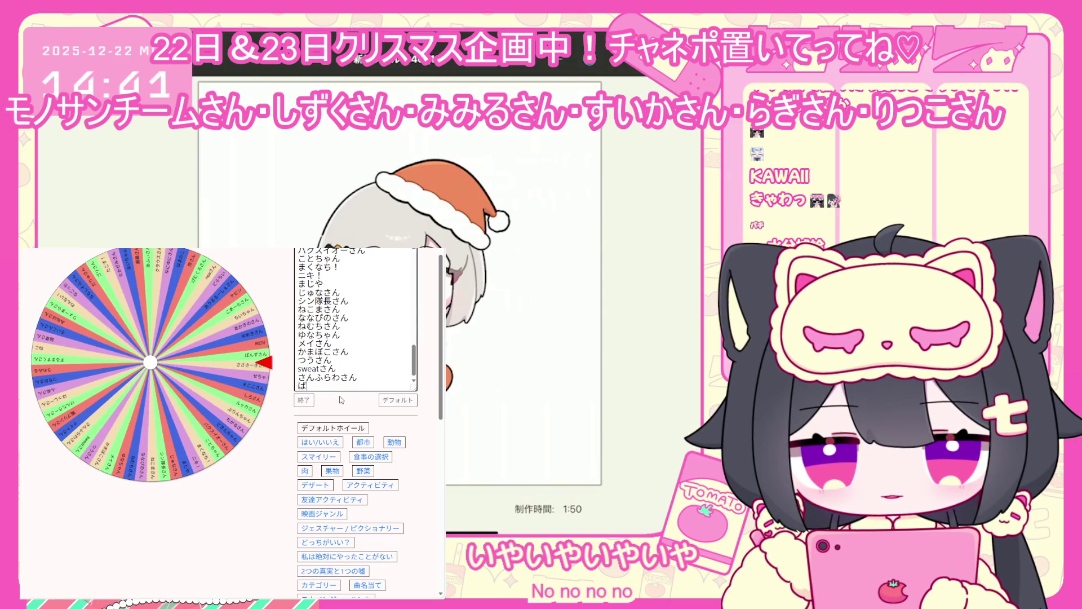
pyautogui.write('んさん')
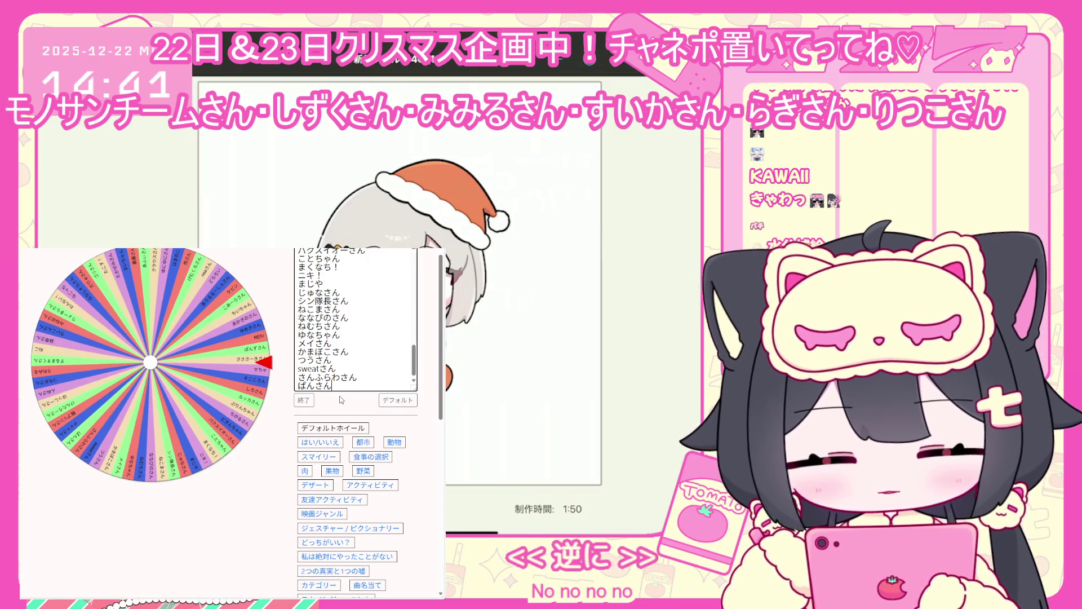
pyautogui.scroll(1, 400, 399)
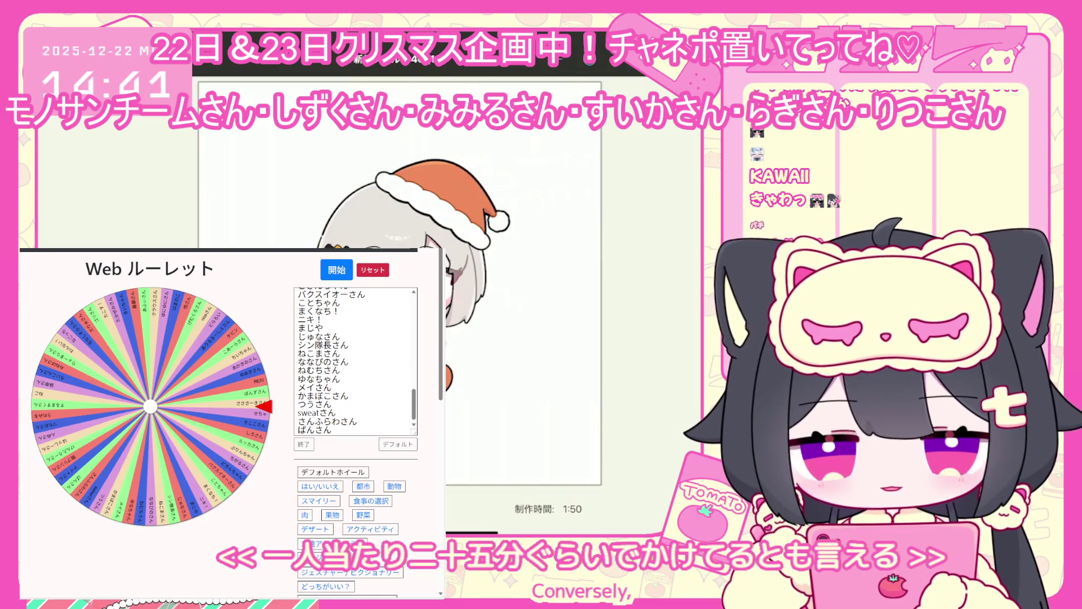
pyautogui.click(331, 273)
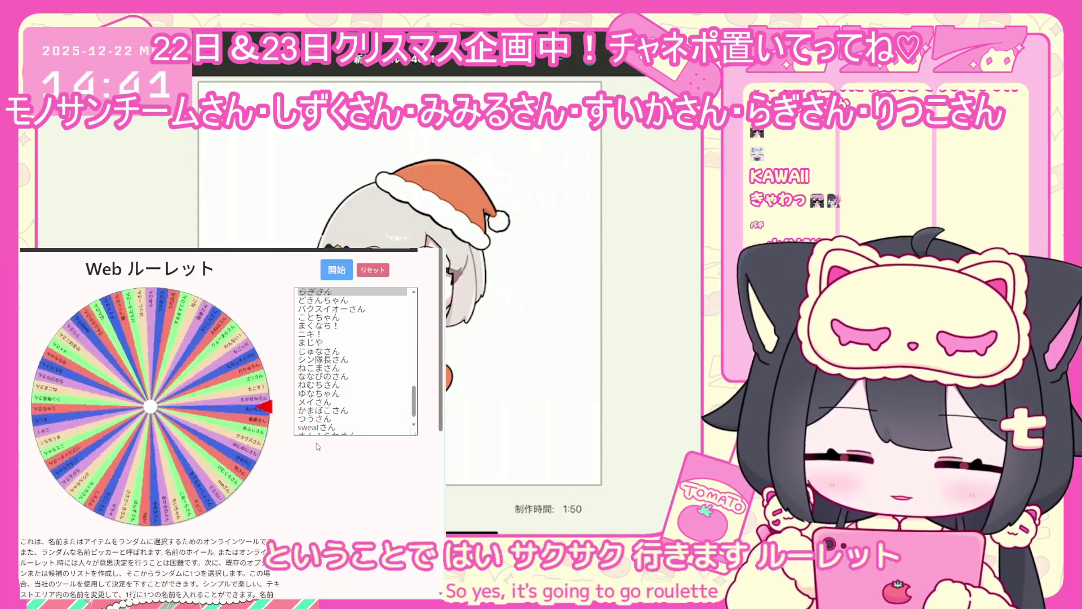
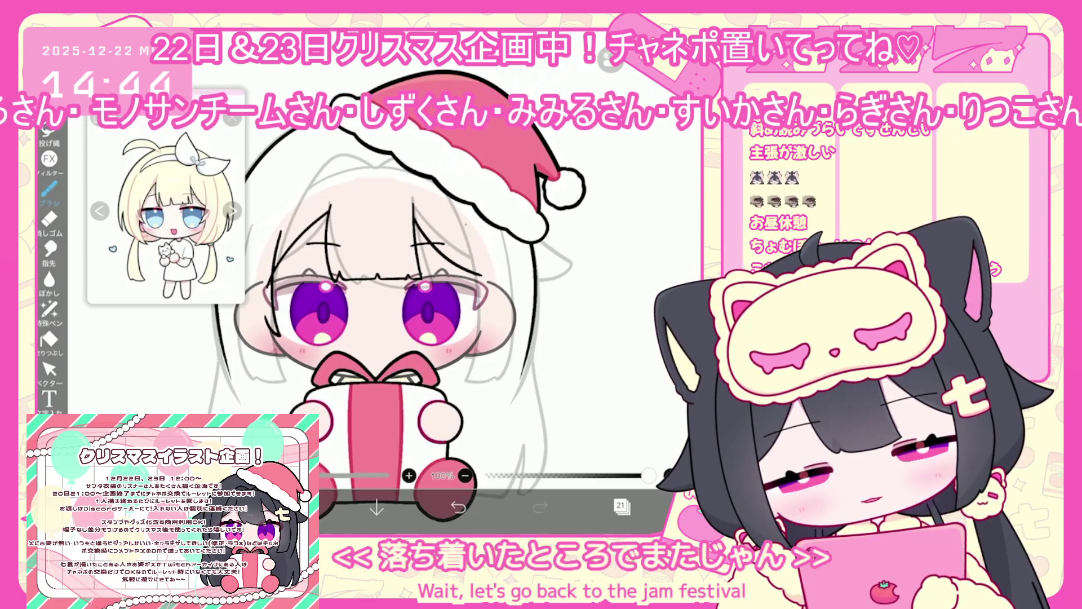
# Step: Undo the stray strokes near the eyes and on the face's right side
pyautogui.hotkey('ctrl', 'z')
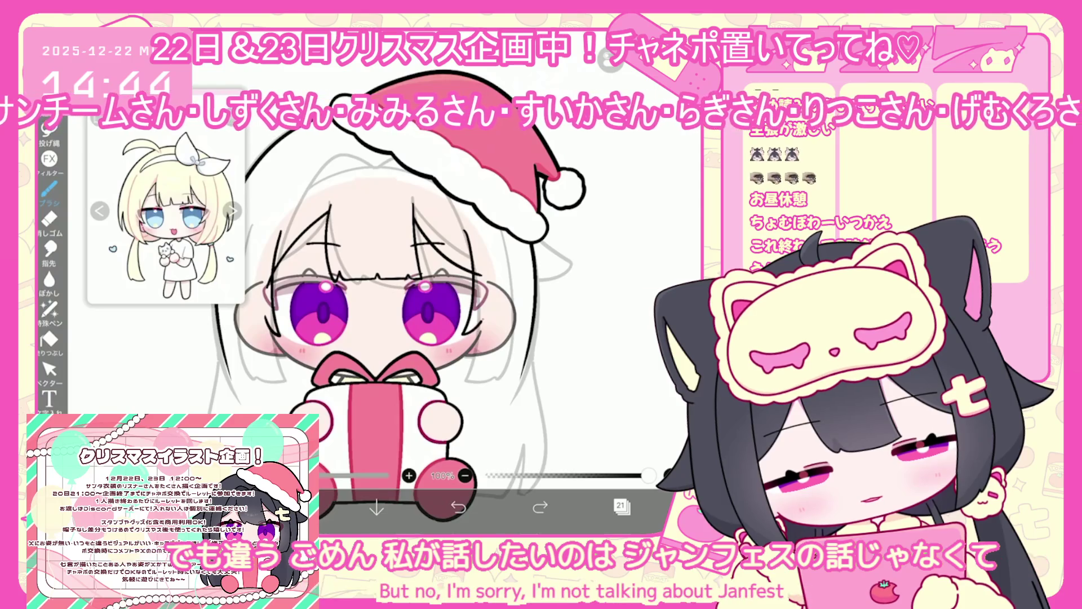
pyautogui.hotkey('ctrl', 'z')
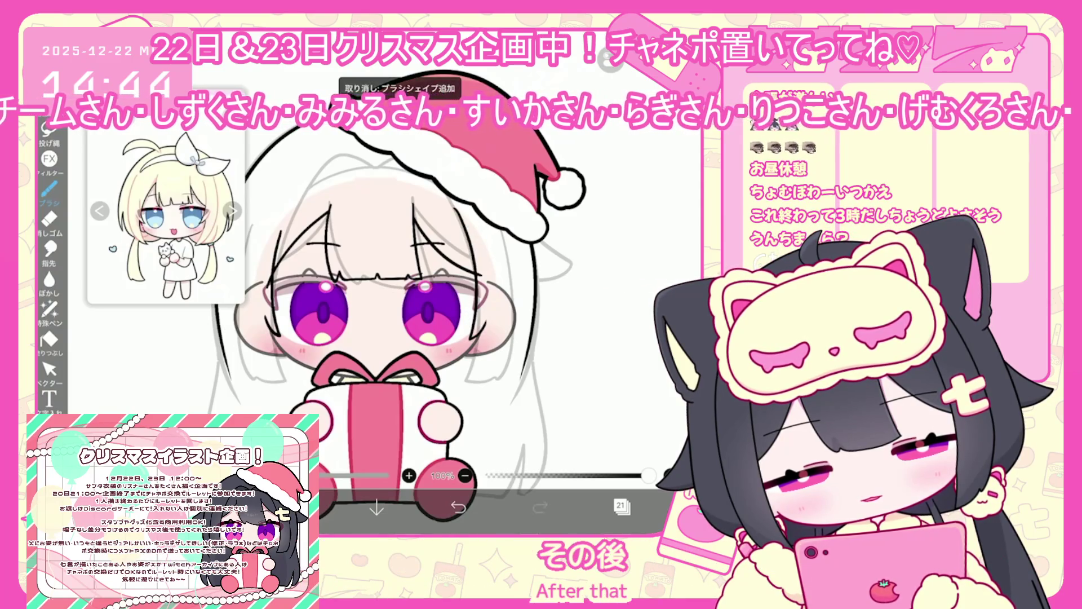
pyautogui.scroll(2, 361, 305)
pyautogui.hotkey('ctrl', 'z')
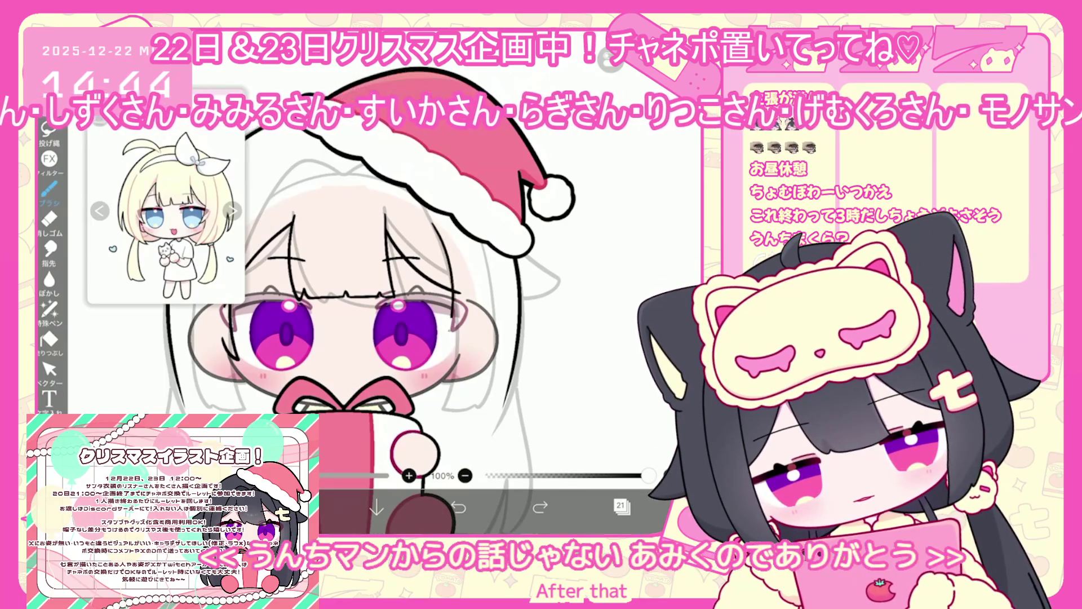
# Step: Try several outline strokes along the face's right edge, undoing the unsatisfactory ones
pyautogui.moveTo(434, 224); pyautogui.dragTo(463, 355)
pyautogui.hotkey('ctrl', 'z')
pyautogui.moveTo(443, 233); pyautogui.dragTo(454, 357)
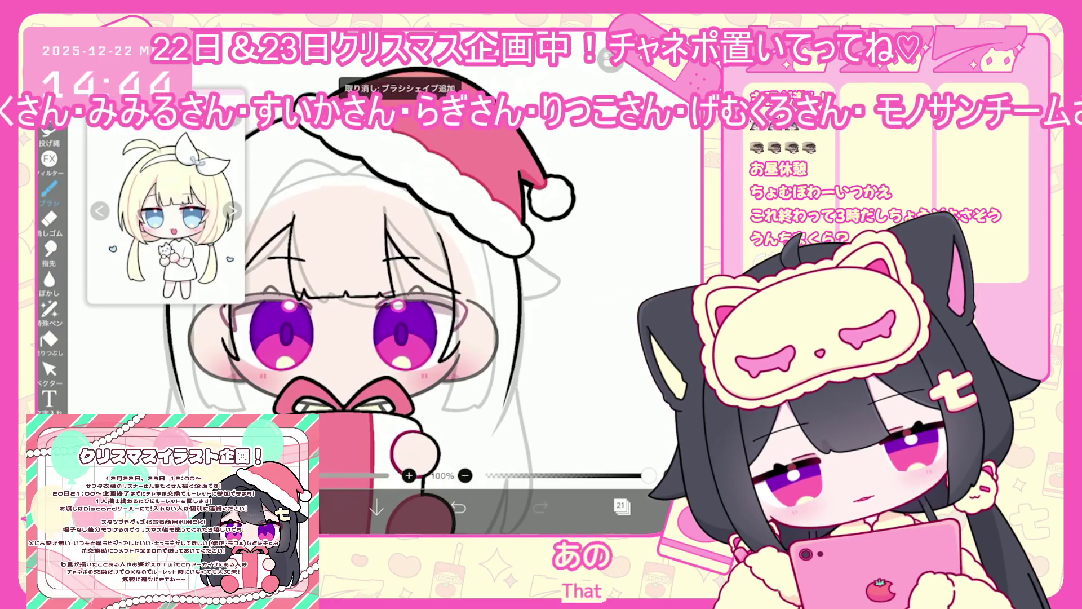
pyautogui.scroll(-2, 372, 293)
pyautogui.moveTo(467, 219)
pyautogui.mouseDown()
pyautogui.moveTo(428, 386)
pyautogui.moveTo(476, 232)
pyautogui.mouseUp()
pyautogui.hotkey('ctrl', 'z')
pyautogui.hotkey('ctrl', 'z')
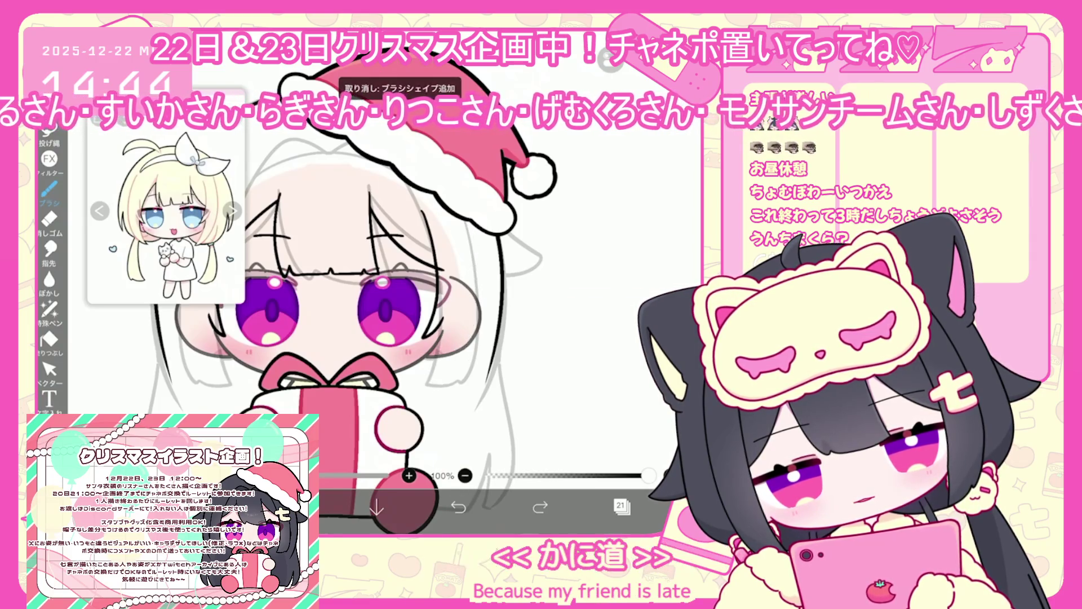
# Step: Redraw the face's left edge outline, finishing with a short lower-left stroke
pyautogui.scroll(-1, 394, 293)
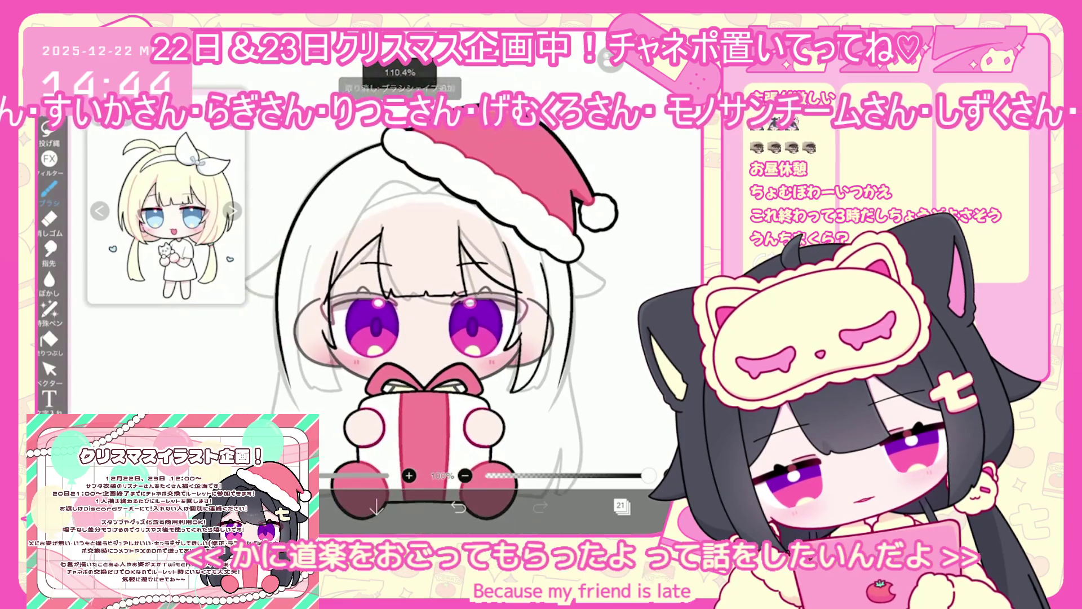
pyautogui.scroll(1, 445, 293)
pyautogui.moveTo(349, 388); pyautogui.dragTo(314, 301)
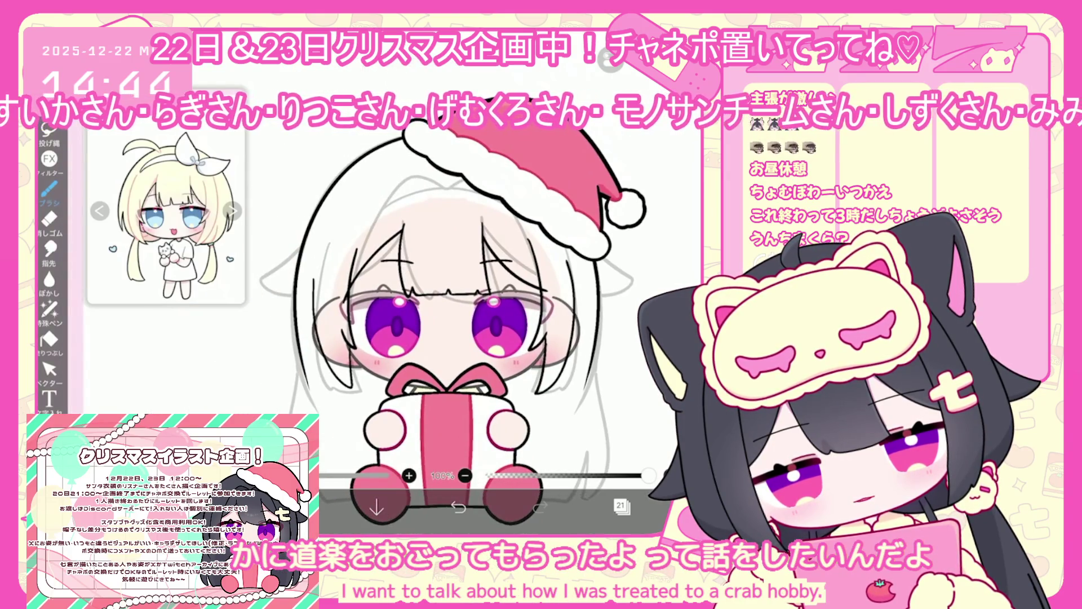
pyautogui.hotkey('ctrl', 'z')
pyautogui.moveTo(343, 395); pyautogui.dragTo(358, 349)
pyautogui.hotkey('ctrl', 'z')
pyautogui.moveTo(343, 387)
pyautogui.mouseDown()
pyautogui.moveTo(319, 264)
pyautogui.moveTo(350, 346)
pyautogui.moveTo(316, 256)
pyautogui.moveTo(338, 352)
pyautogui.mouseUp()
pyautogui.hotkey('ctrl', 'z')
pyautogui.hotkey('ctrl', 'z')
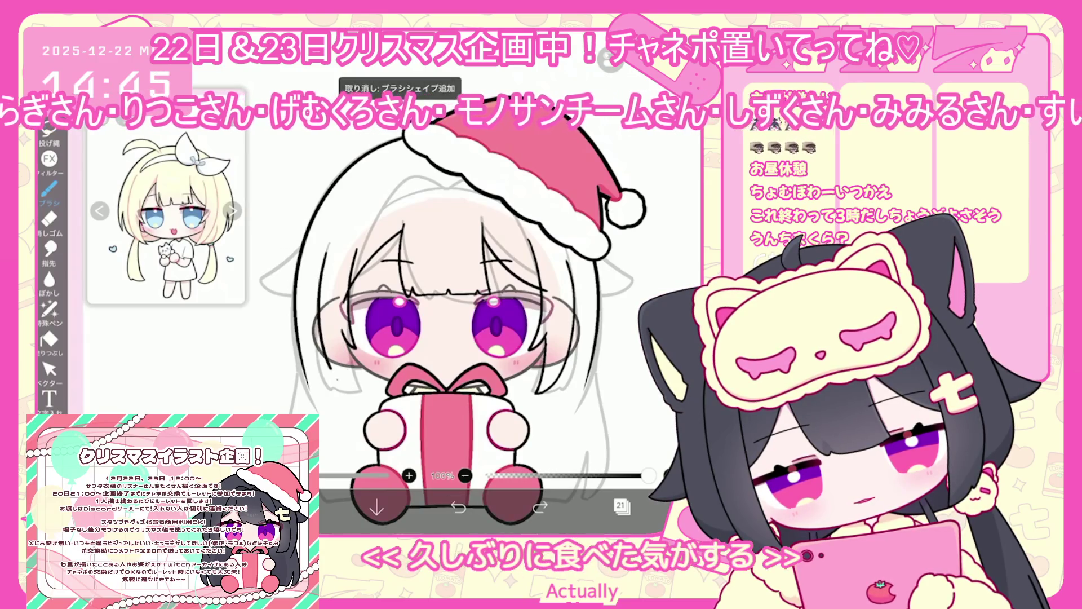
pyautogui.moveTo(356, 394); pyautogui.dragTo(333, 369)
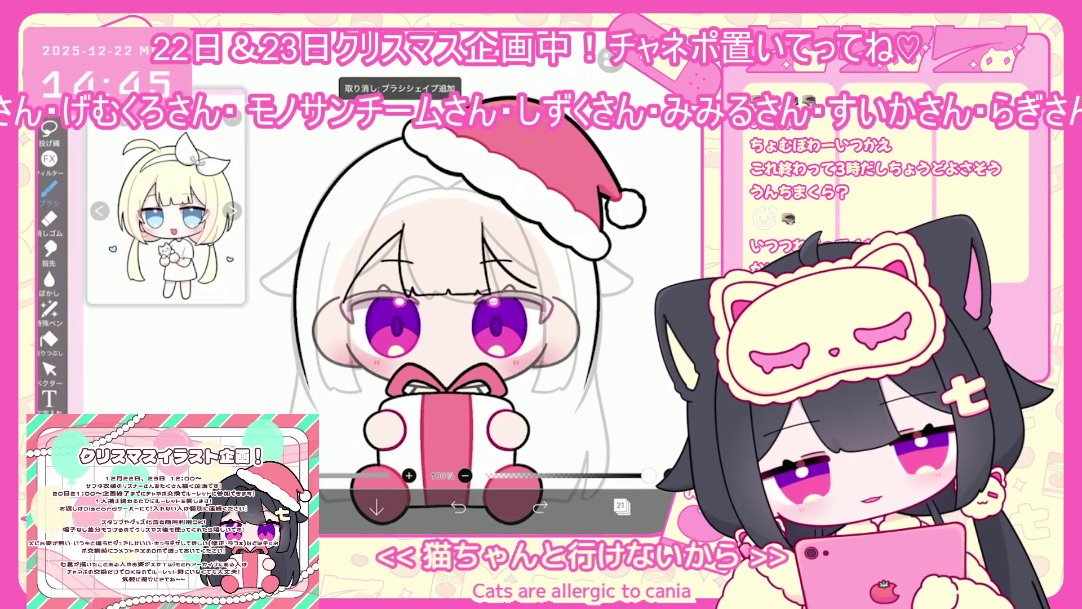
# Step: Resize and rotate a stroke with the vector Select tool, then undo the change
pyautogui.click(50, 369)
pyautogui.moveTo(538, 288); pyautogui.dragTo(544, 295)
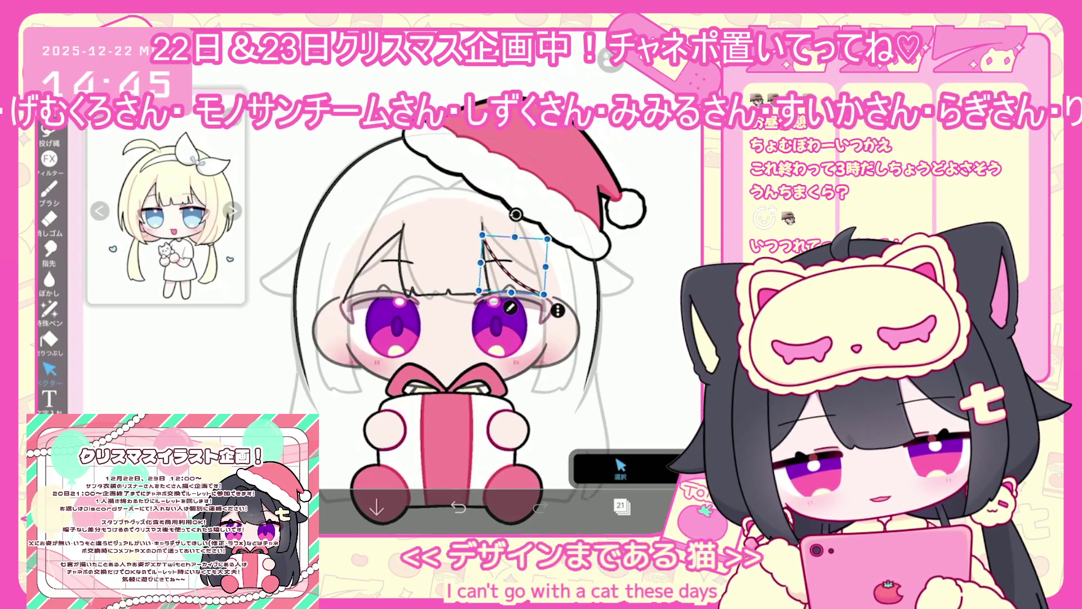
pyautogui.moveTo(515, 215); pyautogui.dragTo(518, 215)
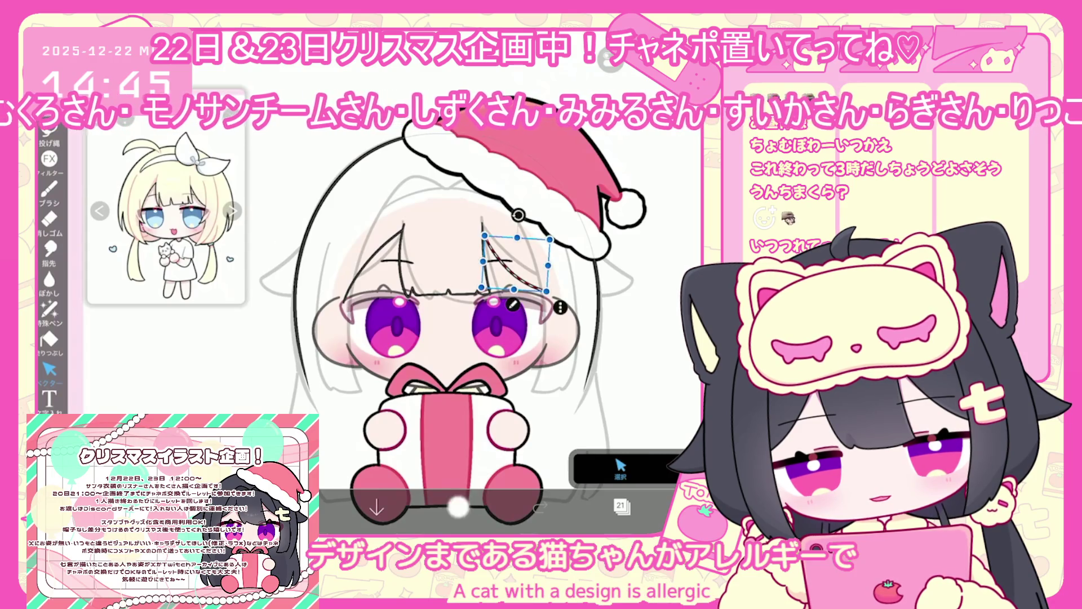
pyautogui.click(459, 507)
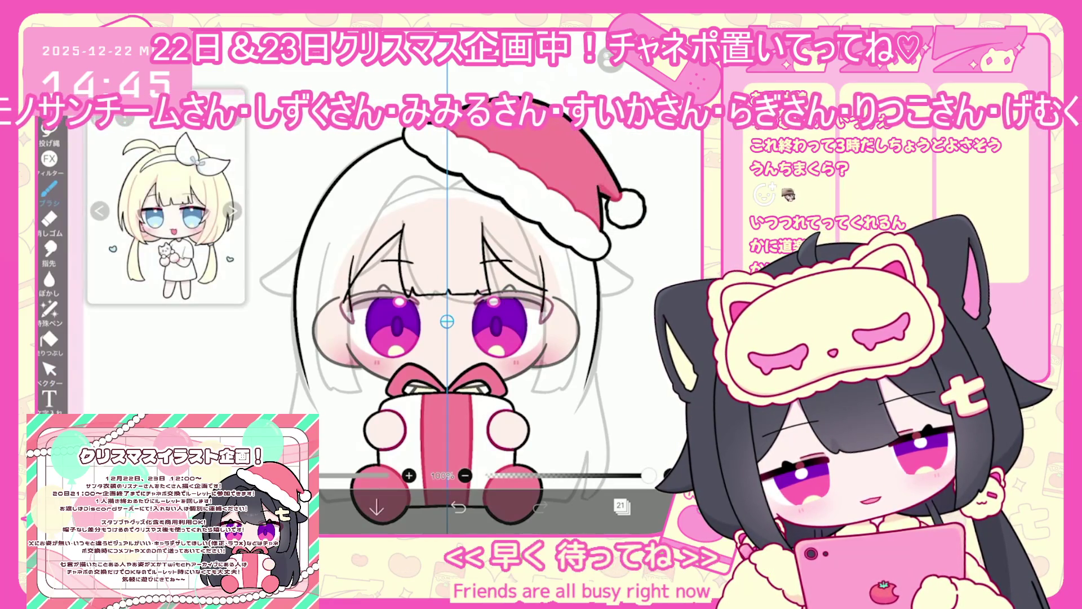
# Step: Remove the stray strokes near the eyes and left cheek, then return to the Brush
pyautogui.hotkey('ctrl', 'z')
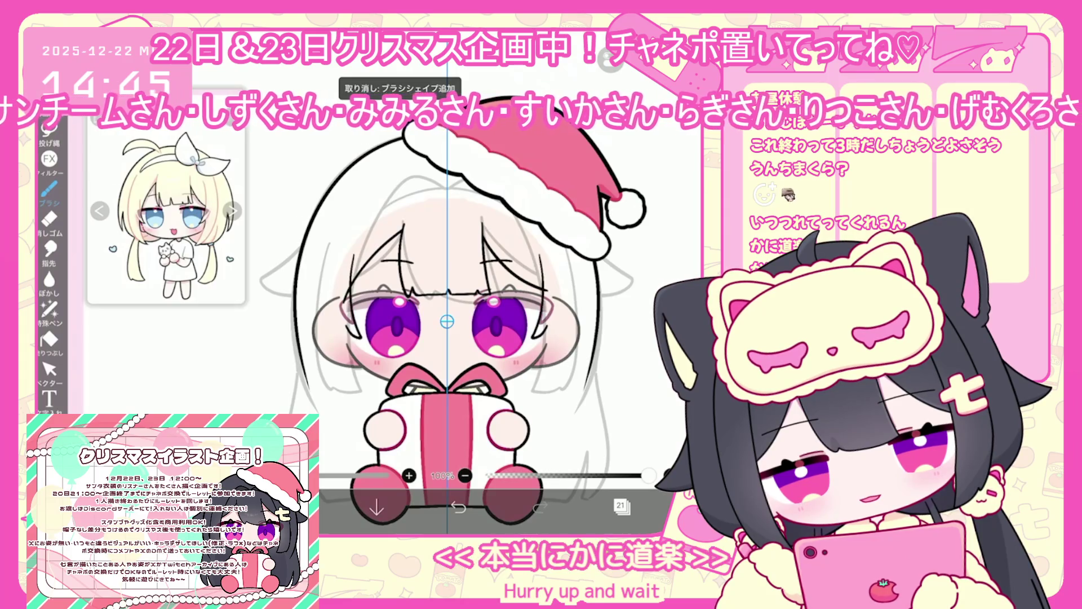
pyautogui.scroll(2, 447, 321)
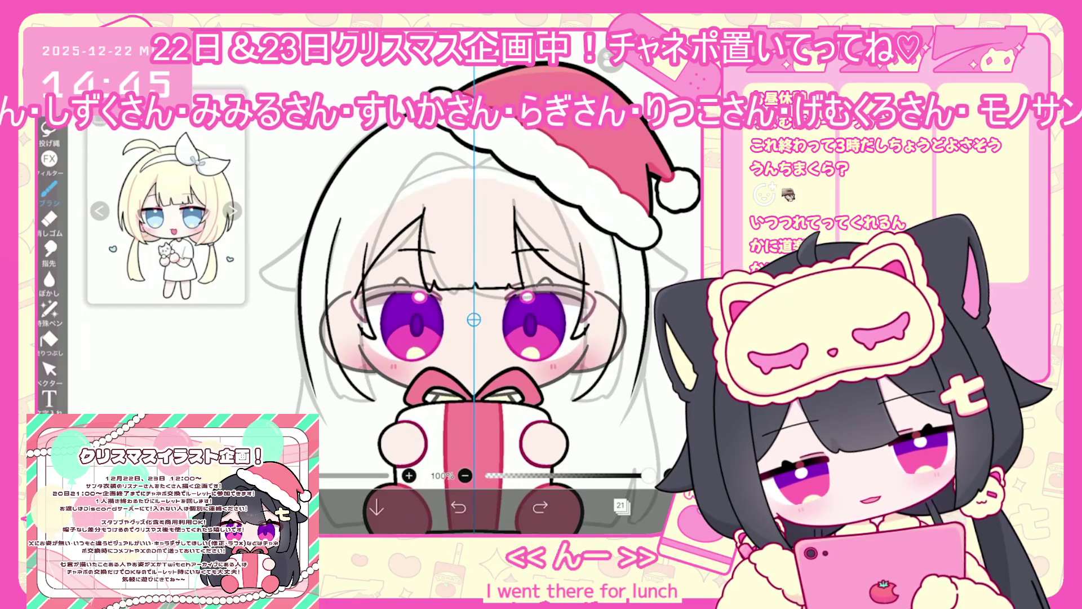
pyautogui.hotkey('ctrl', 'z')
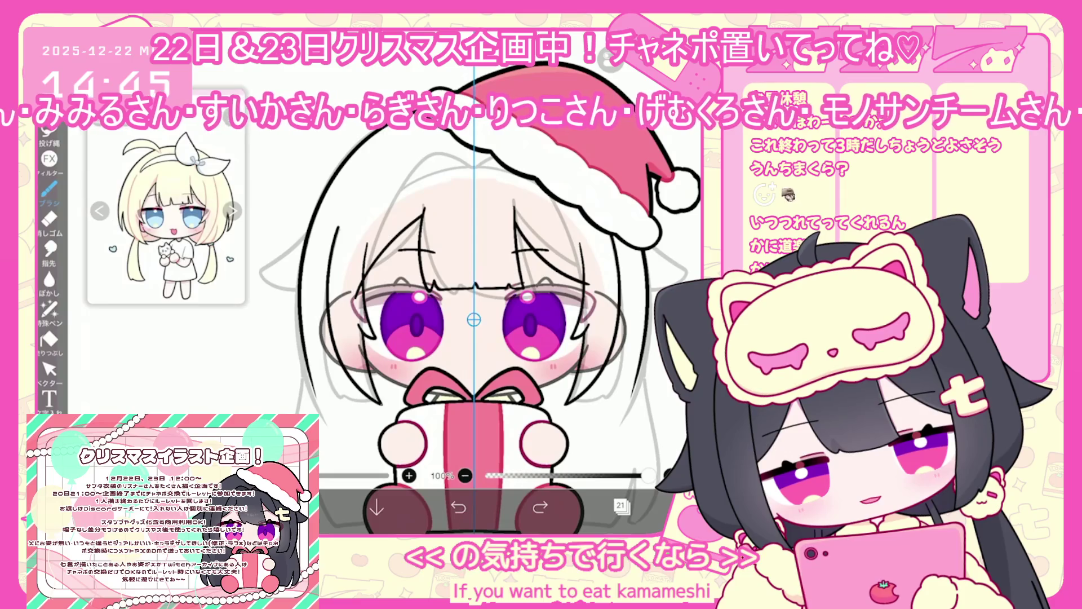
pyautogui.click(49, 369)
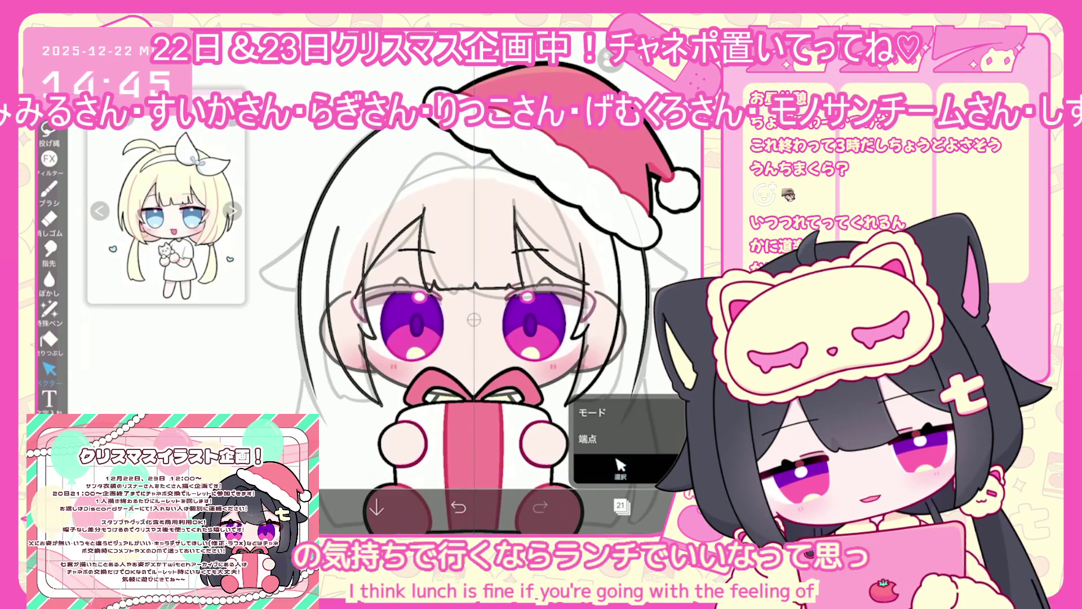
pyautogui.click(459, 508)
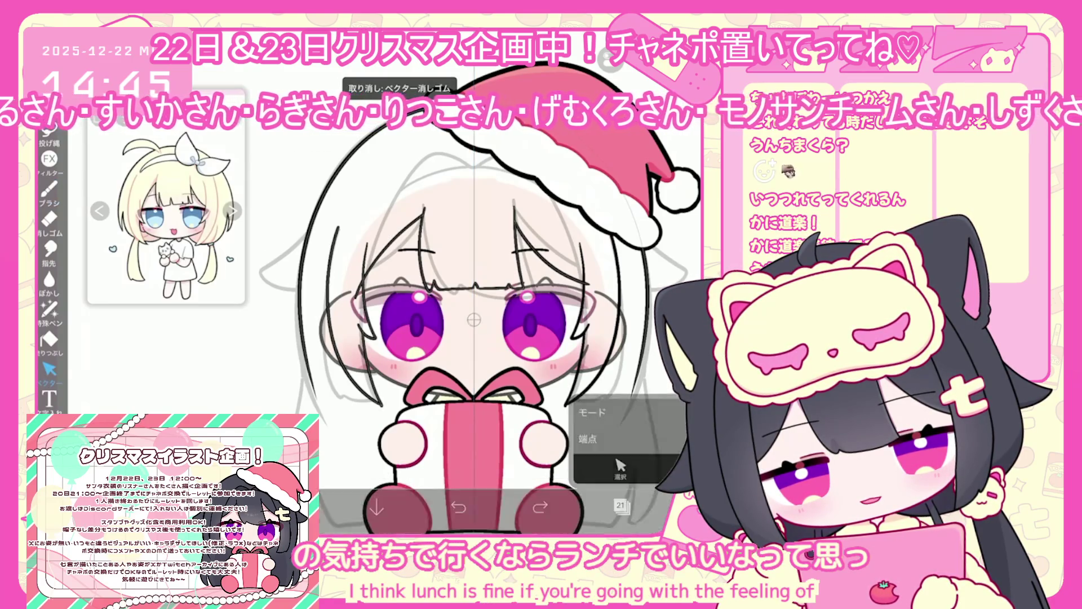
pyautogui.scroll(-3, 456, 310)
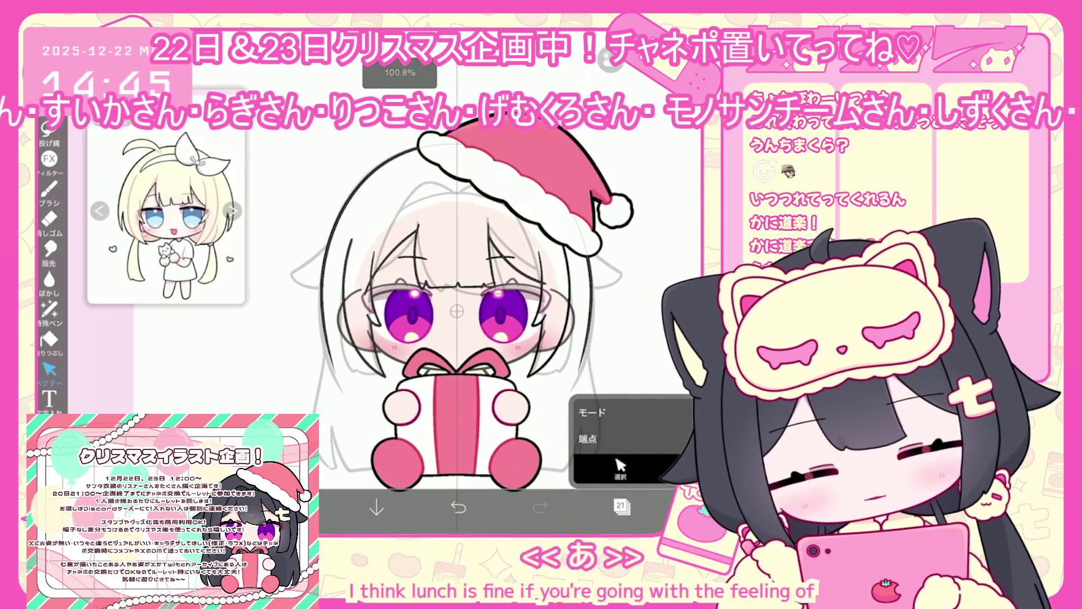
pyautogui.click(49, 189)
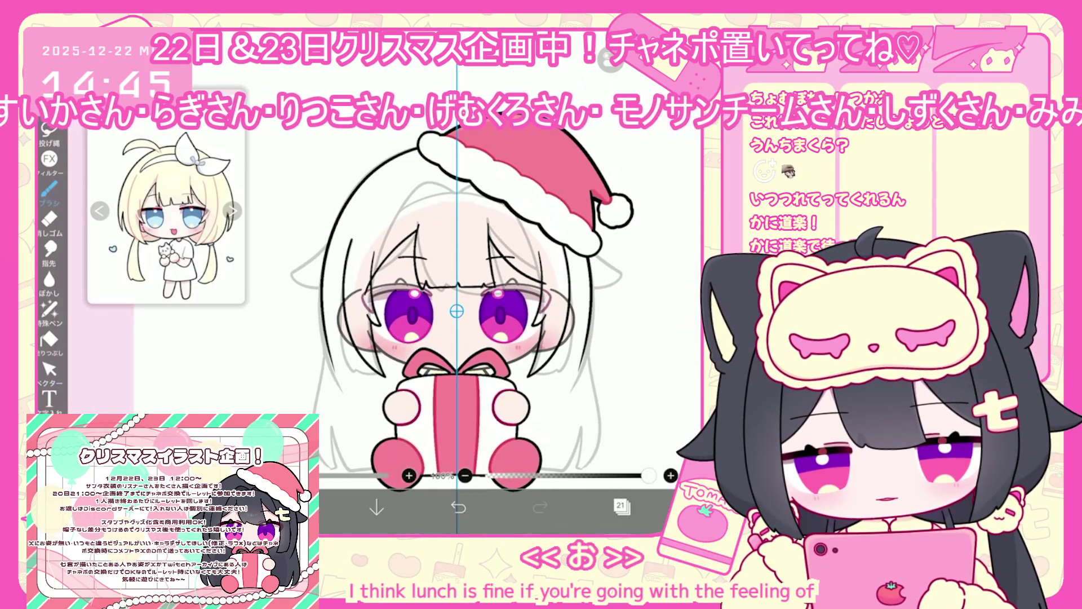
pyautogui.click(621, 506)
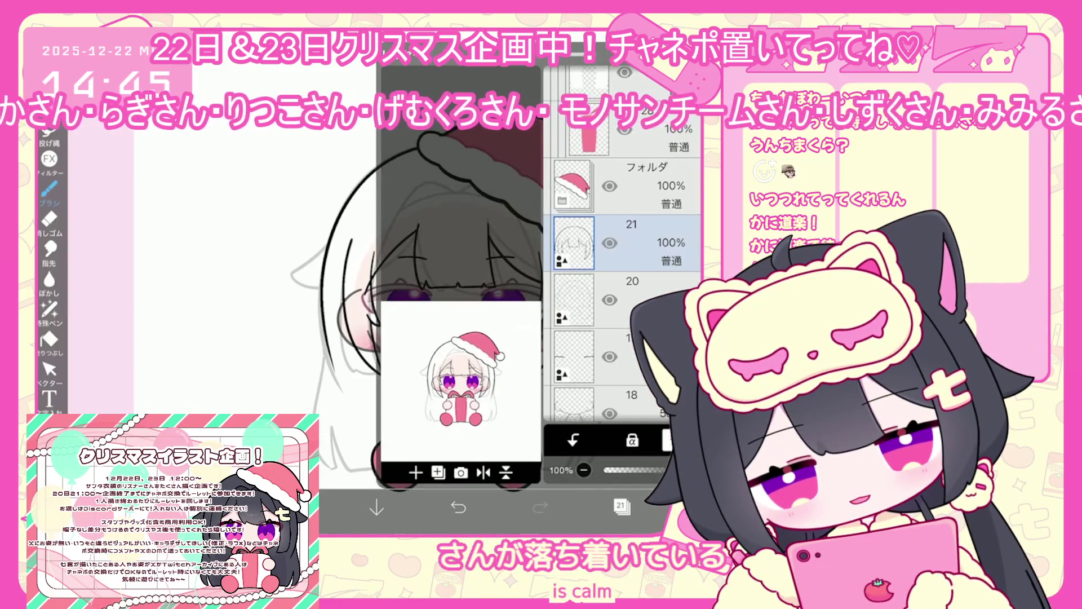
# Step: Undo the small brush marks, including the stroke above the gift
pyautogui.click(621, 505)
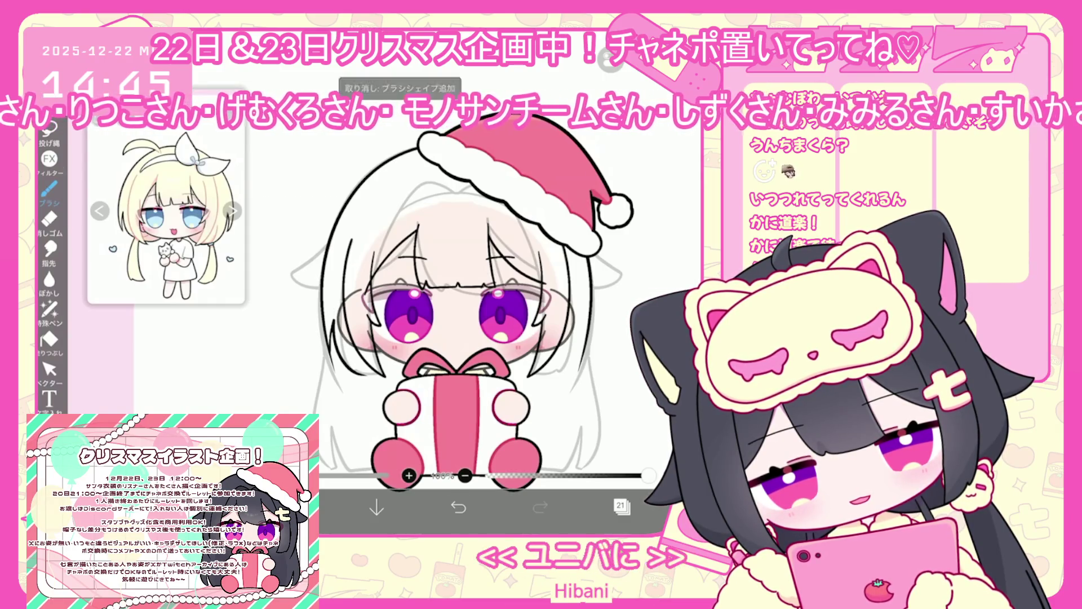
pyautogui.hotkey('ctrl', 'z')
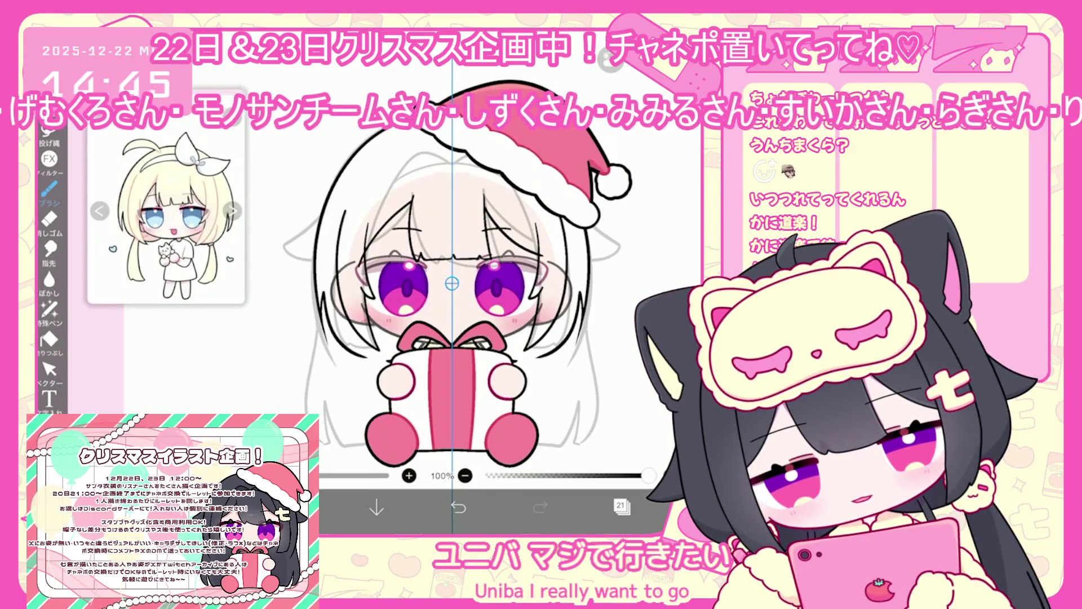
pyautogui.scroll(3, 384, 401)
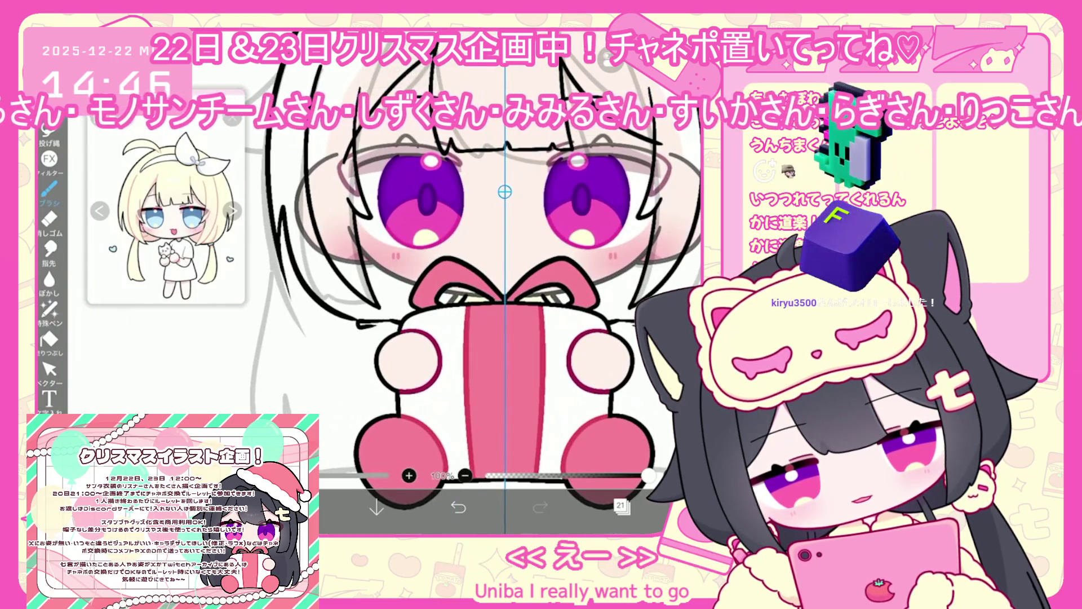
pyautogui.scroll(1, 462, 293)
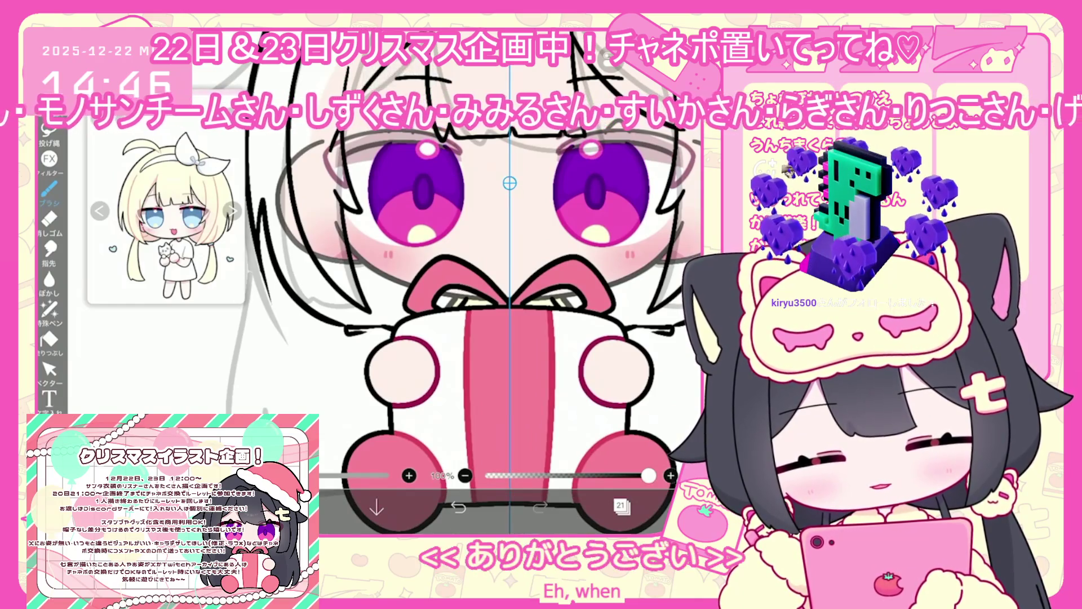
pyautogui.hotkey('ctrl', 'z')
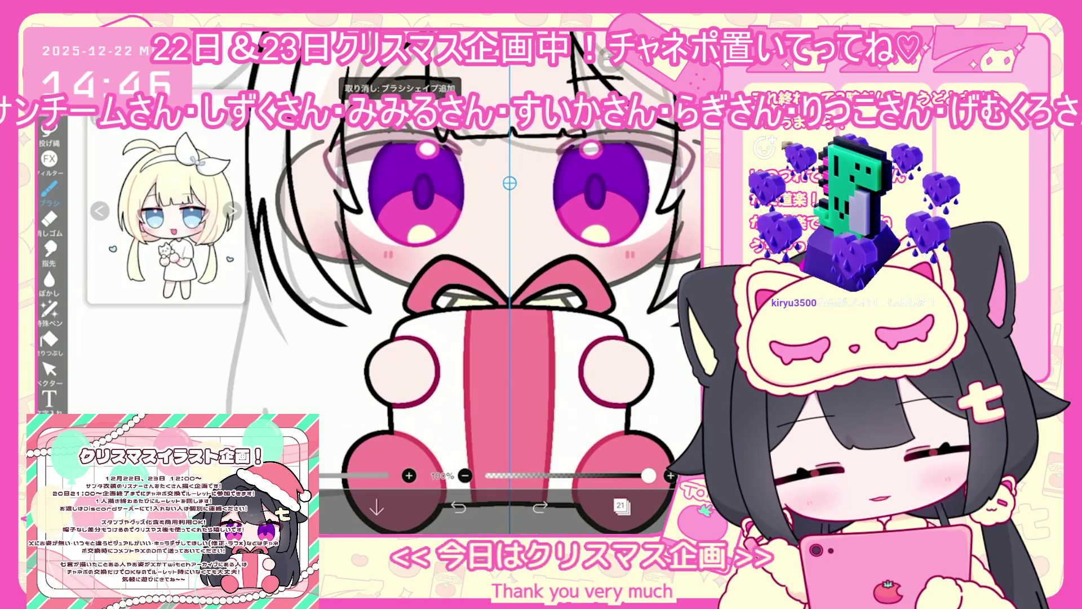
pyautogui.hotkey('ctrl', 'shift', 'z')
pyautogui.hotkey('ctrl', 'z')
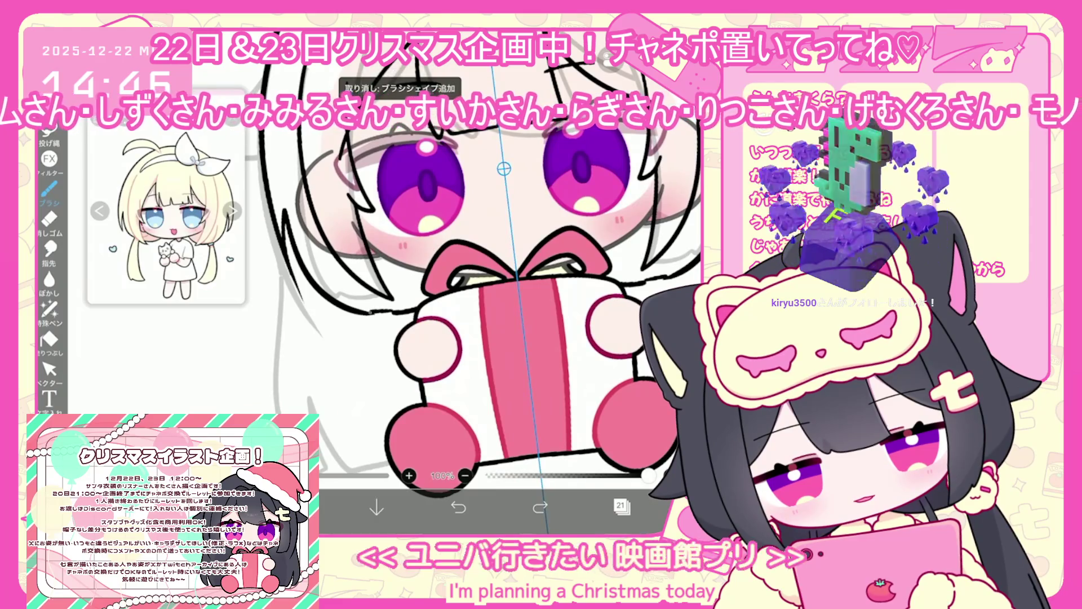
# Step: Draw a short black outline stroke, and undo a trial stroke down the figure's left side
pyautogui.moveTo(394, 311); pyautogui.dragTo(369, 317)
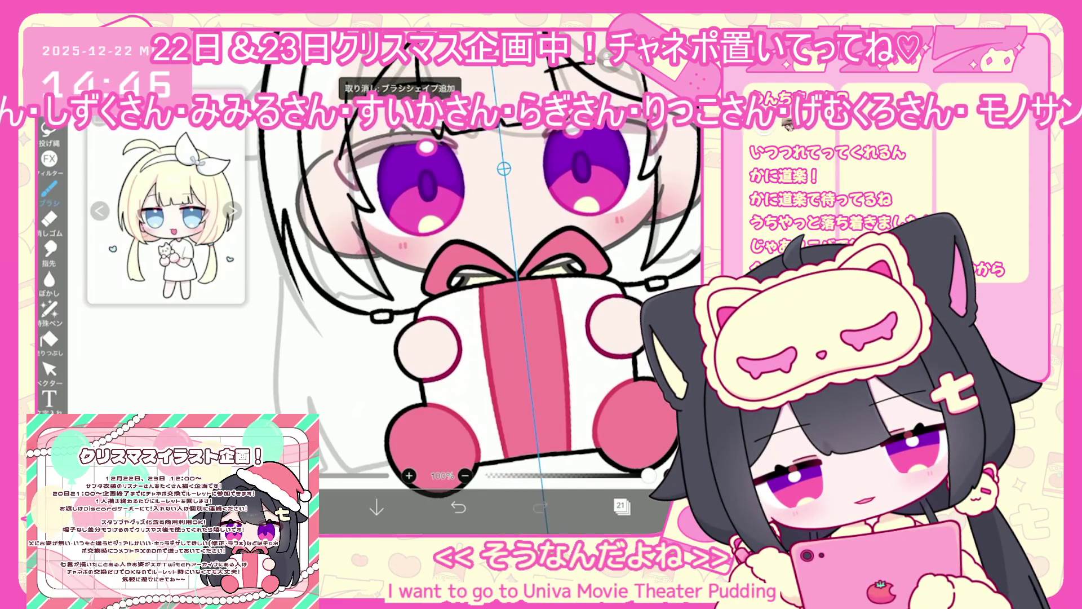
pyautogui.scroll(-2, 479, 338)
pyautogui.moveTo(372, 272)
pyautogui.mouseDown()
pyautogui.moveTo(350, 366)
pyautogui.moveTo(390, 420)
pyautogui.mouseUp()
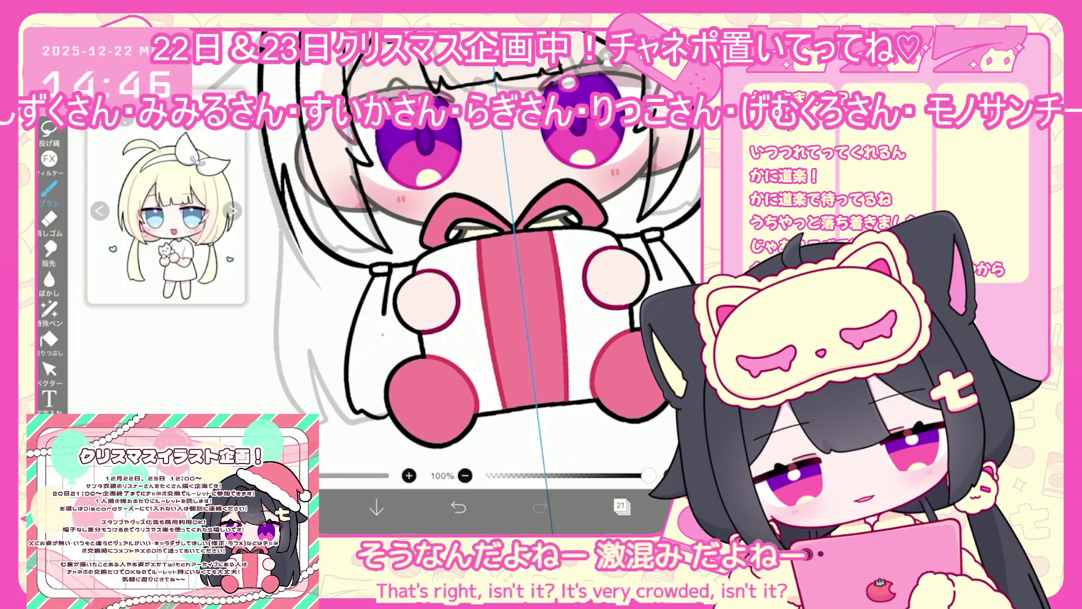
pyautogui.hotkey('ctrl', 'z')
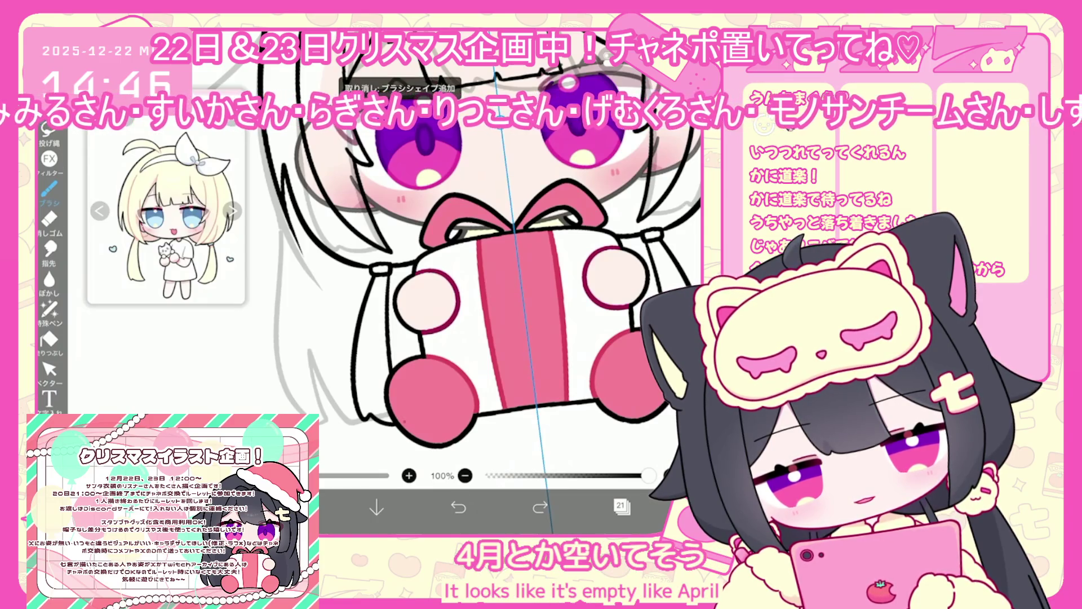
pyautogui.scroll(-3, 516, 258)
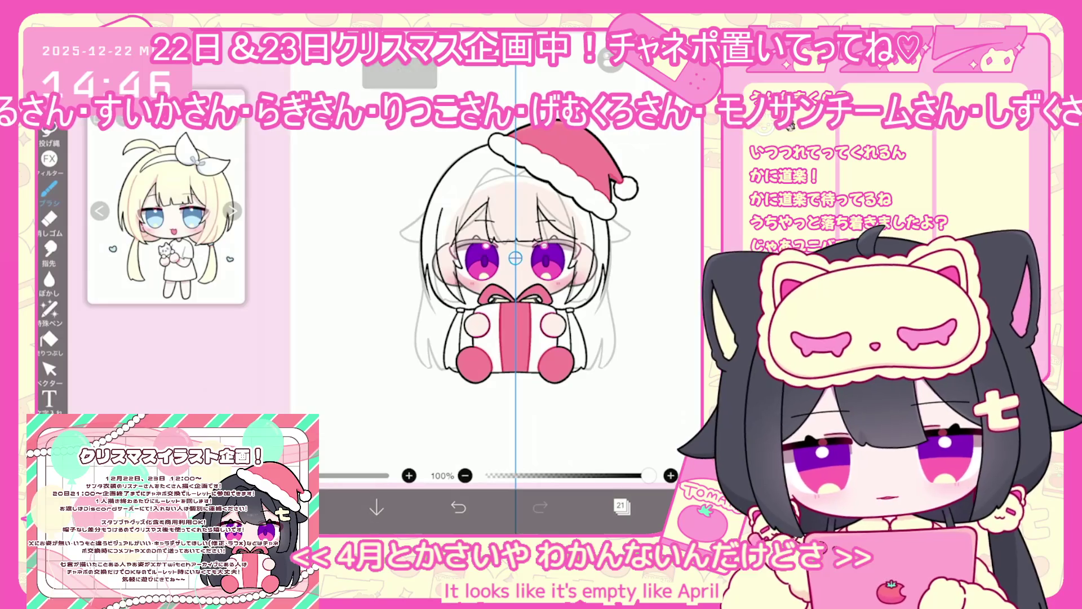
pyautogui.click(622, 506)
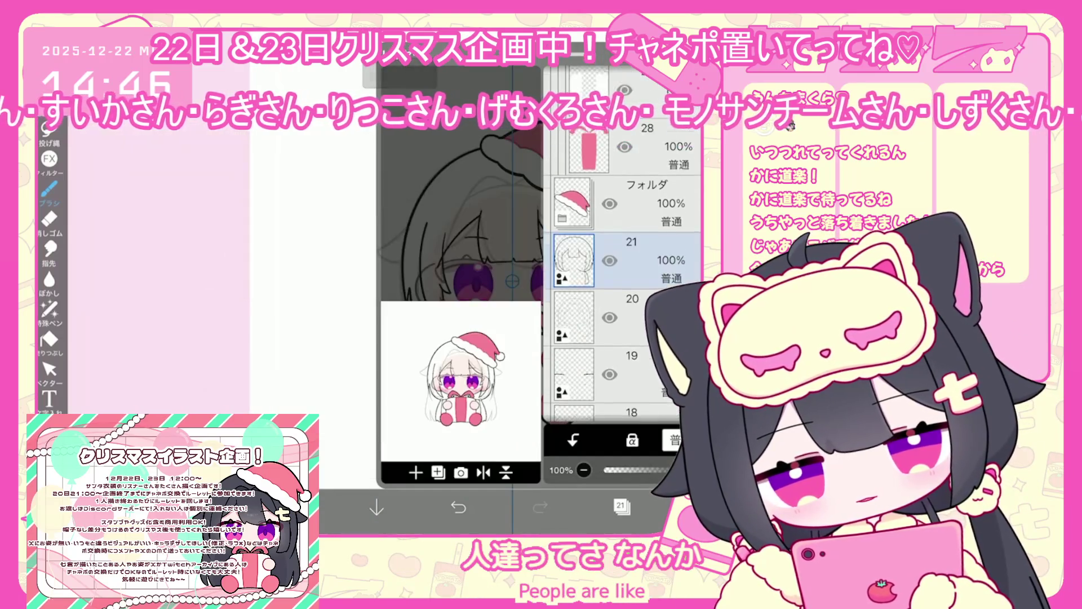
# Step: Reselect layer 21 and undo the last brush stroke
pyautogui.click(648, 203)
pyautogui.click(648, 270)
pyautogui.click(622, 507)
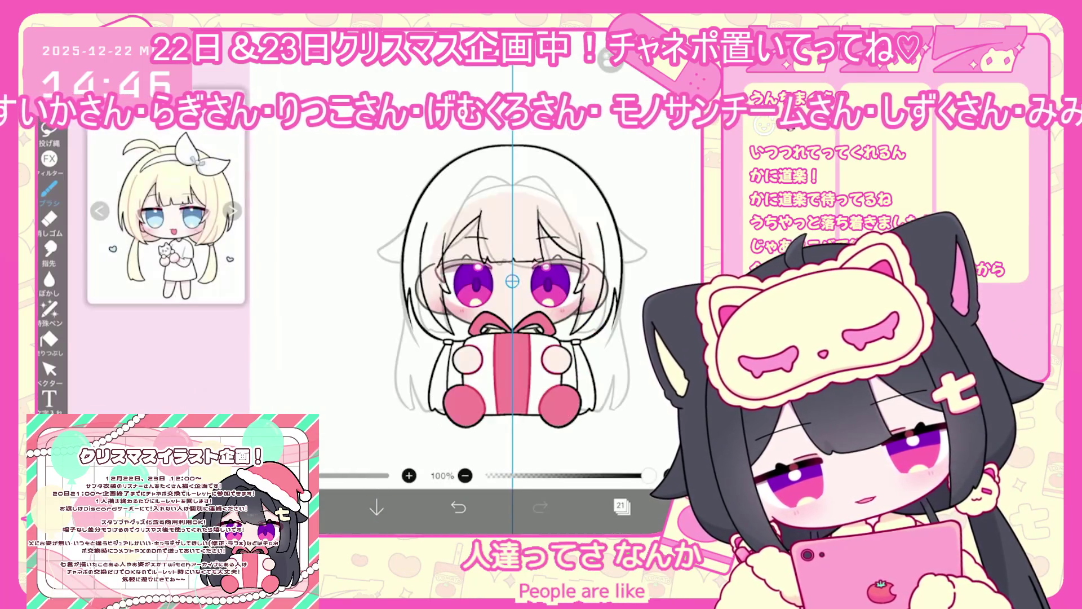
pyautogui.scroll(2, 513, 316)
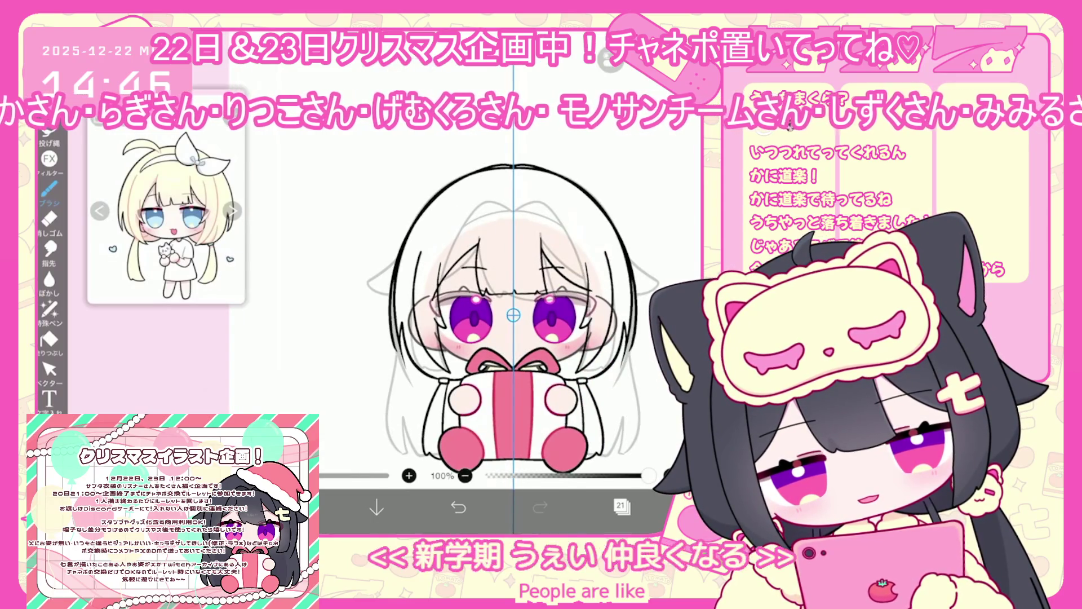
pyautogui.scroll(2, 513, 316)
pyautogui.hotkey('ctrl', 'z')
# Step: Add new layer 22 above layer 21 and undo the black head-outline stroke
pyautogui.click(621, 506)
pyautogui.click(416, 473)
pyautogui.click(395, 429)
pyautogui.click(622, 506)
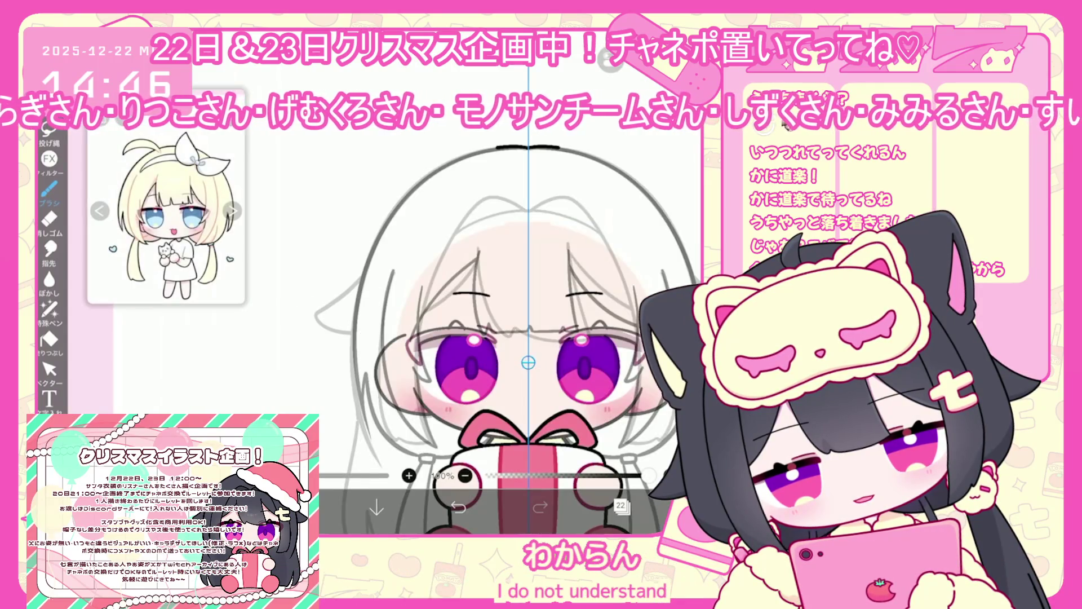
pyautogui.hotkey('ctrl', 'z')
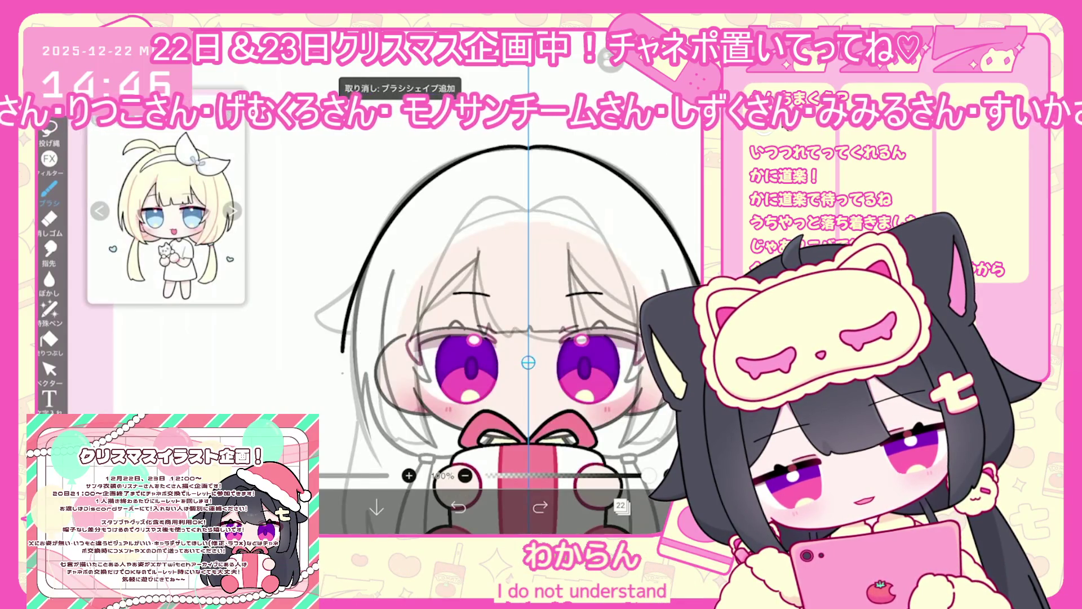
# Step: Select layer 21 and raise its opacity to 100%
pyautogui.moveTo(363, 311); pyautogui.dragTo(356, 343)
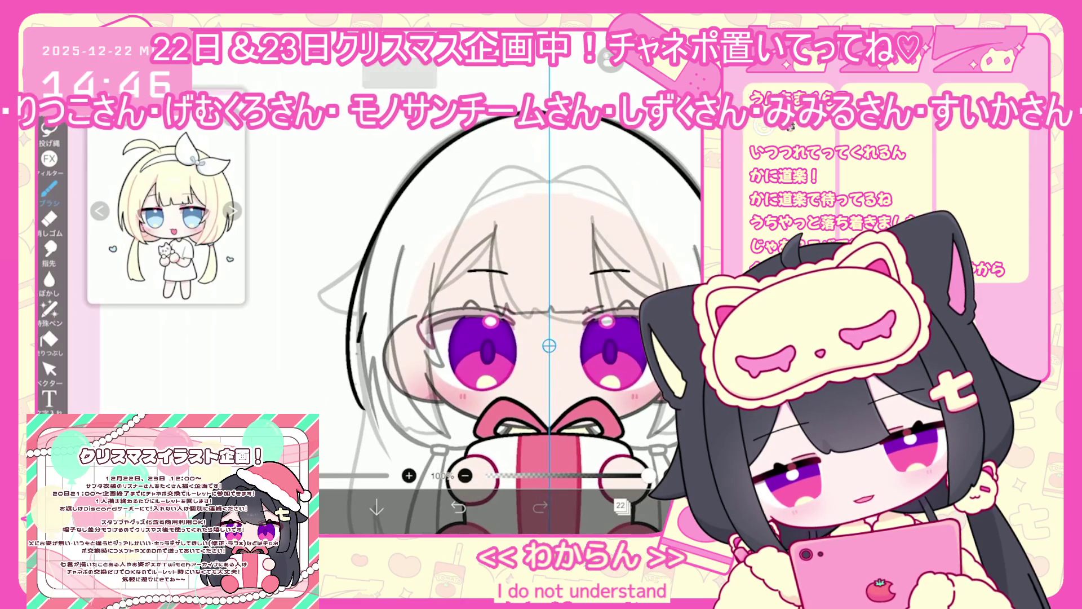
pyautogui.scroll(2, 550, 345)
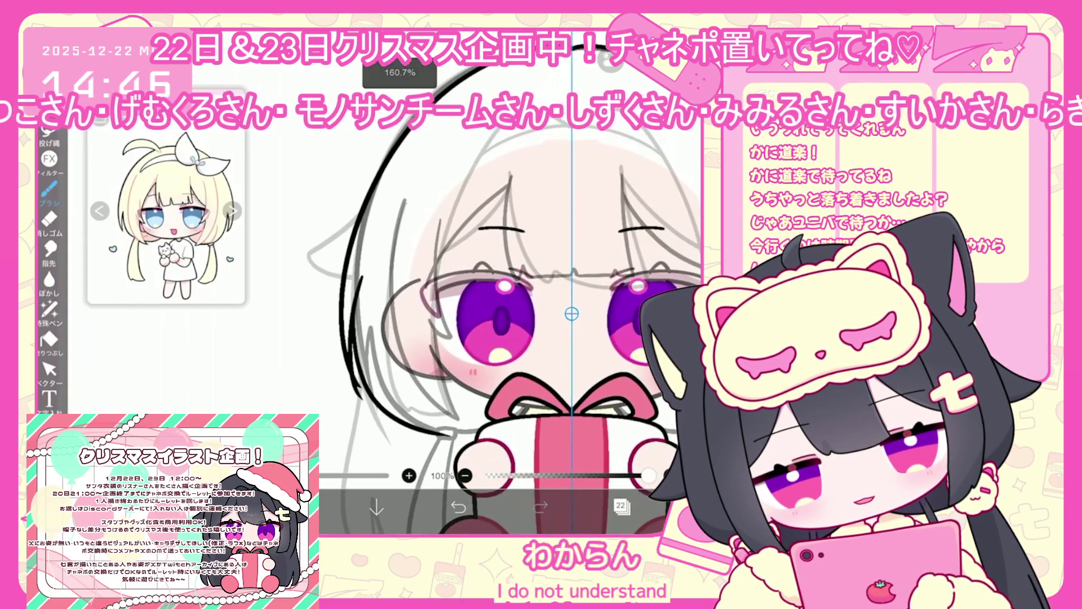
pyautogui.scroll(1, 571, 313)
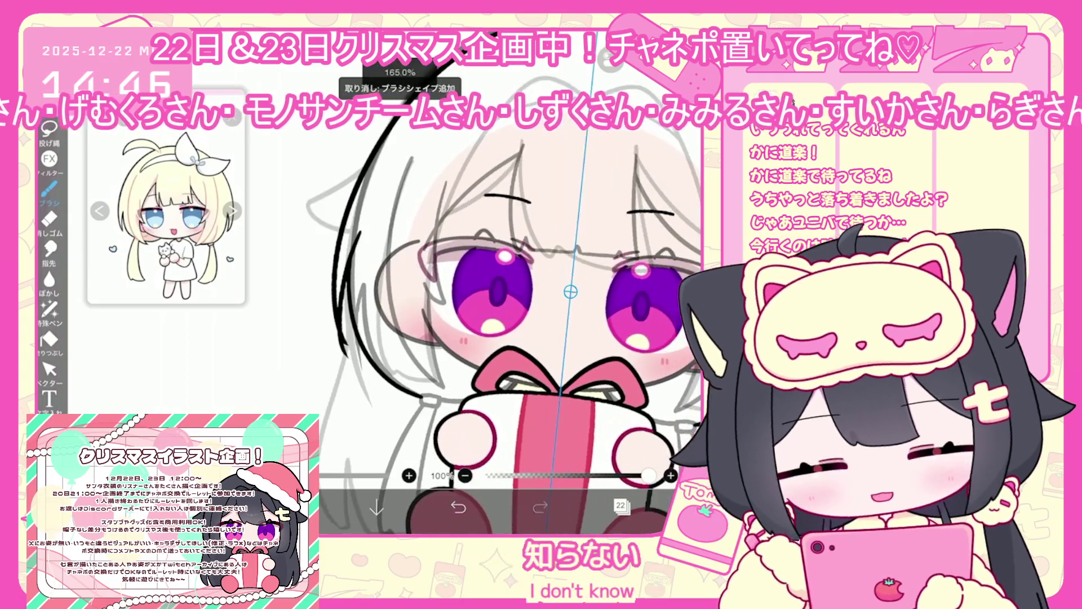
pyautogui.click(49, 369)
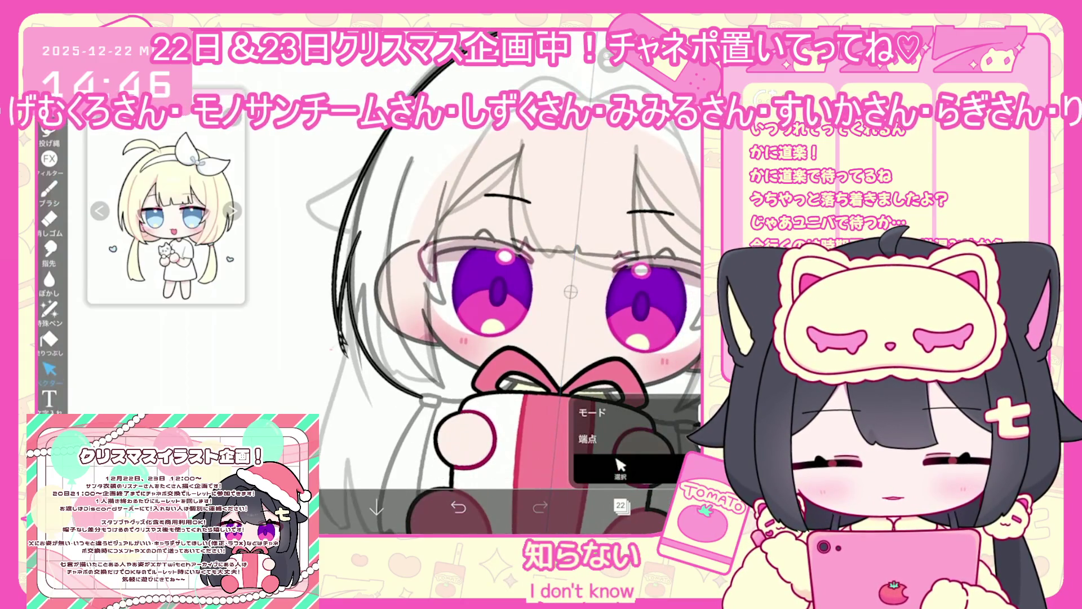
pyautogui.click(620, 506)
pyautogui.click(649, 299)
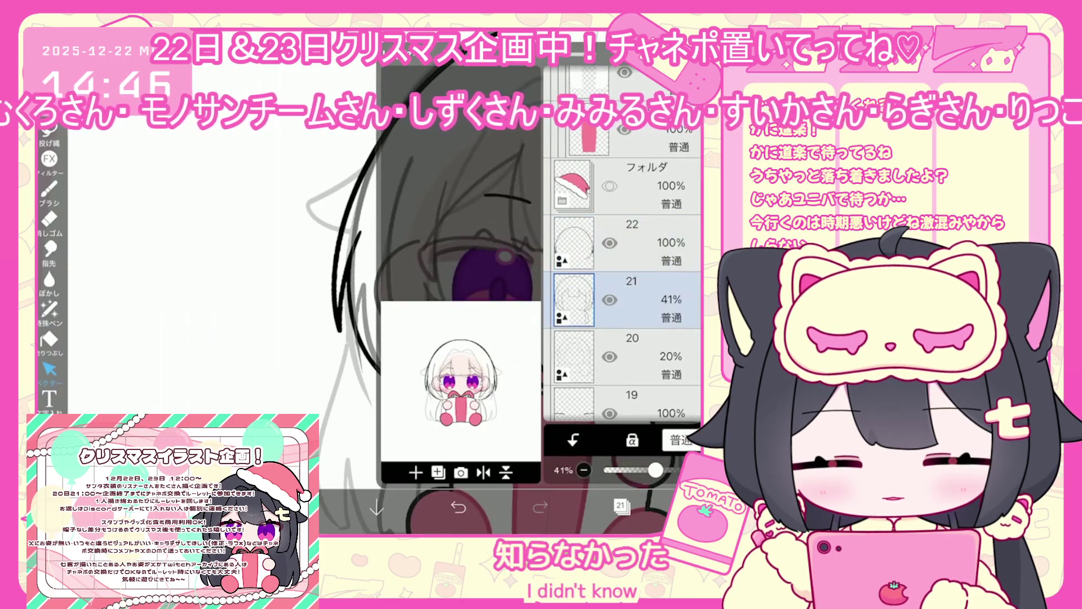
pyautogui.click(620, 506)
pyautogui.scroll(-2, 518, 299)
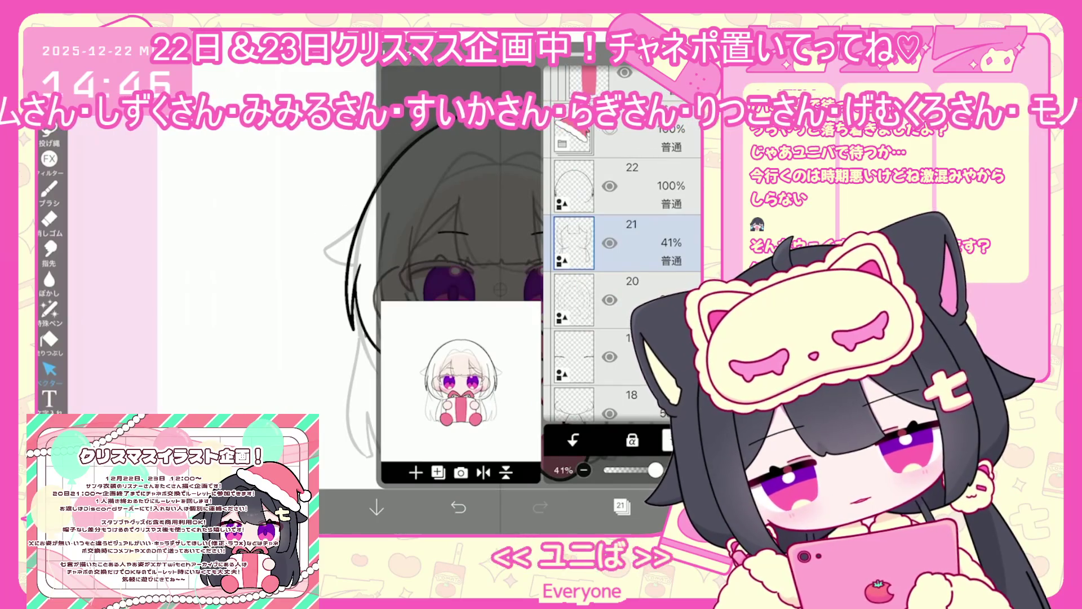
pyautogui.moveTo(655, 470); pyautogui.dragTo(671, 470)
# Step: On layer 22, draw a thick outline along the left hair
pyautogui.click(574, 186)
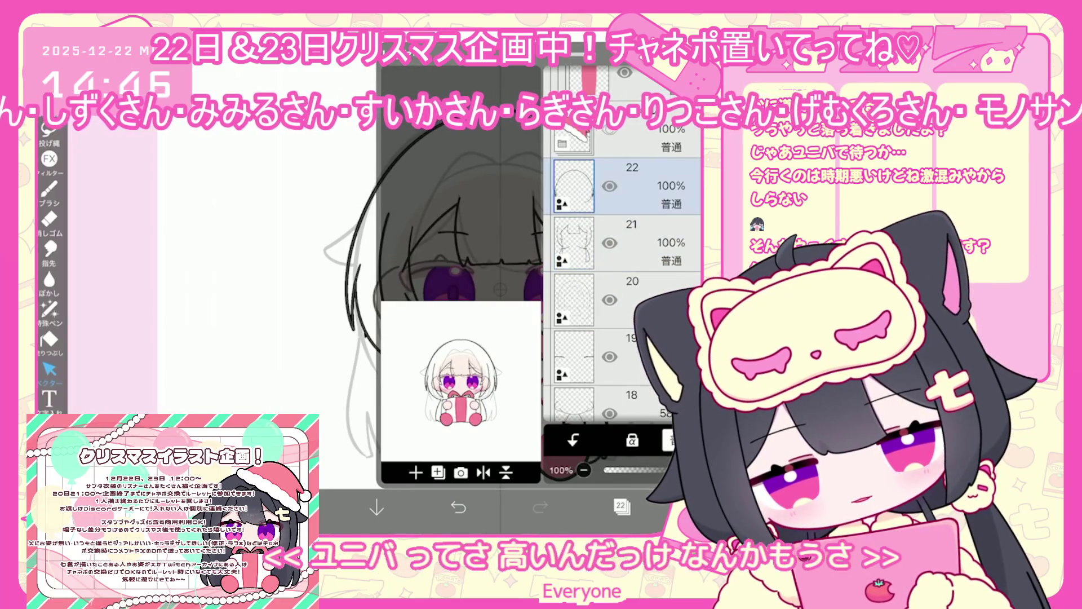
pyautogui.click(622, 506)
pyautogui.scroll(1, 500, 289)
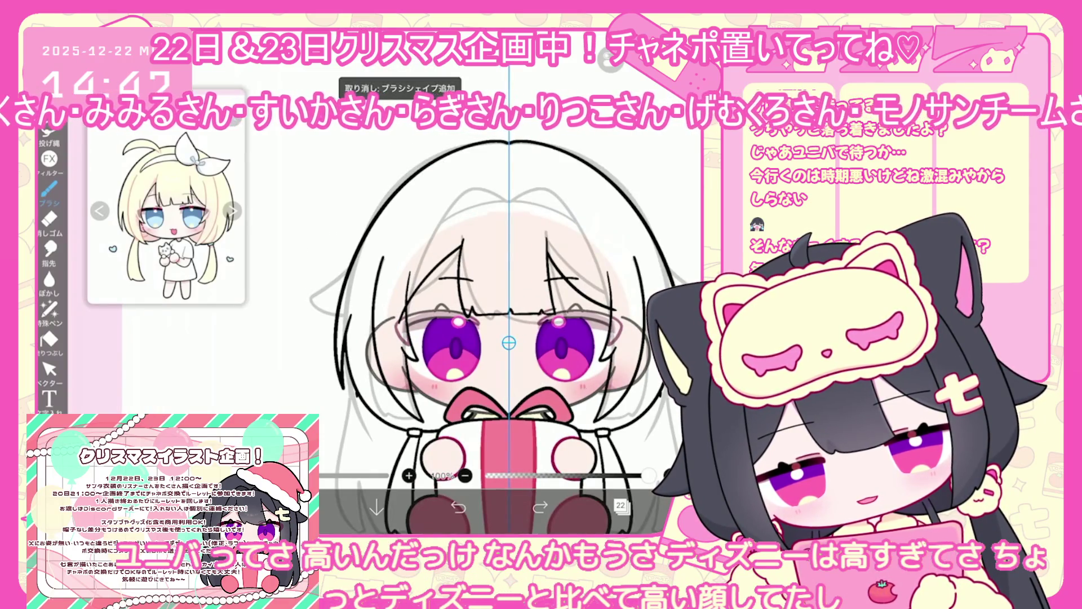
pyautogui.moveTo(429, 163); pyautogui.dragTo(338, 369)
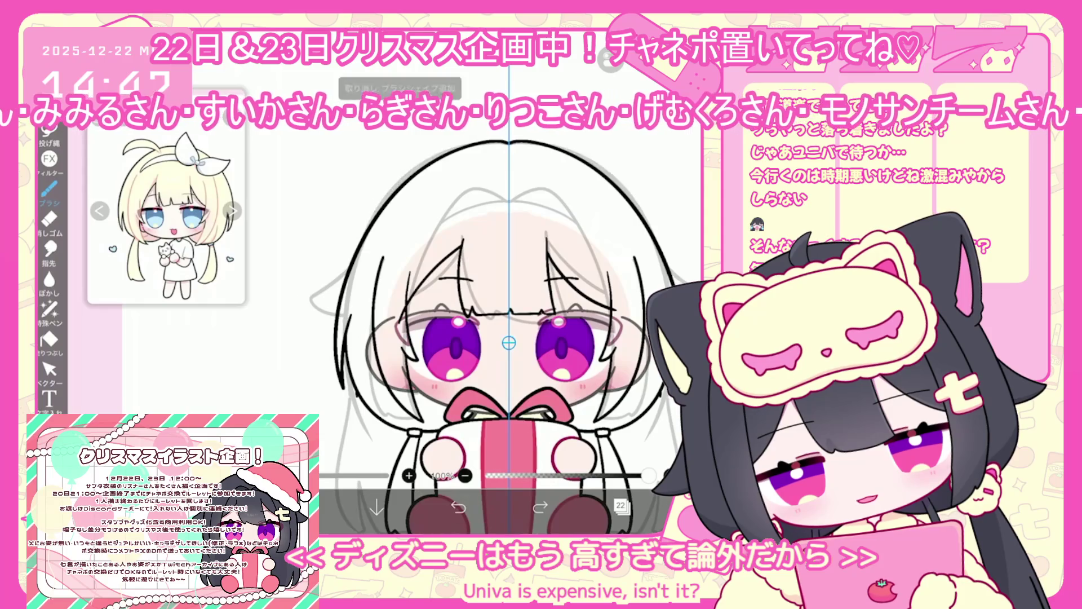
# Step: Switch to layer 21 and redraw the thick left head outline until it fits
pyautogui.click(622, 506)
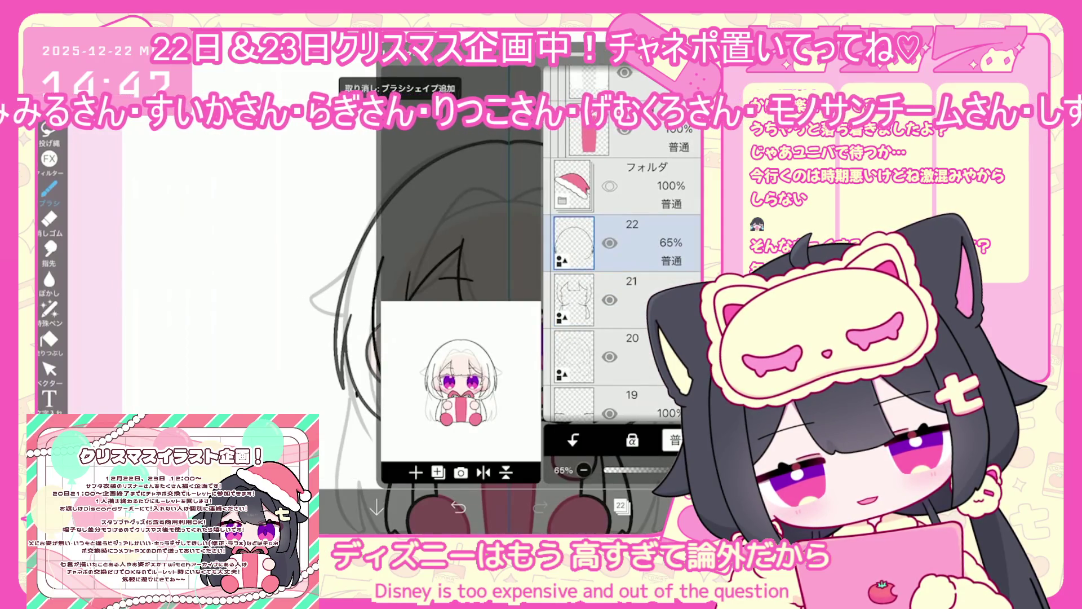
pyautogui.click(649, 299)
pyautogui.click(621, 506)
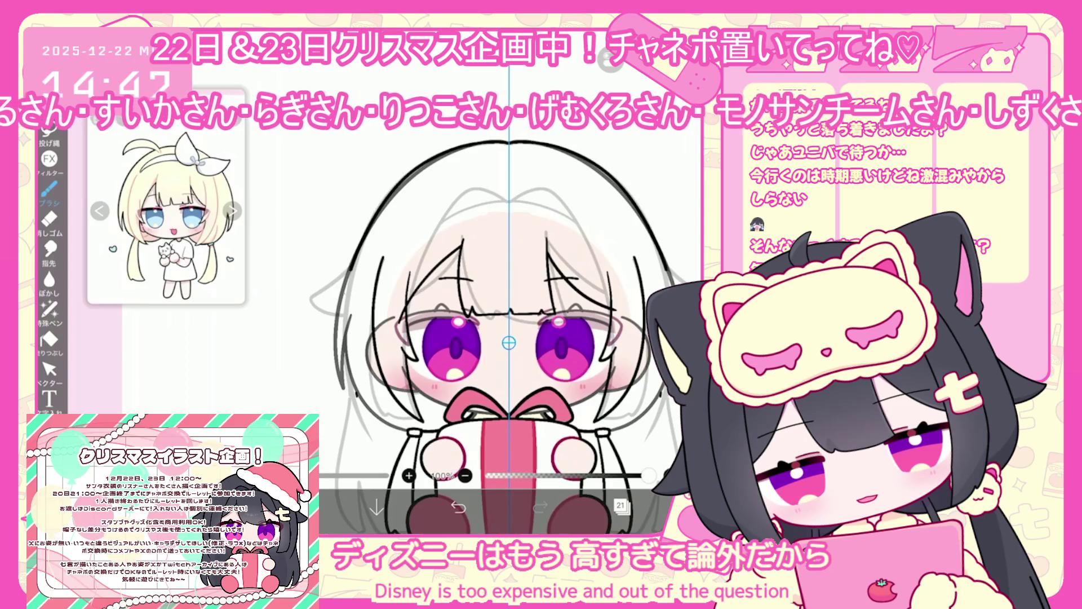
pyautogui.hotkey('ctrl', 'z')
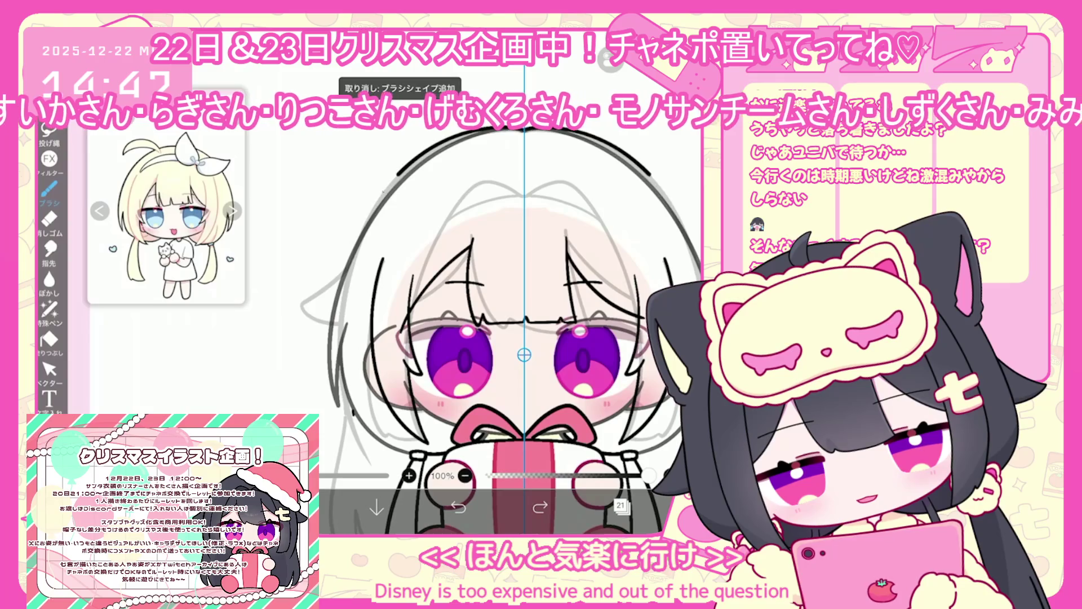
pyautogui.moveTo(398, 174); pyautogui.dragTo(338, 437)
pyautogui.hotkey('ctrl', 'z')
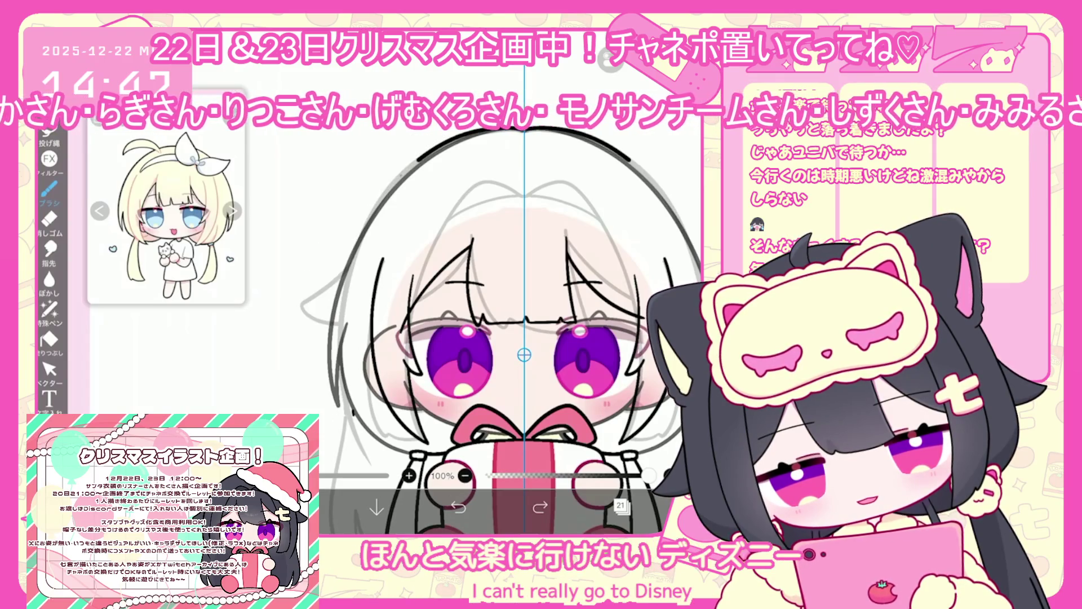
pyautogui.moveTo(398, 169); pyautogui.dragTo(339, 366)
pyautogui.hotkey('ctrl', 'z')
pyautogui.moveTo(398, 169); pyautogui.dragTo(338, 366)
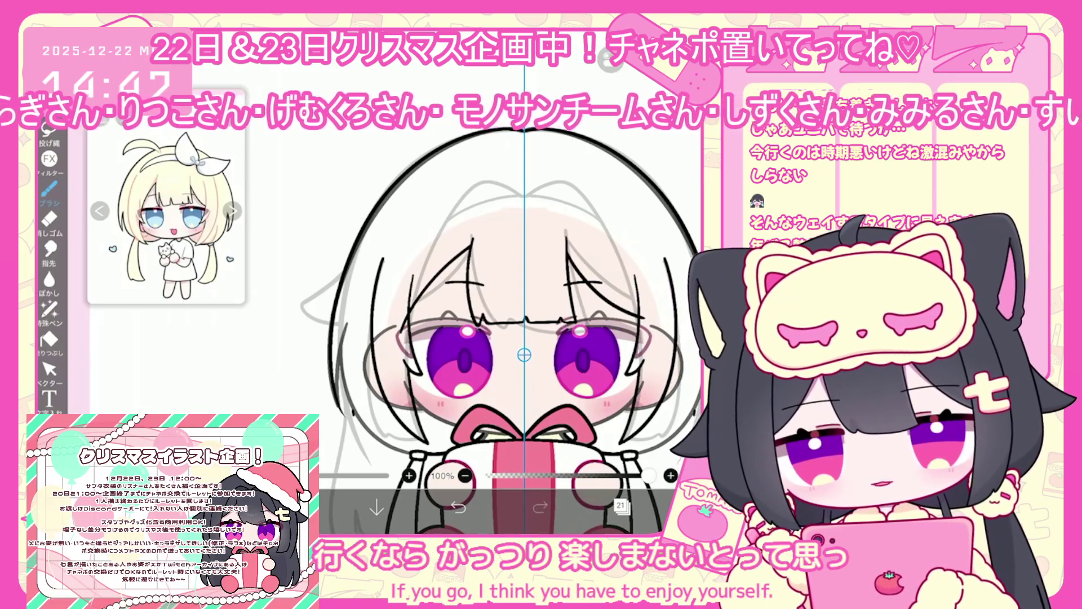
# Step: Pick the left hair outline stroke for vector editing on layer 22, then reselect layer 21
pyautogui.scroll(2, 524, 338)
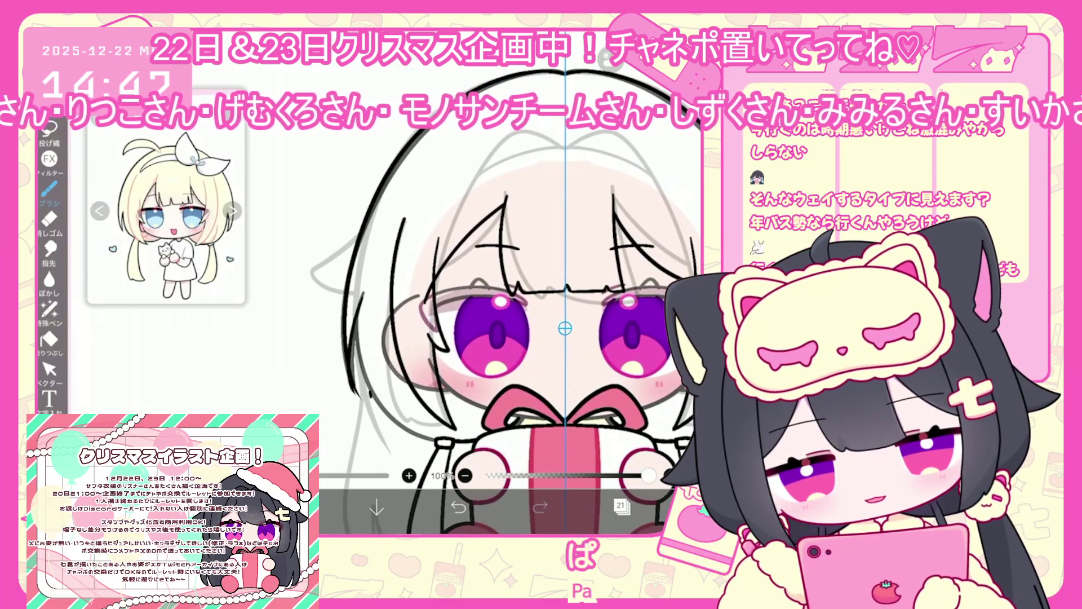
pyautogui.click(49, 369)
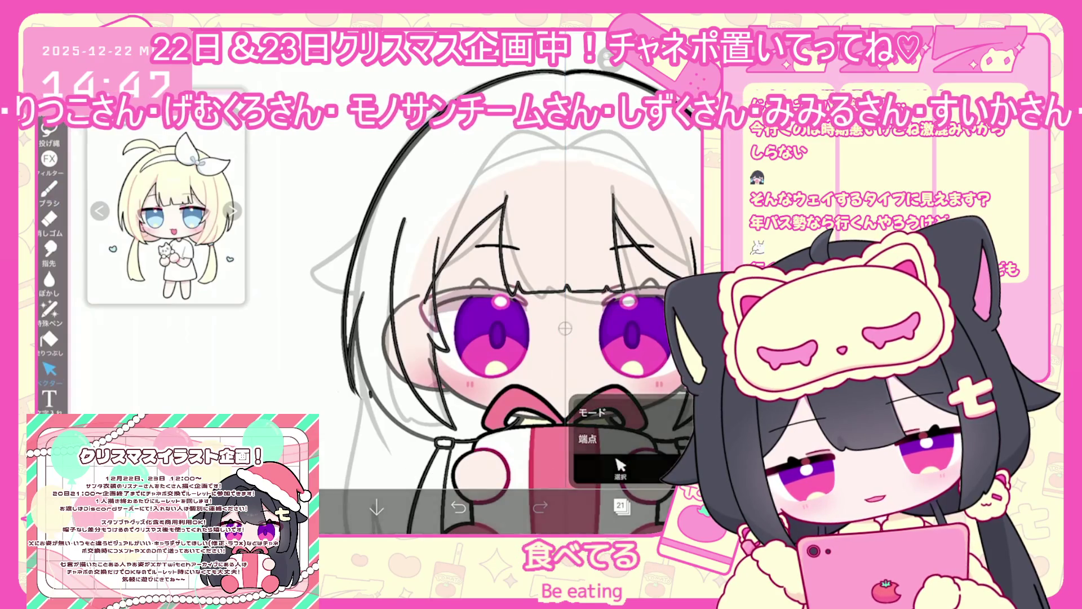
pyautogui.click(621, 505)
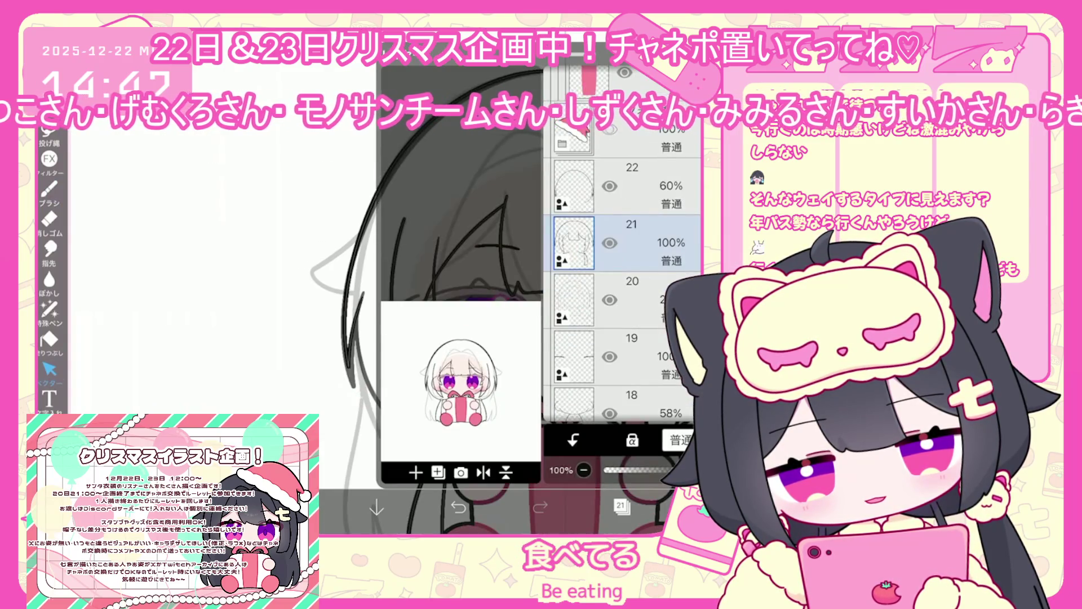
pyautogui.click(631, 186)
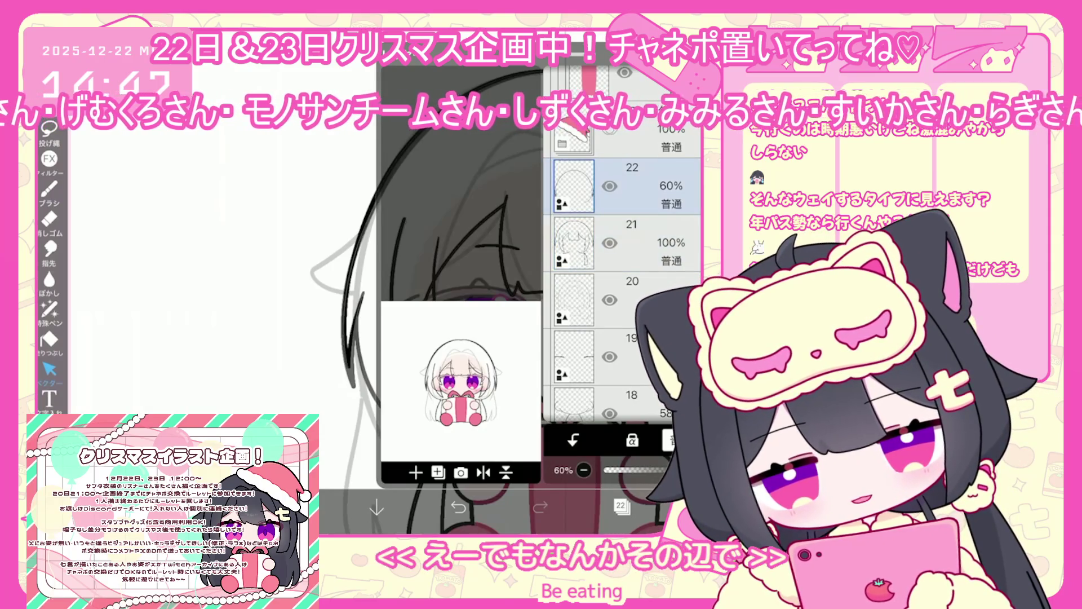
pyautogui.click(620, 506)
pyautogui.click(345, 237)
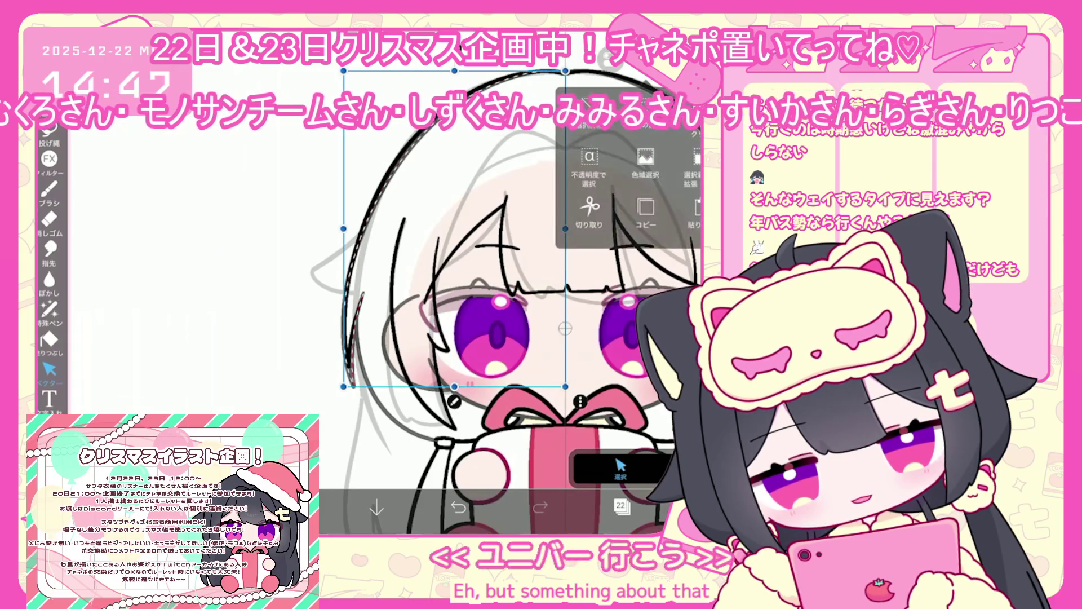
pyautogui.scroll(-3, 510, 313)
pyautogui.click(621, 506)
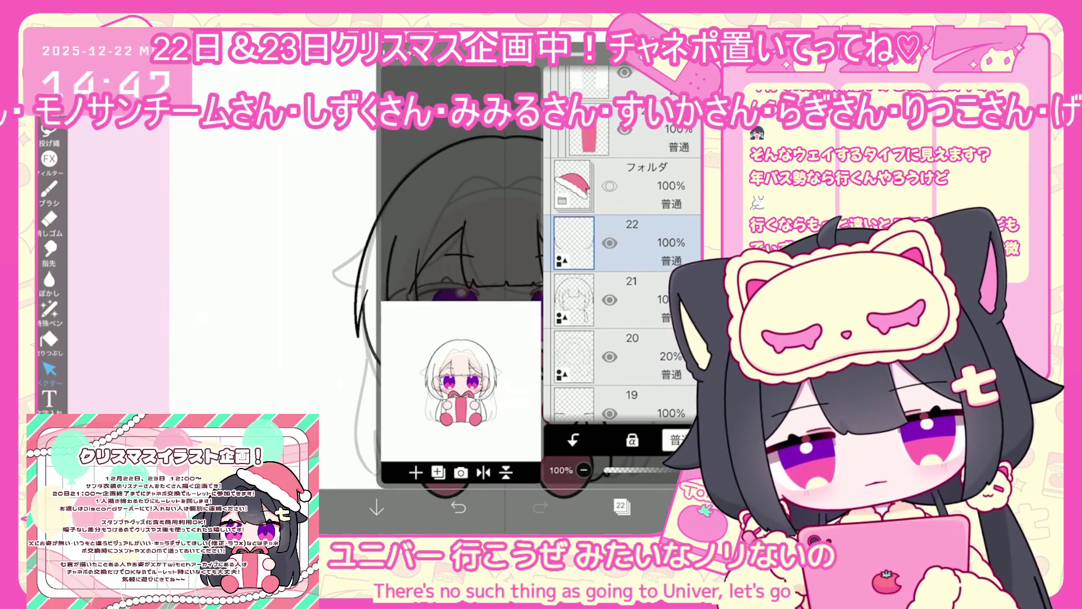
pyautogui.click(631, 299)
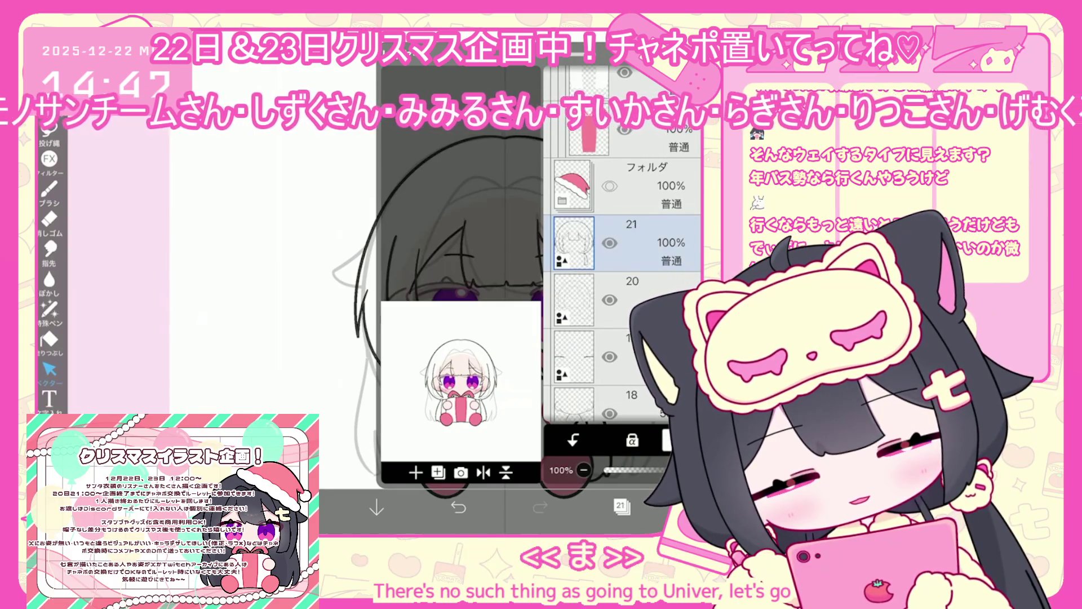
pyautogui.click(621, 506)
pyautogui.scroll(3, 507, 310)
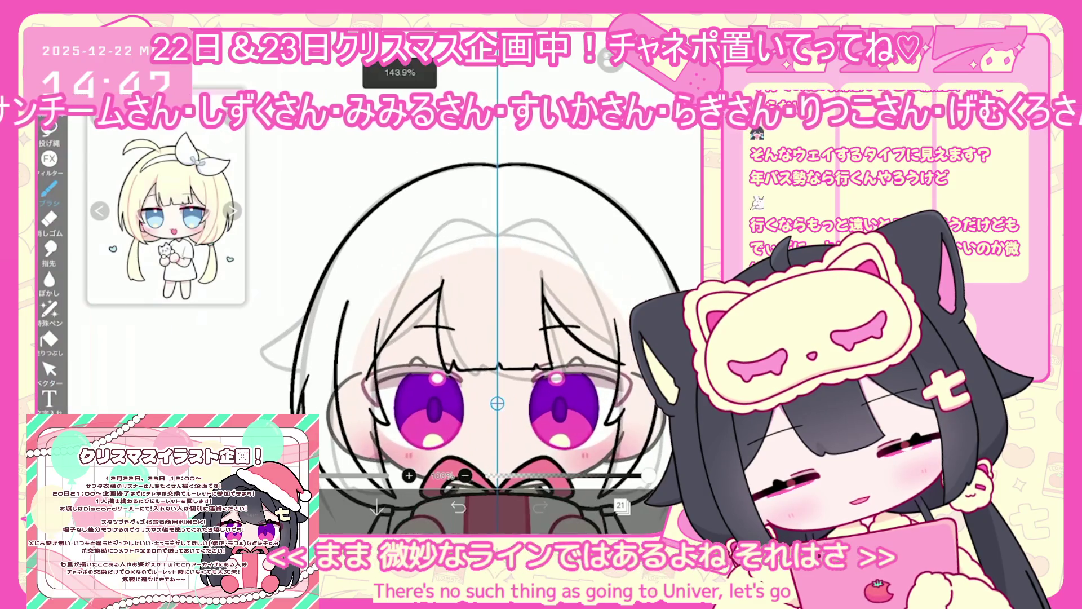
# Step: Undo the last stroke and draw an arc along the inner hairline
pyautogui.hotkey('ctrl', 'z')
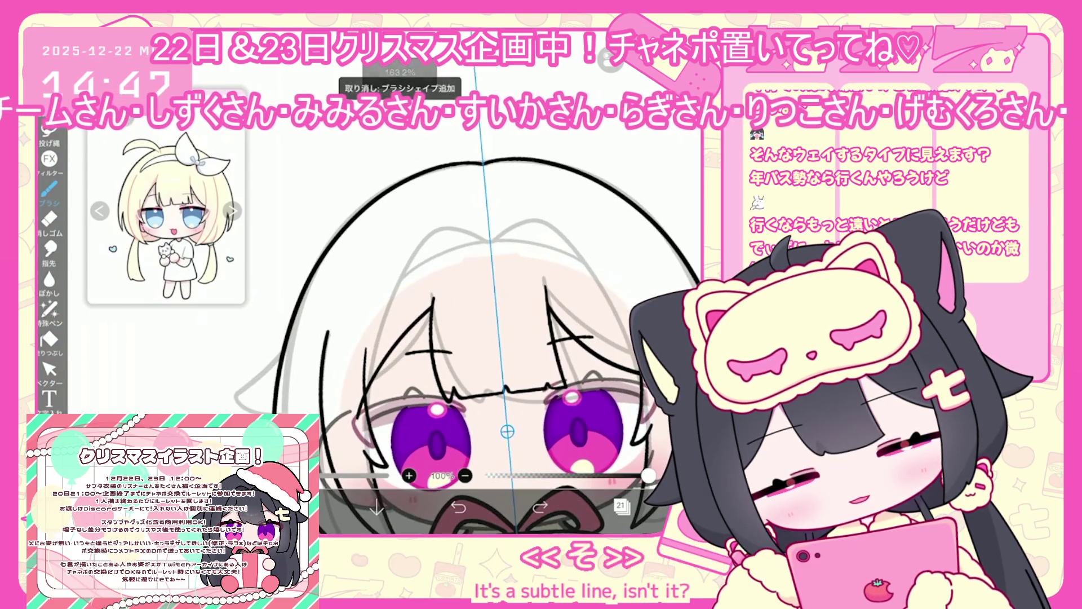
pyautogui.moveTo(342, 301); pyautogui.dragTo(647, 275)
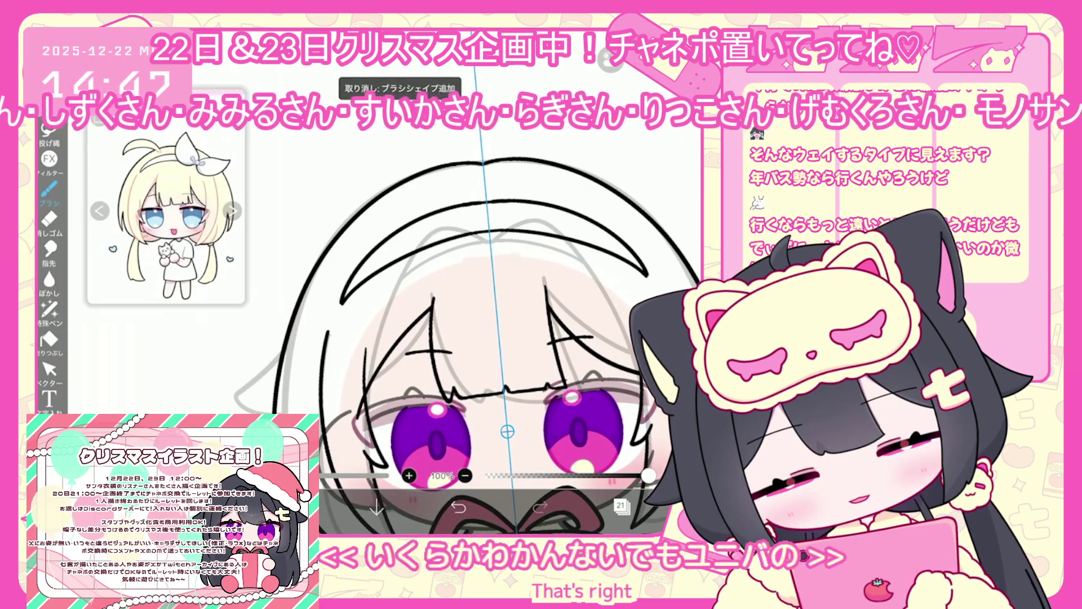
pyautogui.click(606, 60)
pyautogui.click(622, 506)
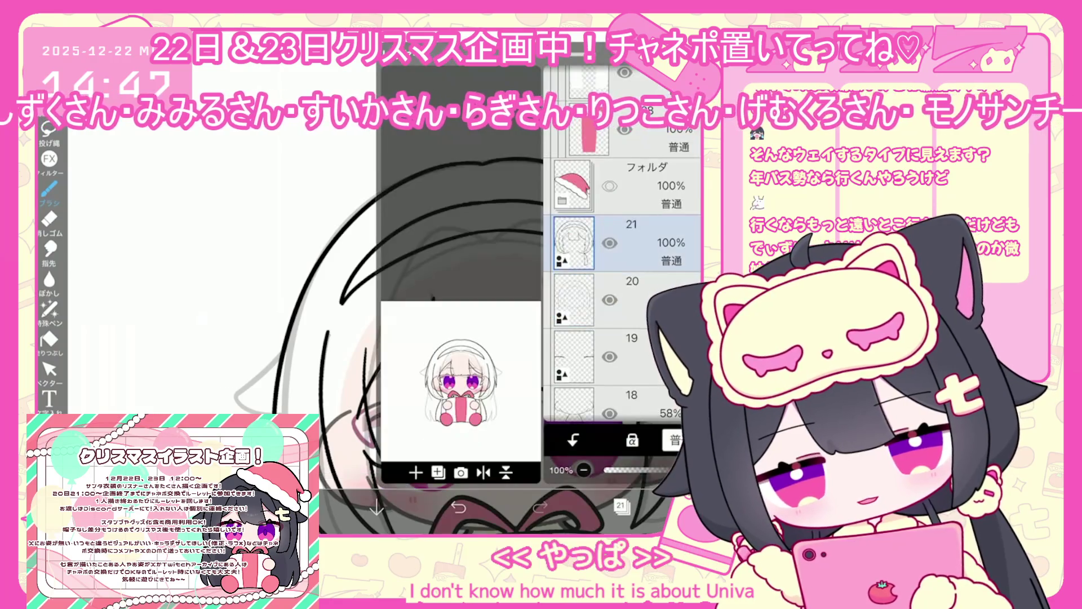
pyautogui.scroll(3, 428, 338)
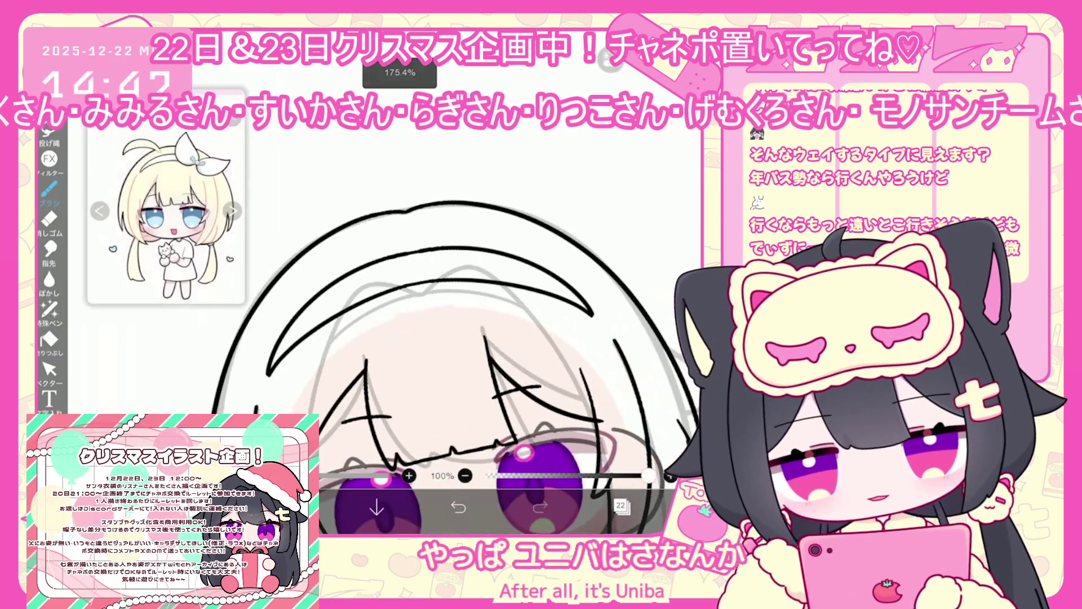
# Step: Draw the bow's knot on the headband, undo a misdrawn stroke, then add the right and left loops
pyautogui.moveTo(525, 264)
pyautogui.mouseDown()
pyautogui.moveTo(532, 284)
pyautogui.moveTo(528, 265)
pyautogui.moveTo(472, 299)
pyautogui.moveTo(499, 309)
pyautogui.moveTo(471, 310)
pyautogui.moveTo(502, 296)
pyautogui.moveTo(527, 334)
pyautogui.mouseUp()
pyautogui.scroll(2, 428, 338)
pyautogui.scroll(2, 428, 339)
pyautogui.click(458, 508)
pyautogui.moveTo(495, 269)
pyautogui.mouseDown()
pyautogui.moveTo(542, 265)
pyautogui.moveTo(555, 315)
pyautogui.mouseUp()
pyautogui.moveTo(404, 186); pyautogui.dragTo(470, 289)
pyautogui.scroll(-2, 440, 355)
pyautogui.click(622, 506)
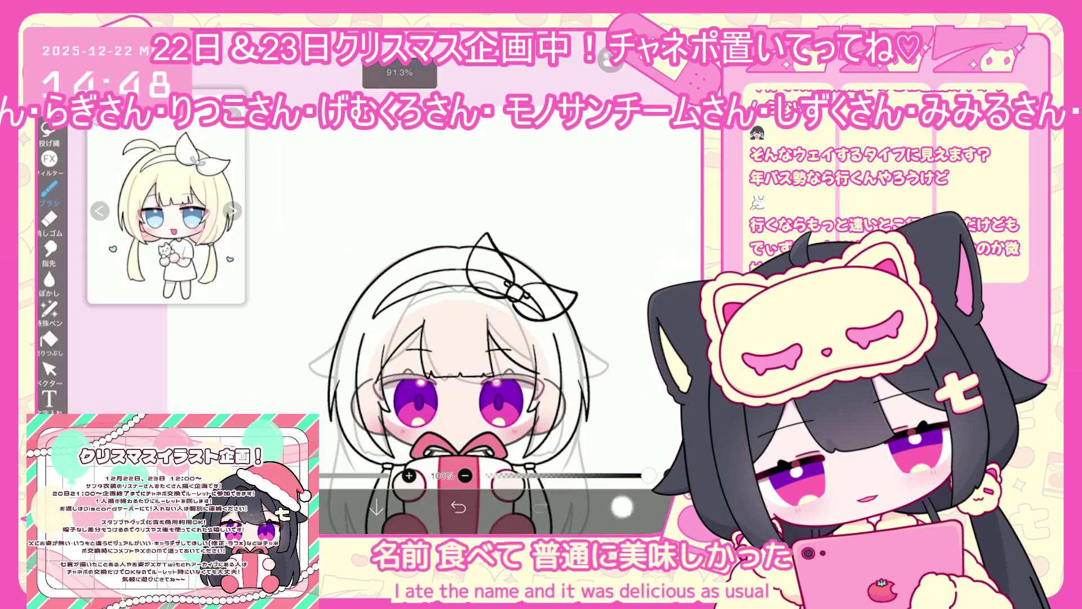
# Step: On layer 21, fill the hair bow solid white with the Fill tool
pyautogui.click(620, 300)
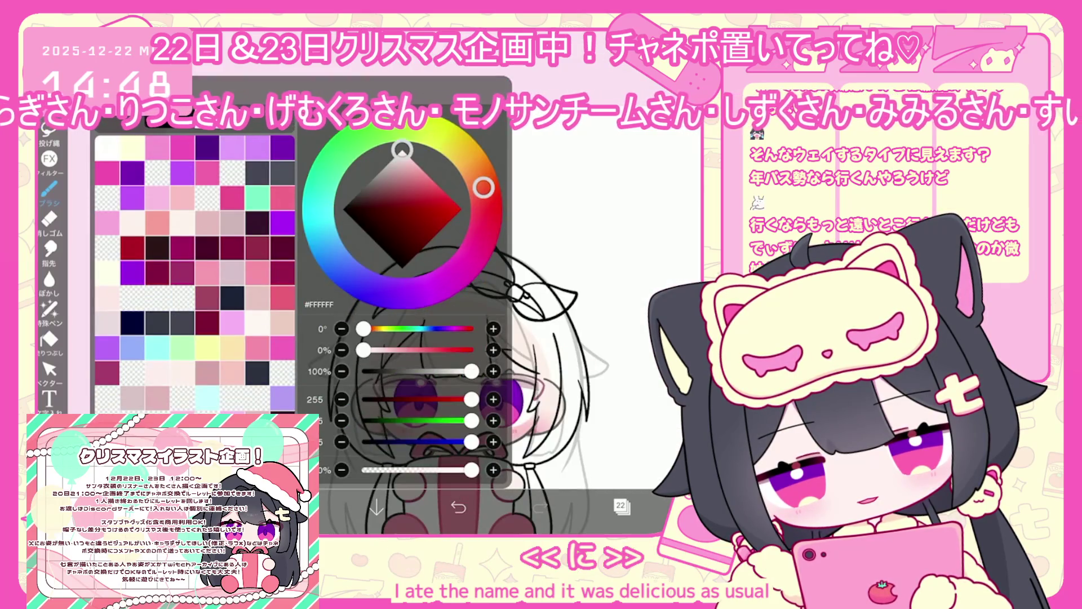
pyautogui.click(49, 339)
pyautogui.click(593, 473)
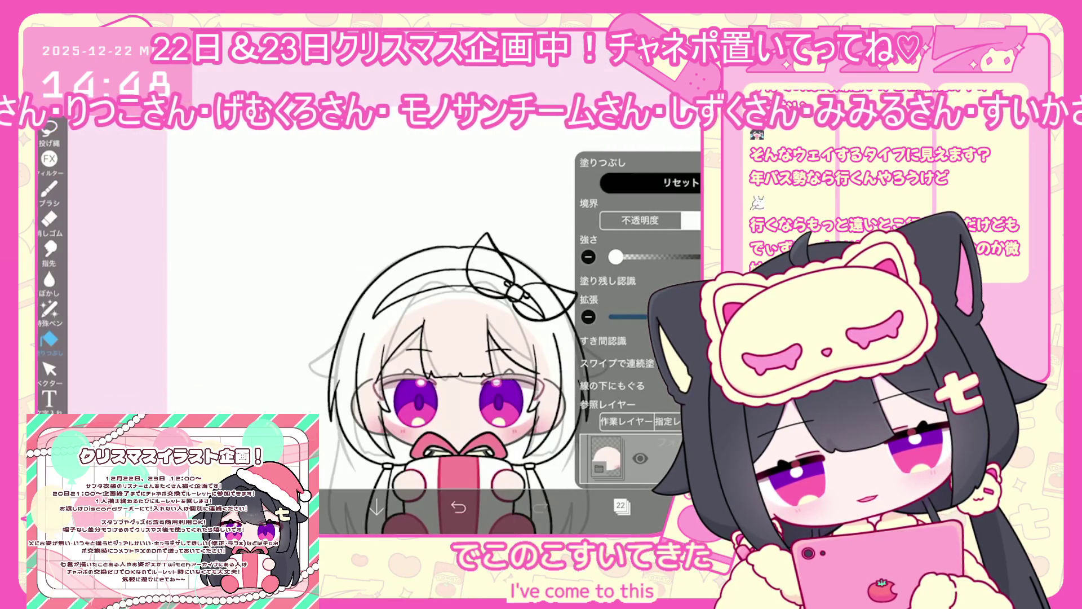
pyautogui.click(621, 506)
pyautogui.scroll(3, 640, 294)
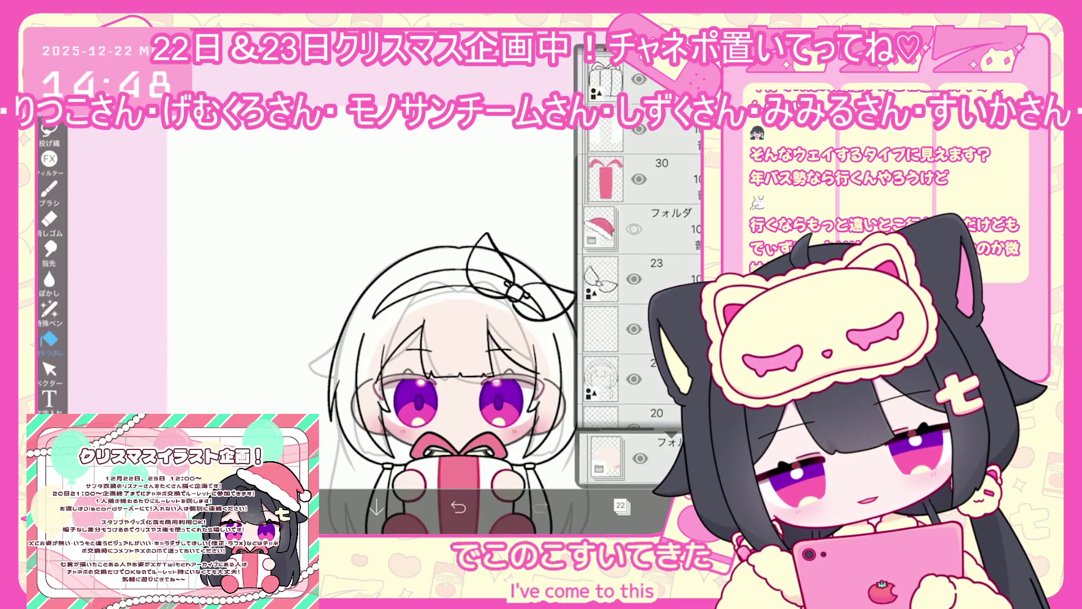
pyautogui.click(622, 506)
pyautogui.click(493, 284)
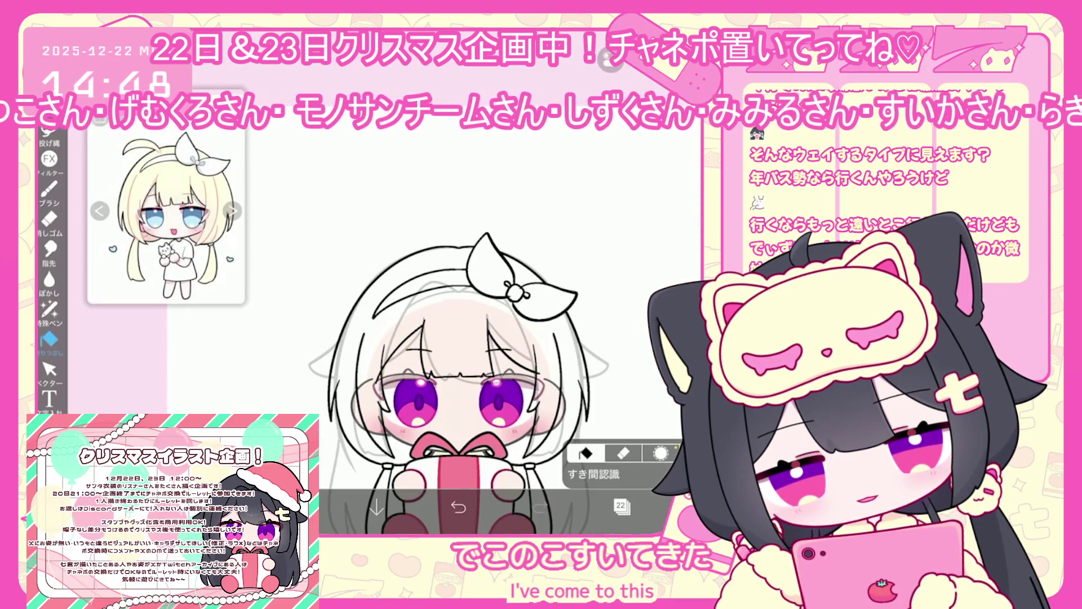
# Step: Add a new layer and undo the last vector eraser stroke
pyautogui.click(622, 507)
pyautogui.click(621, 507)
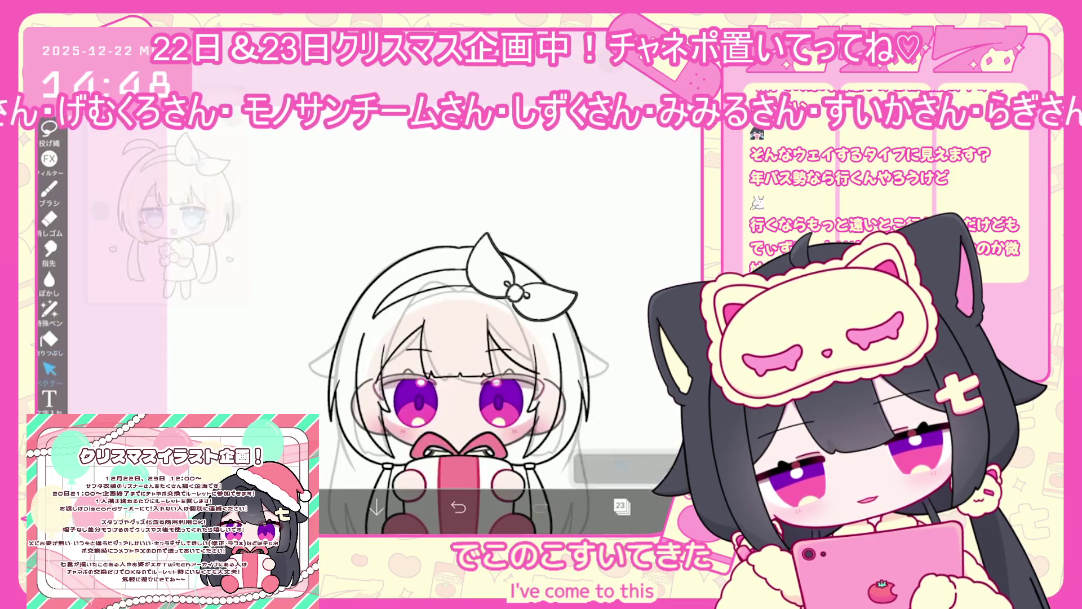
pyautogui.click(49, 370)
pyautogui.scroll(3, 451, 339)
pyautogui.click(620, 468)
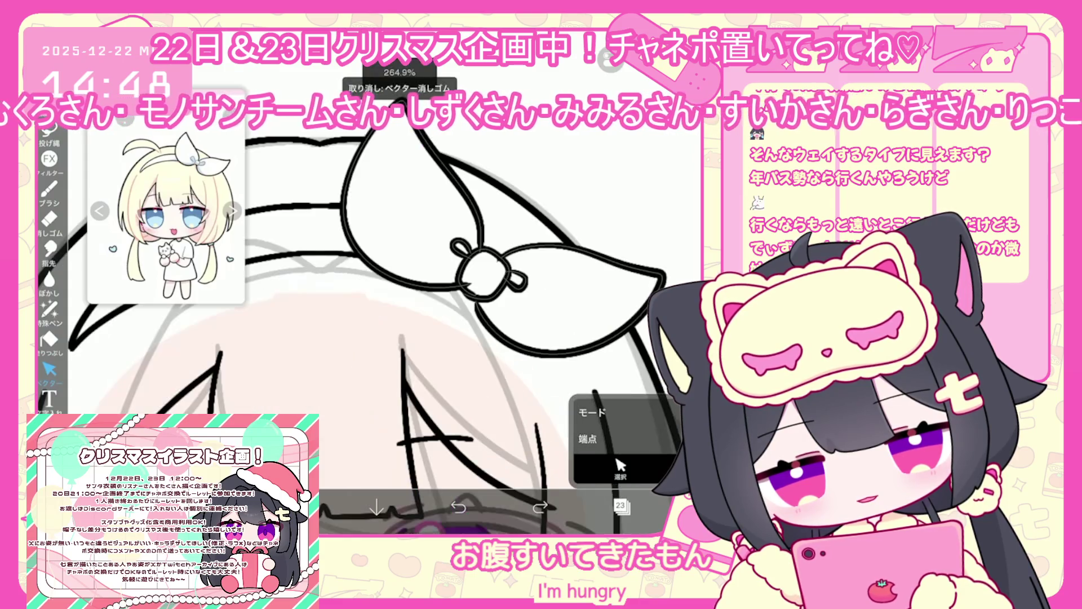
pyautogui.click(458, 507)
# Step: Select layer 22 and switch back to the Fill tool
pyautogui.click(622, 506)
pyautogui.click(631, 299)
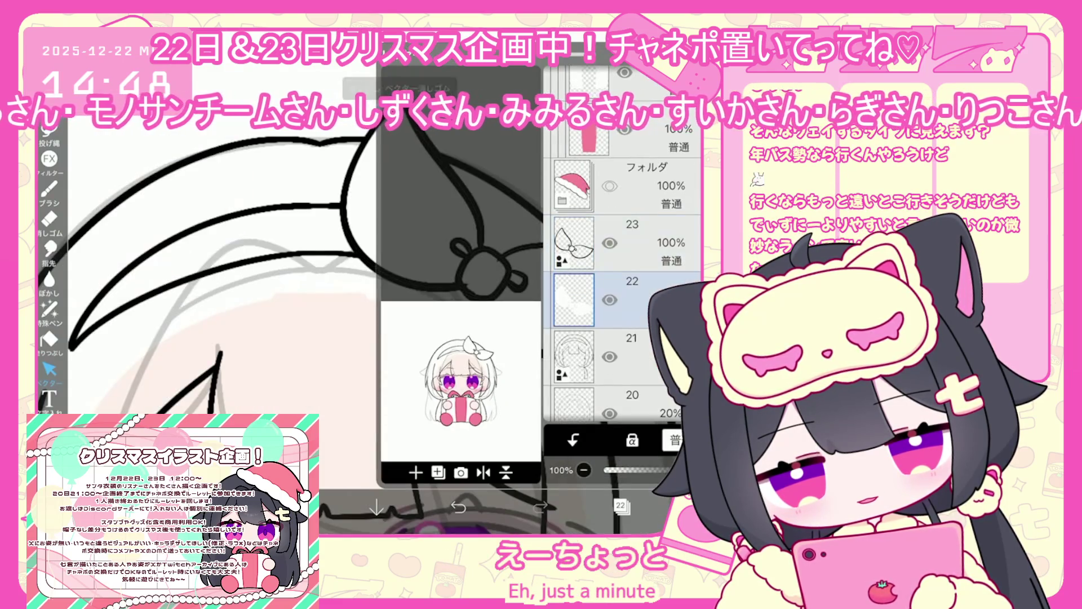
pyautogui.click(620, 505)
pyautogui.click(49, 339)
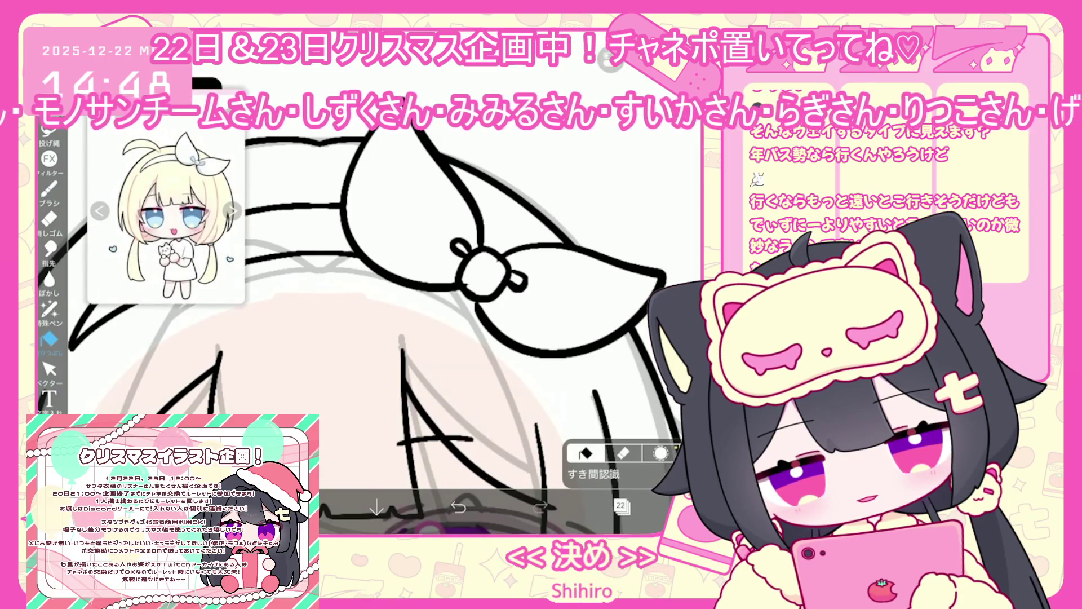
pyautogui.scroll(-3, 428, 338)
pyautogui.click(621, 505)
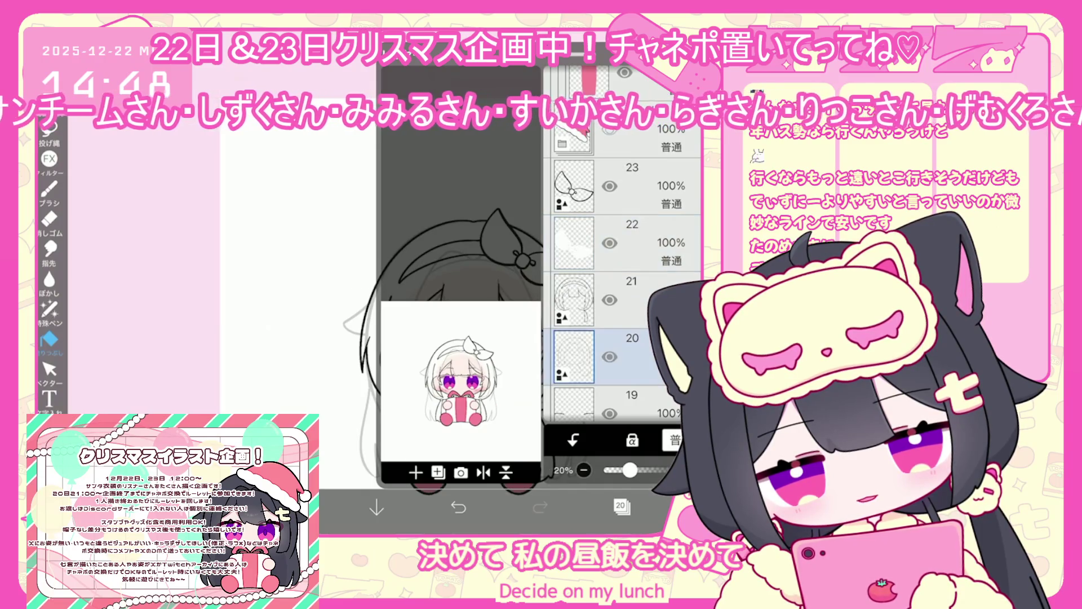
# Step: Add a new layer 19 above layer 18
pyautogui.scroll(-3, 626, 281)
pyautogui.click(620, 313)
pyautogui.click(415, 473)
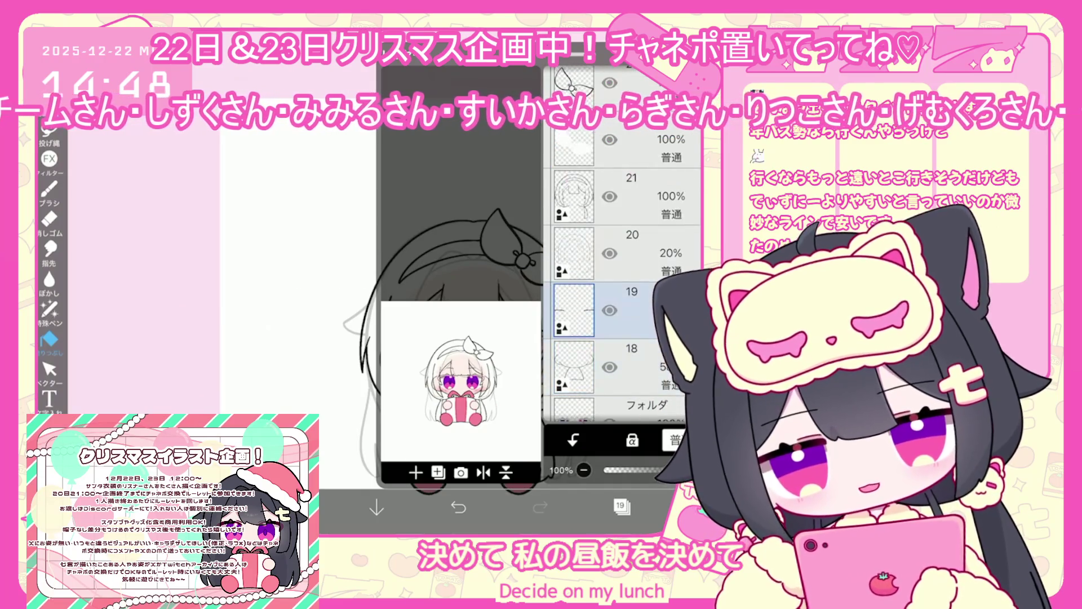
pyautogui.click(626, 196)
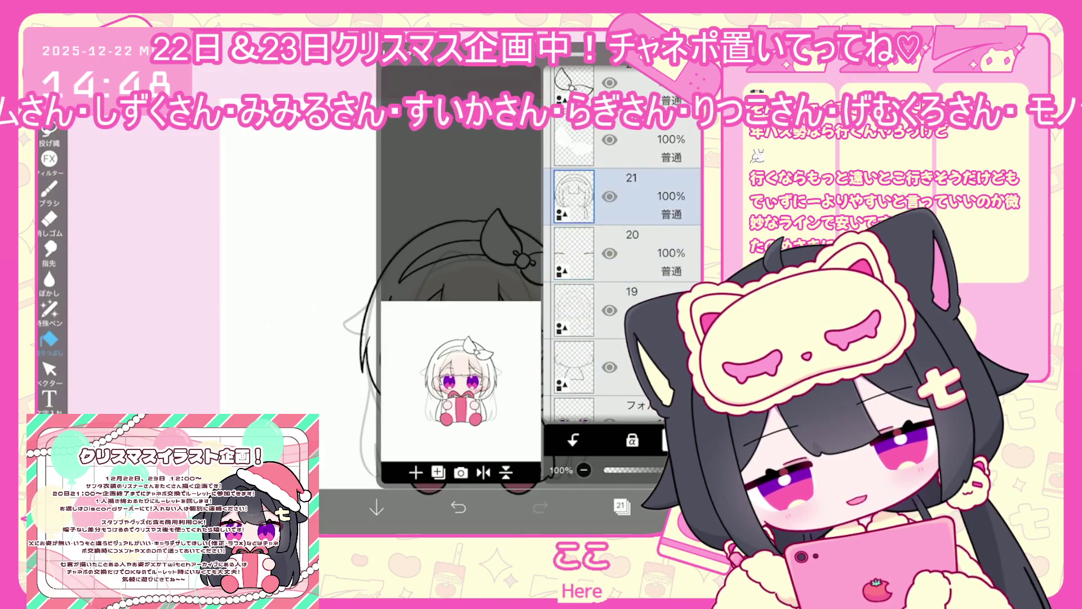
pyautogui.click(626, 310)
pyautogui.click(622, 506)
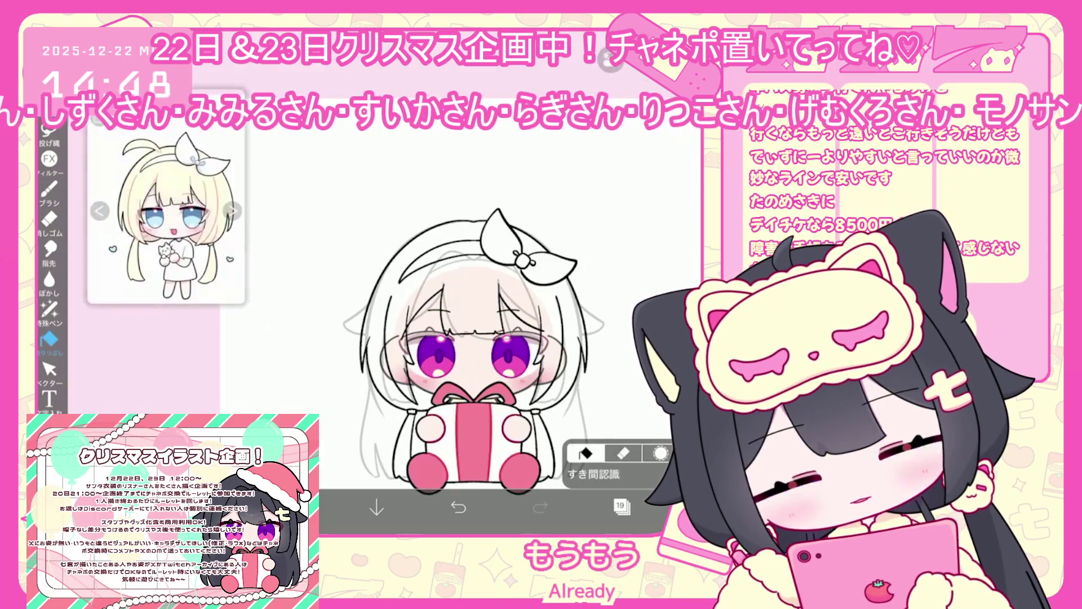
# Step: Merge the faint sketch layer 20 down into layer 19
pyautogui.click(622, 506)
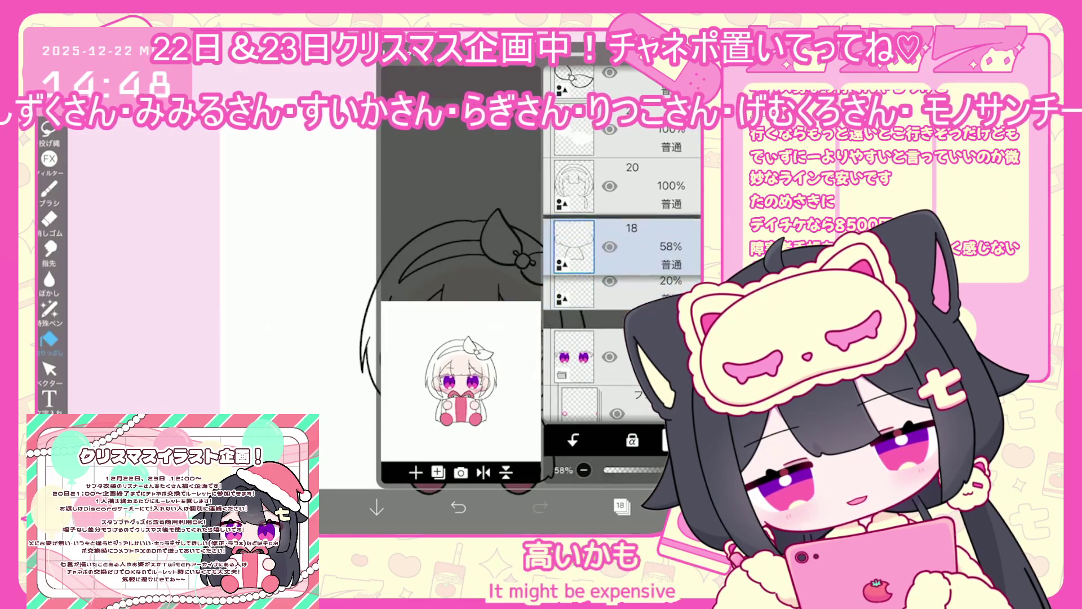
pyautogui.click(626, 186)
pyautogui.click(505, 472)
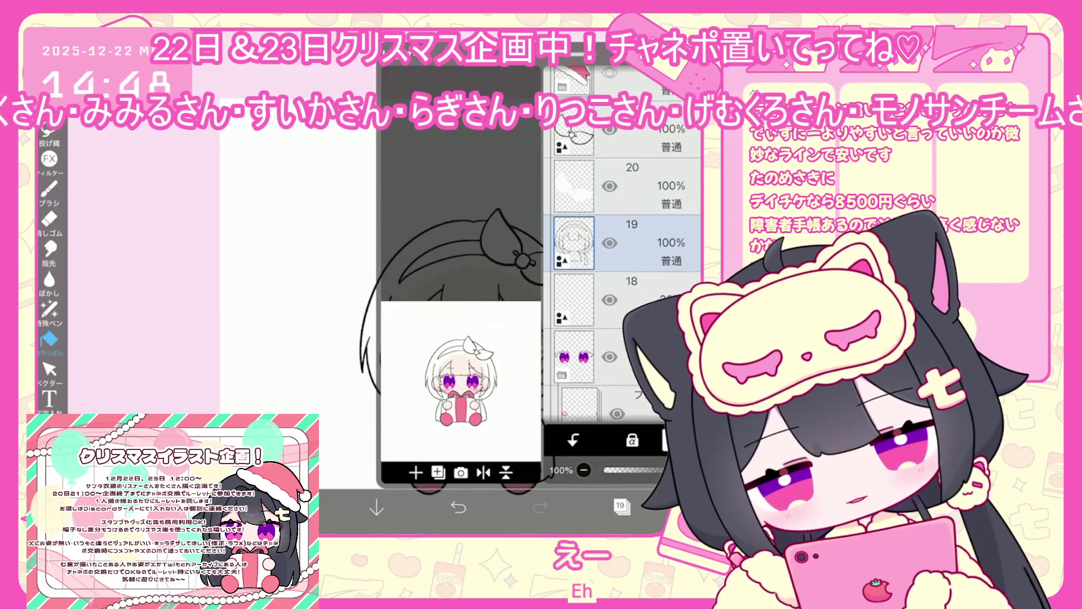
pyautogui.click(622, 505)
# Step: Switch to vector stroke editing and undo the last vector erase
pyautogui.click(49, 369)
pyautogui.scroll(3, 417, 310)
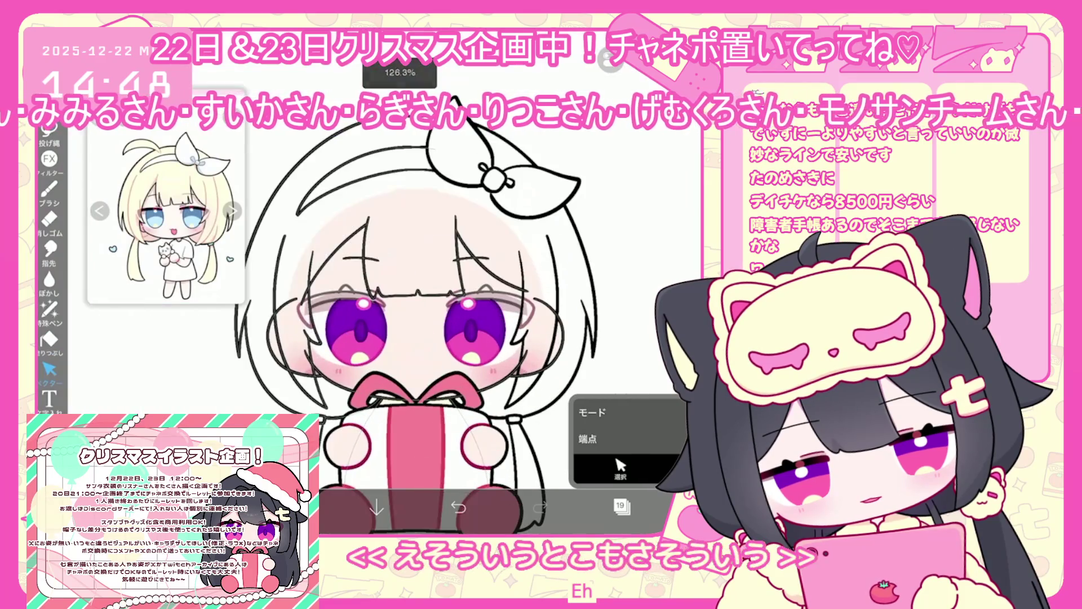
pyautogui.scroll(3, 507, 310)
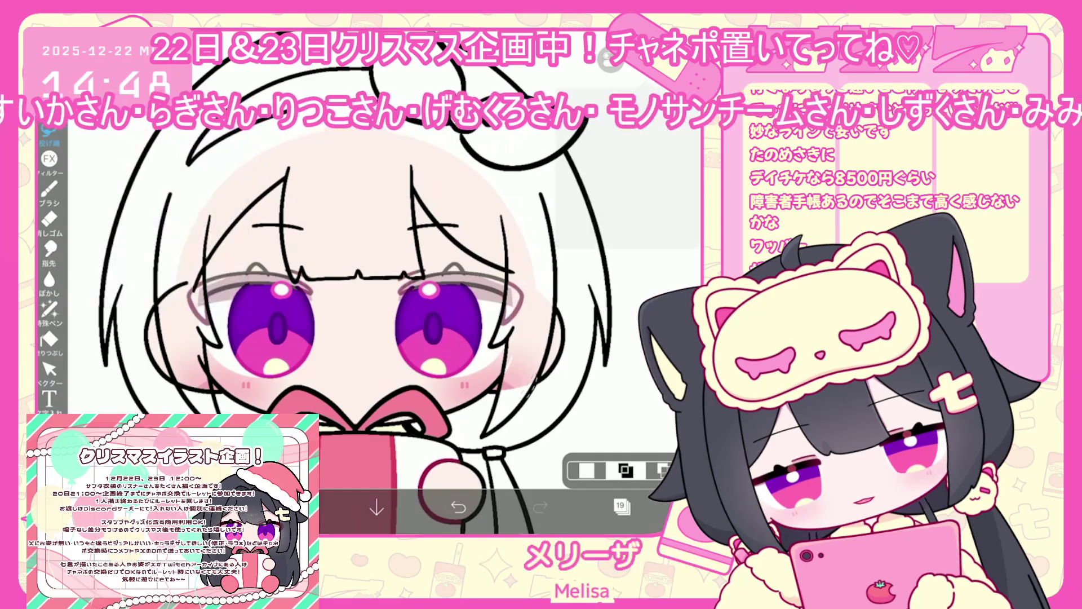
pyautogui.scroll(2, 451, 310)
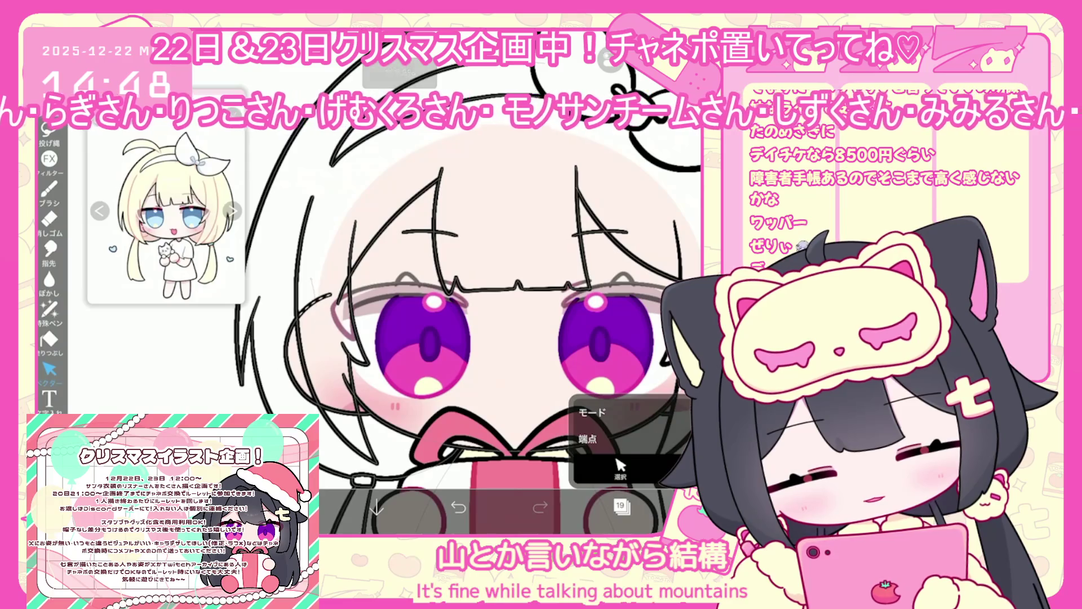
pyautogui.scroll(-3, 451, 310)
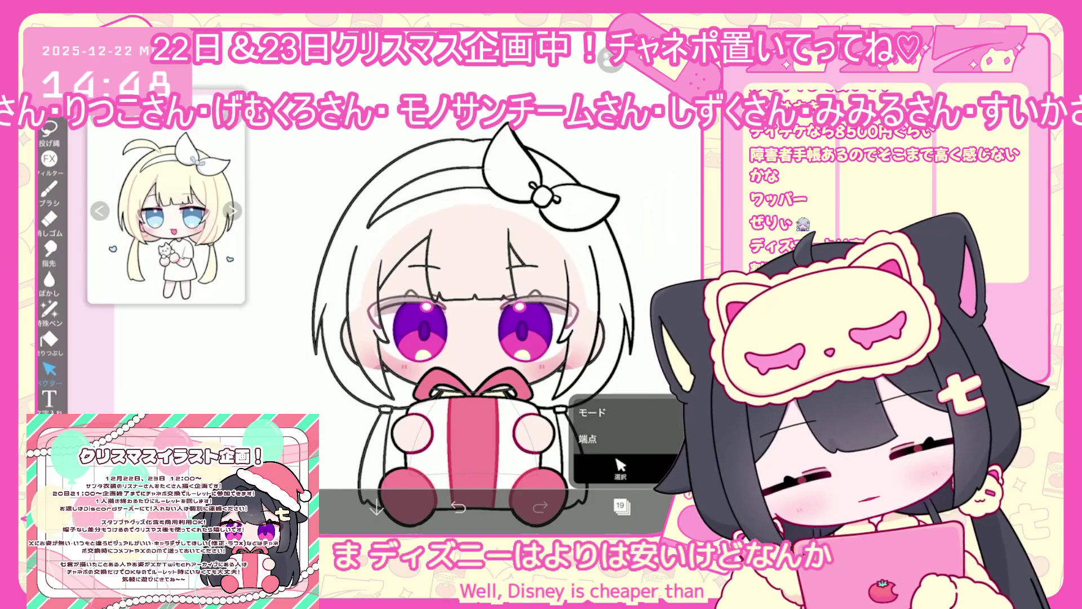
pyautogui.hotkey('ctrl', 'z')
# Step: Add another layer above layer 18 and try a fill around the face
pyautogui.click(49, 129)
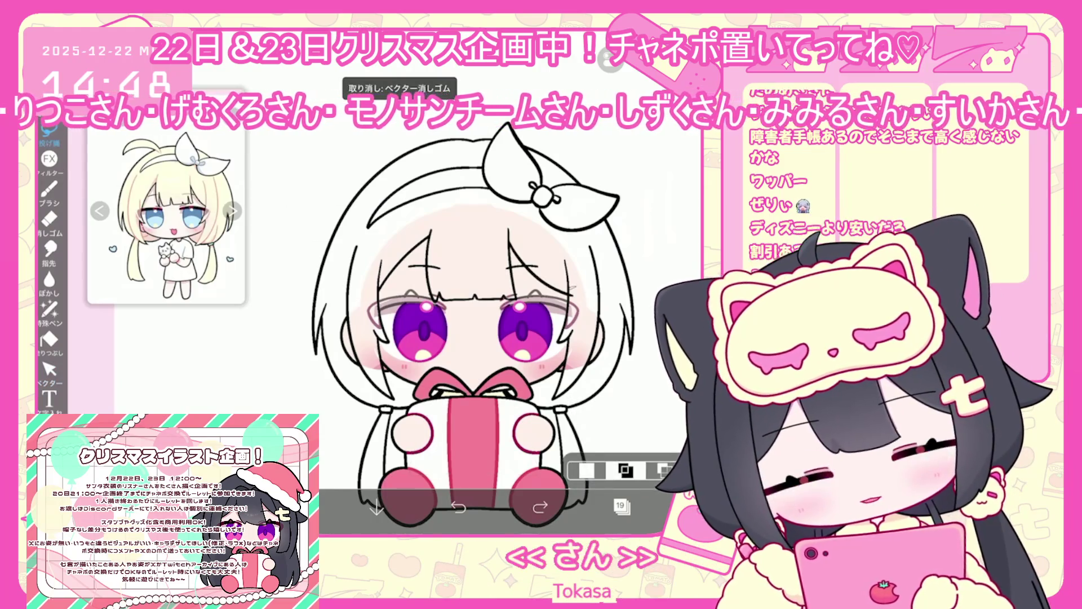
pyautogui.click(647, 79)
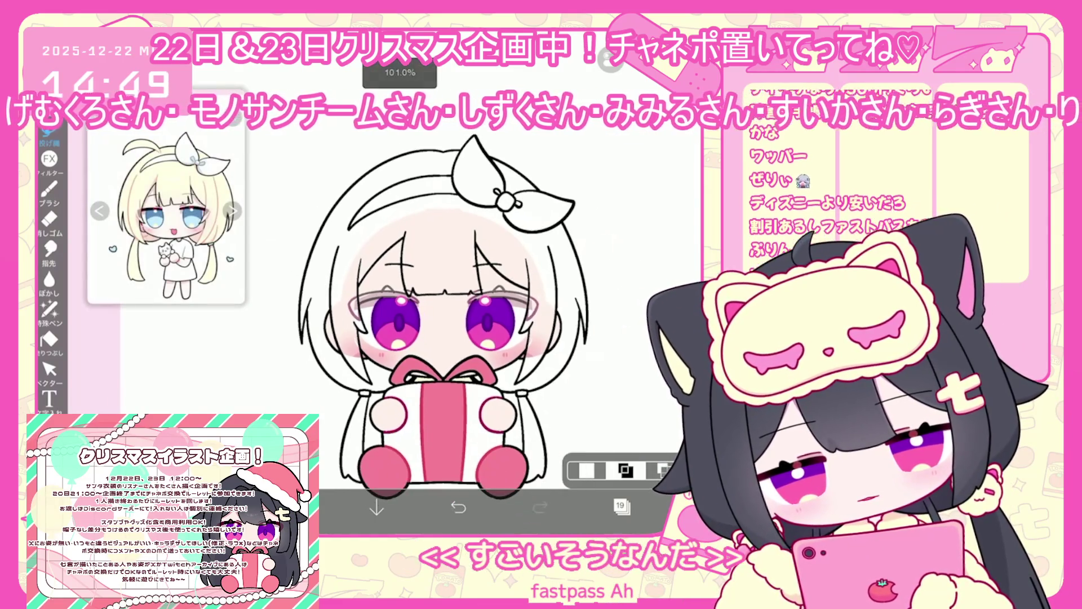
pyautogui.click(620, 505)
pyautogui.click(574, 298)
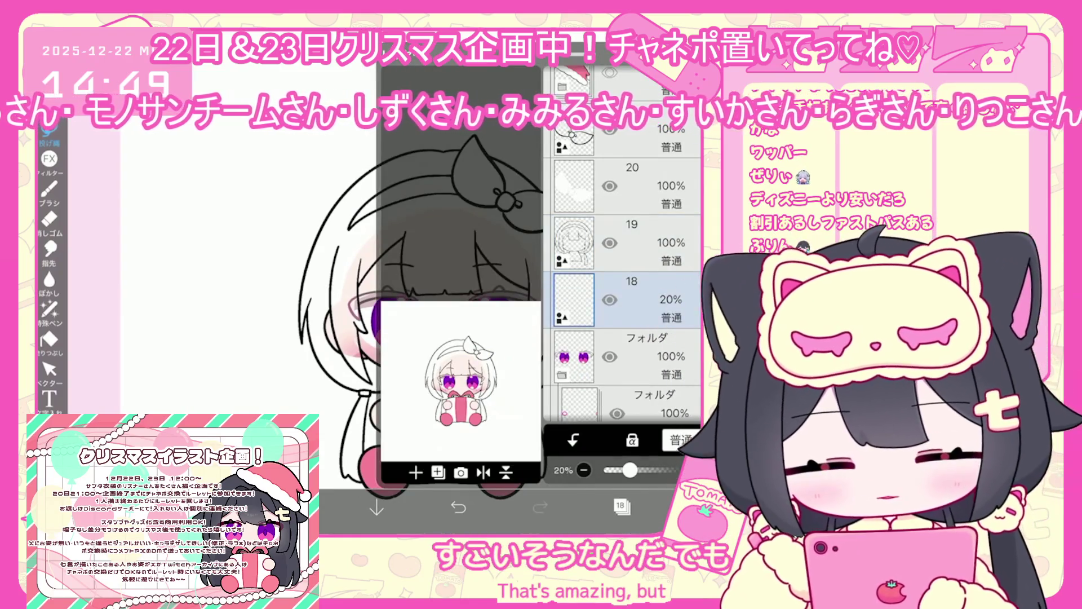
pyautogui.click(415, 472)
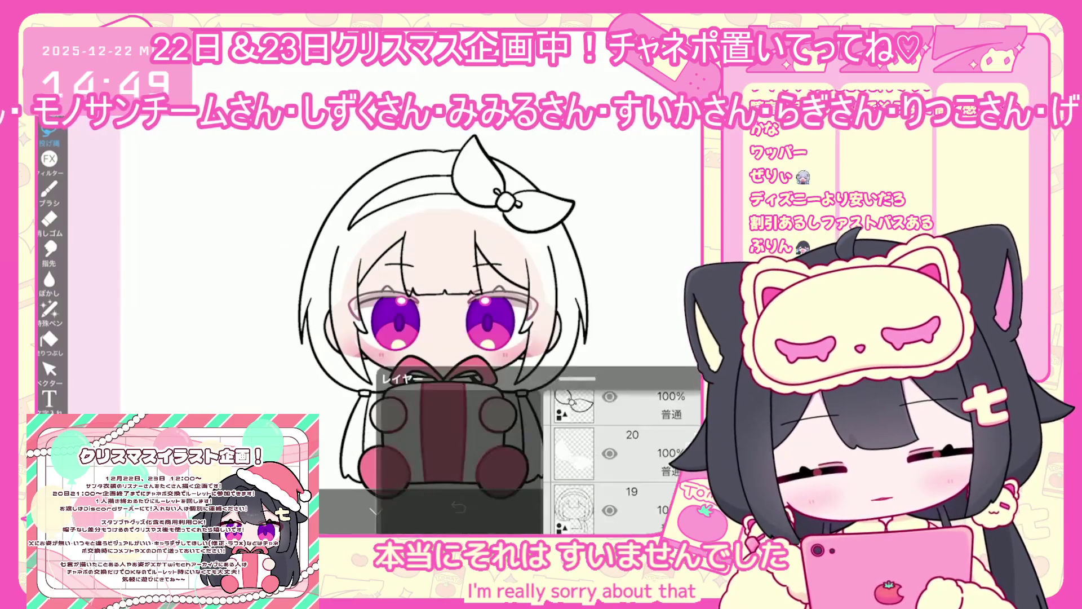
pyautogui.click(49, 339)
pyautogui.click(443, 265)
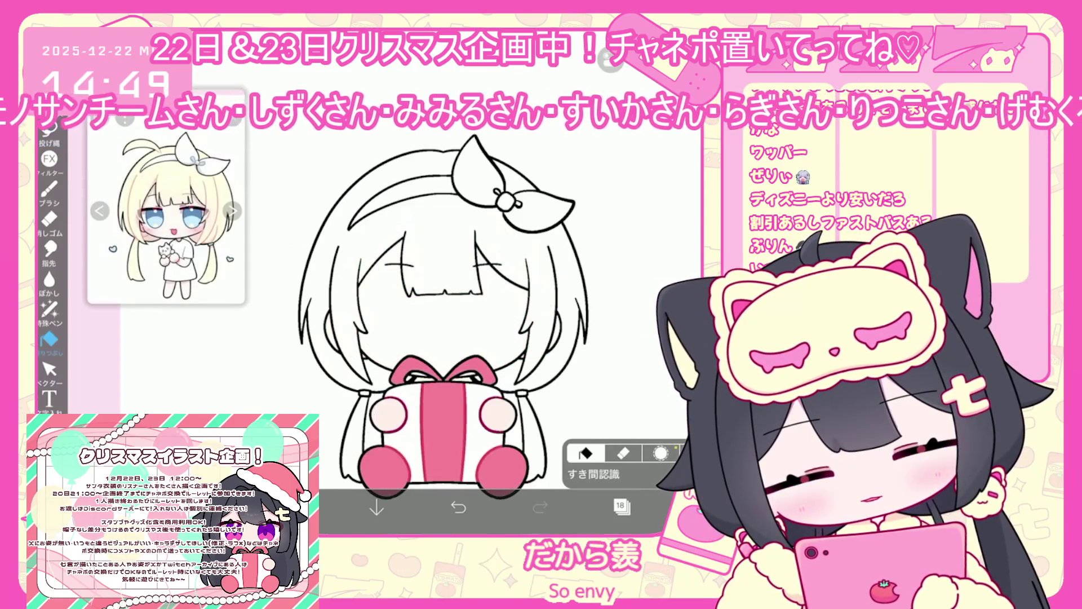
# Step: Undo the mistaken fill, then fill the girl's hair pale yellow
pyautogui.click(458, 508)
pyautogui.click(593, 474)
pyautogui.click(601, 458)
pyautogui.scroll(5, 637, 282)
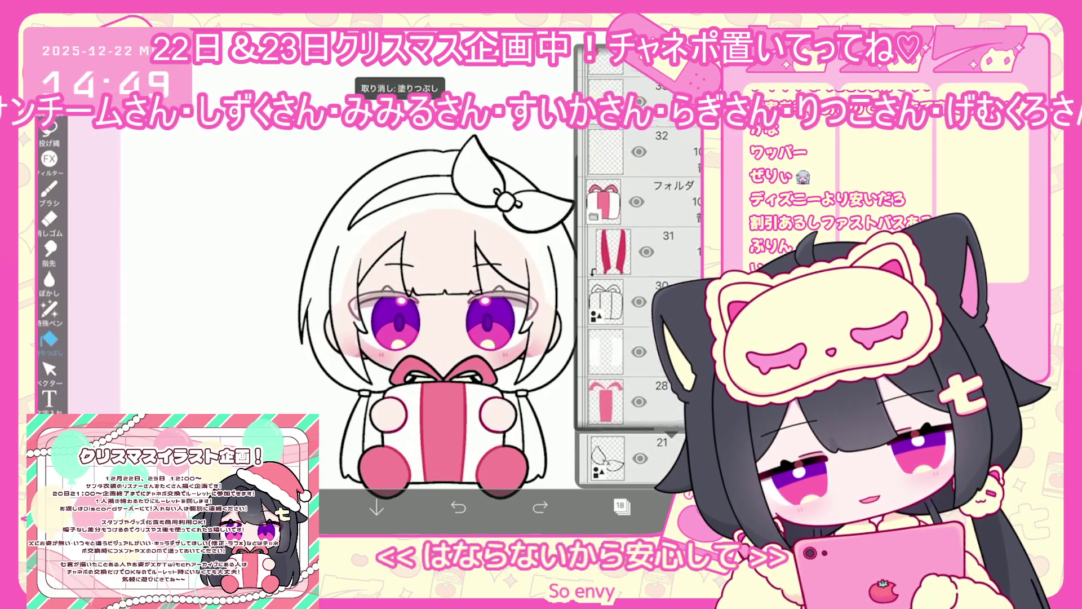
pyautogui.scroll(-3, 637, 293)
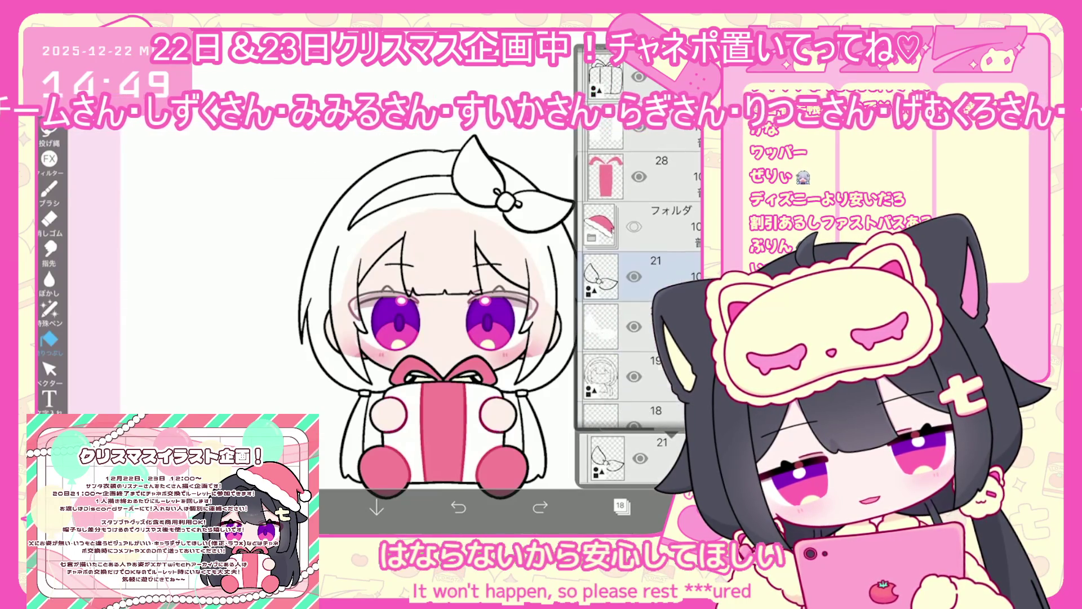
pyautogui.click(622, 506)
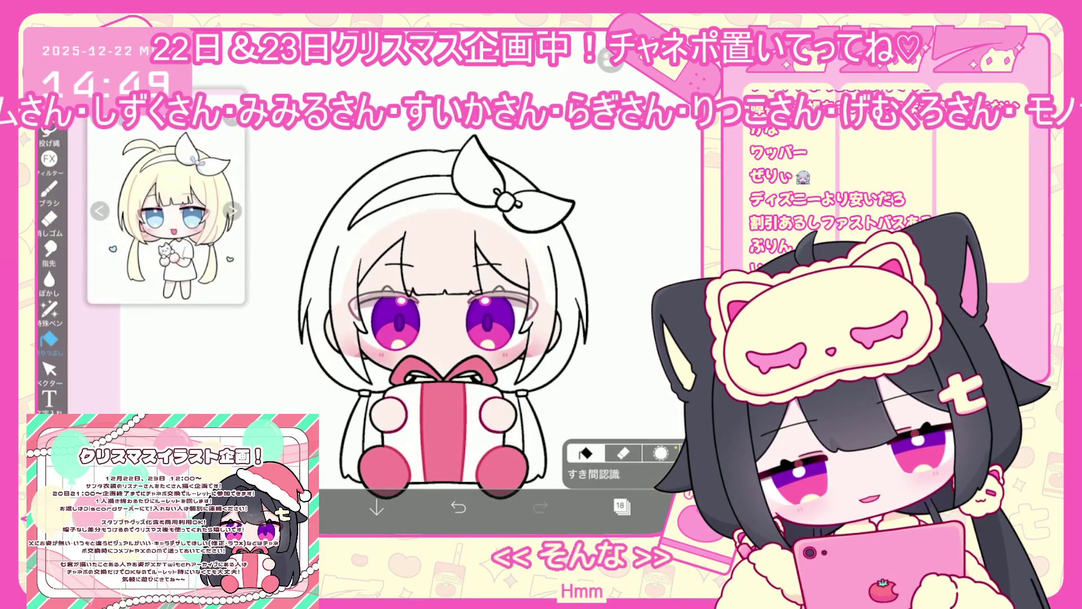
pyautogui.click(622, 506)
pyautogui.scroll(3, 623, 282)
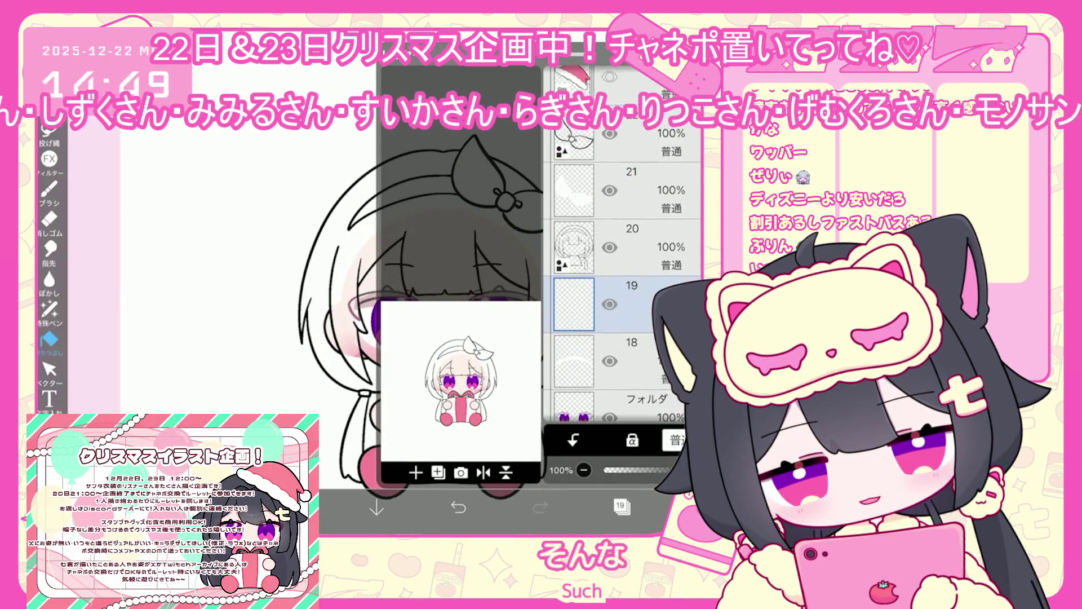
pyautogui.click(622, 505)
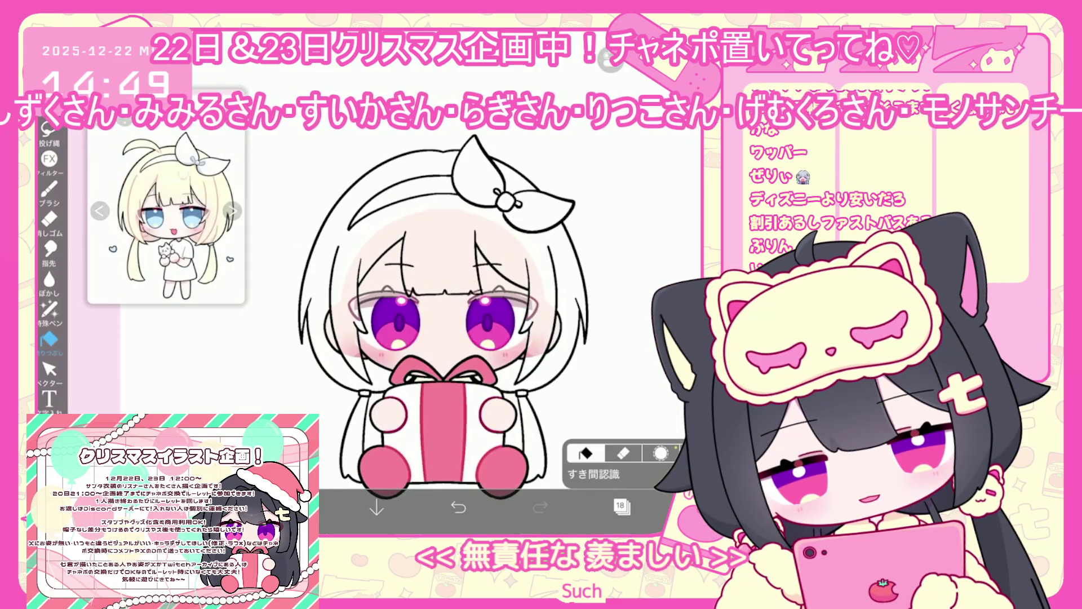
pyautogui.click(428, 237)
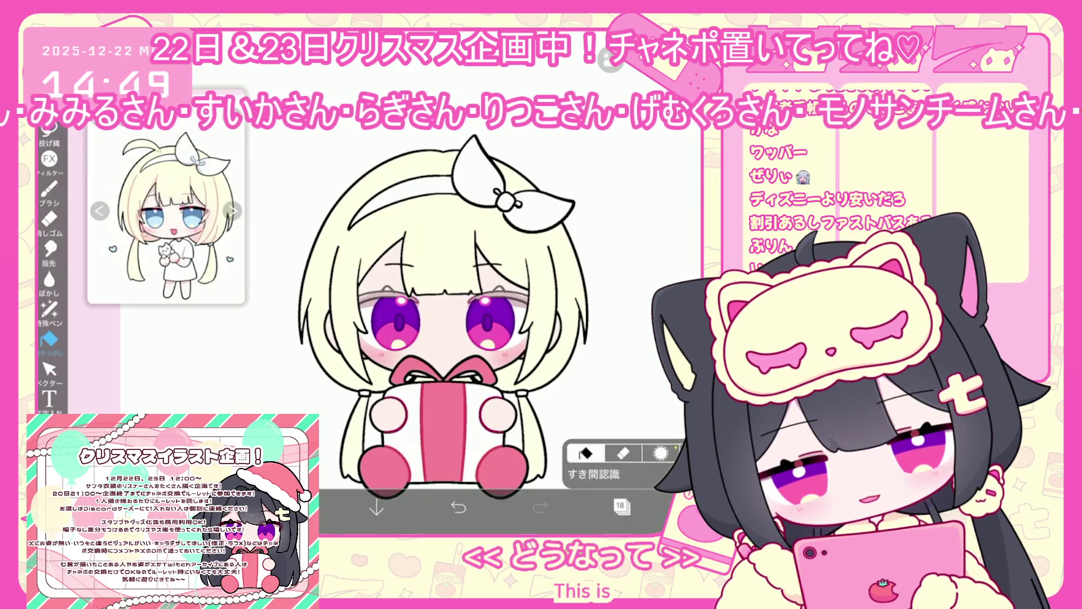
# Step: Add a new vector layer above the lower folder via the special-layer menu
pyautogui.click(621, 506)
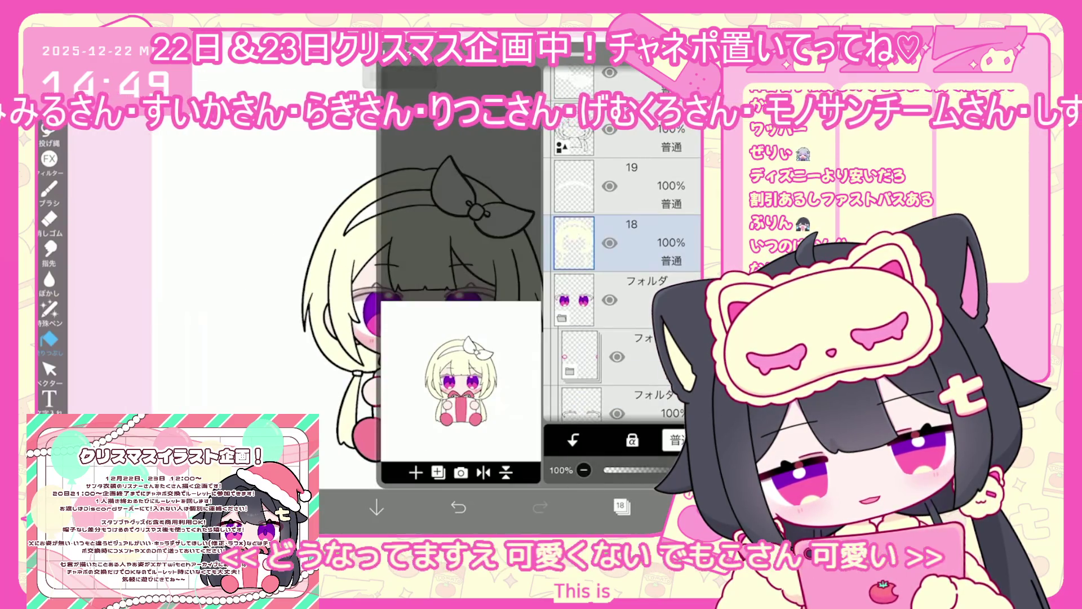
pyautogui.scroll(-3, 620, 282)
pyautogui.click(589, 316)
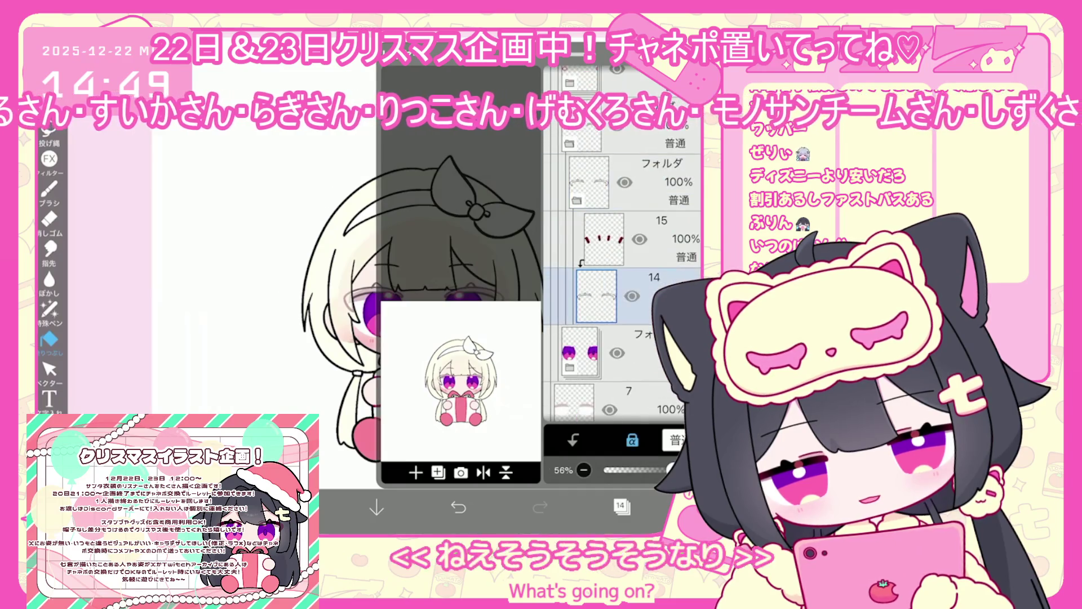
pyautogui.click(439, 472)
pyautogui.click(440, 370)
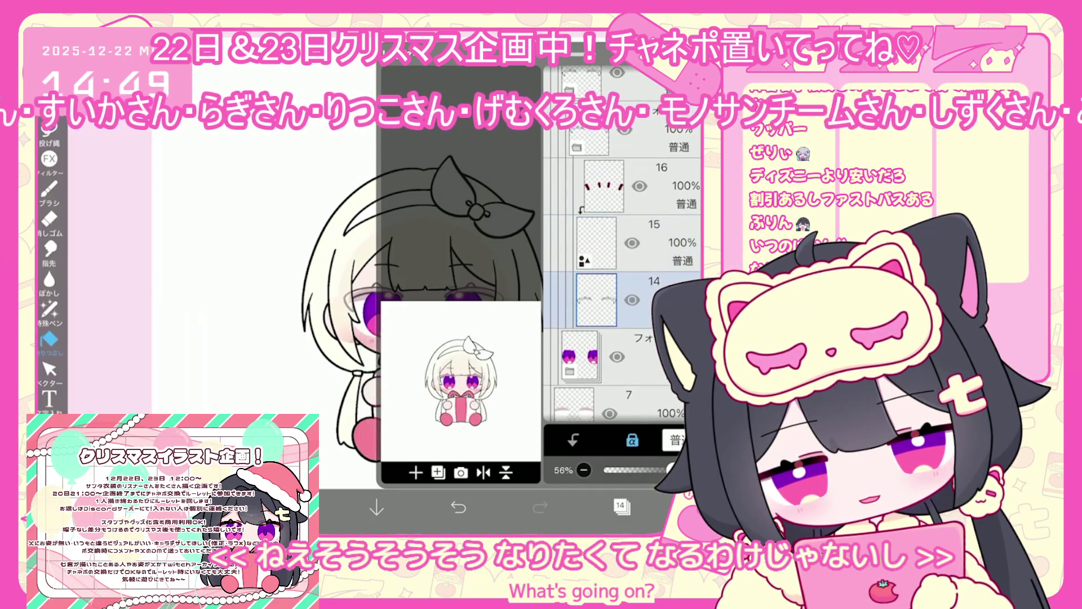
# Step: Zoom into the eye and draw dark-red and pink trial lines along the upper eyelid
pyautogui.click(622, 506)
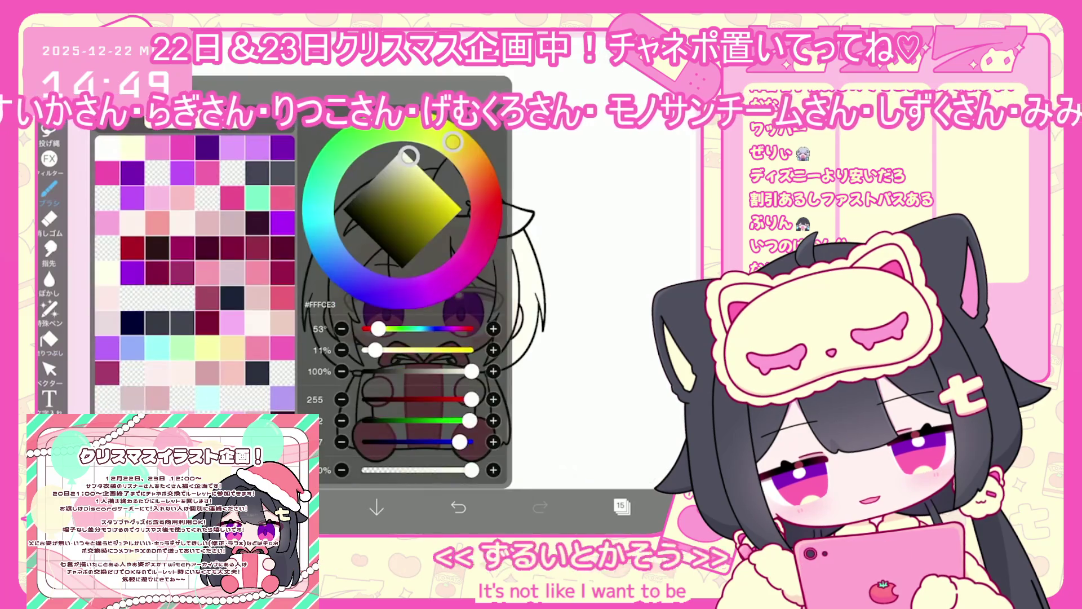
pyautogui.scroll(5, 361, 282)
pyautogui.scroll(3, 361, 282)
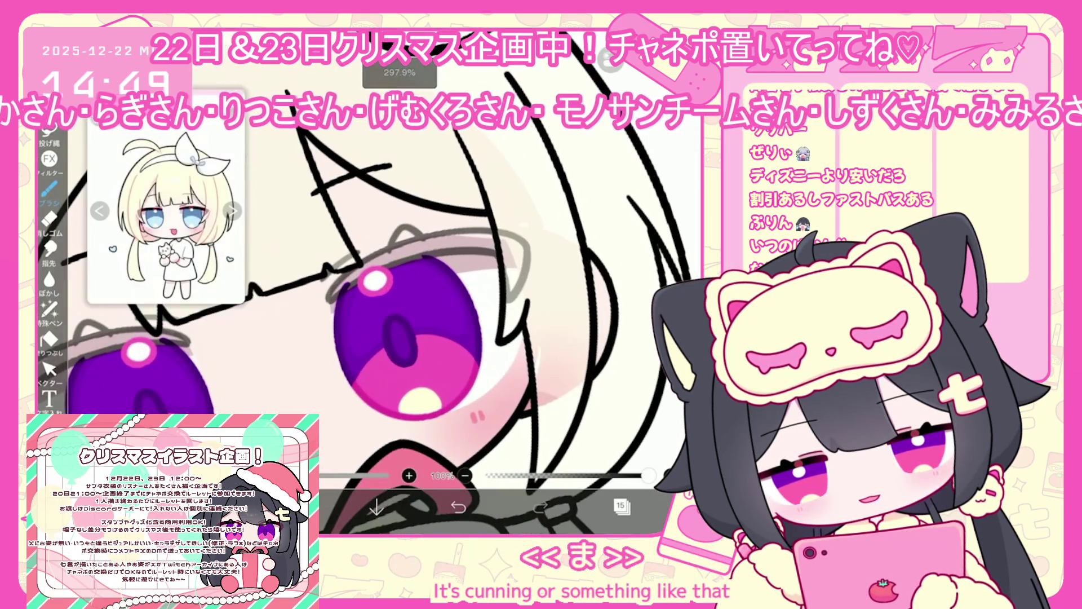
pyautogui.scroll(1, 361, 281)
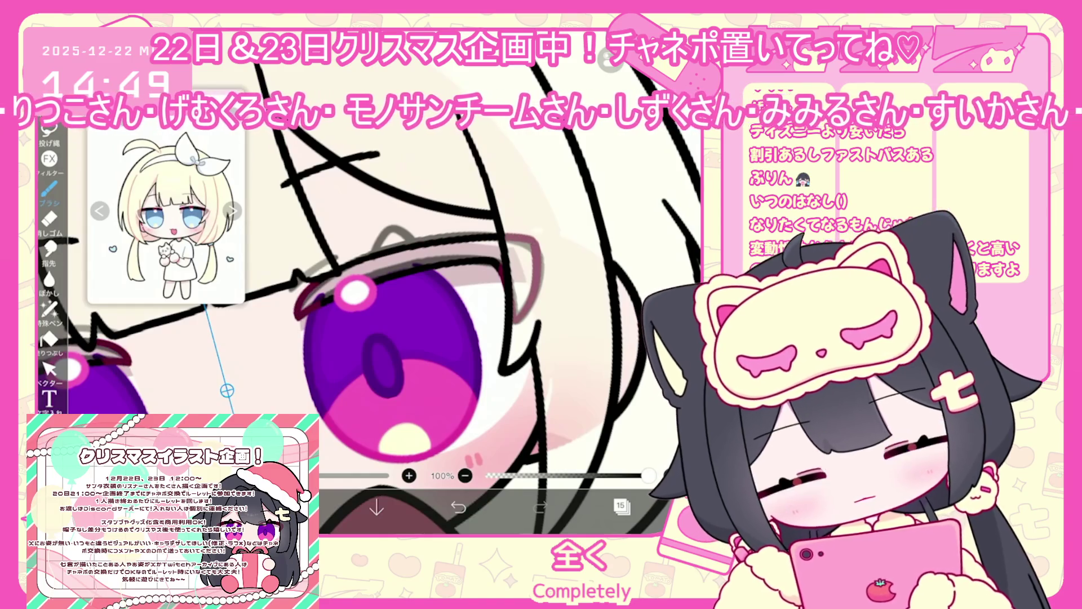
pyautogui.scroll(1, 360, 282)
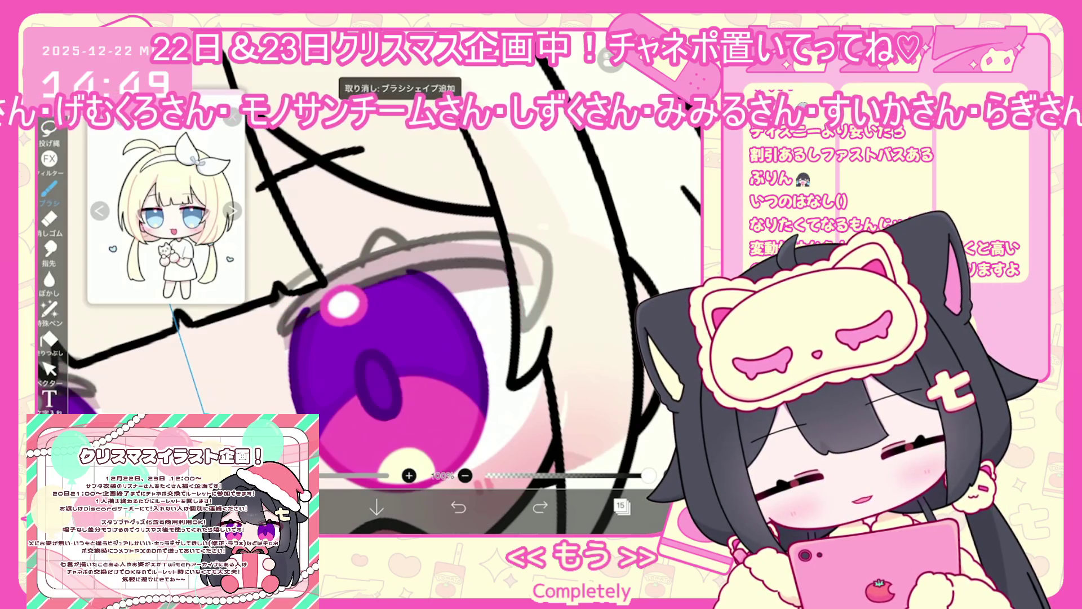
pyautogui.moveTo(386, 280); pyautogui.dragTo(530, 321)
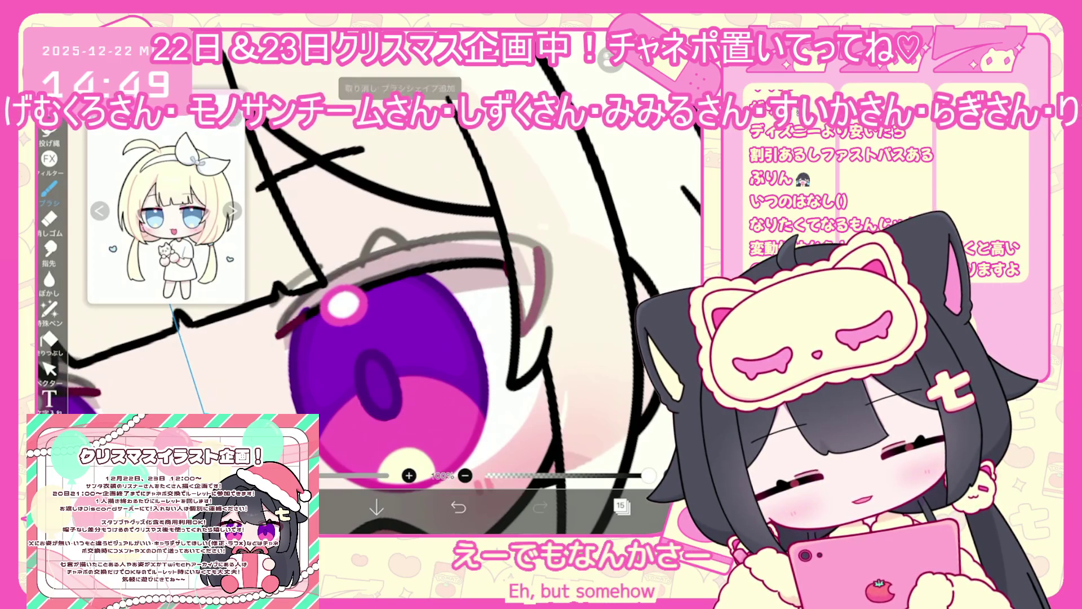
pyautogui.moveTo(279, 335)
pyautogui.mouseDown()
pyautogui.moveTo(395, 252)
pyautogui.moveTo(544, 248)
pyautogui.mouseUp()
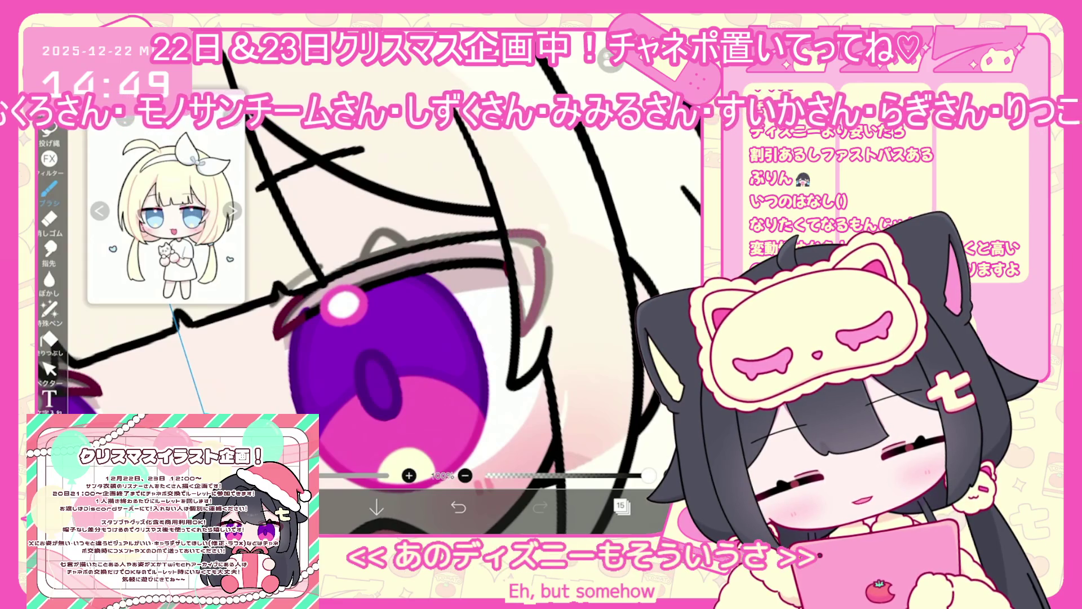
pyautogui.moveTo(280, 334); pyautogui.dragTo(496, 242)
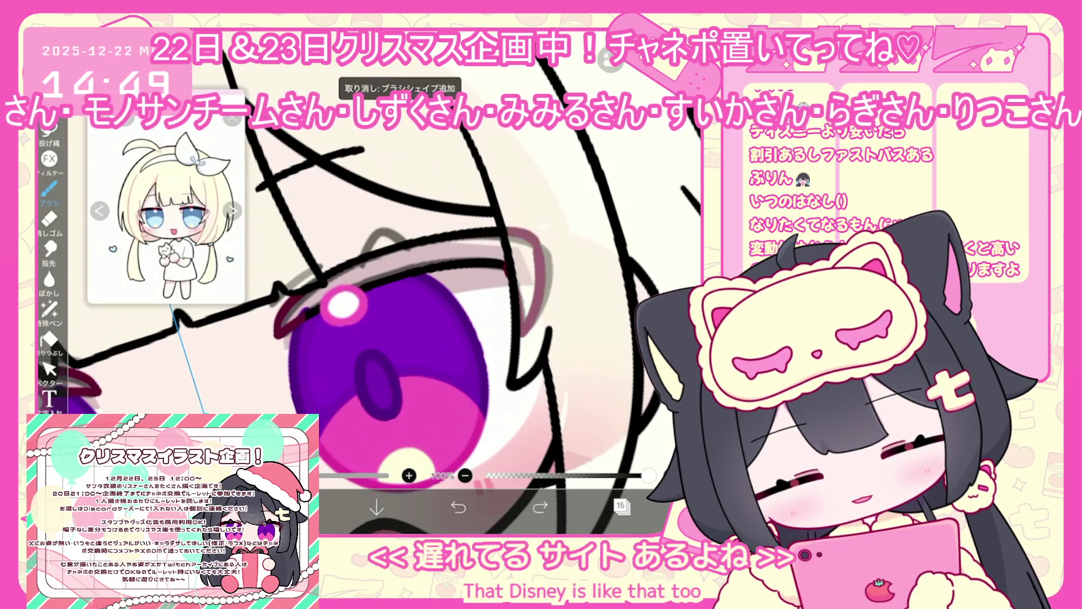
# Step: Undo the last two eyelid strokes and zoom back out
pyautogui.scroll(-5, 378, 293)
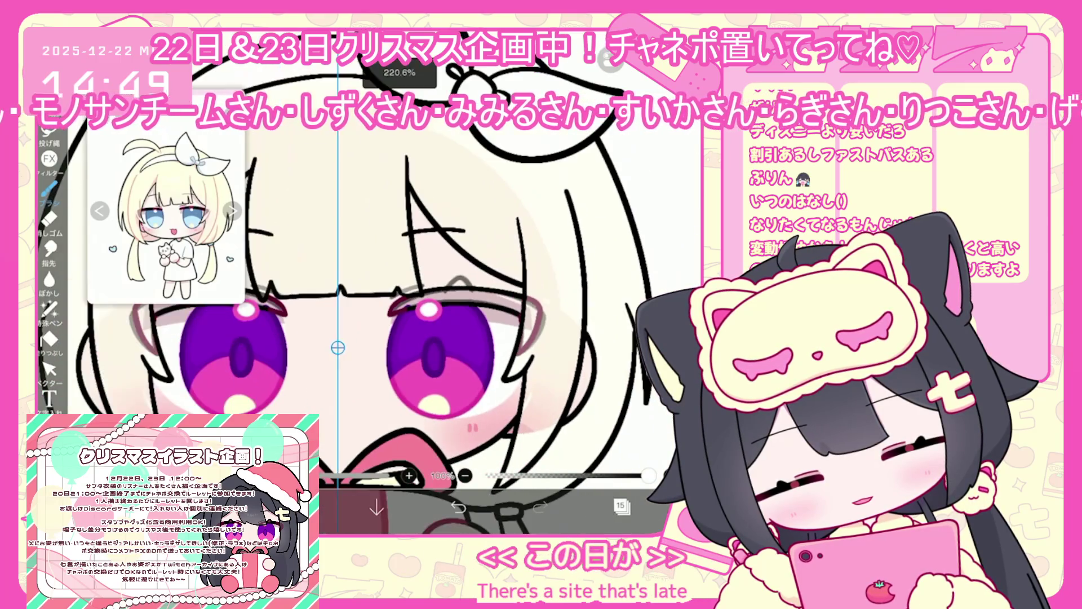
pyautogui.scroll(5, 479, 267)
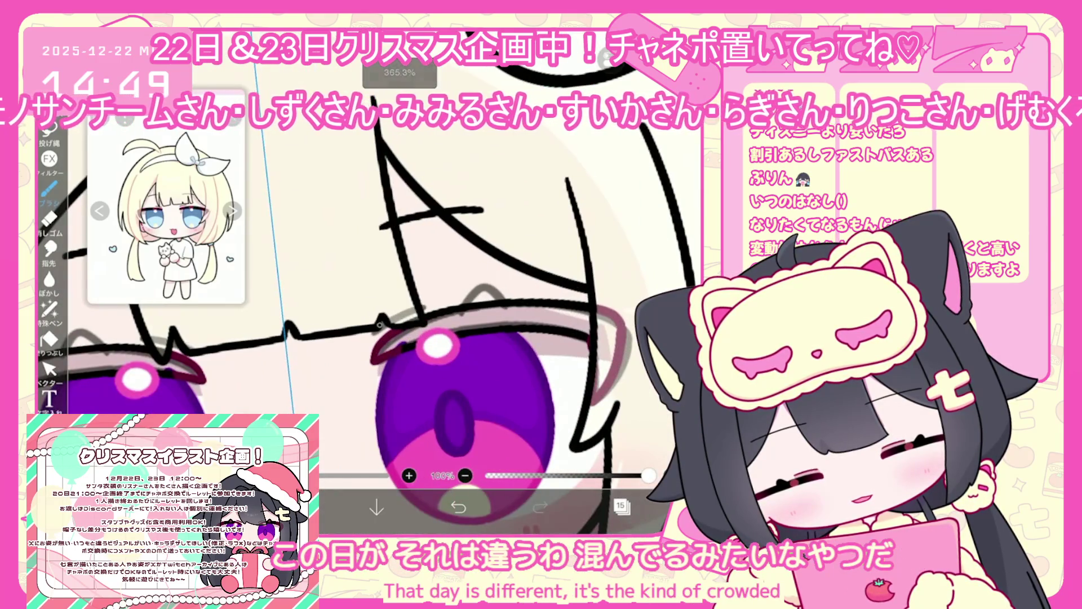
pyautogui.hotkey('ctrl', 'z')
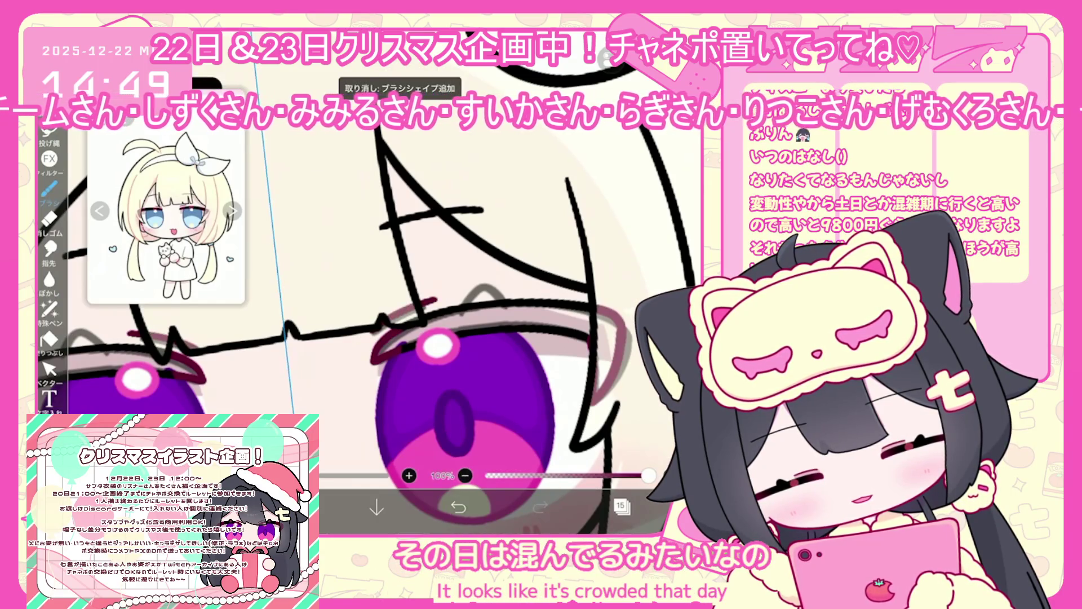
pyautogui.hotkey('ctrl', 'z')
pyautogui.hotkey('ctrl', 'z')
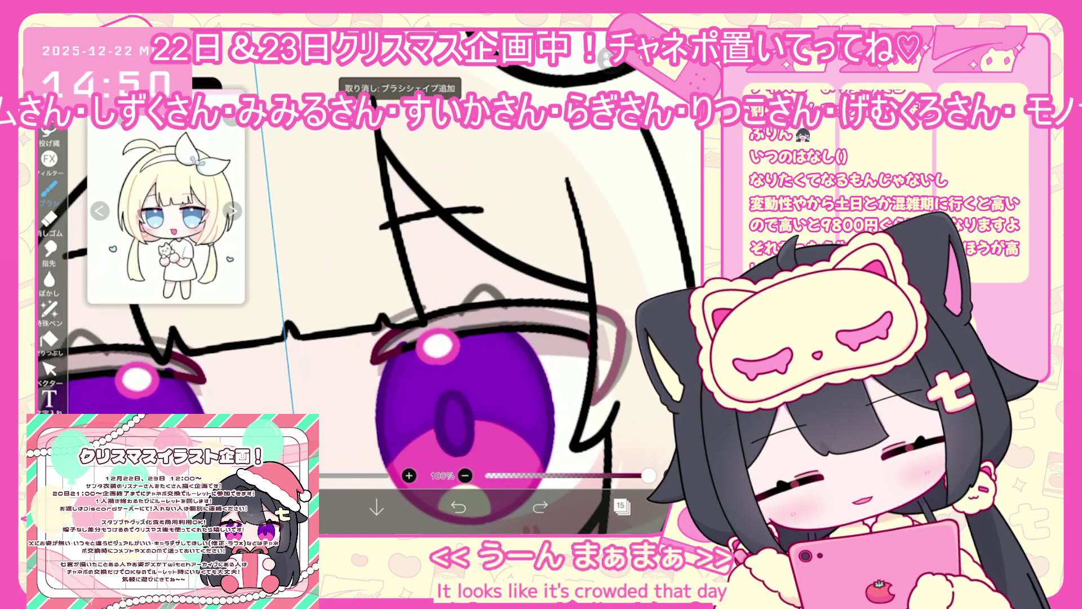
pyautogui.scroll(-5, 412, 352)
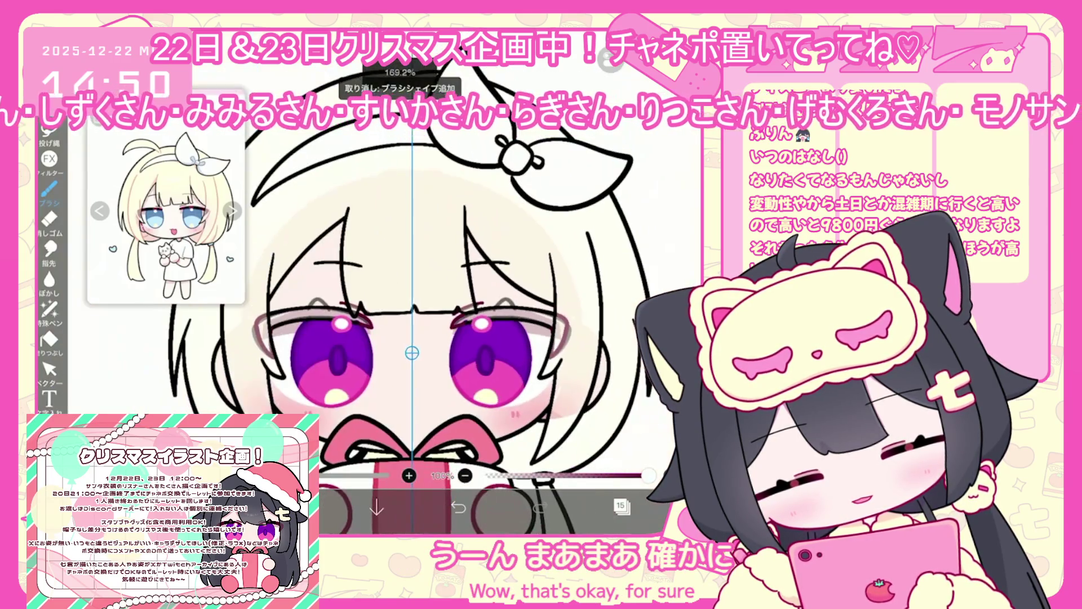
pyautogui.click(622, 506)
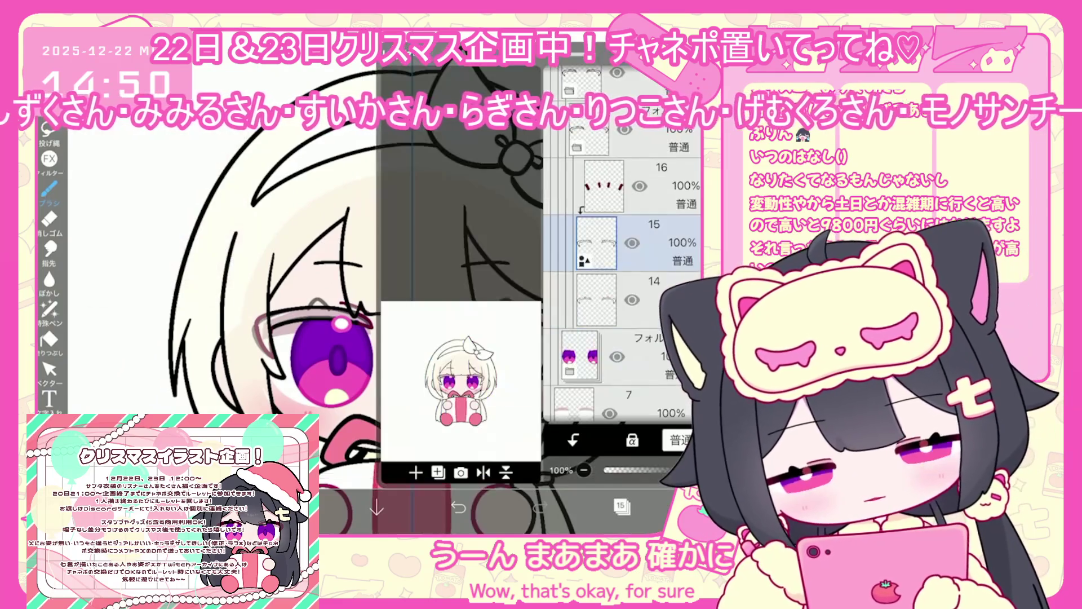
# Step: Add an empty layer and fill the lashes with a darkened blue-grey sampled from the reference
pyautogui.click(416, 473)
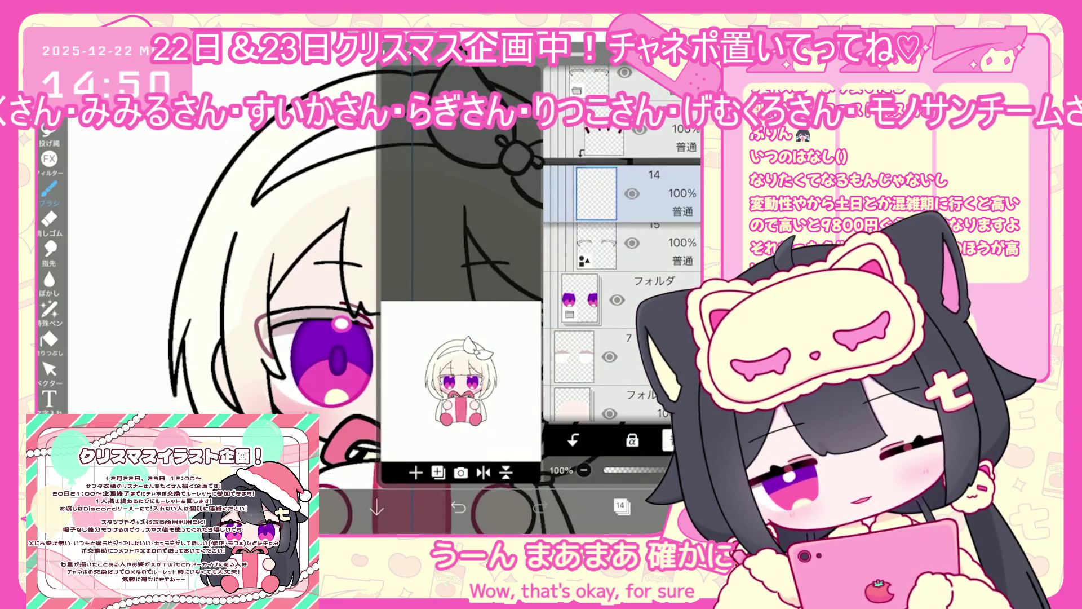
pyautogui.click(622, 506)
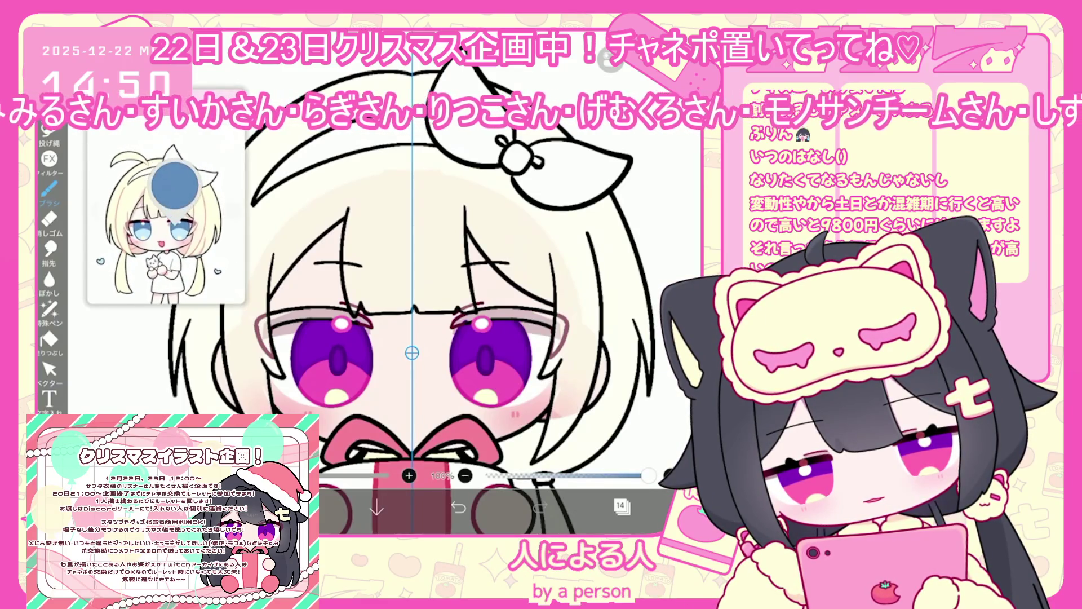
pyautogui.click(335, 508)
pyautogui.moveTo(374, 206); pyautogui.dragTo(385, 214)
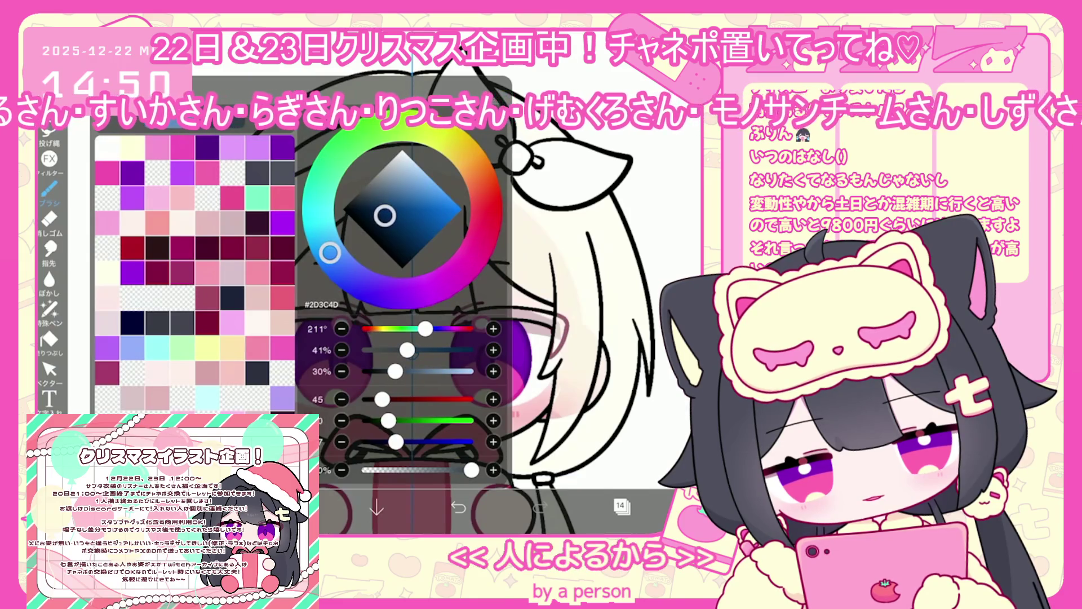
pyautogui.click(620, 506)
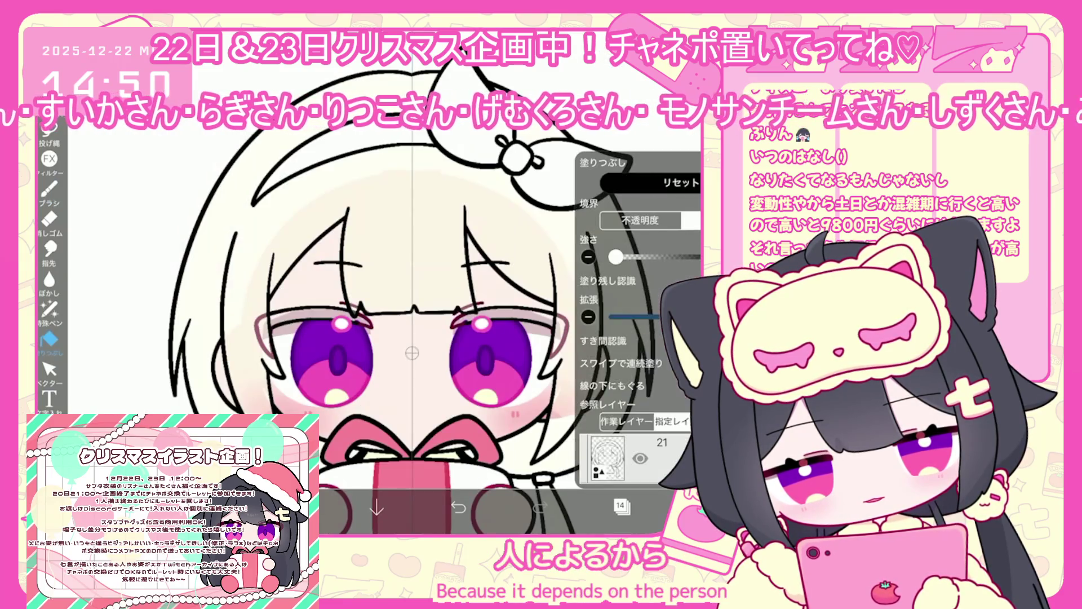
pyautogui.scroll(1, 639, 294)
pyautogui.scroll(-4, 639, 294)
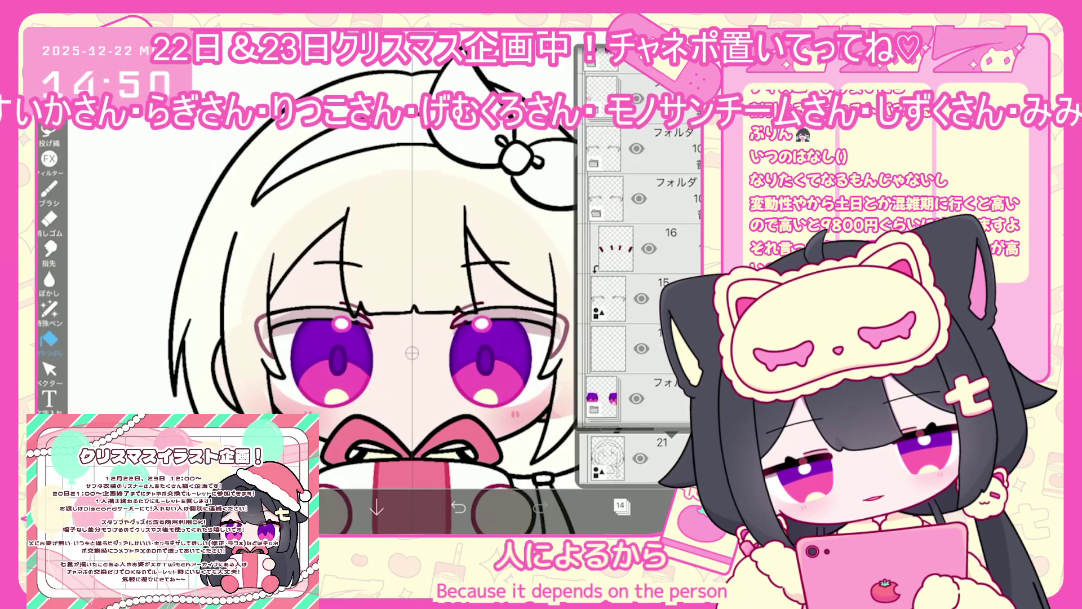
pyautogui.click(620, 506)
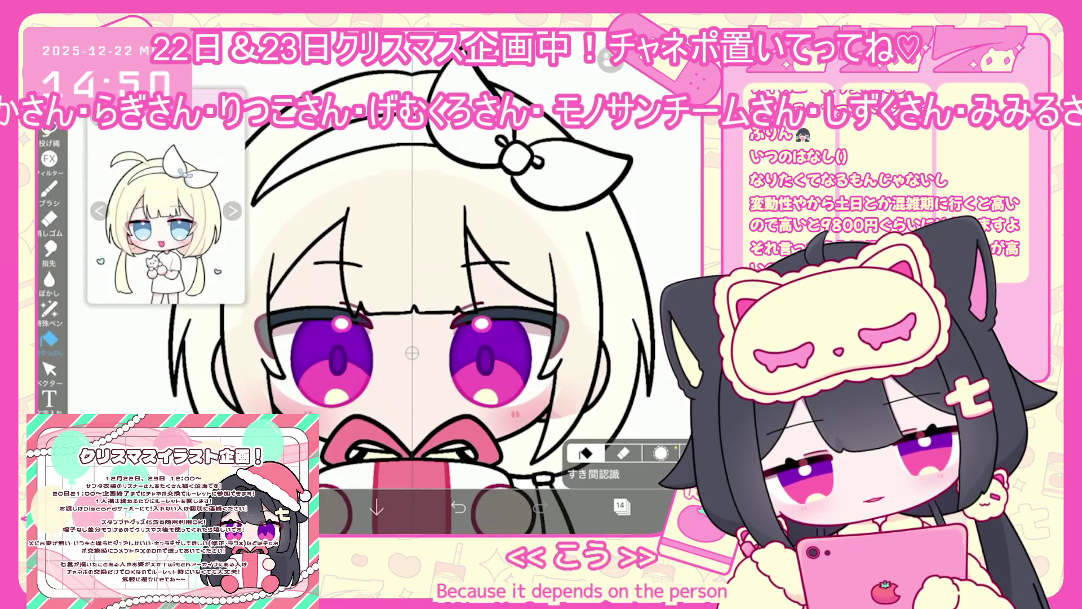
pyautogui.click(620, 505)
pyautogui.click(620, 505)
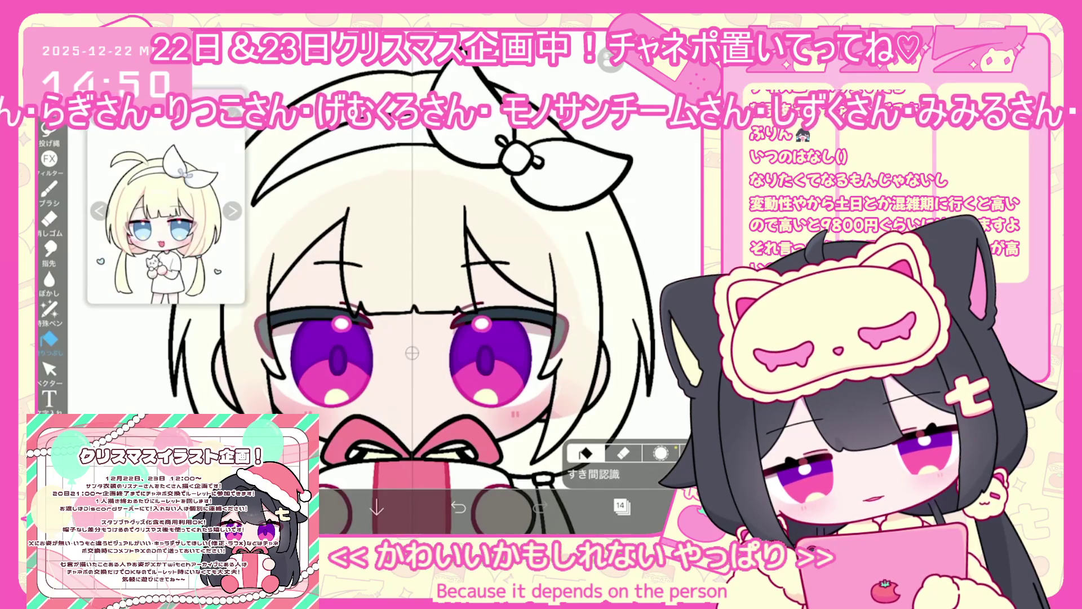
# Step: Lasso-fill deep magenta along the lid line, undoing and redoing the fill
pyautogui.click(332, 508)
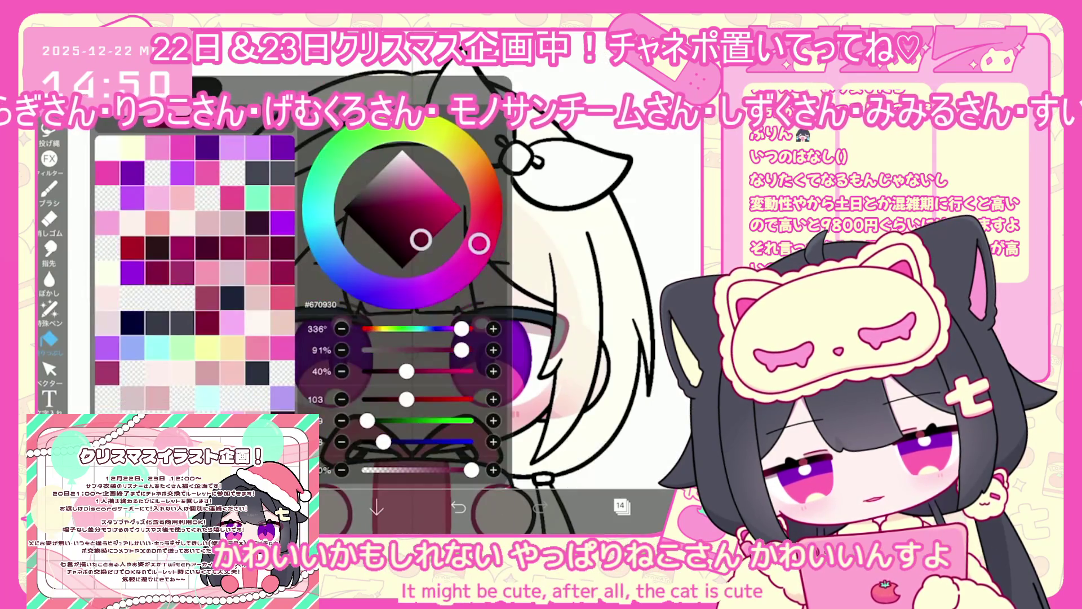
pyautogui.click(332, 508)
pyautogui.scroll(5, 360, 282)
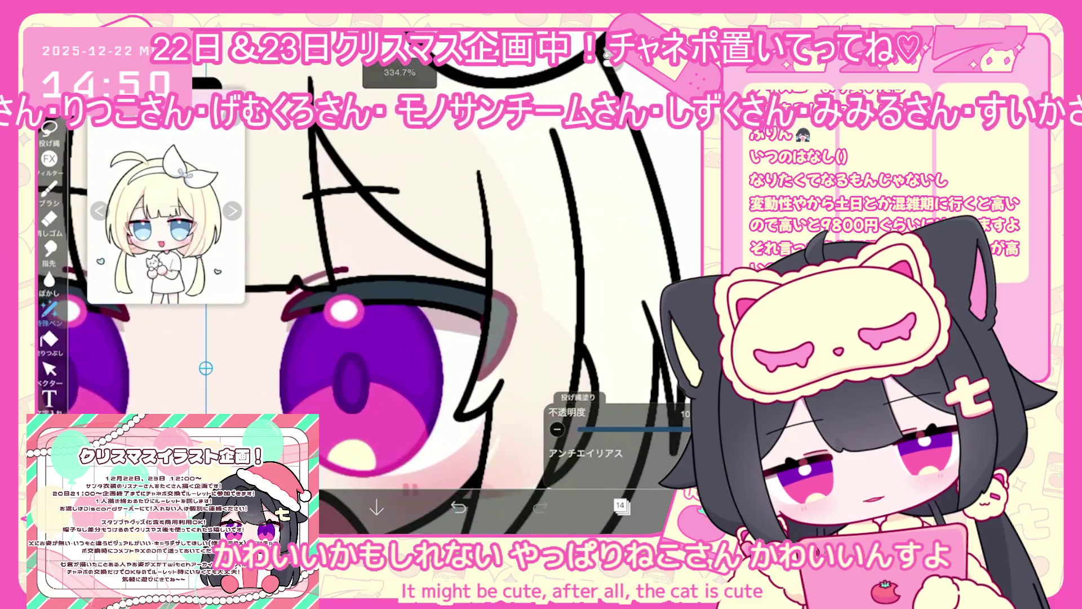
pyautogui.scroll(1, 361, 282)
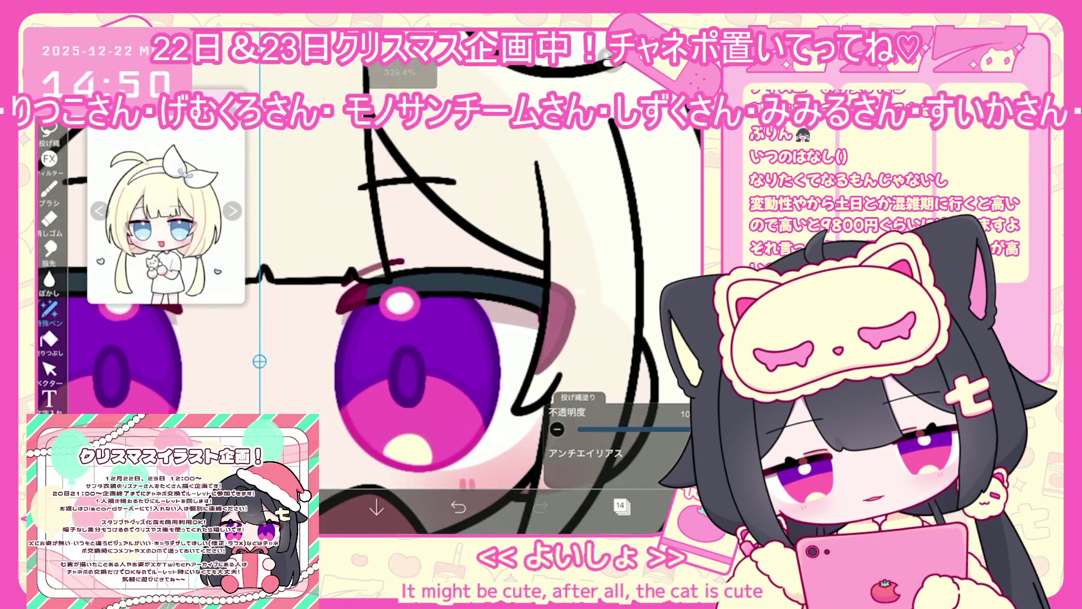
pyautogui.click(458, 508)
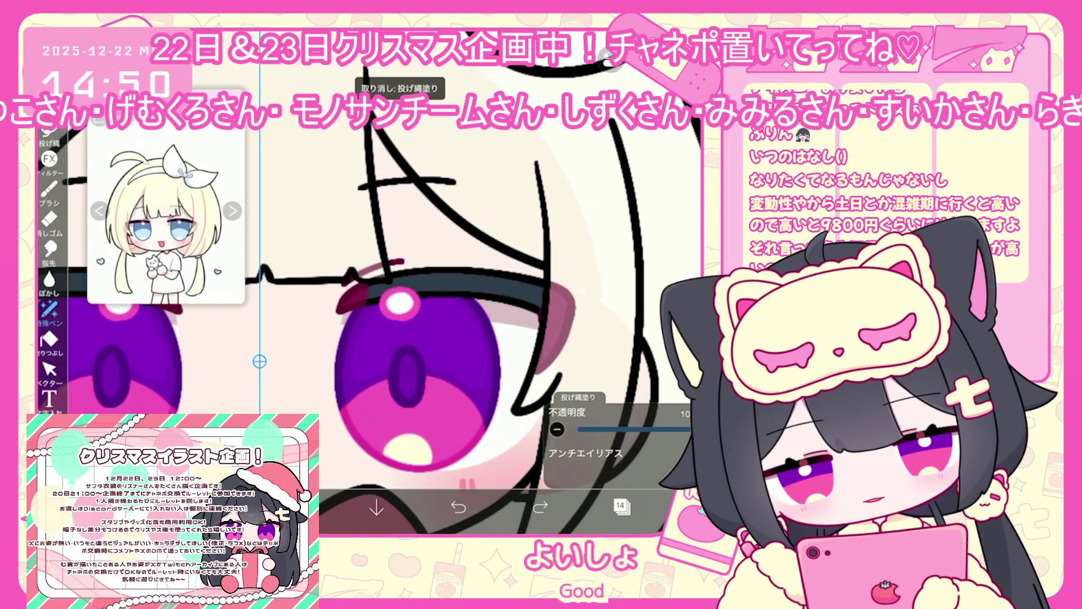
pyautogui.click(540, 507)
pyautogui.scroll(-3, 361, 282)
pyautogui.click(620, 508)
pyautogui.scroll(1, 620, 282)
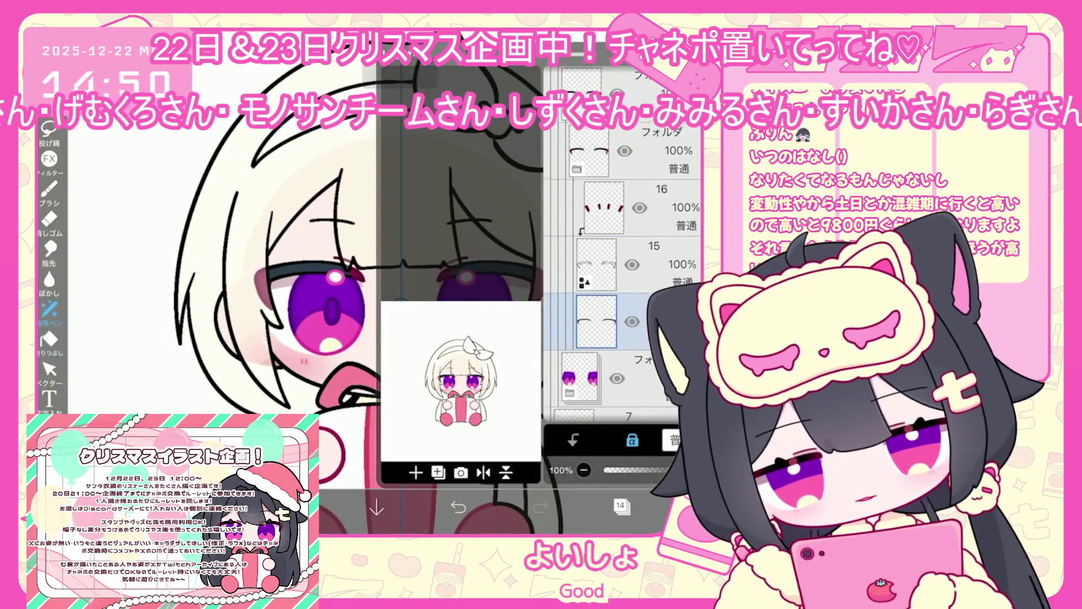
# Step: On layer 8, fill the lower part of the eyes light blue
pyautogui.scroll(-5, 620, 282)
pyautogui.click(597, 338)
pyautogui.click(620, 508)
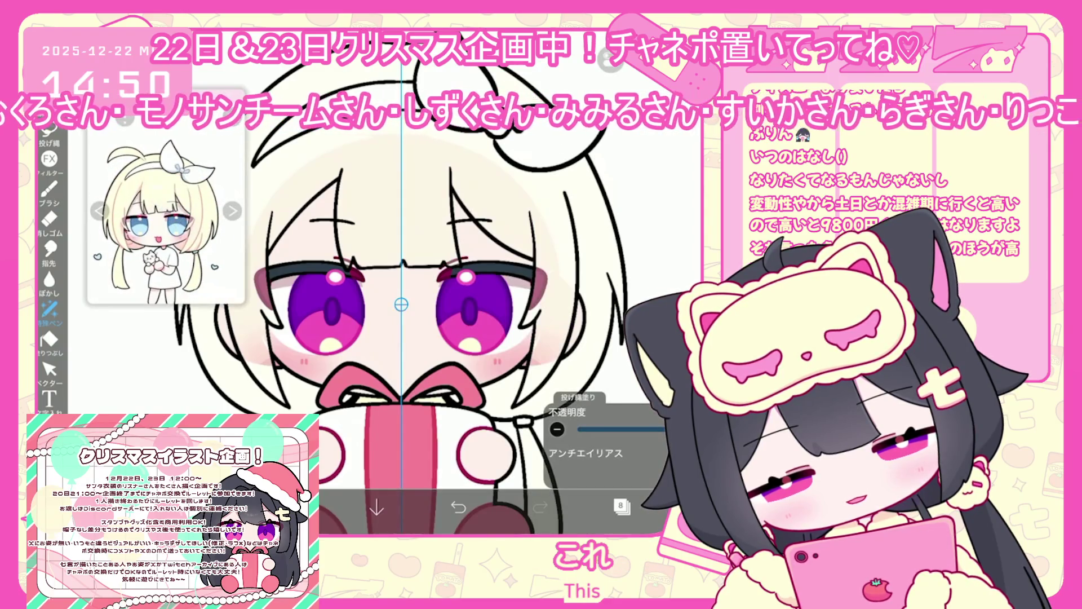
pyautogui.click(620, 508)
pyautogui.click(598, 338)
pyautogui.click(620, 507)
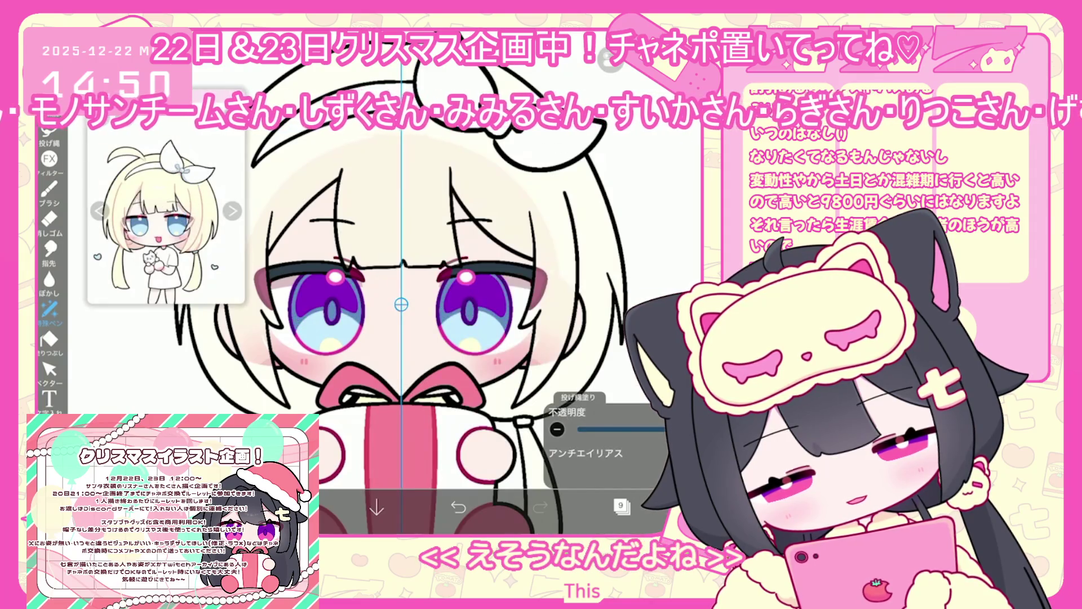
# Step: Recolour eye layers 10, 12 and 13 from purple to blue
pyautogui.click(620, 505)
pyautogui.click(597, 186)
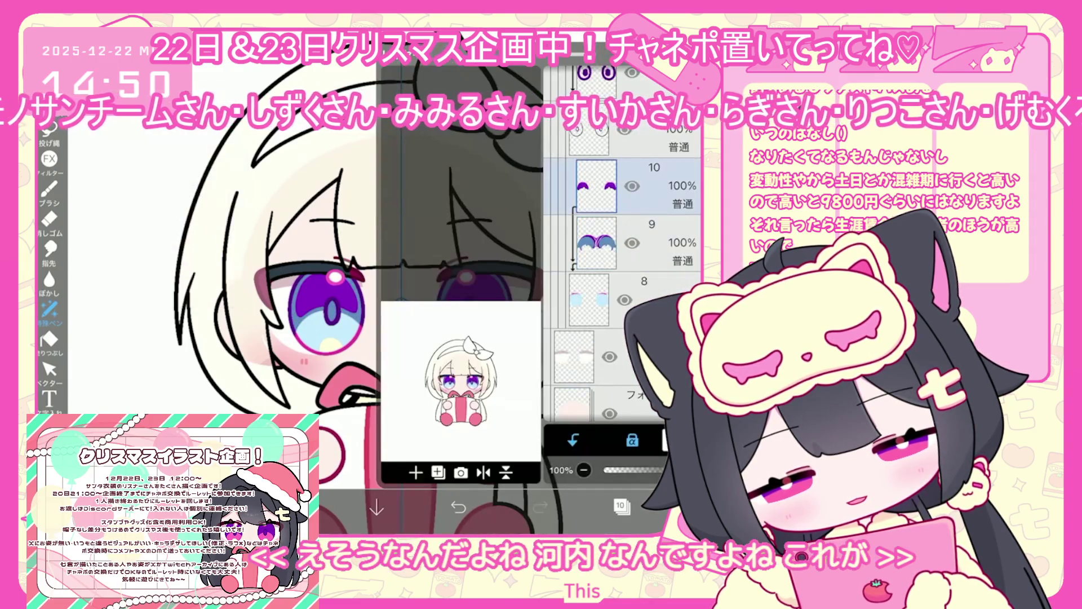
pyautogui.click(295, 507)
pyautogui.click(295, 507)
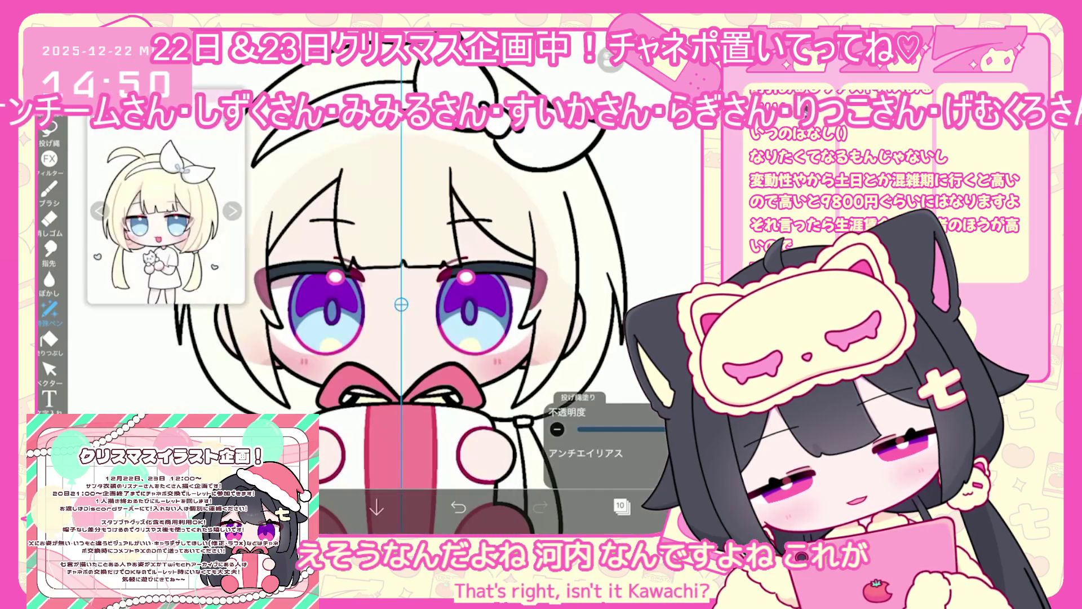
pyautogui.click(620, 506)
pyautogui.click(598, 214)
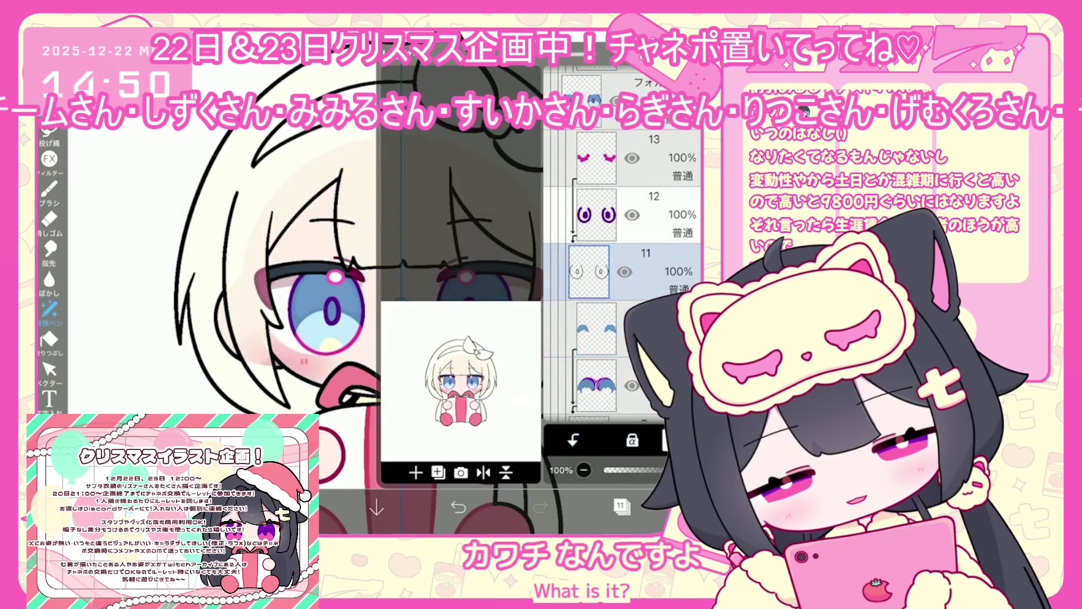
pyautogui.click(621, 505)
pyautogui.click(295, 508)
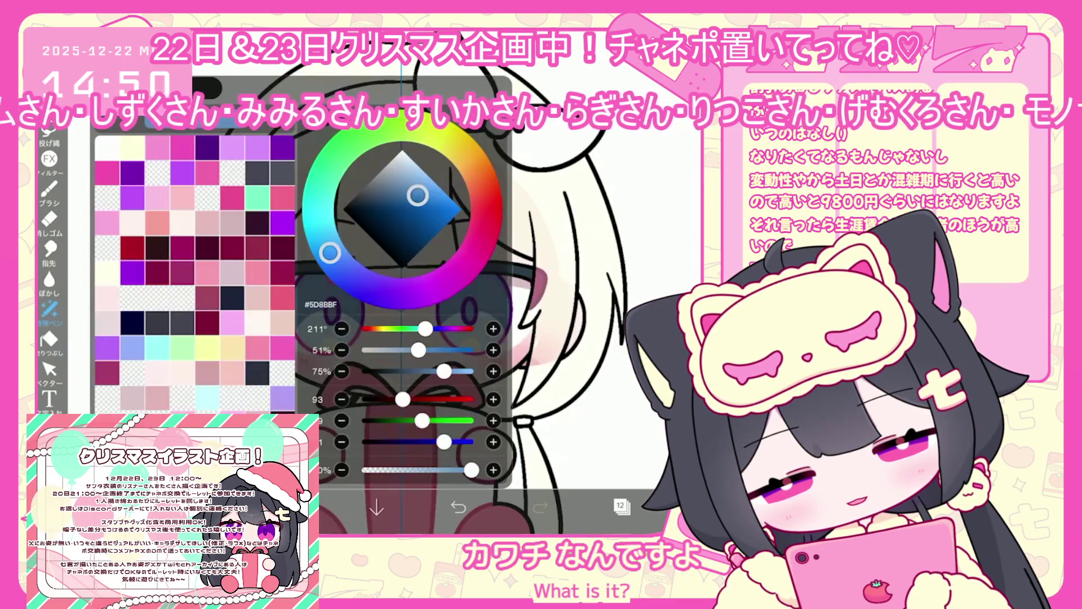
pyautogui.click(295, 507)
pyautogui.click(620, 505)
pyautogui.click(597, 186)
pyautogui.click(620, 506)
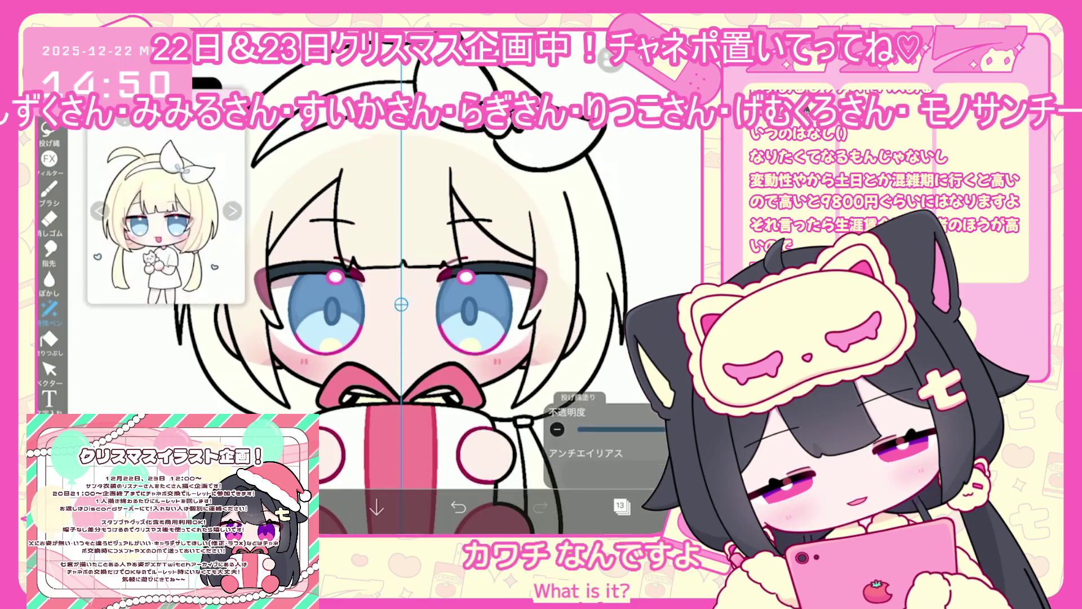
pyautogui.click(295, 508)
# Step: Select the eye folders, then layer 18 with transparency locked
pyautogui.click(294, 508)
pyautogui.click(620, 505)
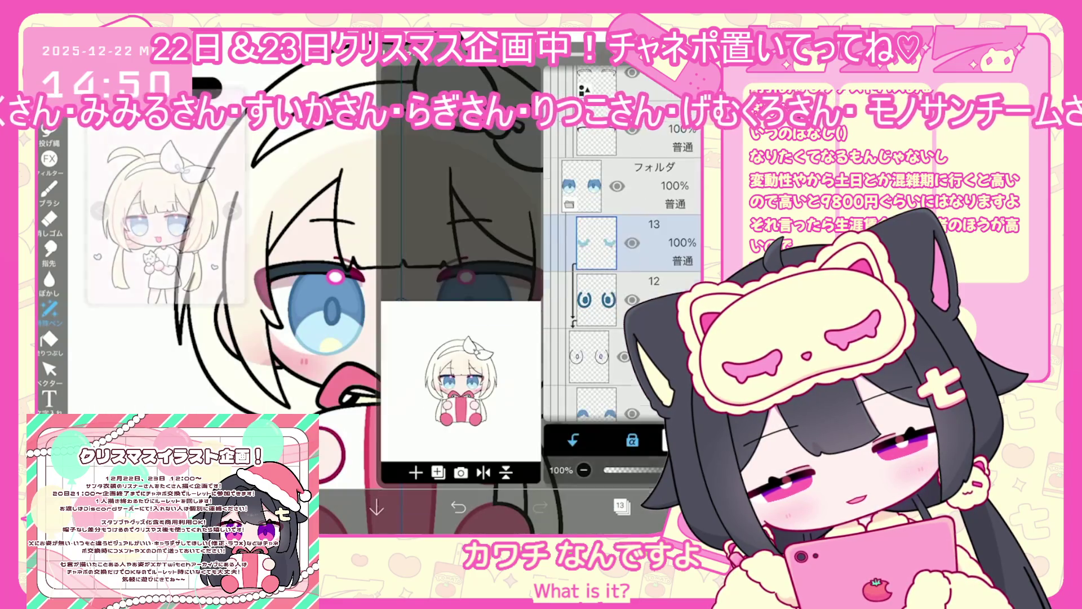
pyautogui.click(580, 286)
pyautogui.scroll(3, 620, 282)
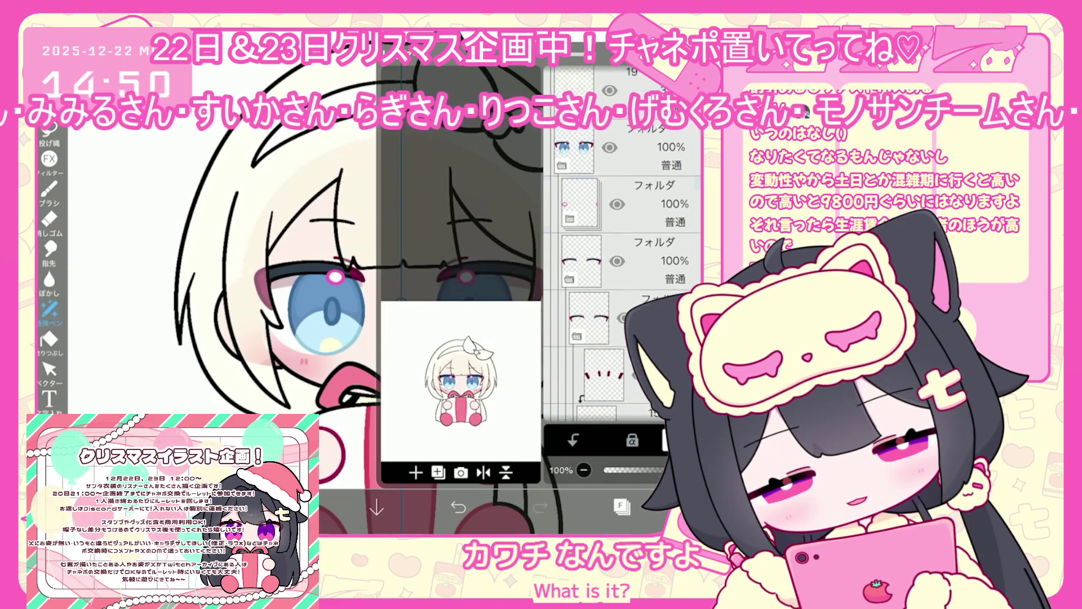
pyautogui.click(580, 203)
pyautogui.click(589, 299)
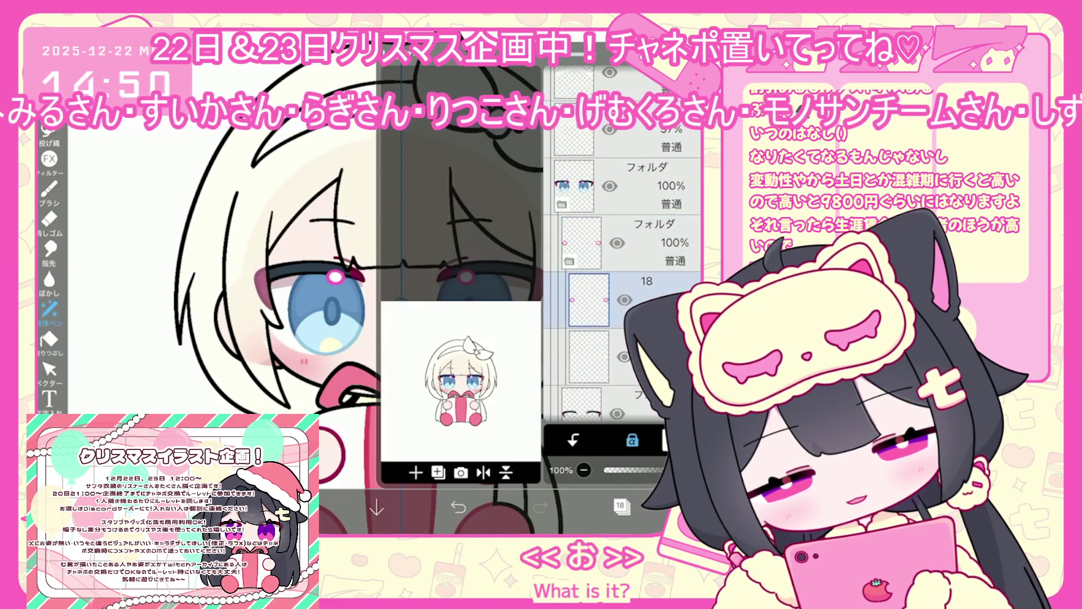
# Step: Lasso-fill both eye highlights with cream
pyautogui.click(620, 505)
pyautogui.click(49, 309)
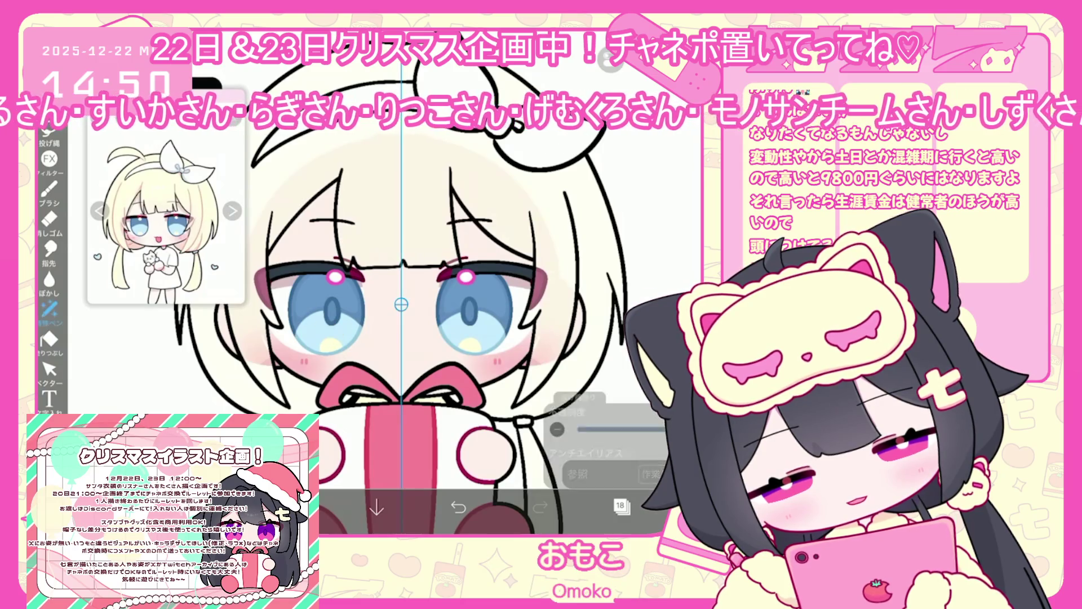
pyautogui.moveTo(324, 266); pyautogui.dragTo(327, 268)
pyautogui.click(295, 507)
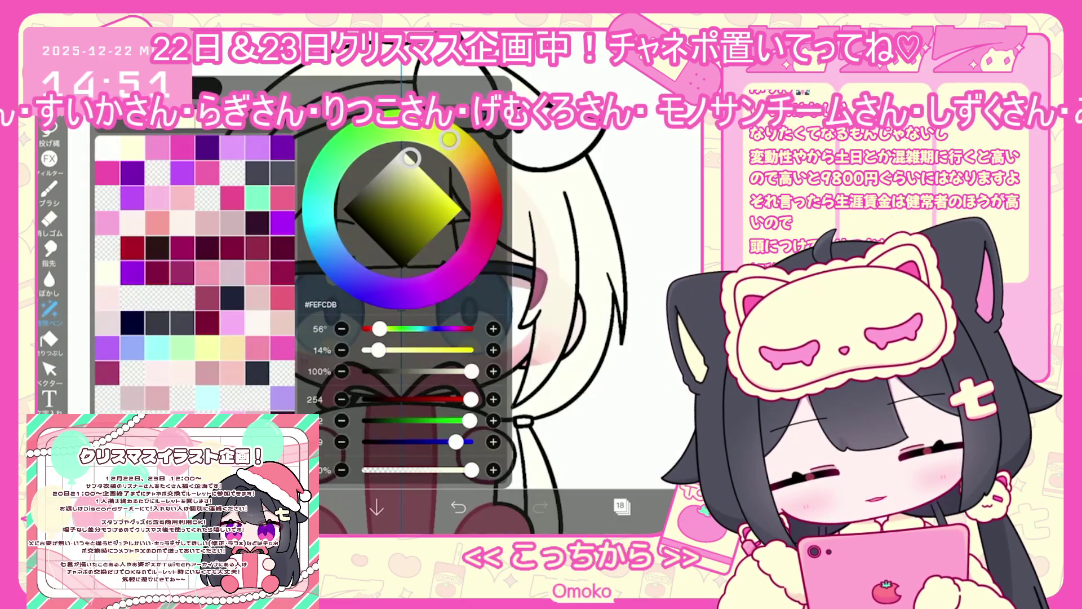
pyautogui.click(295, 507)
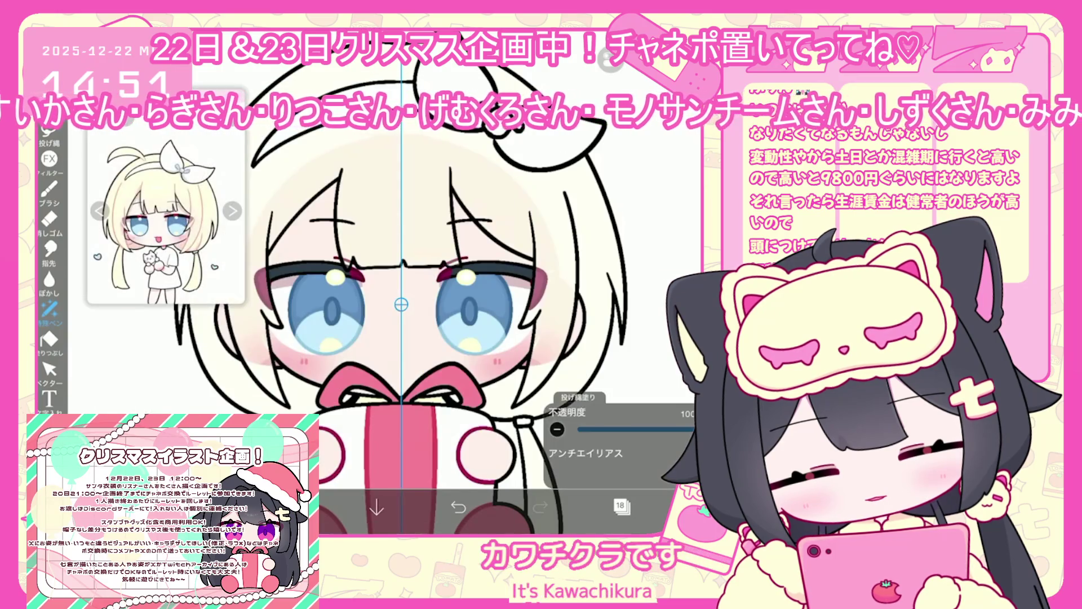
# Step: Unlock transparency on layer 19 and make layer 20 the working layer
pyautogui.click(620, 506)
pyautogui.scroll(3, 623, 281)
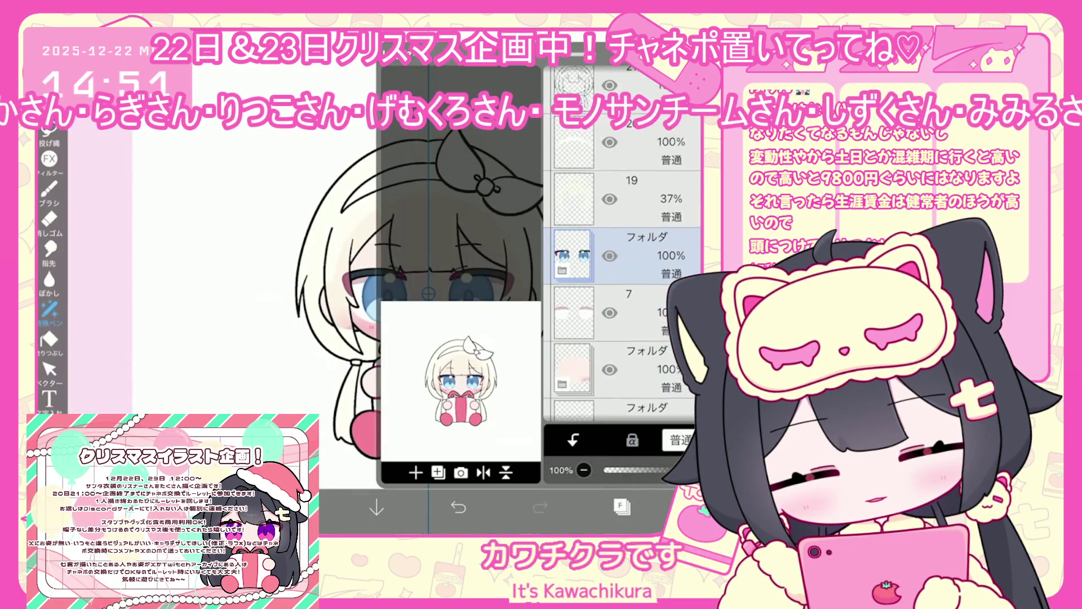
pyautogui.click(574, 245)
pyautogui.click(632, 440)
pyautogui.click(574, 189)
pyautogui.click(620, 506)
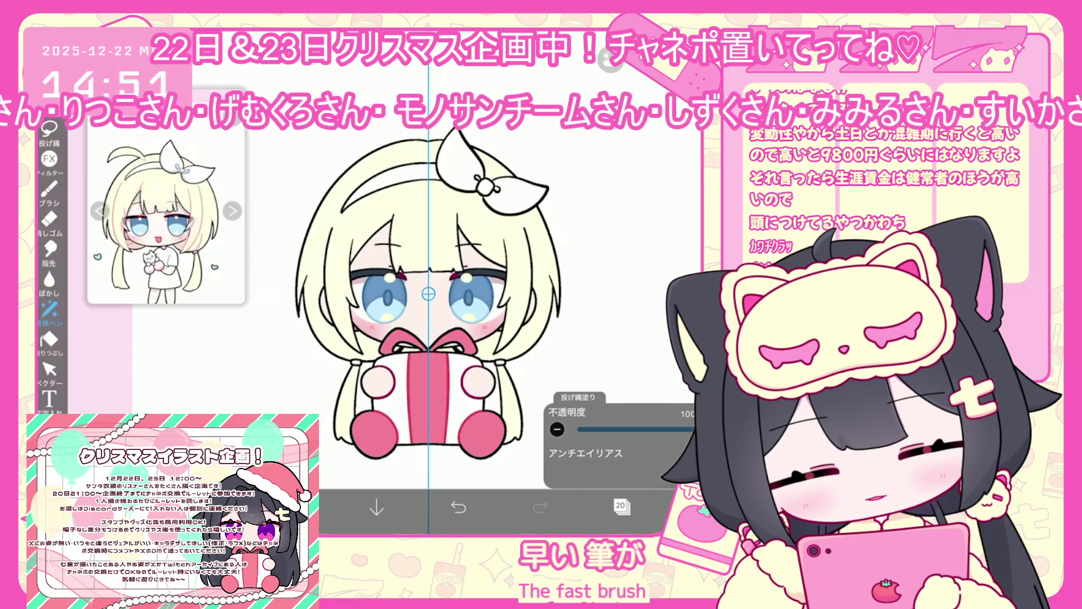
# Step: Undo the stray lasso fill and brush pink shading along the blonde bangs
pyautogui.scroll(2, 428, 293)
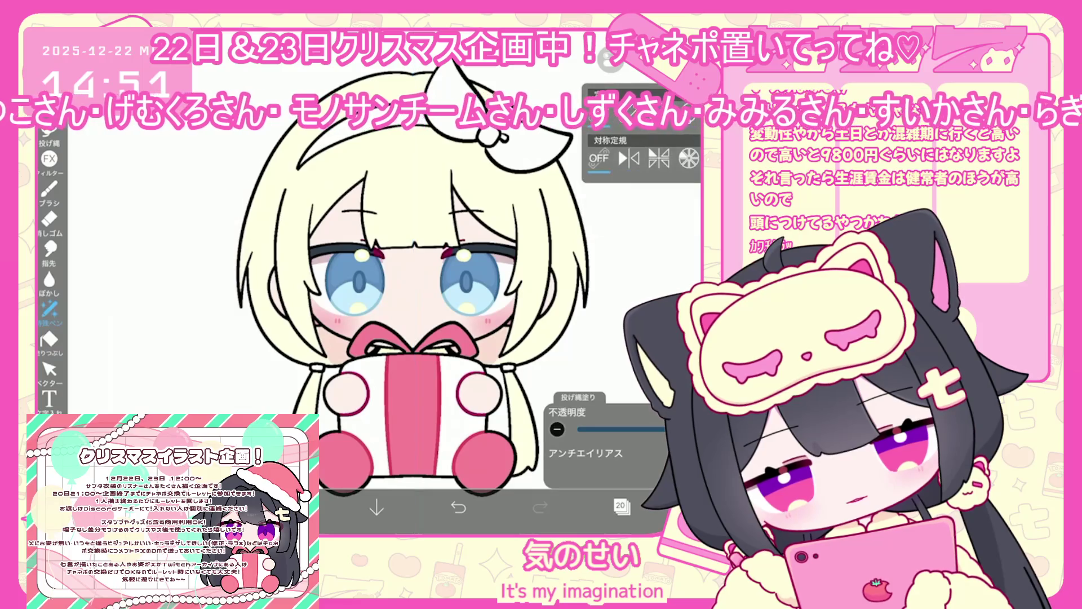
pyautogui.hotkey('ctrl', 'z')
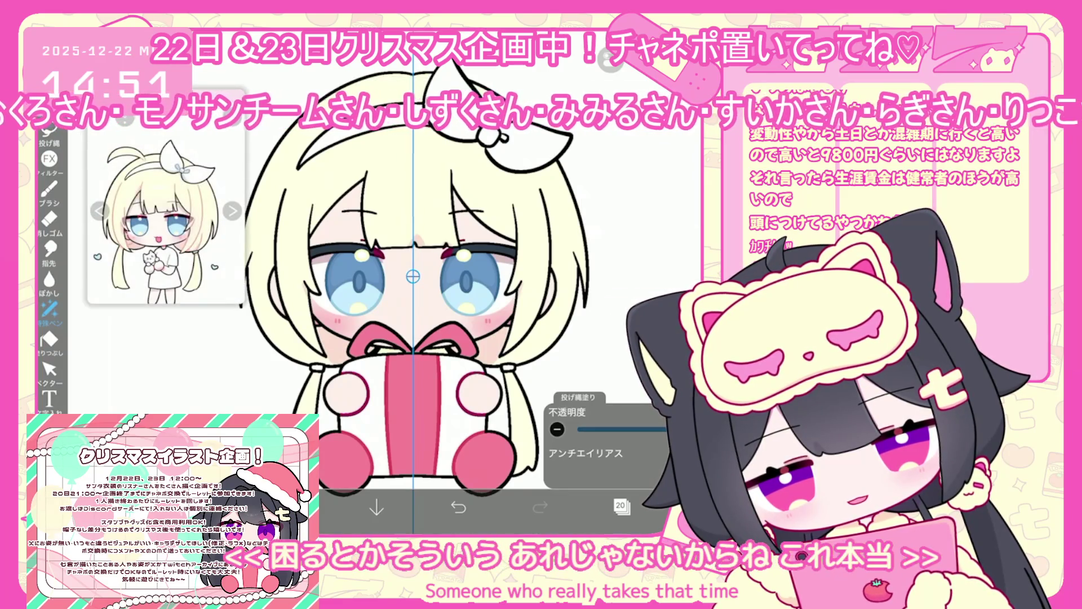
pyautogui.scroll(-2, 431, 262)
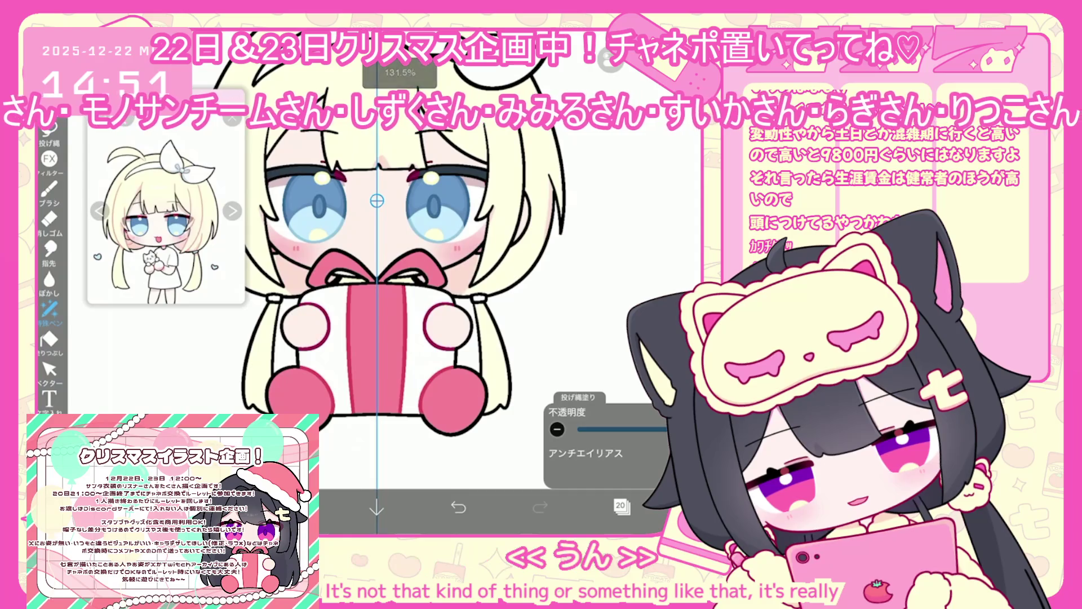
pyautogui.scroll(2, 438, 287)
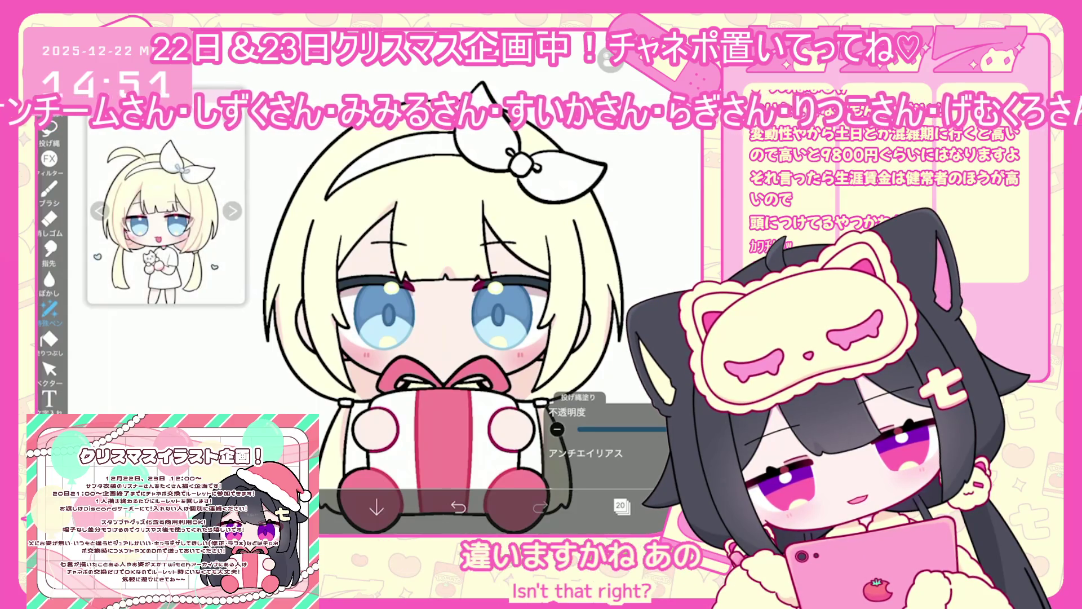
pyautogui.moveTo(337, 194)
pyautogui.mouseDown()
pyautogui.moveTo(485, 165)
pyautogui.moveTo(533, 180)
pyautogui.mouseUp()
pyautogui.scroll(-2, 439, 294)
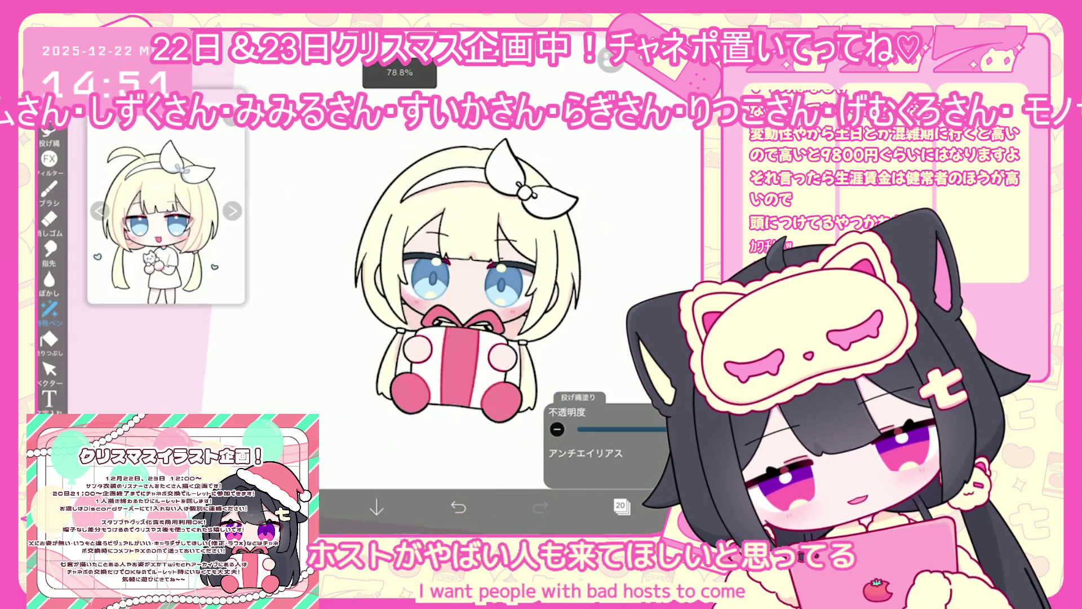
pyautogui.scroll(-2, 440, 293)
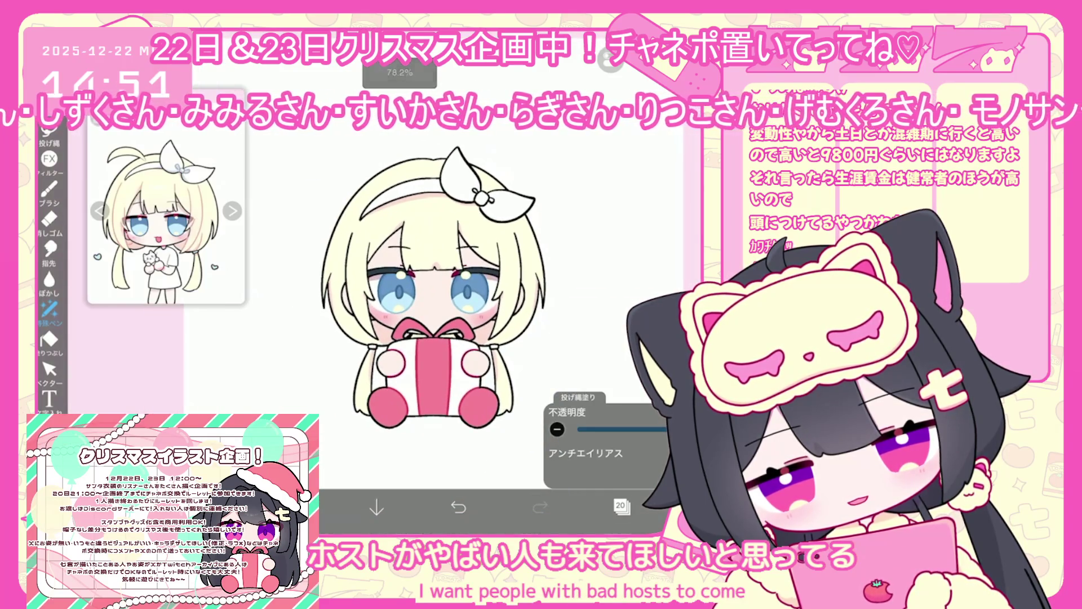
# Step: Select layer 4 and pick a pale peach colour for the lasso fill pen
pyautogui.click(620, 506)
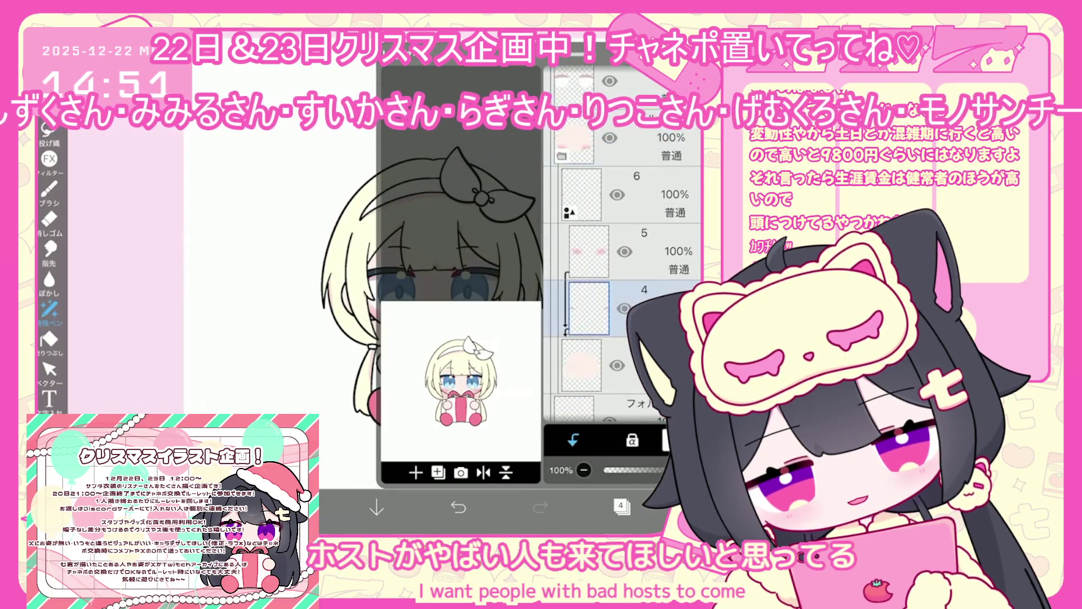
pyautogui.click(621, 506)
pyautogui.click(699, 507)
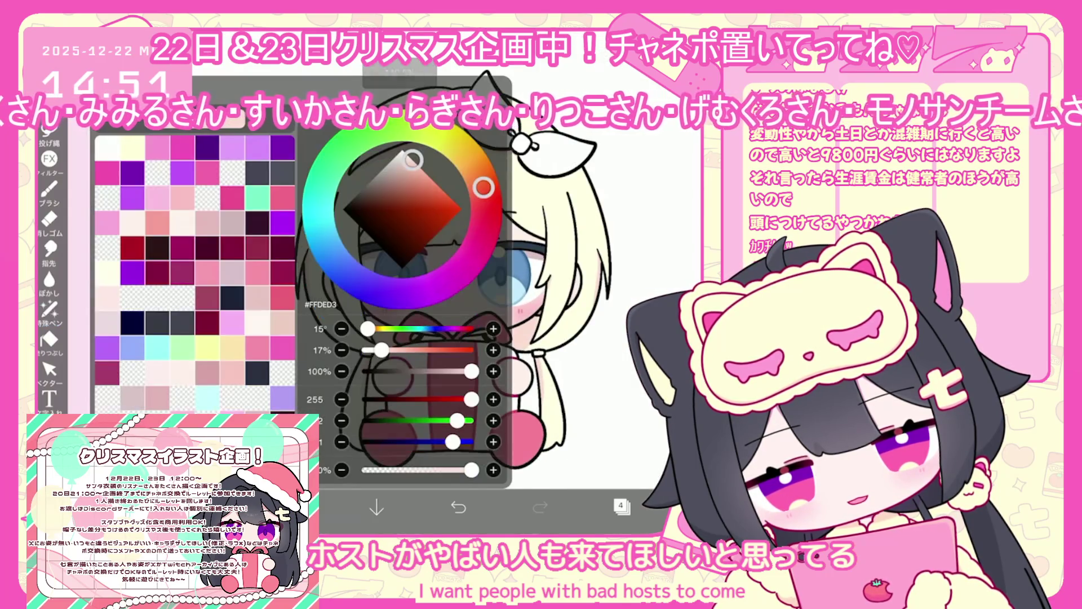
pyautogui.click(699, 507)
pyautogui.click(49, 309)
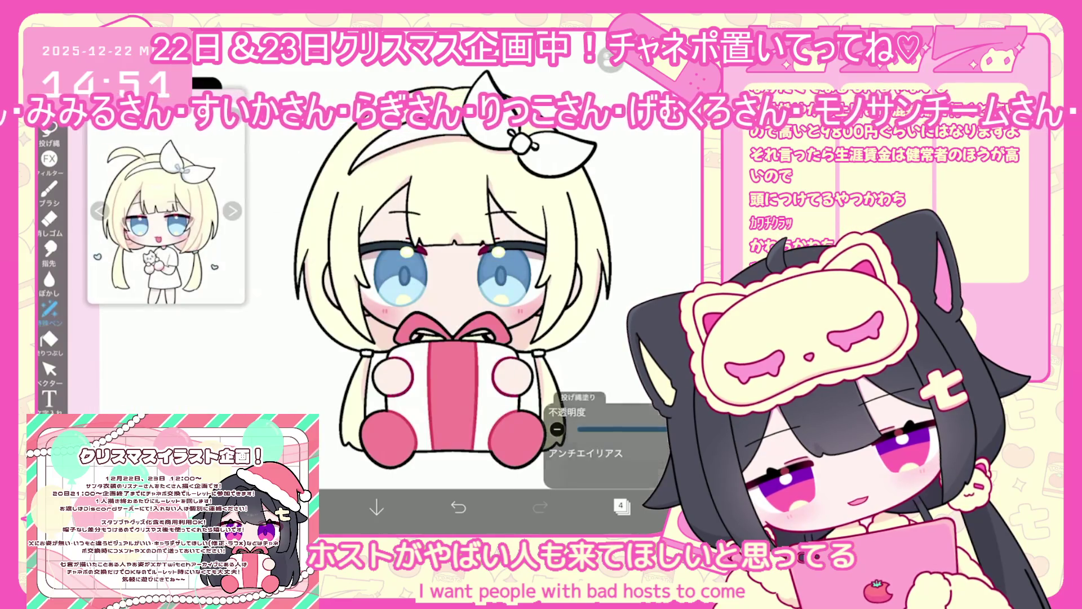
pyautogui.click(699, 508)
pyautogui.click(699, 507)
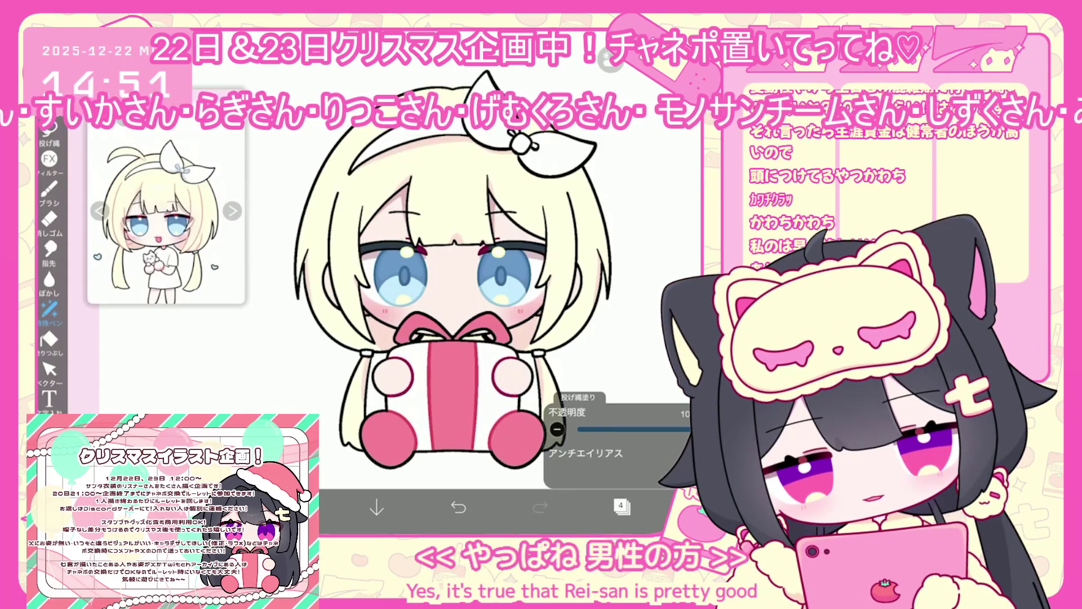
# Step: Scroll around the canvas to review the drawing and bring up the layer list
pyautogui.scroll(5, 395, 282)
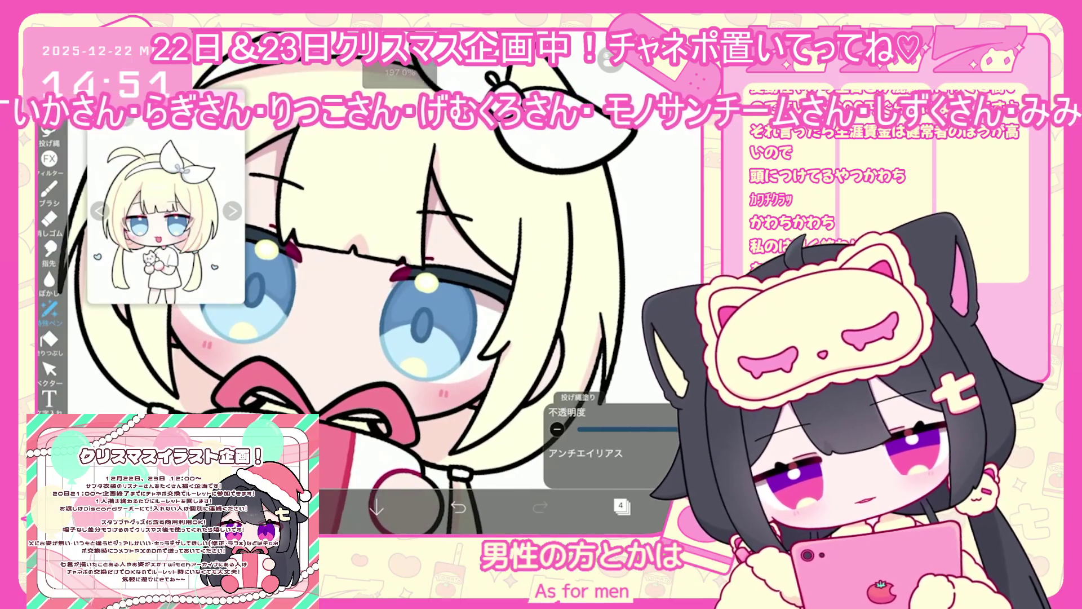
pyautogui.scroll(-2, 366, 281)
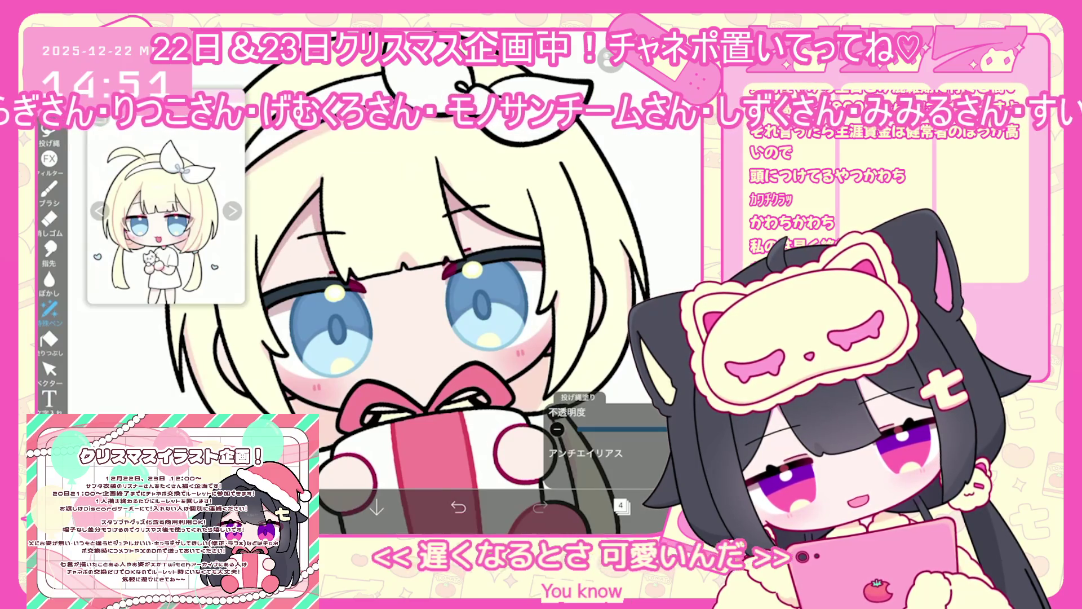
pyautogui.scroll(-1, 394, 339)
pyautogui.scroll(-2, 395, 282)
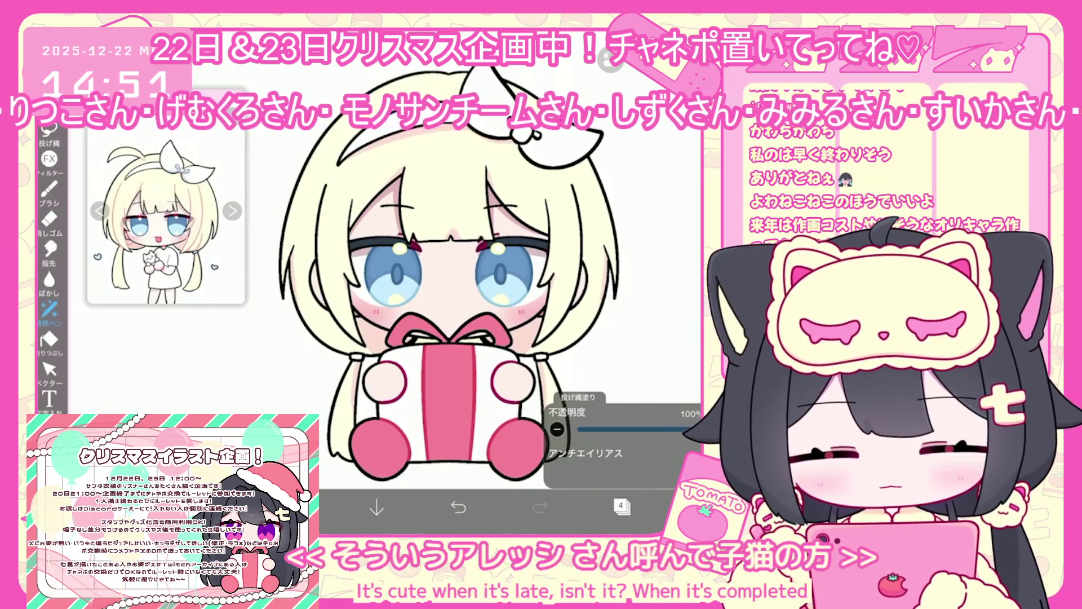
pyautogui.scroll(-2, 451, 282)
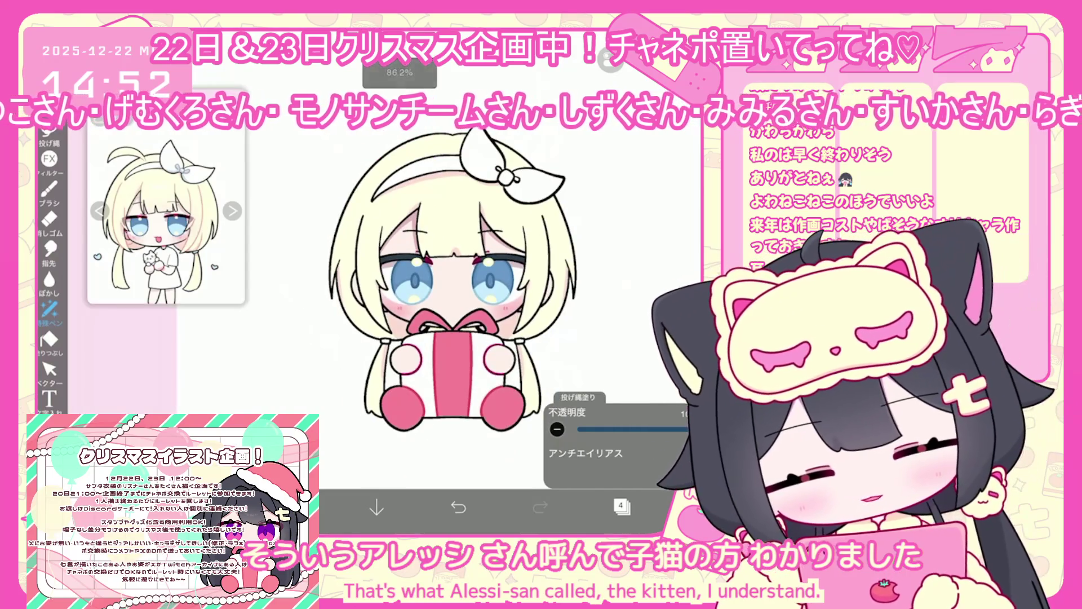
pyautogui.hscroll(2, 420, 326)
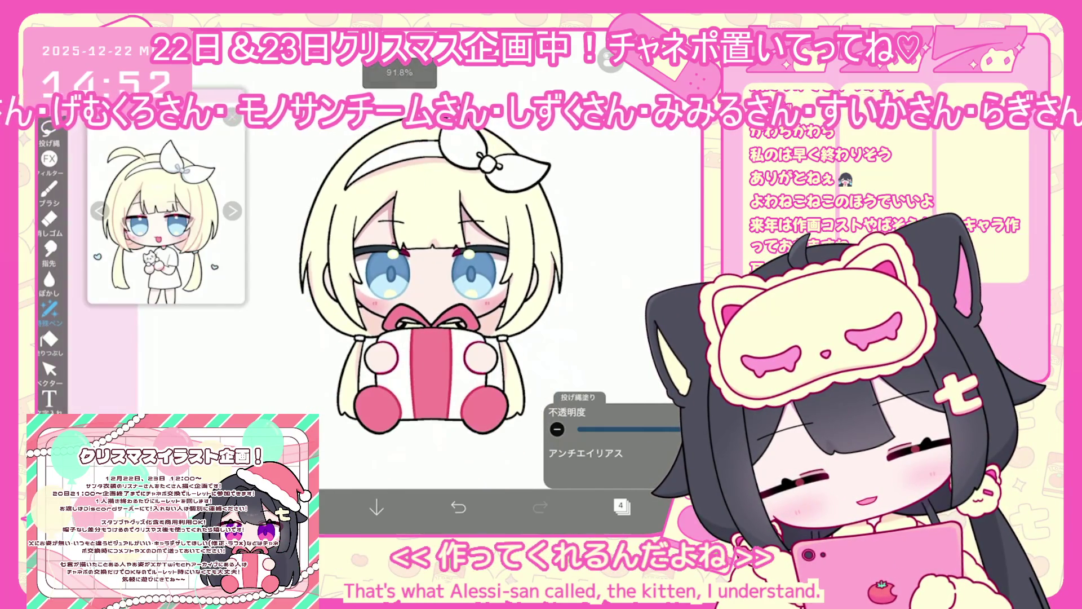
pyautogui.click(622, 506)
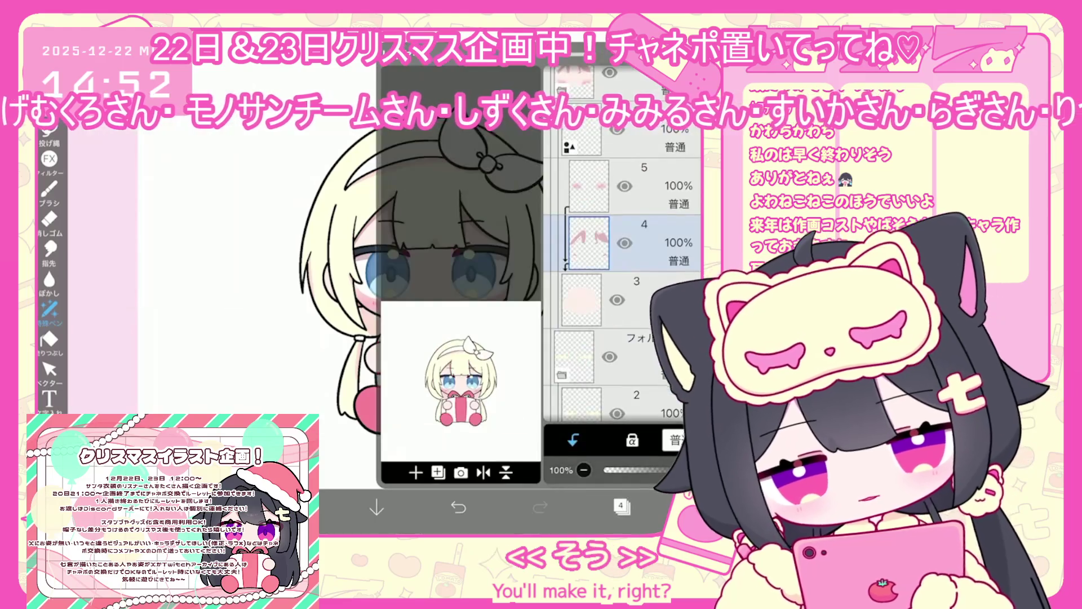
# Step: Select layer 23 and pick a pale grey-blue for lasso-fill shading
pyautogui.scroll(5, 622, 291)
pyautogui.click(631, 166)
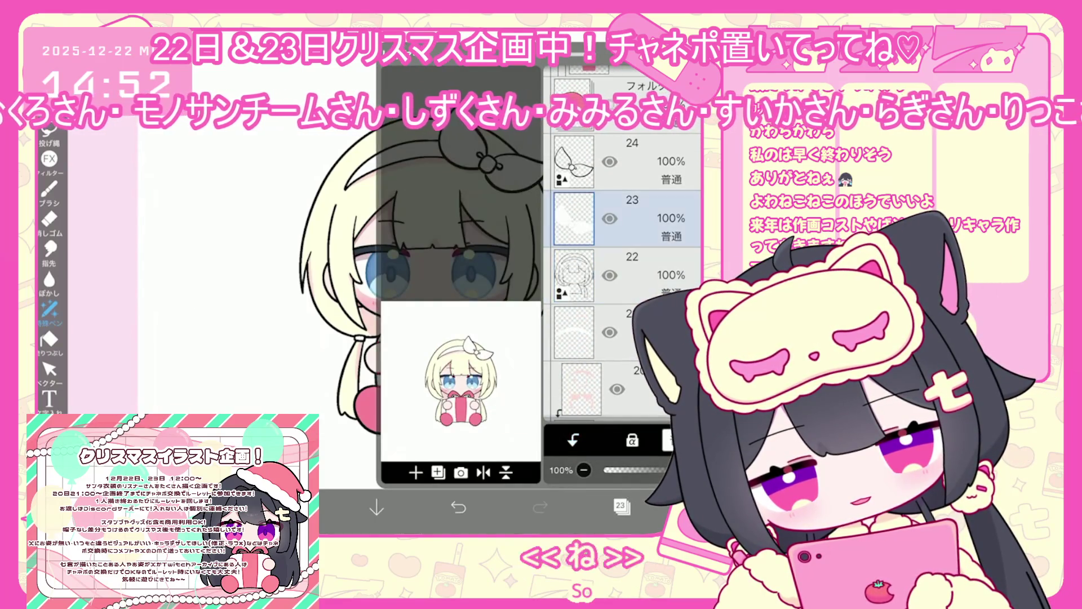
pyautogui.click(622, 505)
pyautogui.click(49, 309)
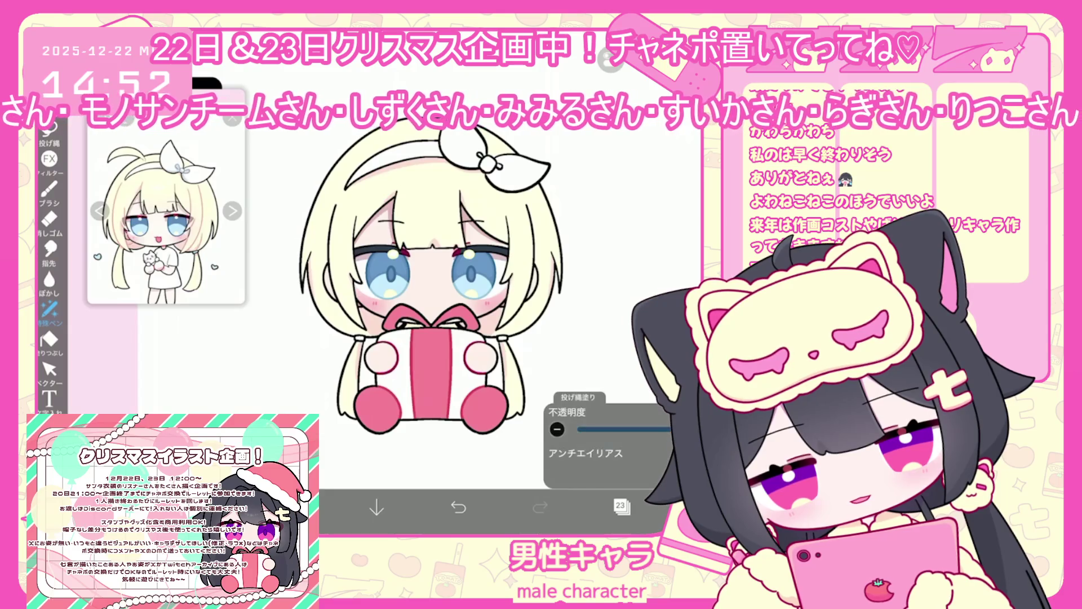
pyautogui.click(293, 508)
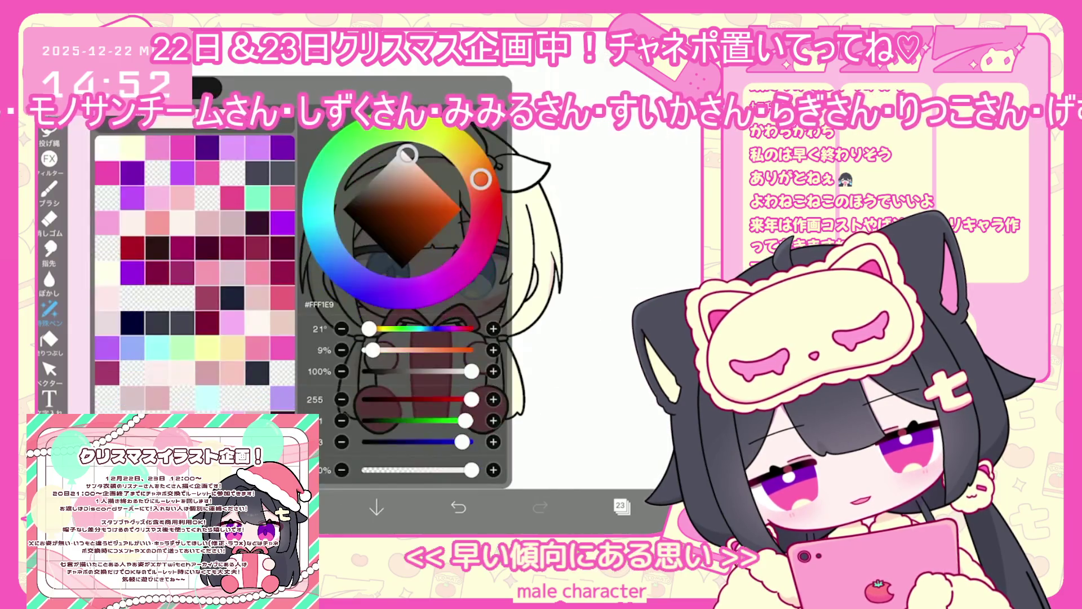
pyautogui.click(293, 508)
pyautogui.click(294, 507)
pyautogui.moveTo(417, 164); pyautogui.dragTo(404, 162)
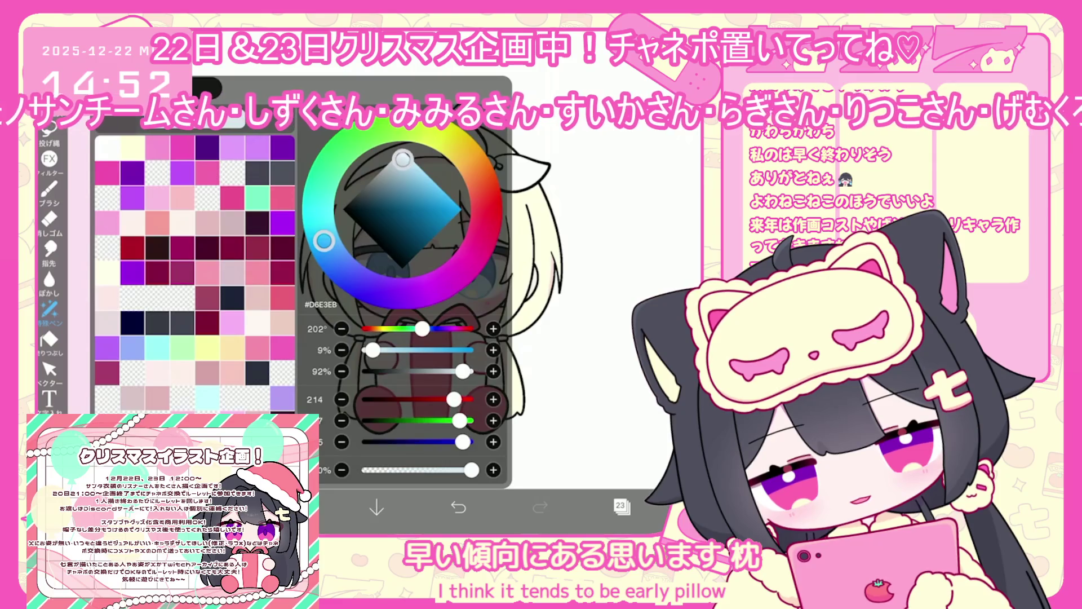
pyautogui.click(293, 507)
# Step: Undo the last fill and lasso-fill a grey shading shape under the bow
pyautogui.scroll(3, 395, 282)
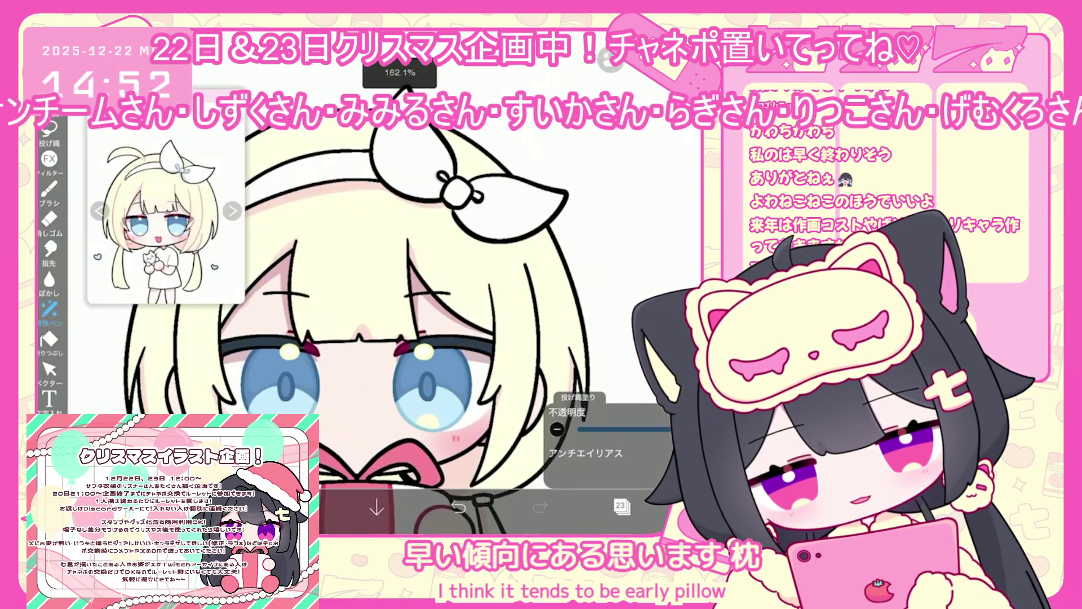
pyautogui.click(459, 507)
pyautogui.click(620, 505)
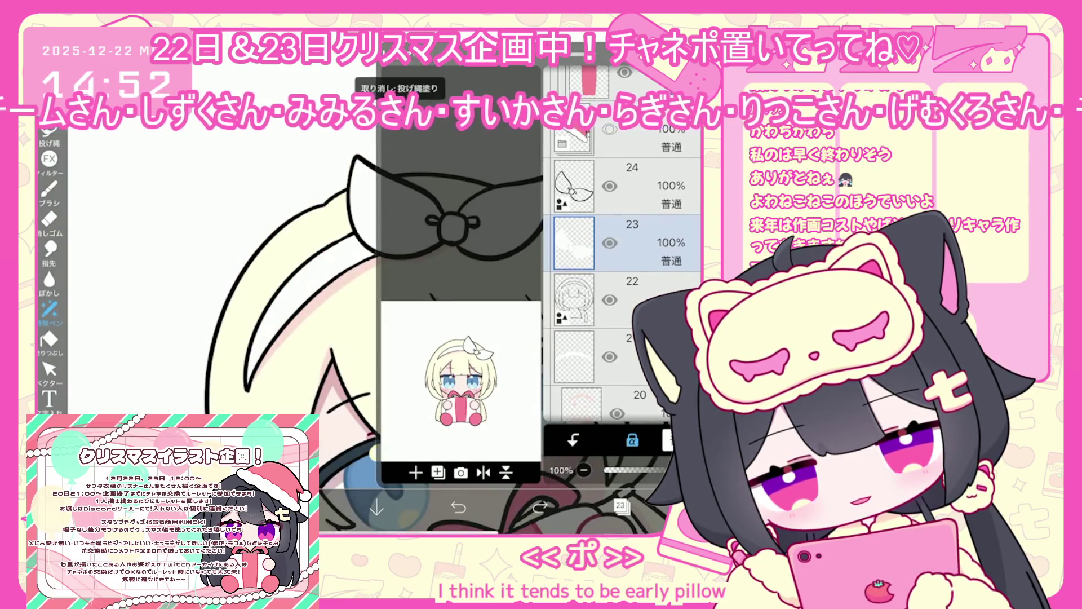
pyautogui.click(620, 506)
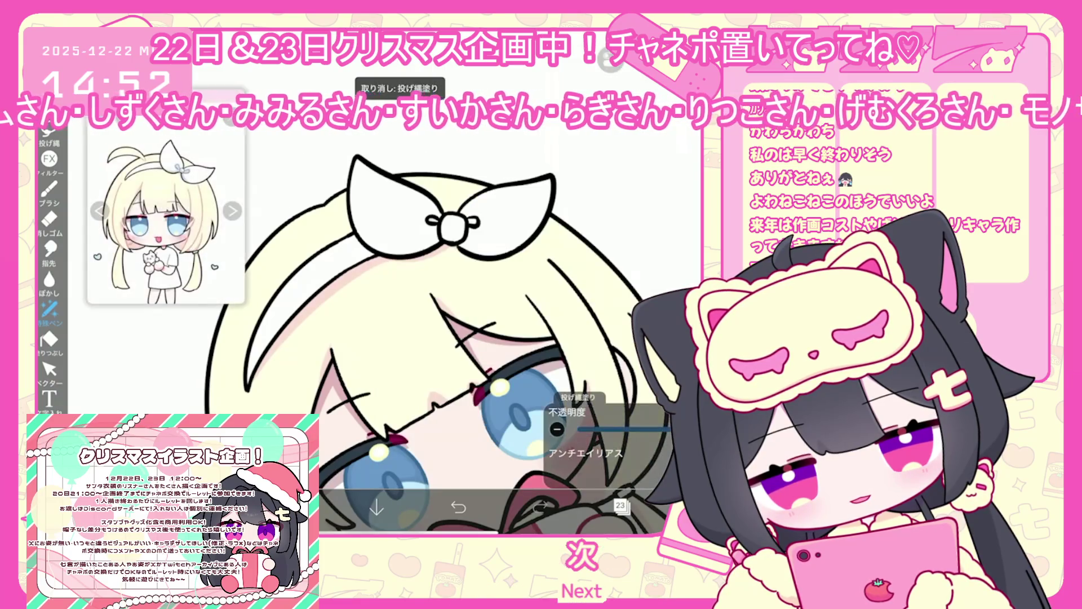
pyautogui.click(620, 506)
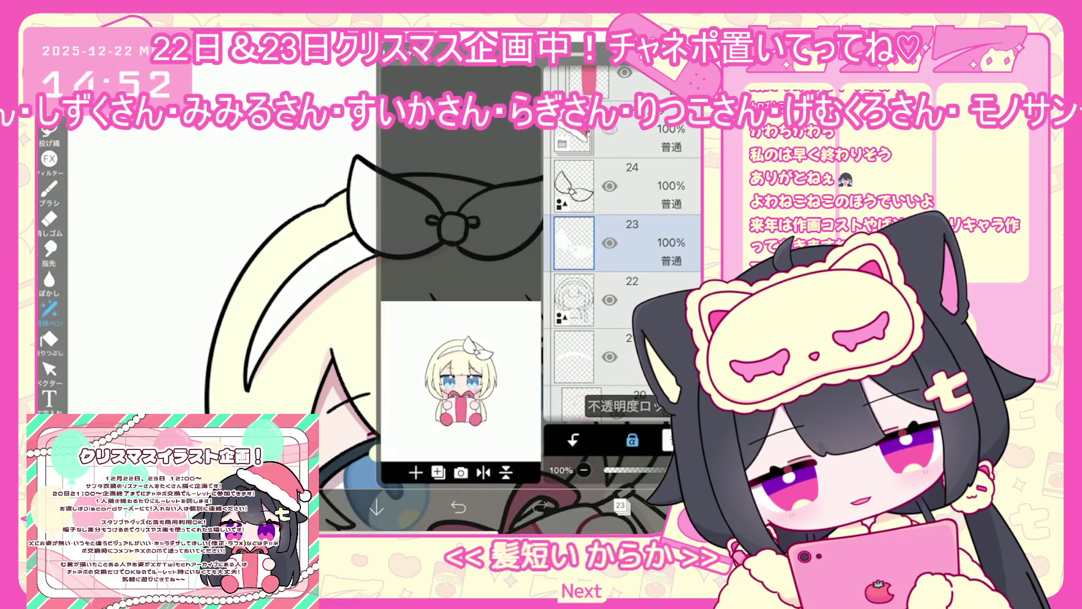
pyautogui.click(620, 506)
pyautogui.moveTo(361, 240); pyautogui.dragTo(437, 247)
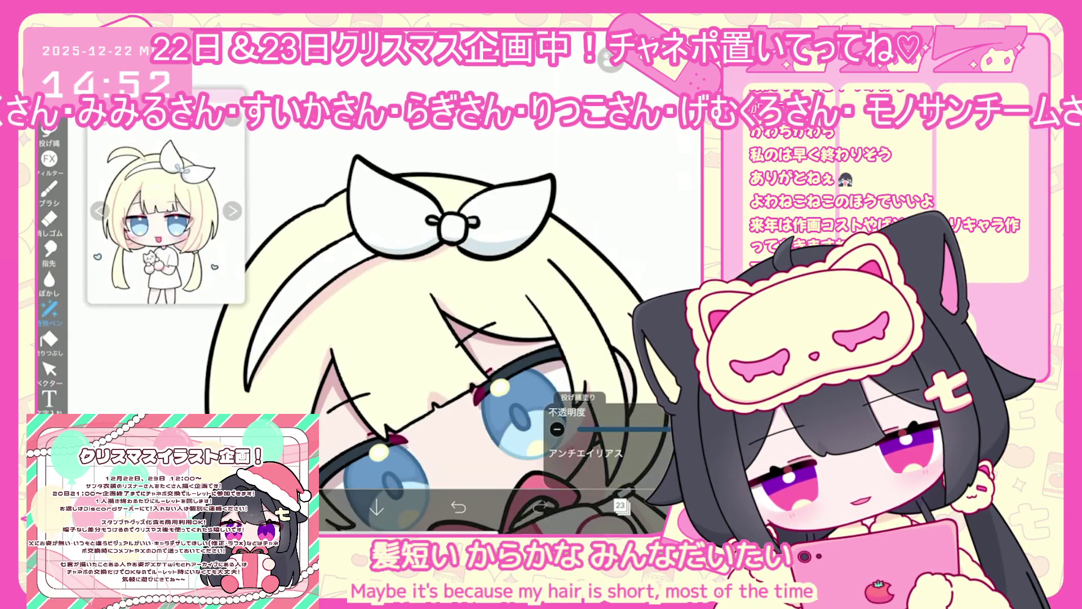
# Step: Switch to layer 25 and sample the blue-grey shading colour from the drawing
pyautogui.click(620, 506)
pyautogui.click(573, 357)
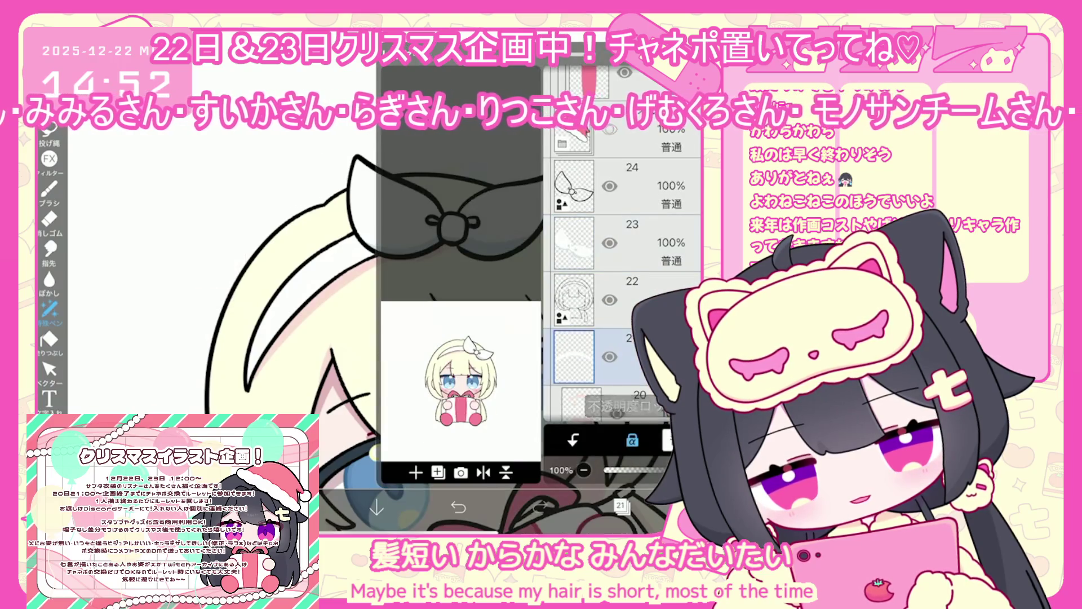
pyautogui.click(620, 506)
pyautogui.click(620, 505)
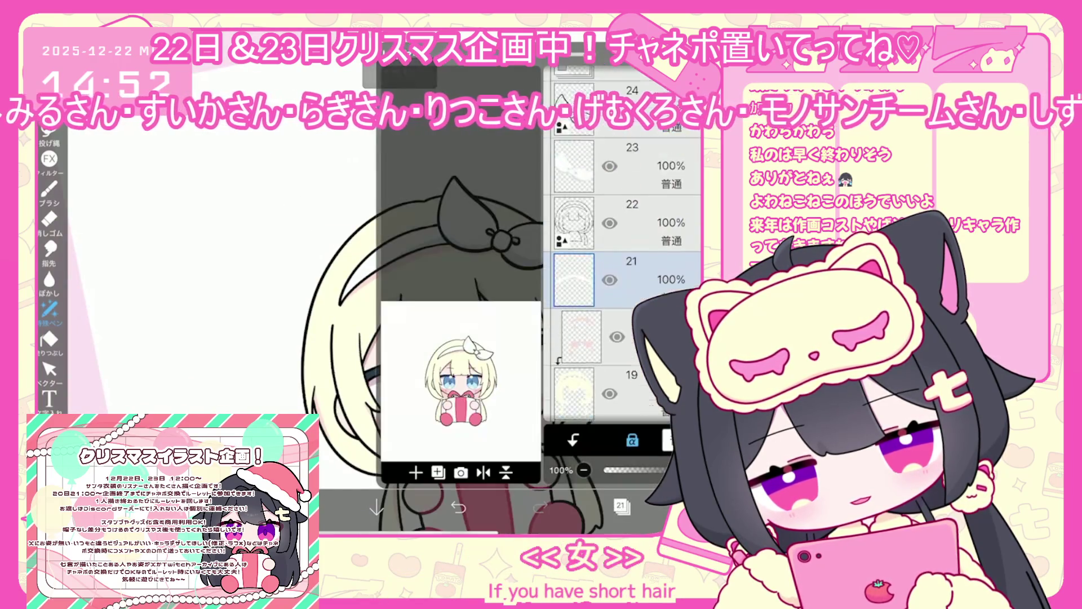
pyautogui.click(631, 251)
pyautogui.click(620, 506)
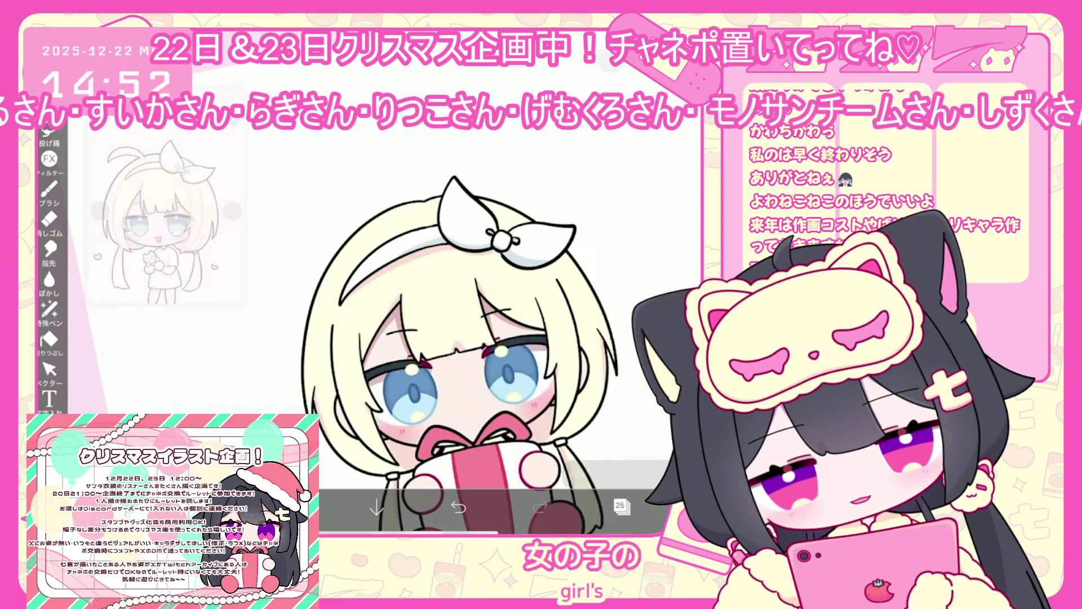
pyautogui.click(293, 507)
pyautogui.click(293, 507)
pyautogui.click(564, 446)
pyautogui.click(293, 507)
pyautogui.click(293, 507)
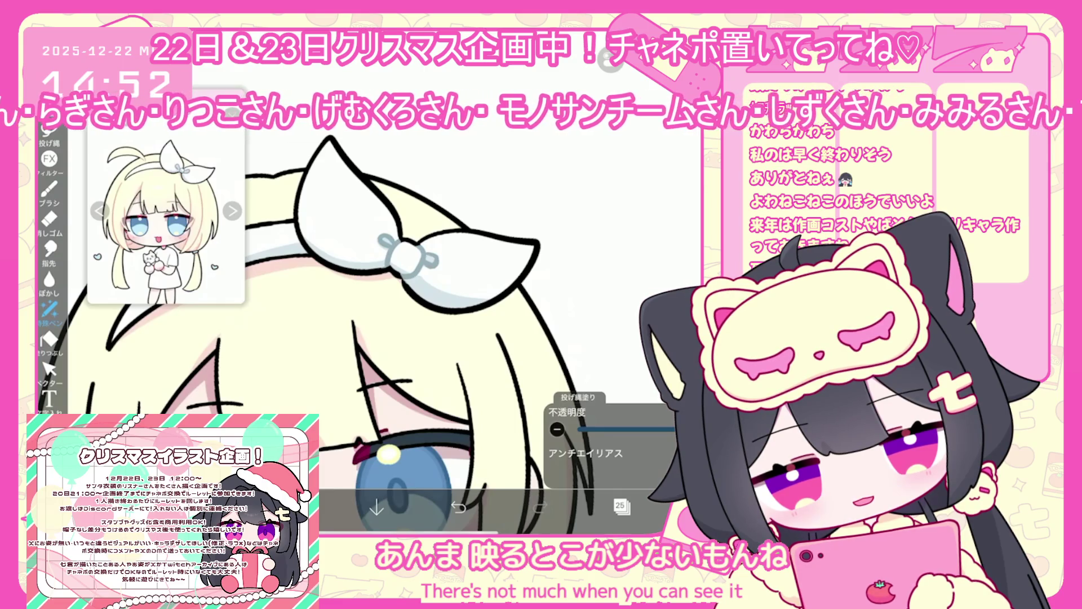
# Step: Look over the bow shading and reopen the layer list
pyautogui.scroll(-2, 394, 310)
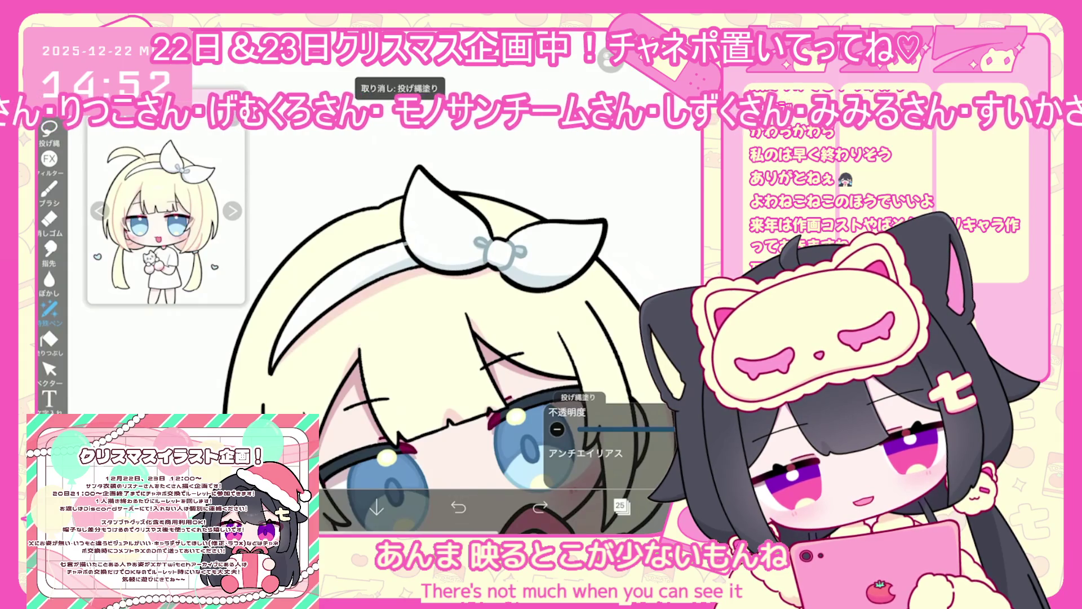
pyautogui.scroll(-5, 440, 310)
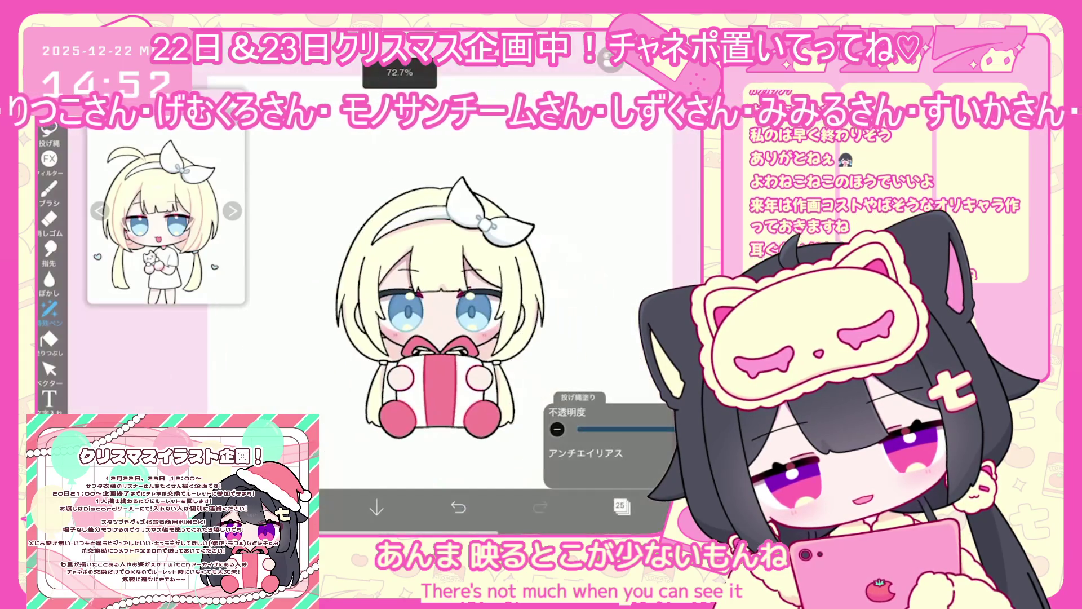
pyautogui.scroll(8, 467, 223)
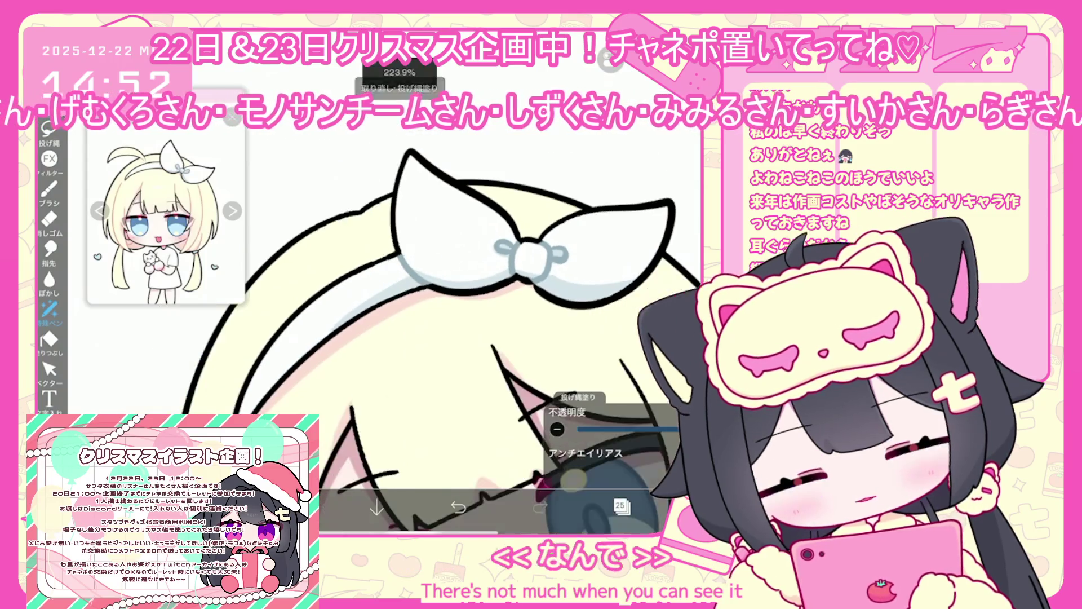
pyautogui.scroll(-4, 429, 310)
pyautogui.click(620, 505)
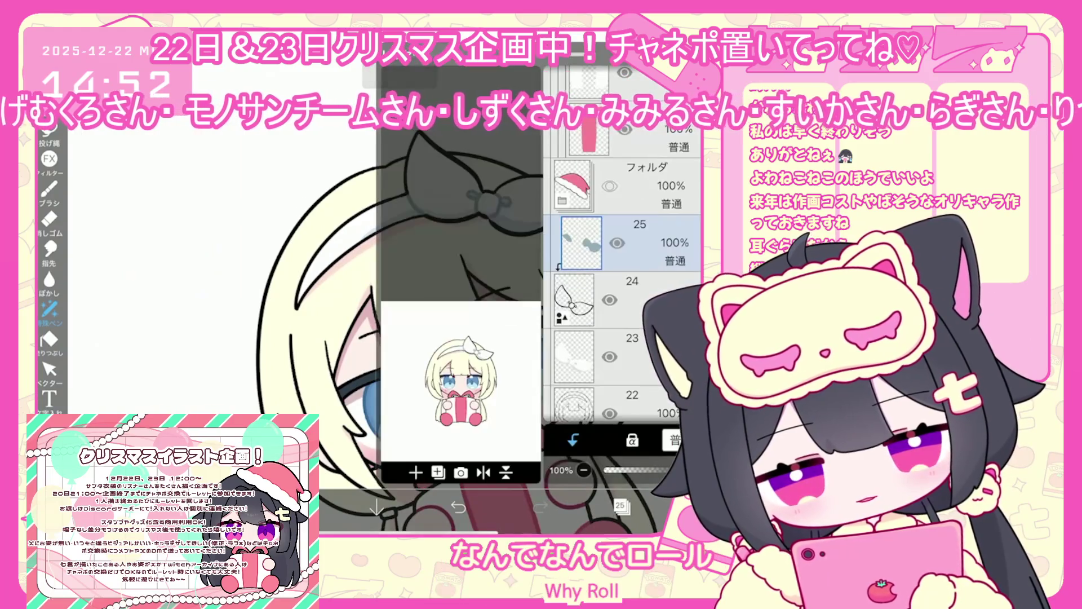
# Step: Select layer 32 and check it on the canvas
pyautogui.scroll(2, 620, 281)
pyautogui.click(589, 213)
pyautogui.click(620, 506)
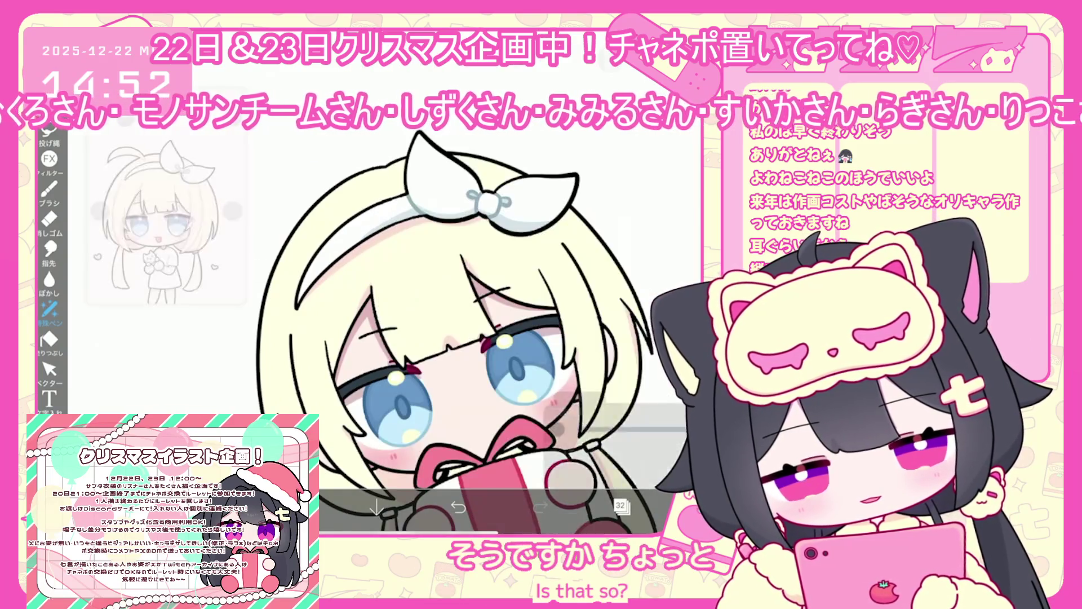
pyautogui.scroll(-1, 406, 282)
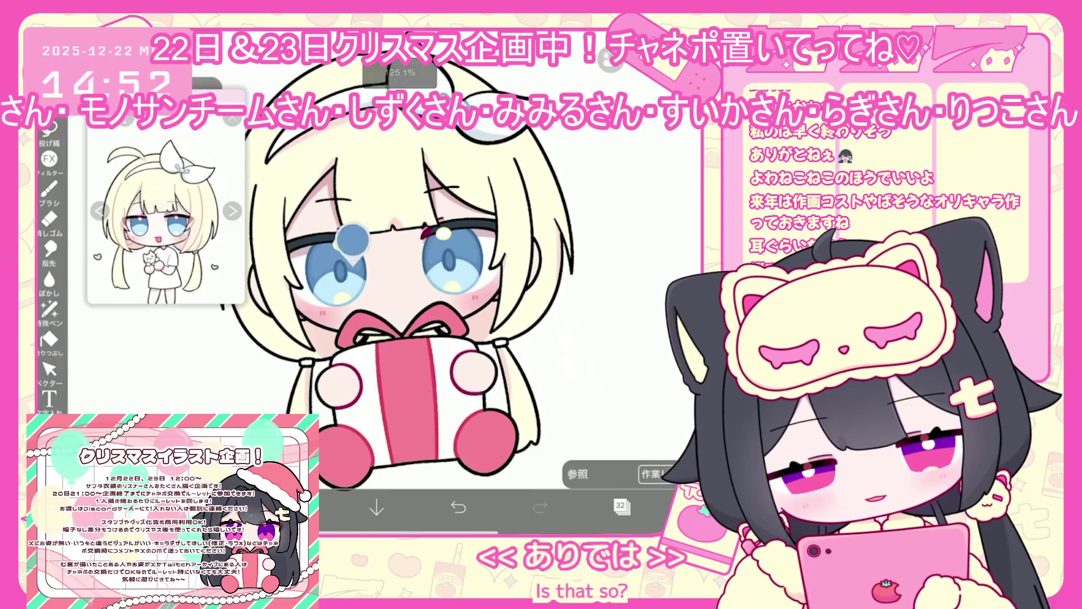
pyautogui.scroll(2, 352, 239)
pyautogui.click(620, 505)
pyautogui.scroll(3, 620, 282)
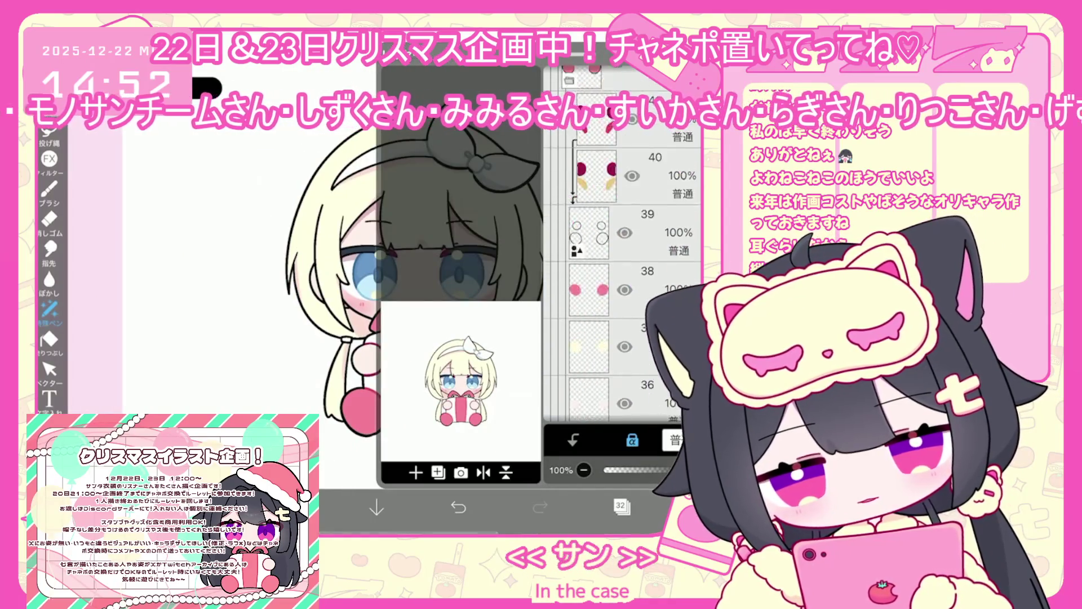
pyautogui.scroll(-5, 620, 281)
# Step: Expand the gift box folder and select layer 33 inside it
pyautogui.click(581, 126)
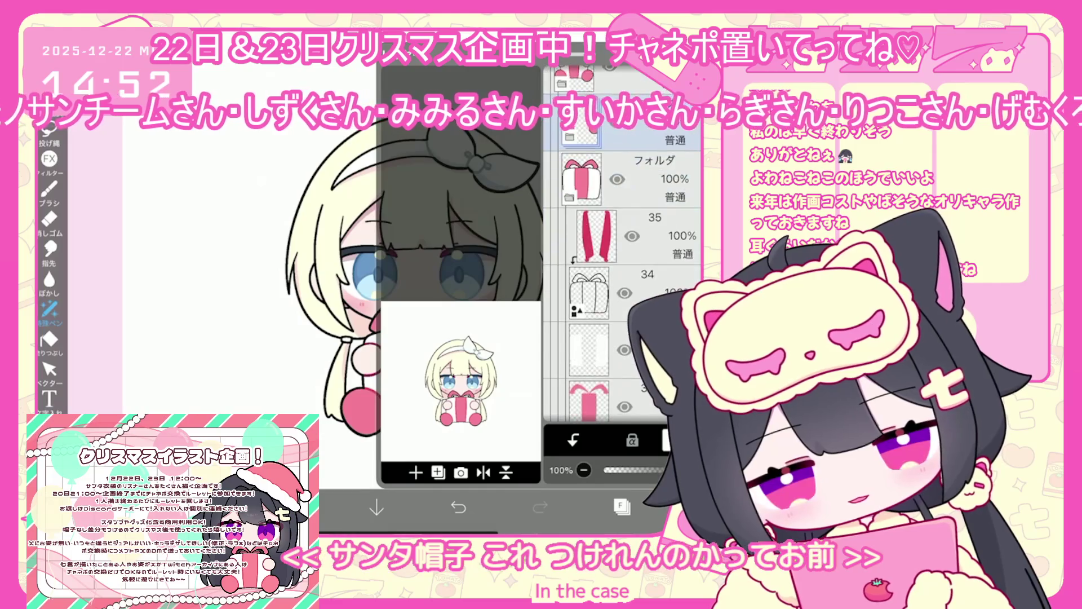
pyautogui.click(580, 243)
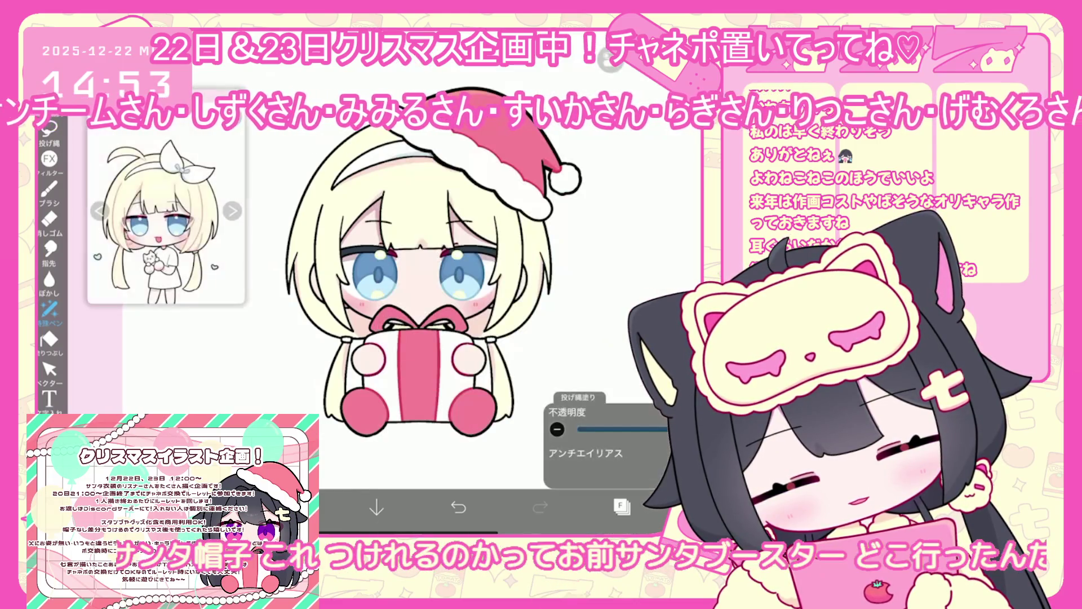
pyautogui.click(569, 256)
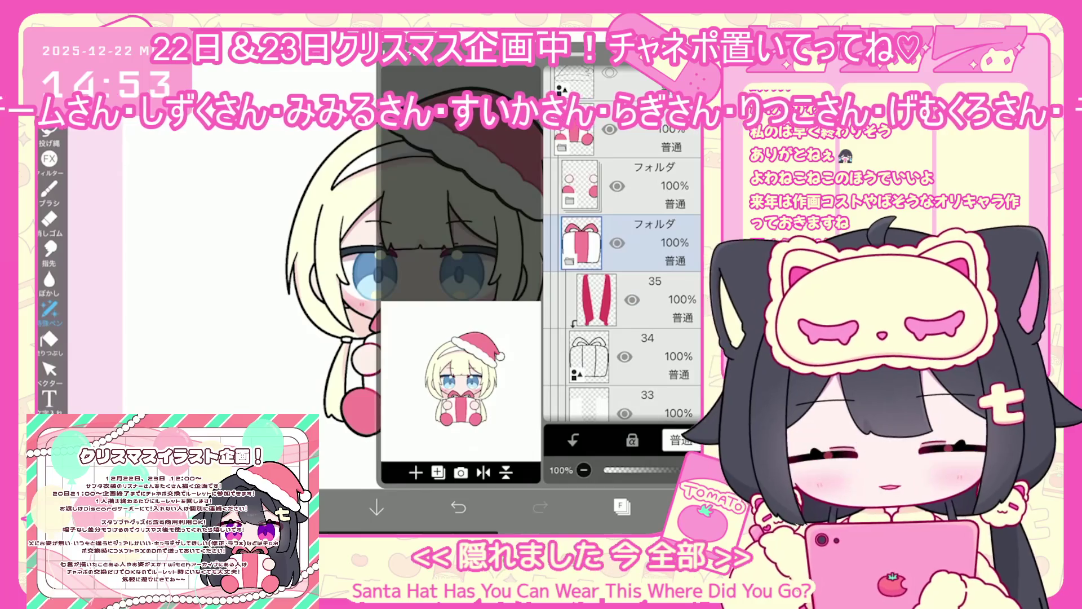
pyautogui.scroll(-2, 620, 282)
pyautogui.click(589, 295)
pyautogui.click(621, 506)
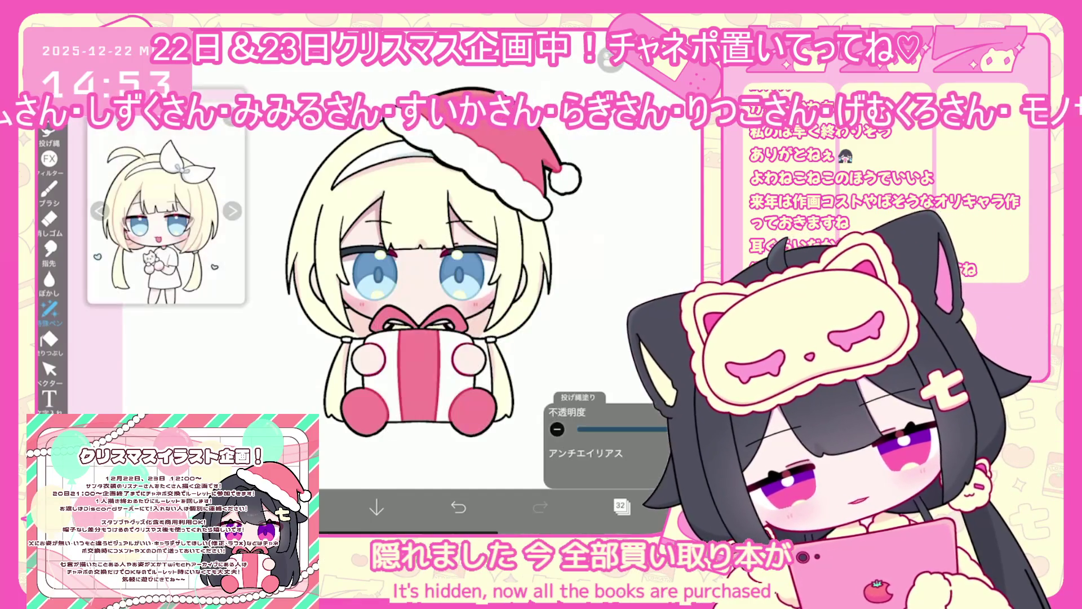
# Step: Select layer 22 and undo an accidental blue fill on the figure
pyautogui.click(620, 506)
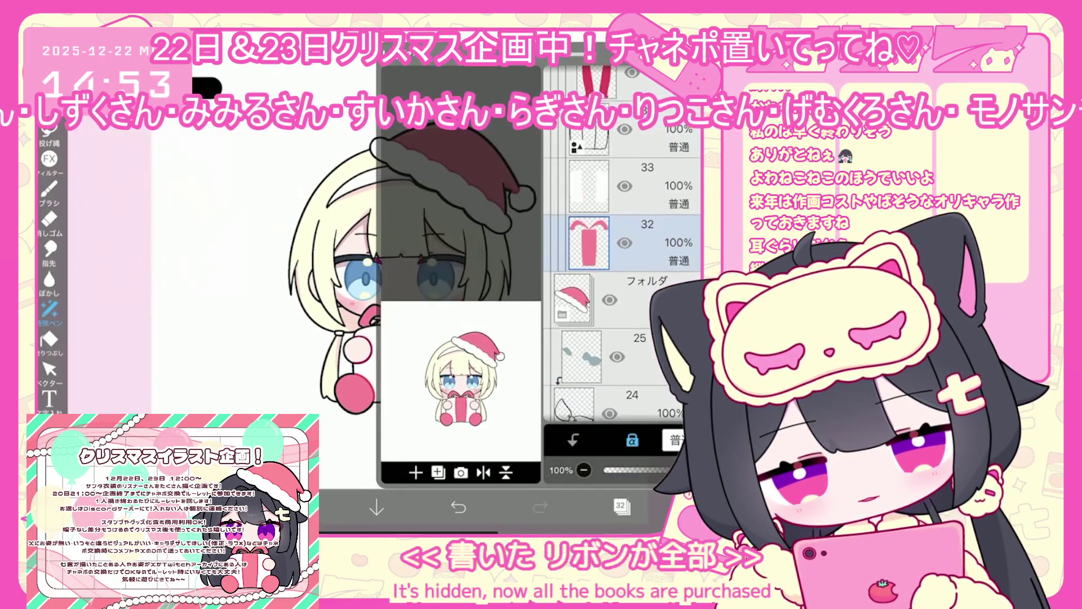
pyautogui.scroll(-2, 620, 281)
pyautogui.scroll(-2, 620, 281)
pyautogui.click(620, 338)
pyautogui.click(620, 282)
pyautogui.click(621, 506)
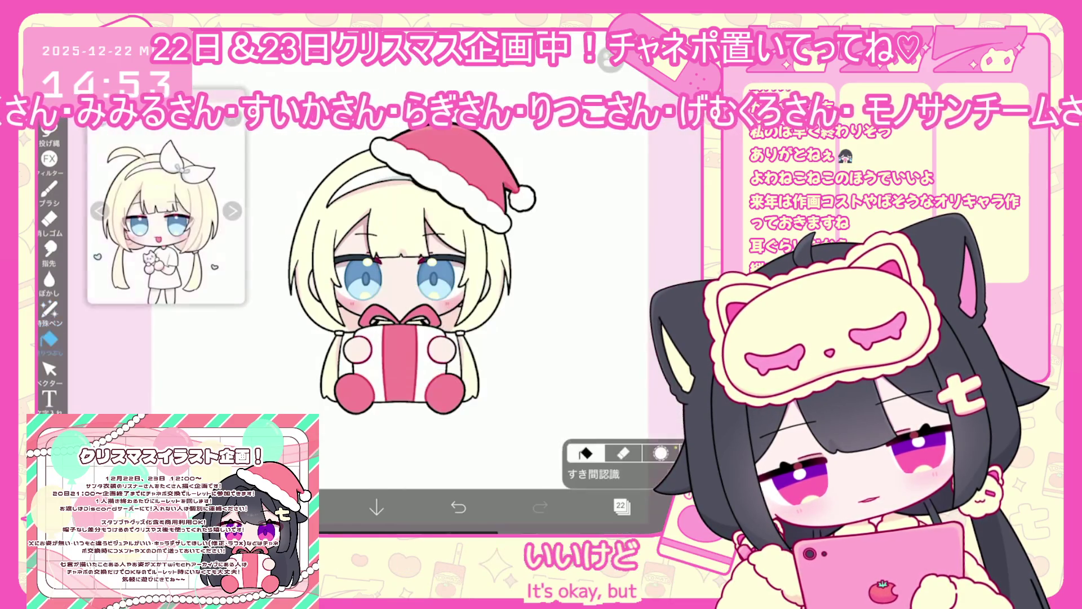
pyautogui.scroll(3, 451, 282)
pyautogui.click(458, 507)
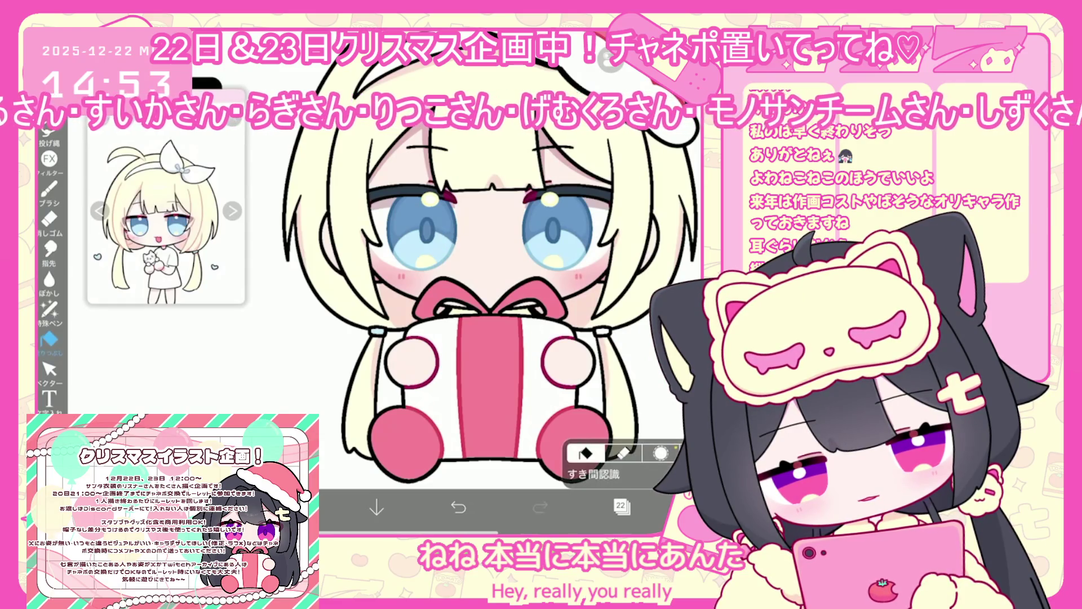
pyautogui.click(622, 507)
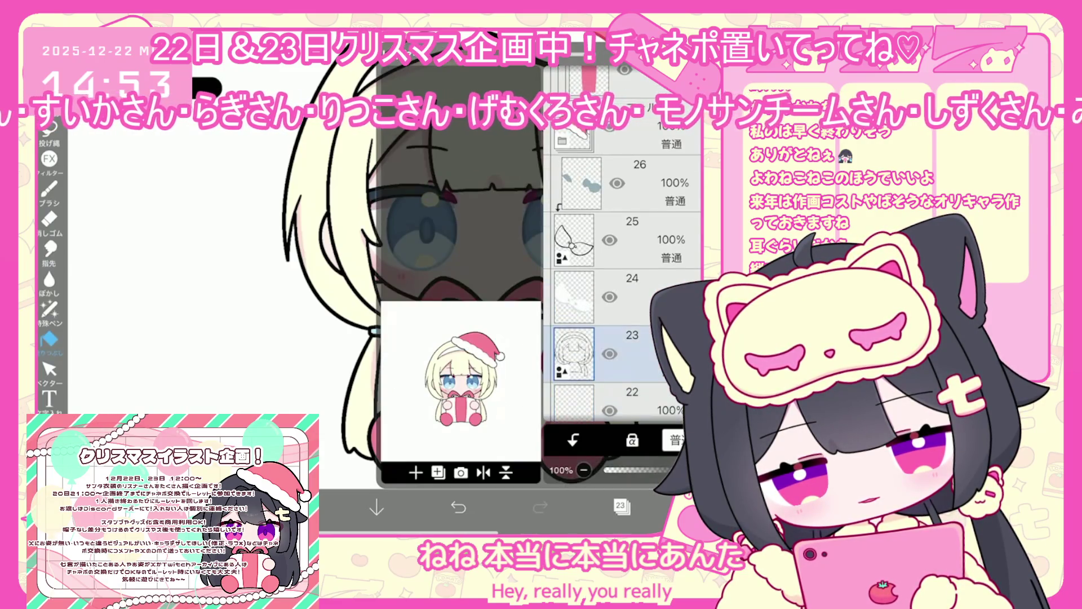
# Step: Hide the Santa hat folder and select layer 24 for shading
pyautogui.click(572, 138)
pyautogui.click(610, 136)
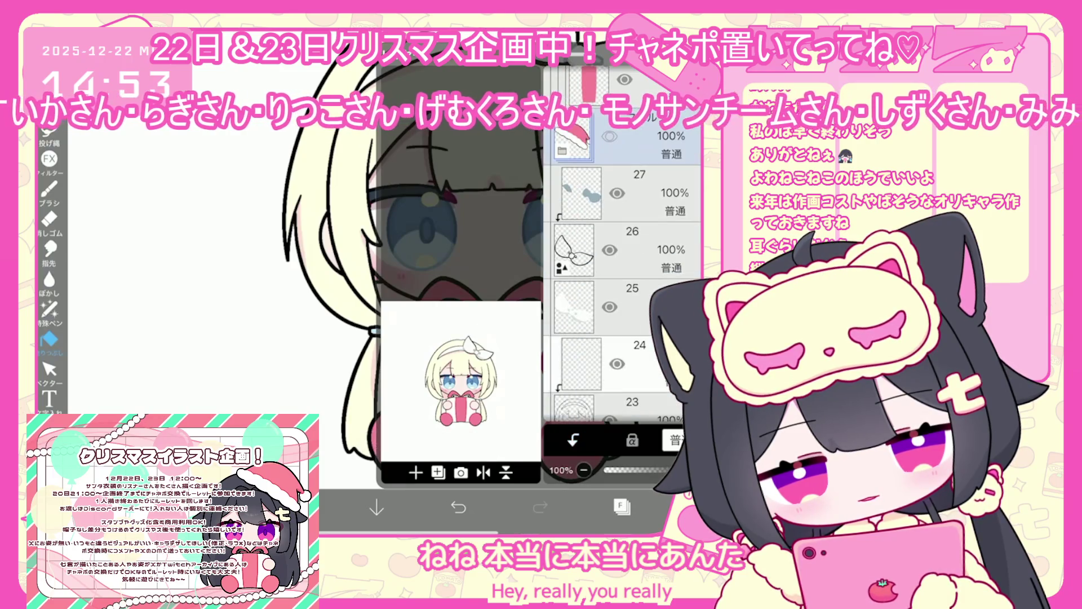
pyautogui.click(581, 363)
pyautogui.click(622, 507)
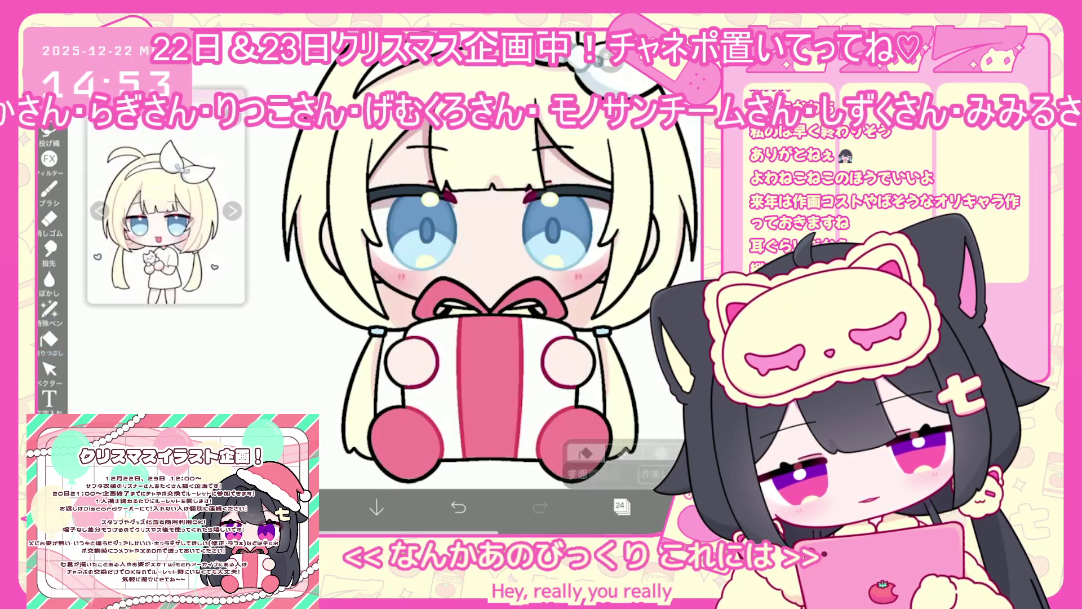
# Step: Lasso-fill pink shading along the hair strand and a small nearby patch
pyautogui.click(295, 507)
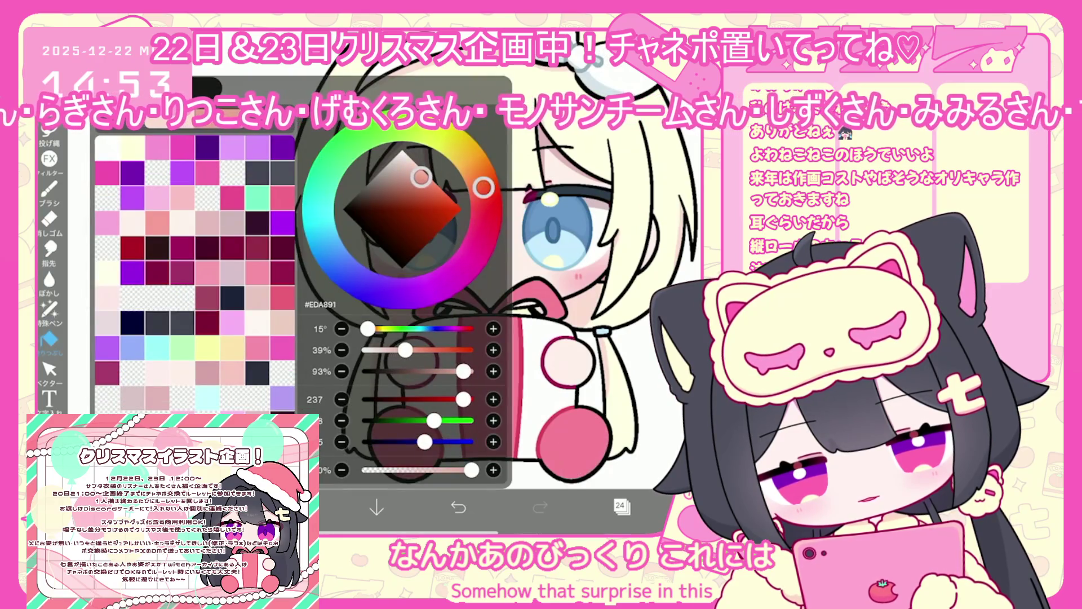
pyautogui.click(49, 189)
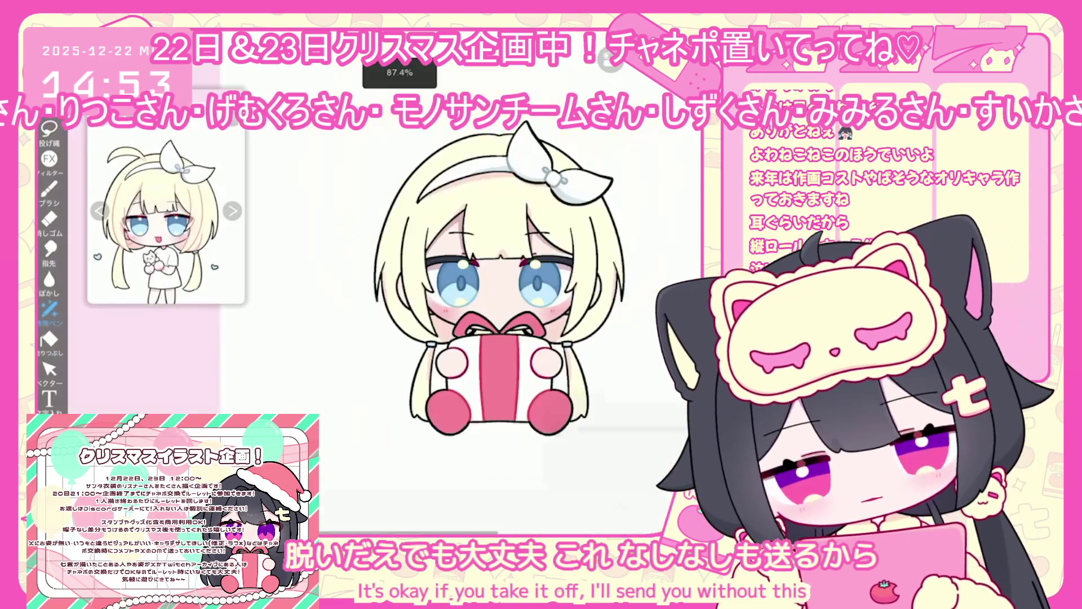
pyautogui.click(49, 309)
pyautogui.scroll(5, 428, 237)
pyautogui.moveTo(486, 279); pyautogui.dragTo(466, 163)
pyautogui.moveTo(527, 264); pyautogui.dragTo(522, 254)
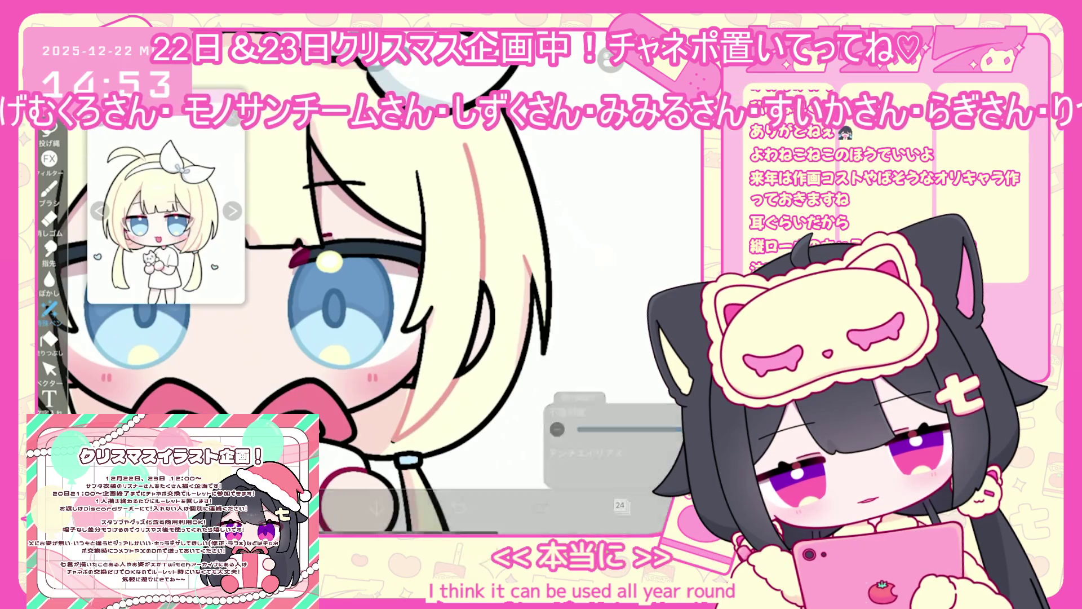
# Step: Clip layer 21 onto the layer beneath it
pyautogui.scroll(1, 361, 282)
pyautogui.scroll(1, 360, 282)
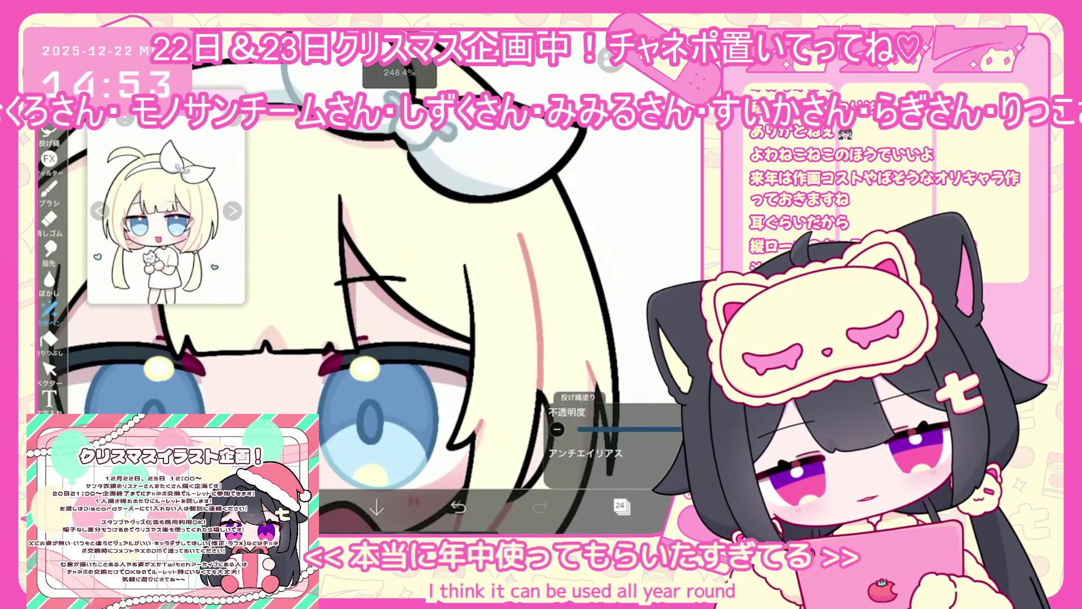
pyautogui.scroll(1, 361, 282)
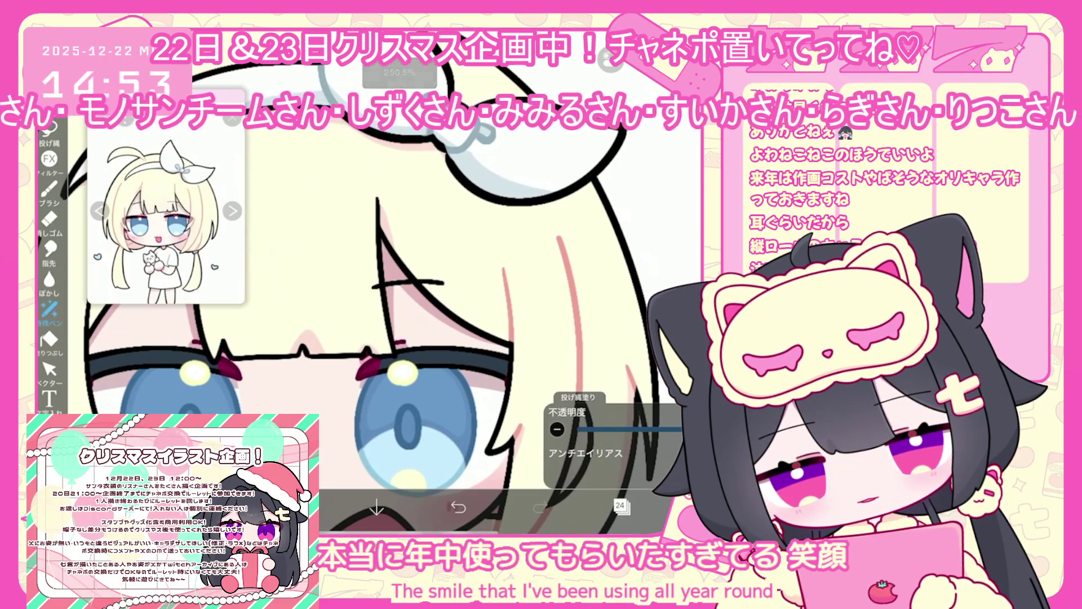
pyautogui.scroll(-1, 361, 281)
pyautogui.scroll(-2, 361, 282)
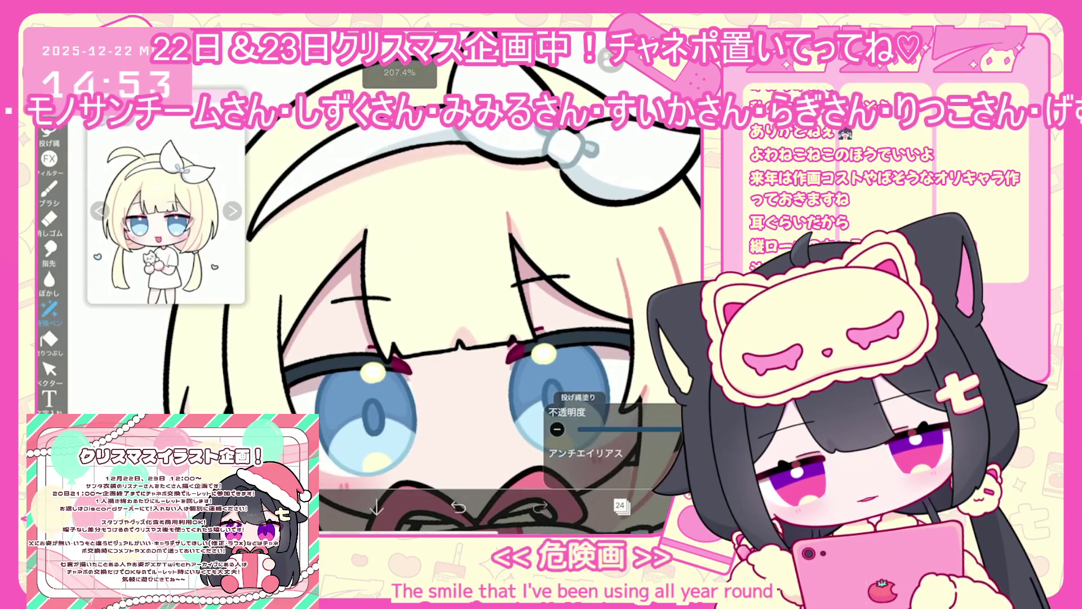
pyautogui.scroll(-1, 361, 282)
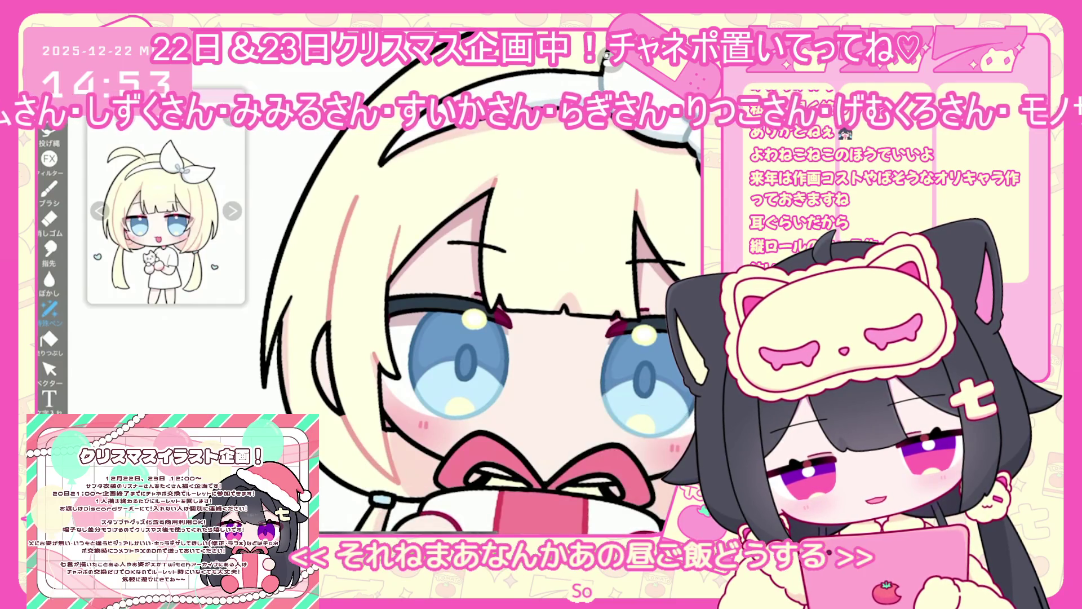
pyautogui.scroll(-1, 479, 310)
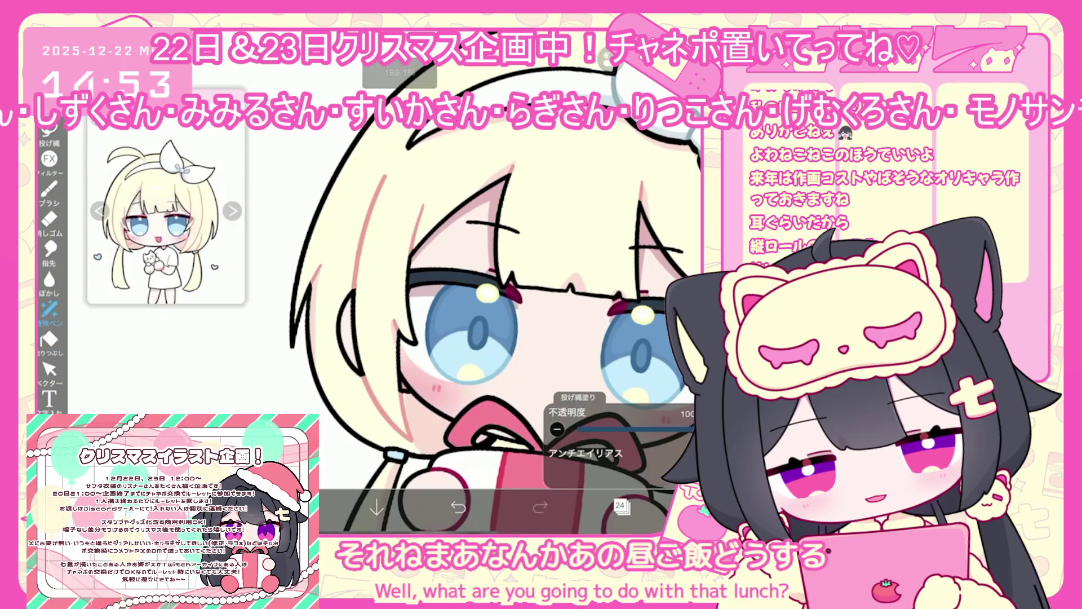
pyautogui.scroll(-3, 479, 310)
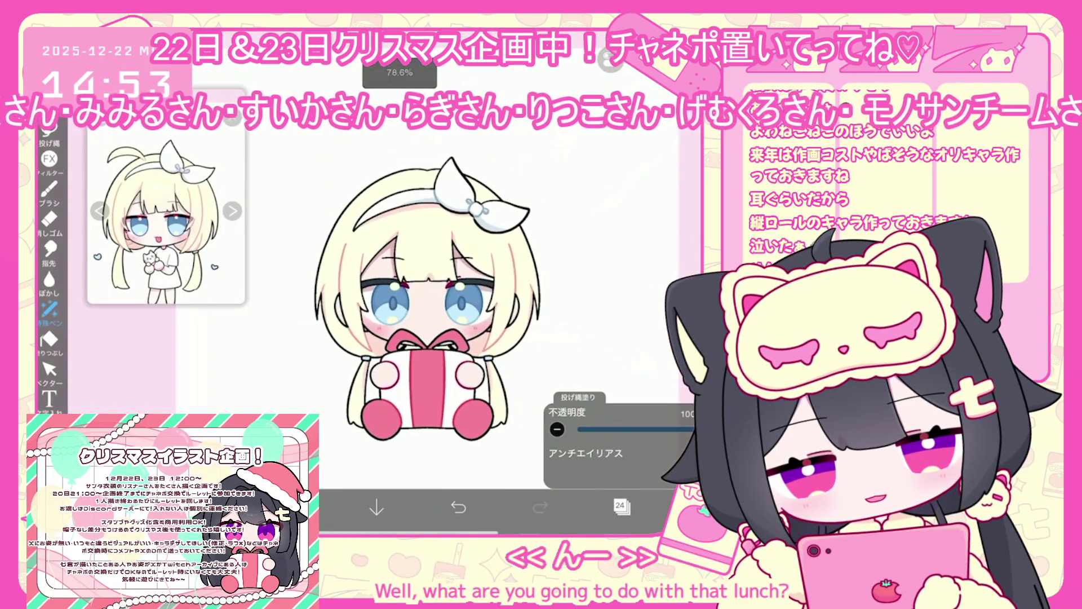
pyautogui.click(622, 506)
pyautogui.scroll(-2, 621, 282)
pyautogui.click(581, 243)
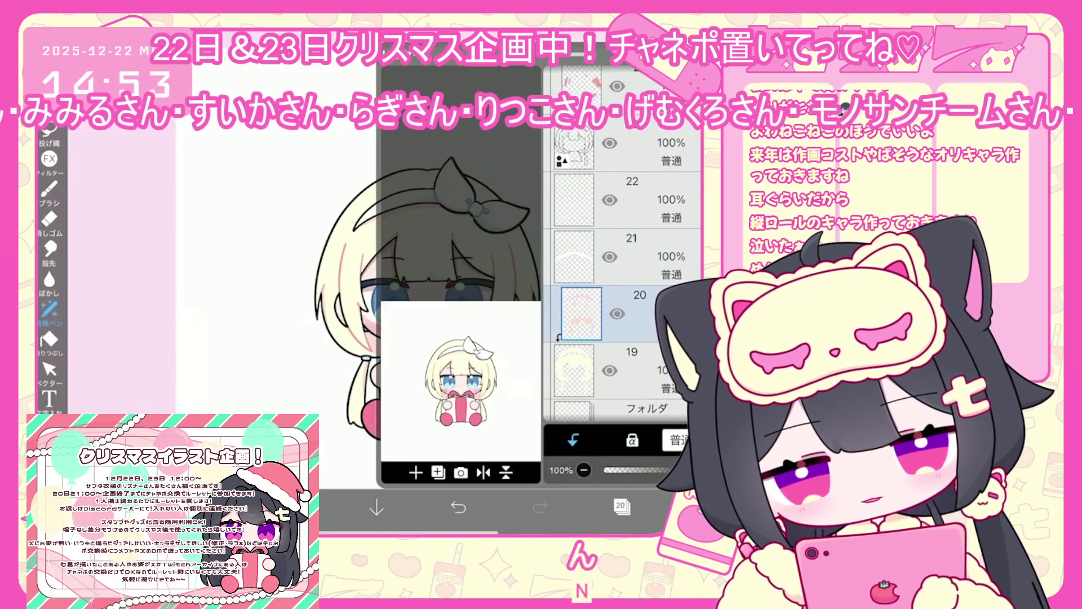
# Step: Keep white as the colour, set up the brush, and select layer 28
pyautogui.click(573, 439)
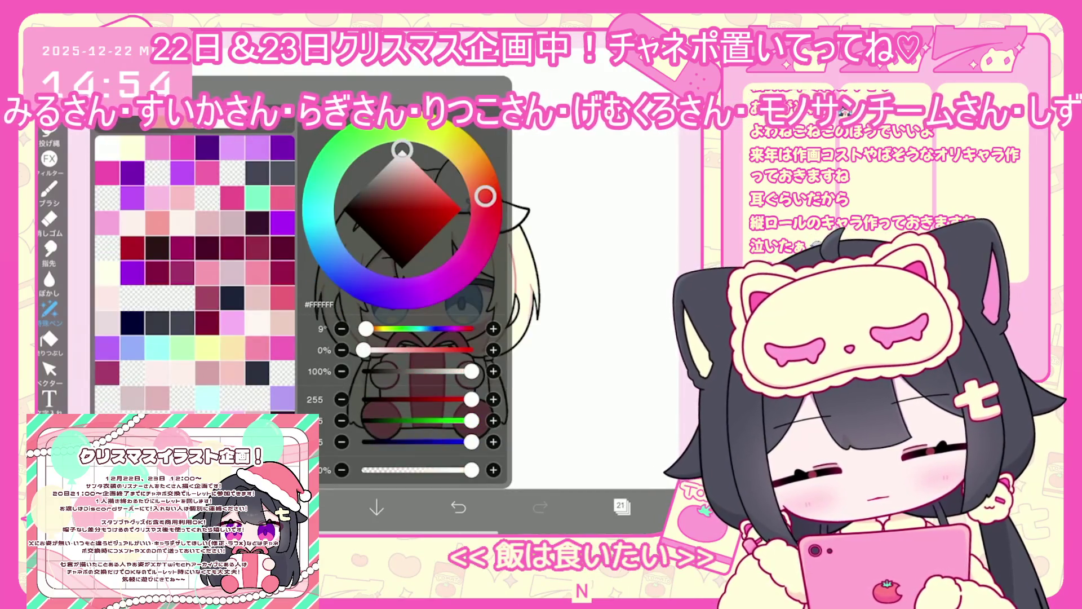
pyautogui.click(49, 189)
pyautogui.click(49, 189)
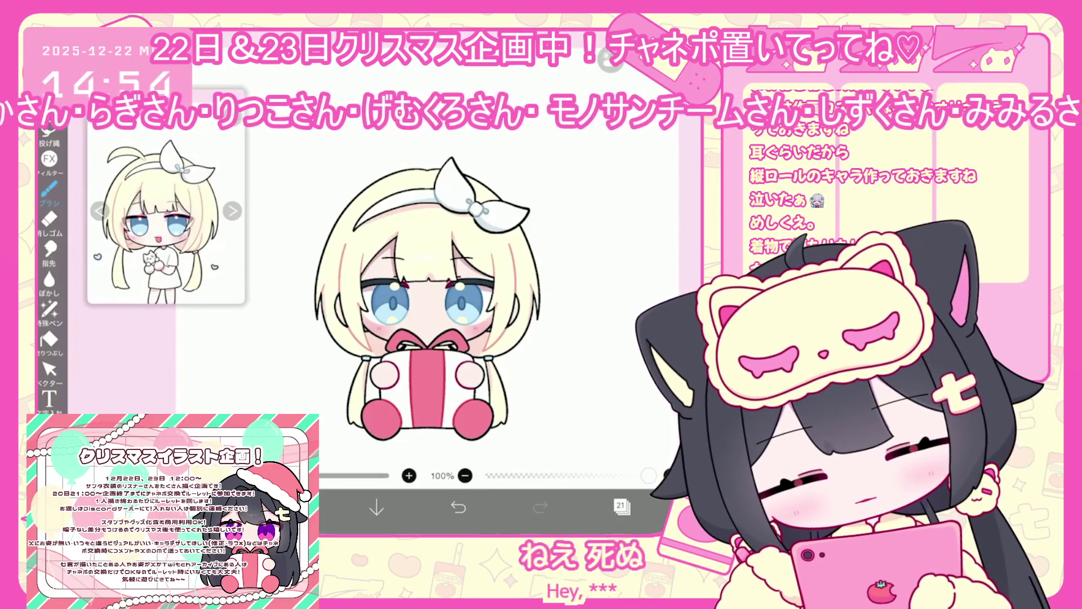
pyautogui.click(621, 506)
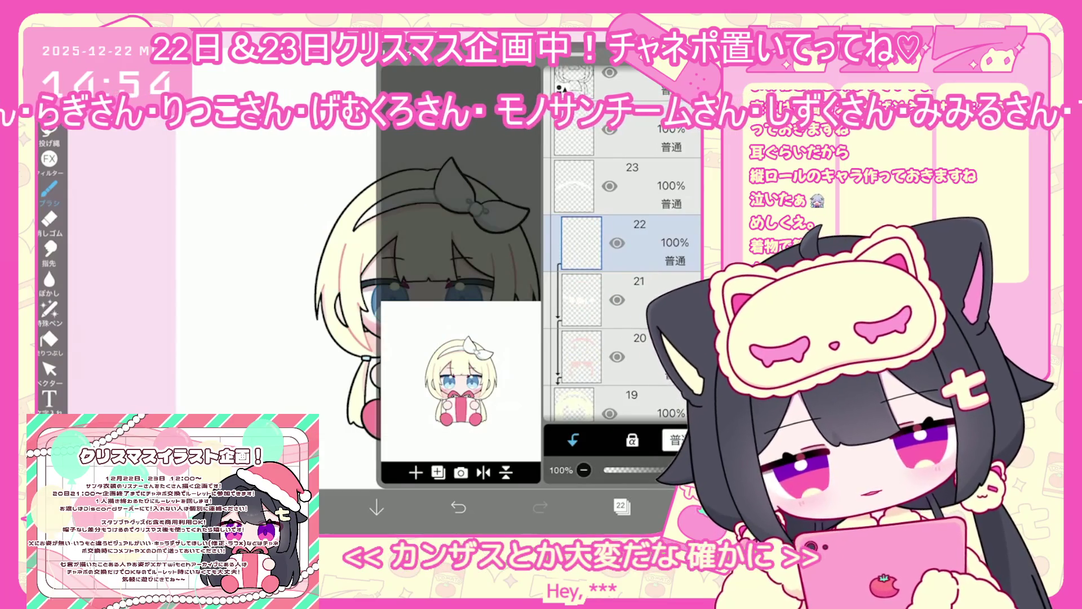
pyautogui.click(295, 507)
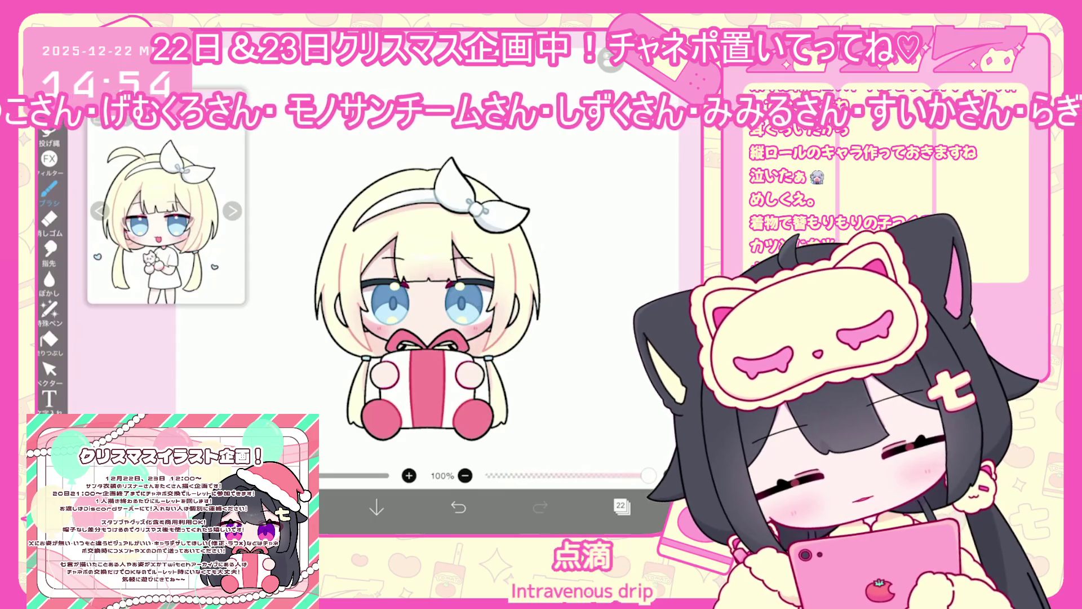
pyautogui.click(621, 506)
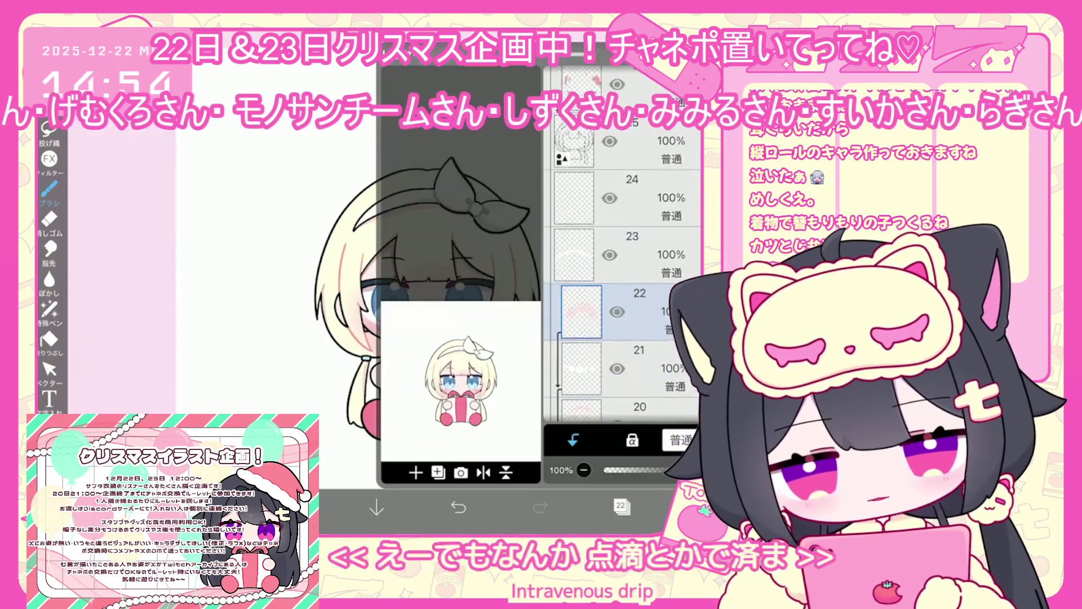
pyautogui.click(626, 213)
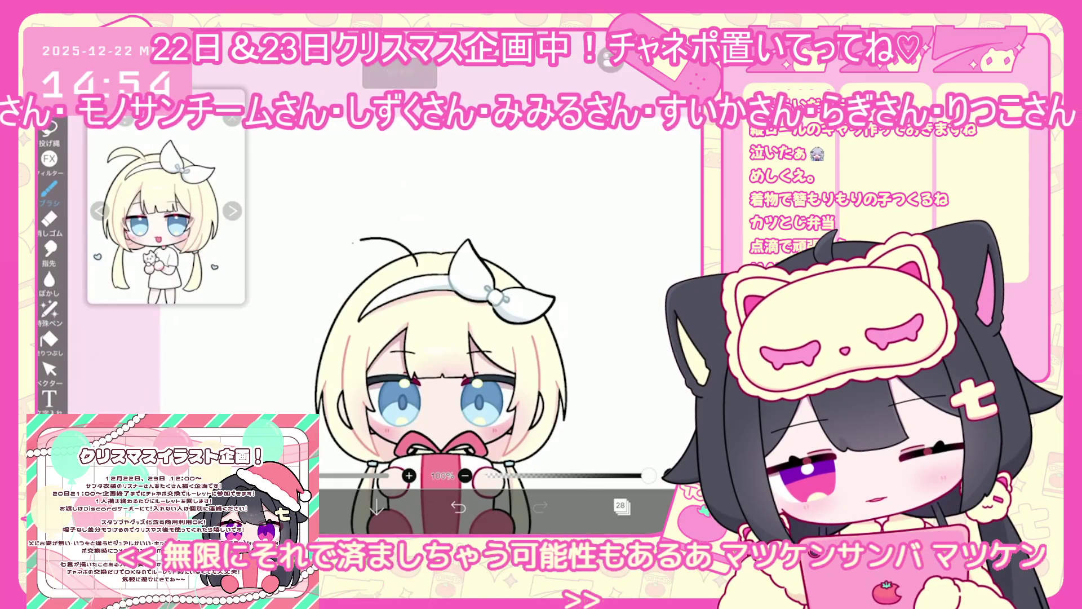
# Step: Undo the stray brush stroke on the ahoge
pyautogui.hotkey('ctrl', 'z')
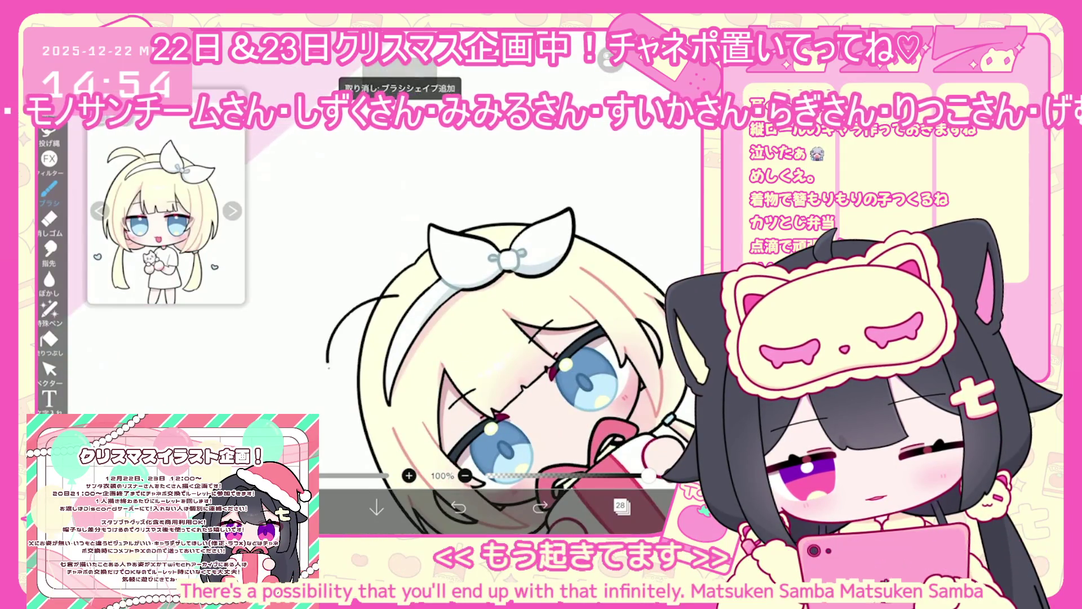
pyautogui.click(620, 506)
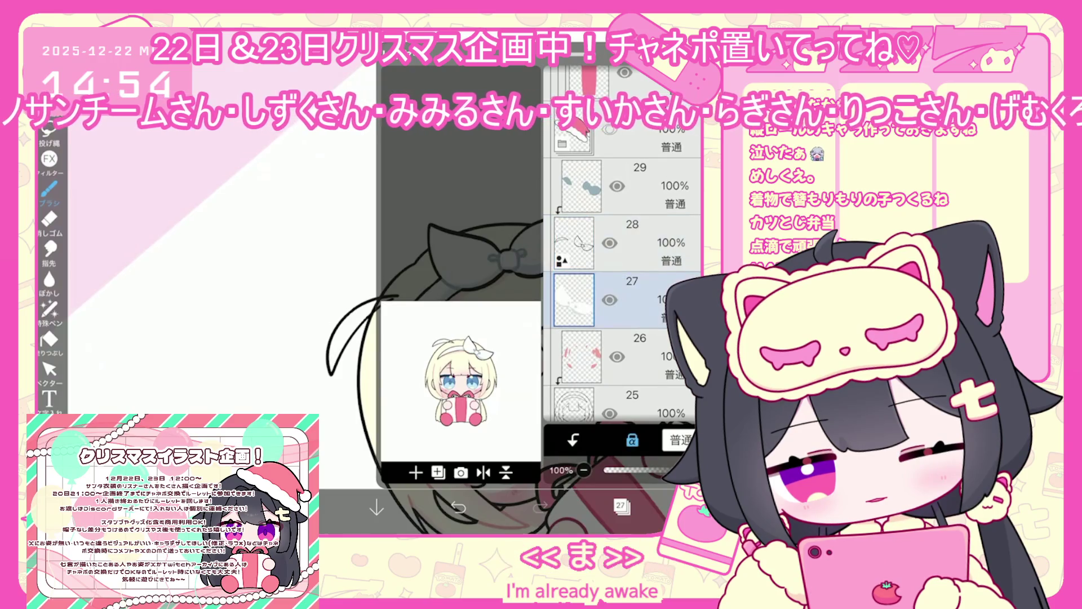
pyautogui.click(620, 506)
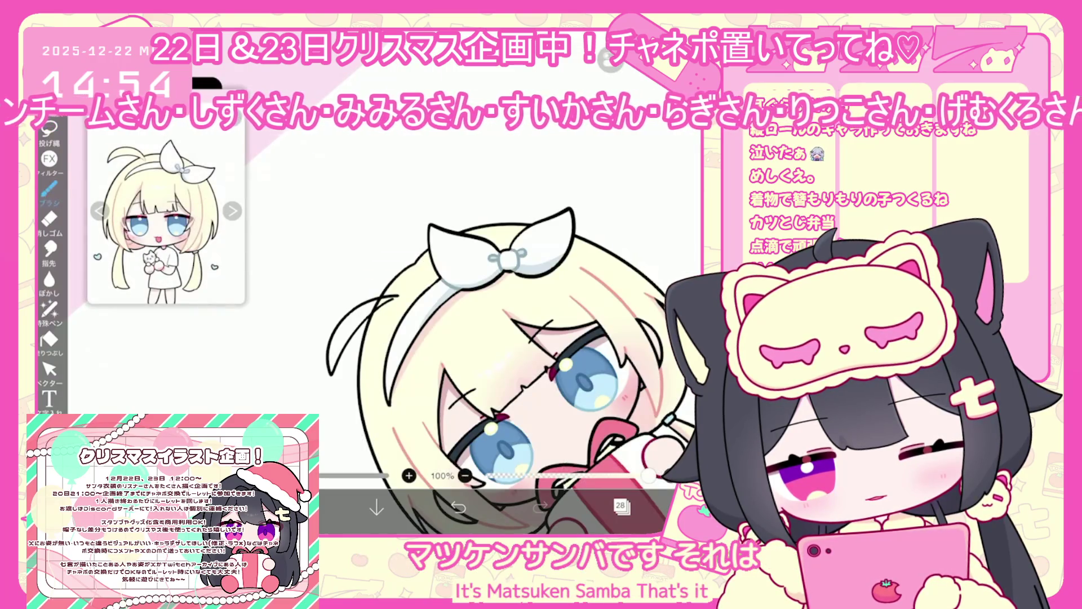
pyautogui.scroll(2, 508, 281)
pyautogui.scroll(3, 402, 364)
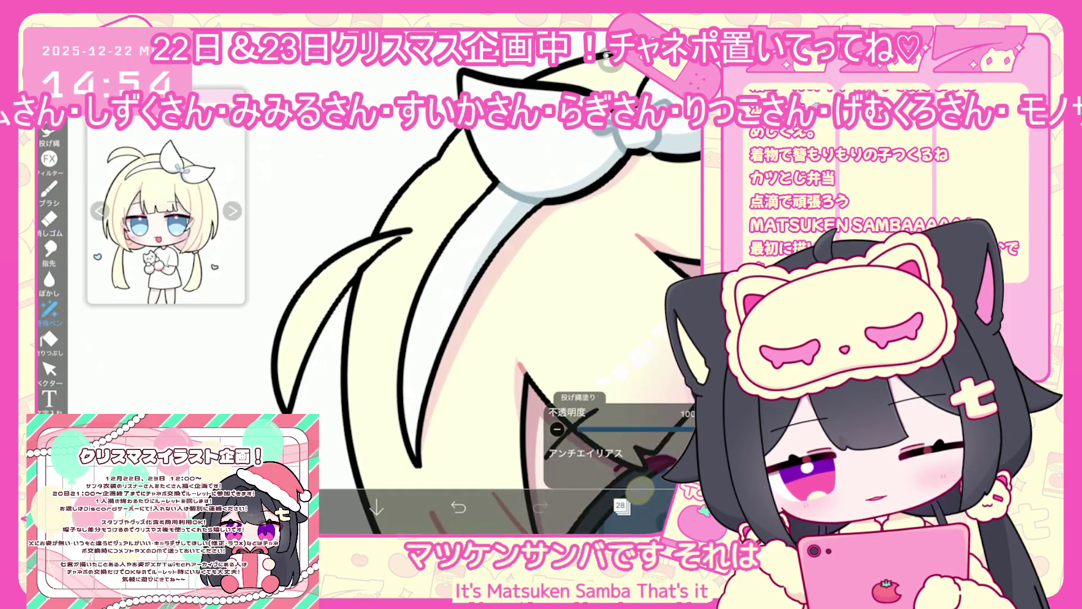
pyautogui.scroll(-5, 451, 350)
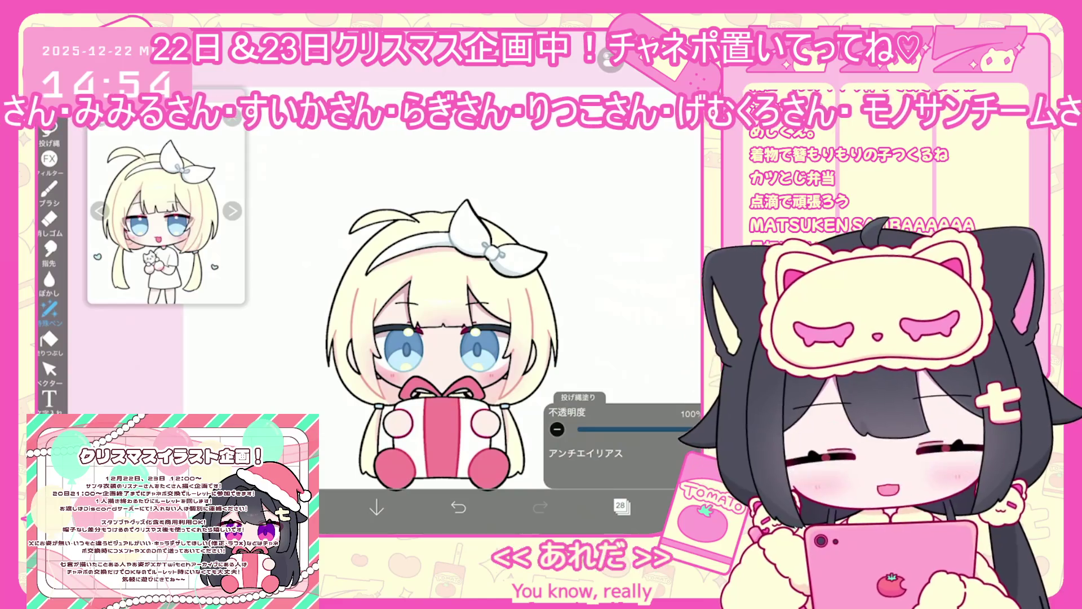
pyautogui.scroll(-2, 428, 327)
# Step: Select layer 30, undo a bad lasso fill, and reopen the layer list
pyautogui.click(621, 505)
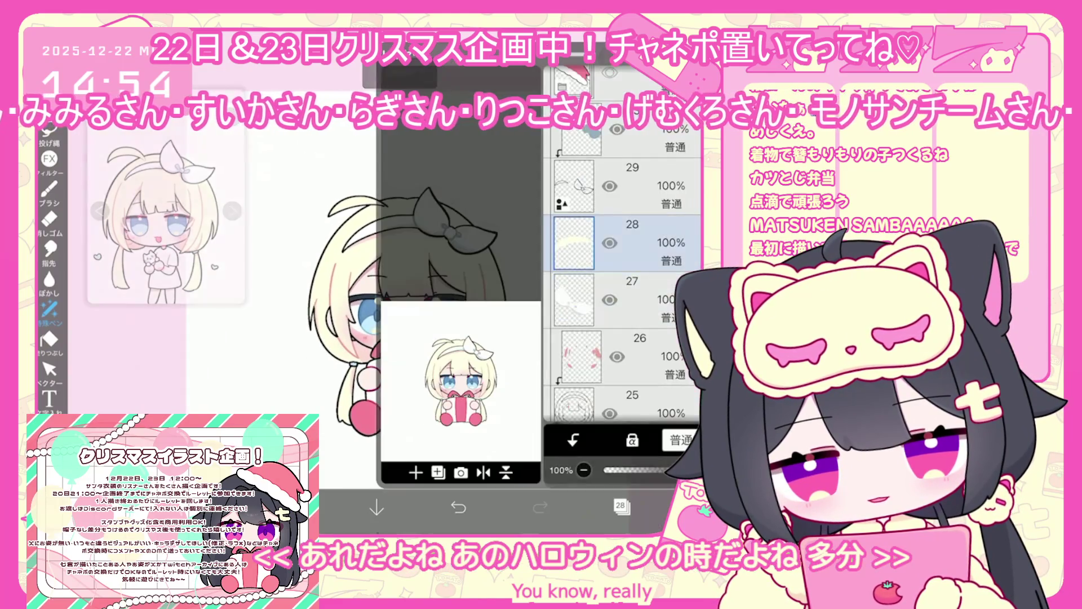
pyautogui.click(580, 259)
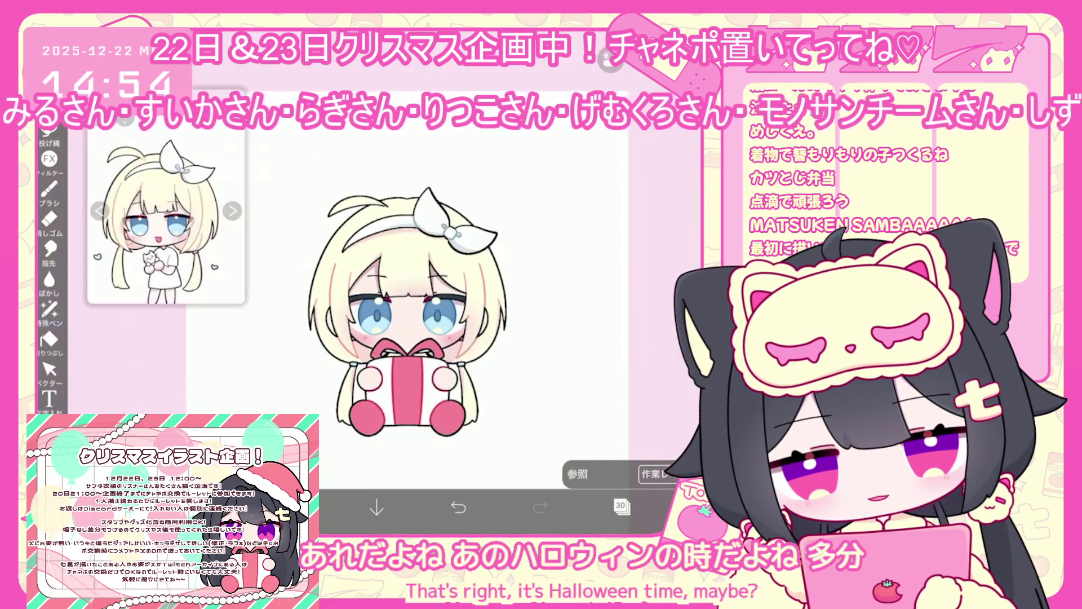
pyautogui.scroll(5, 428, 316)
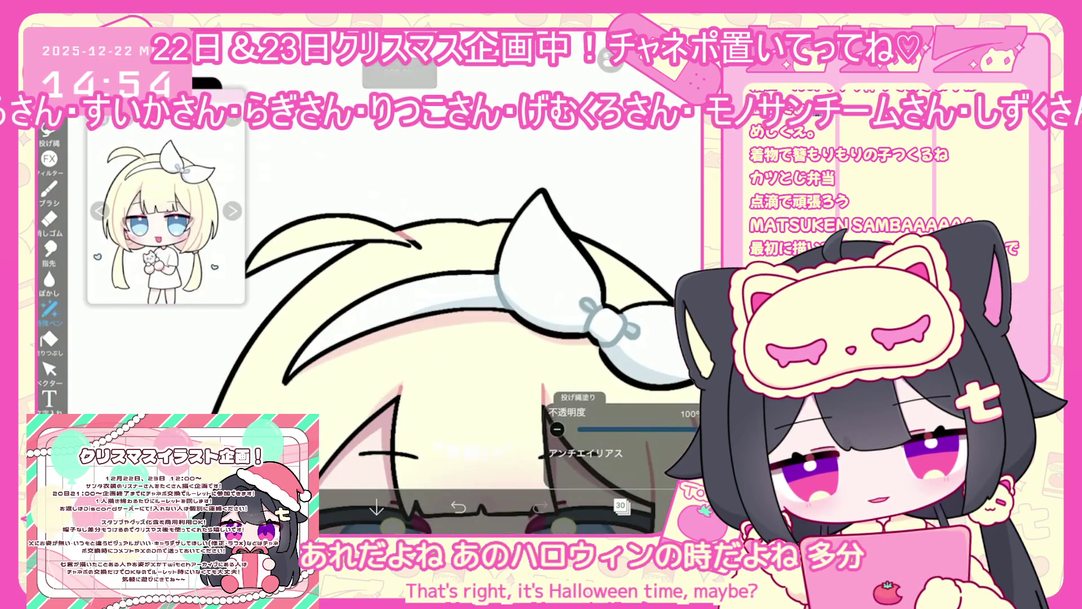
pyautogui.hotkey('ctrl', 'z')
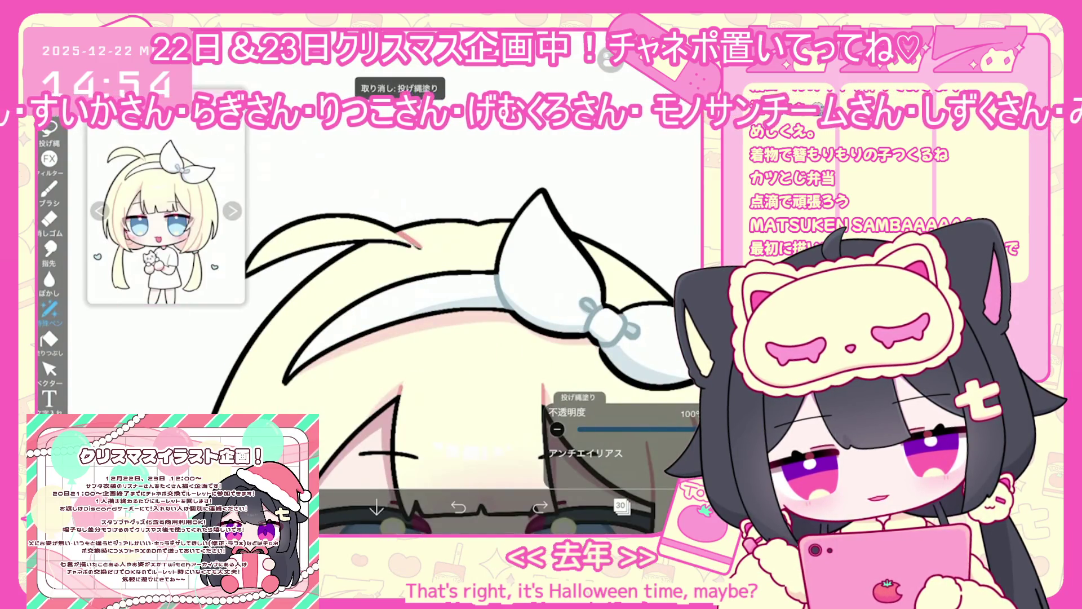
pyautogui.scroll(-5, 472, 338)
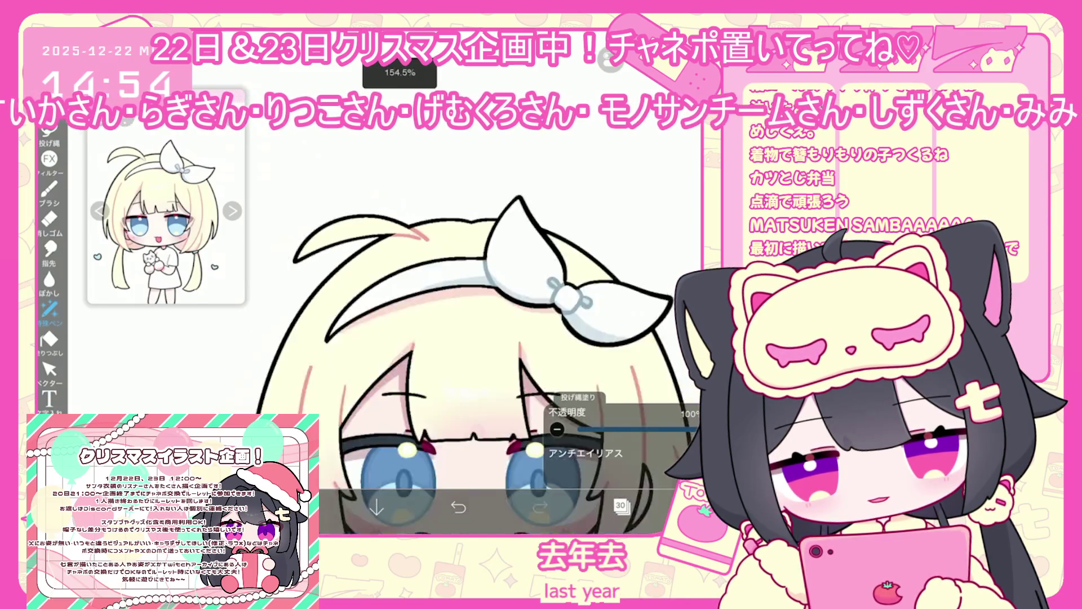
pyautogui.click(622, 506)
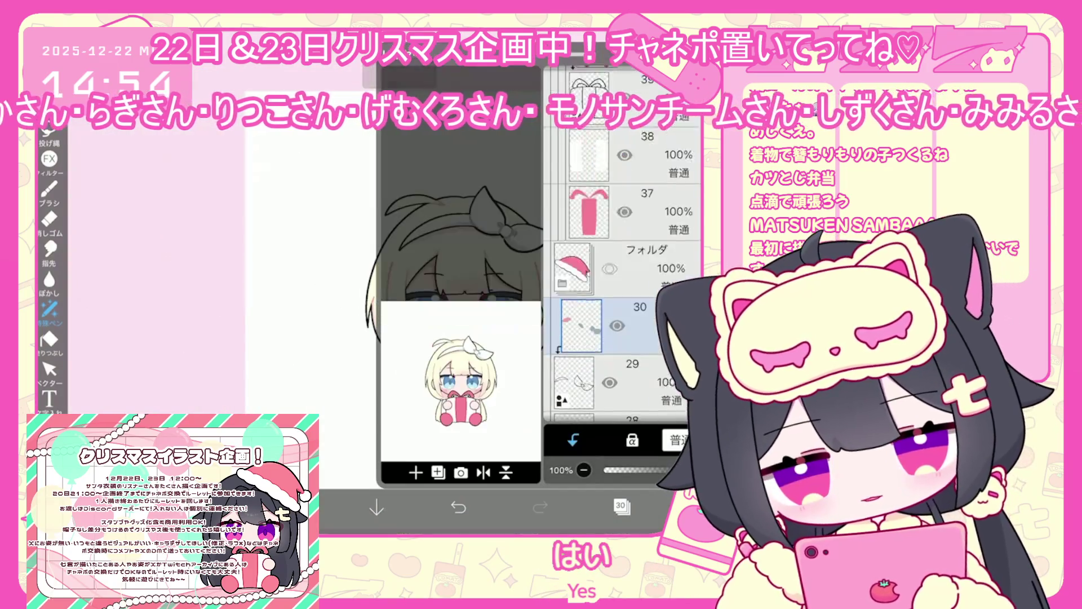
# Step: Show the Santa hat folder, lock transparency on layer 32, then select layer 37
pyautogui.click(609, 243)
pyautogui.scroll(-4, 623, 293)
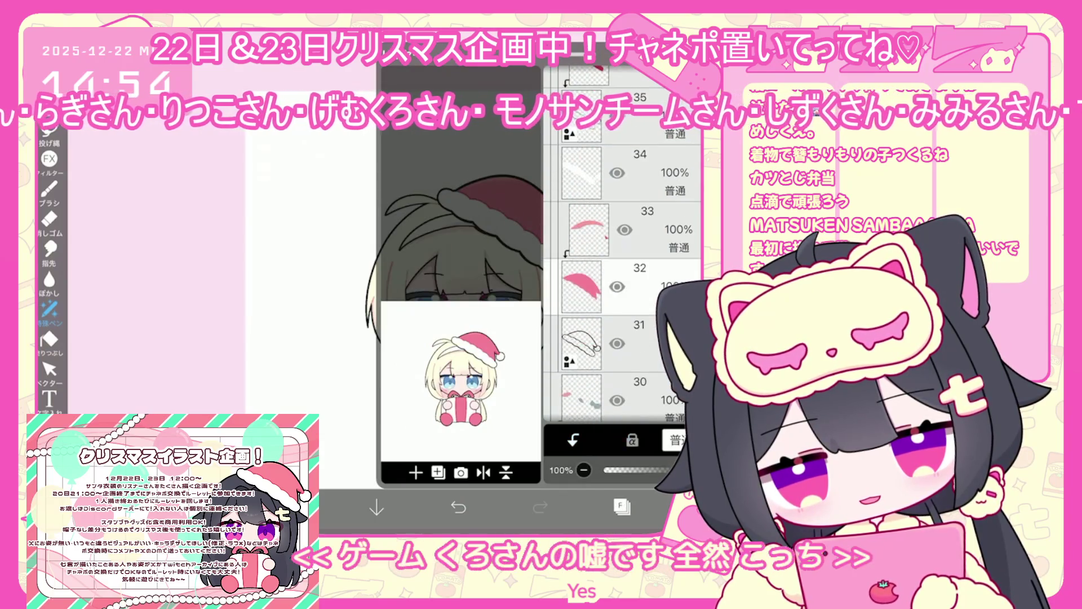
pyautogui.click(582, 286)
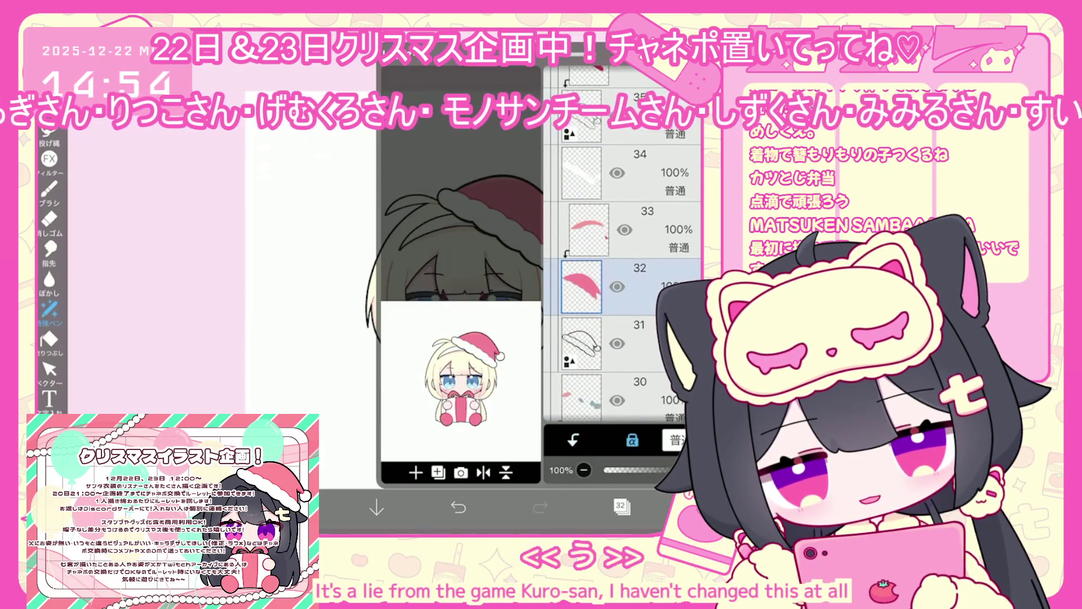
pyautogui.click(622, 506)
pyautogui.click(622, 507)
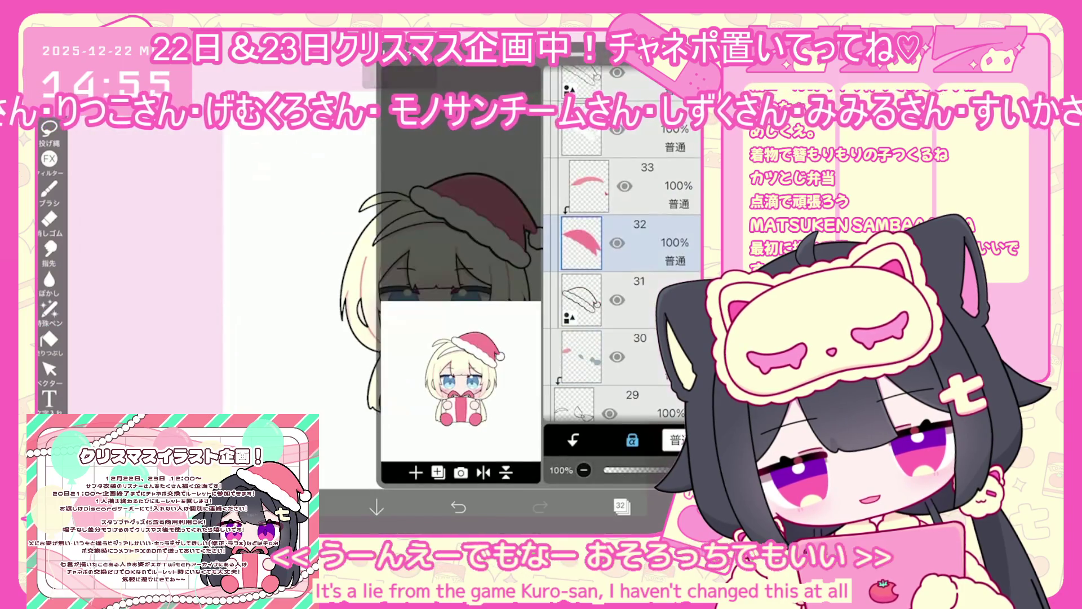
pyautogui.scroll(-1, 623, 293)
pyautogui.click(589, 257)
pyautogui.click(621, 506)
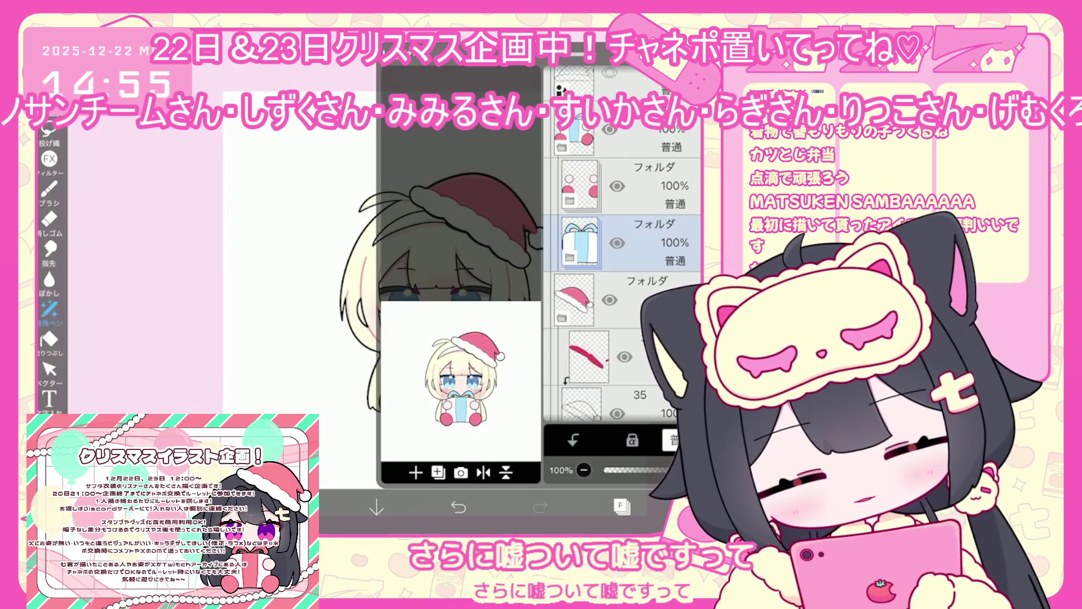
# Step: Select layer 2 and close the layer list
pyautogui.scroll(-10, 622, 291)
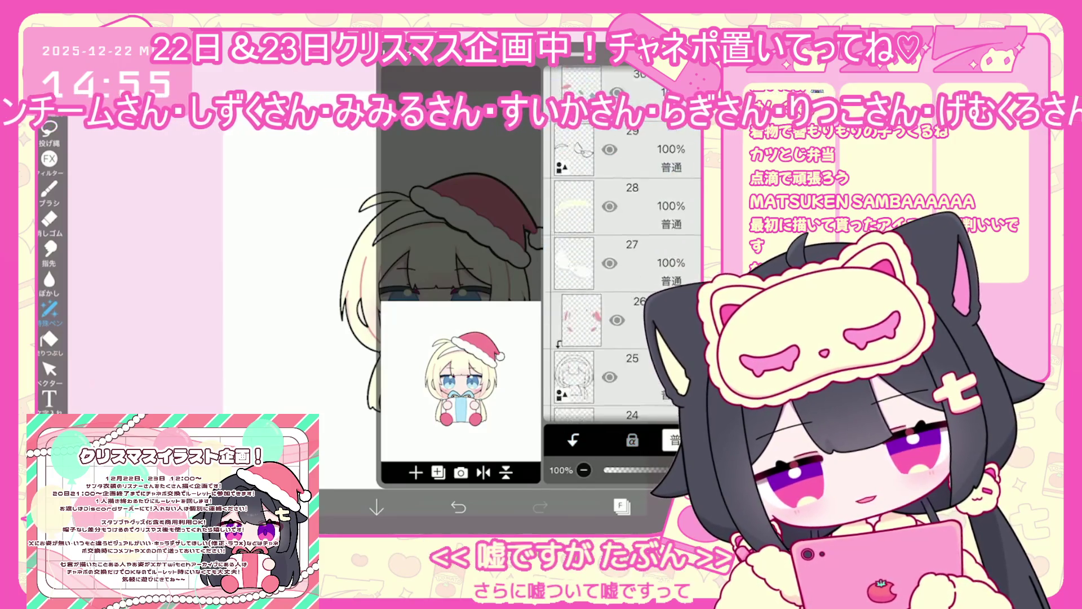
pyautogui.scroll(-10, 623, 254)
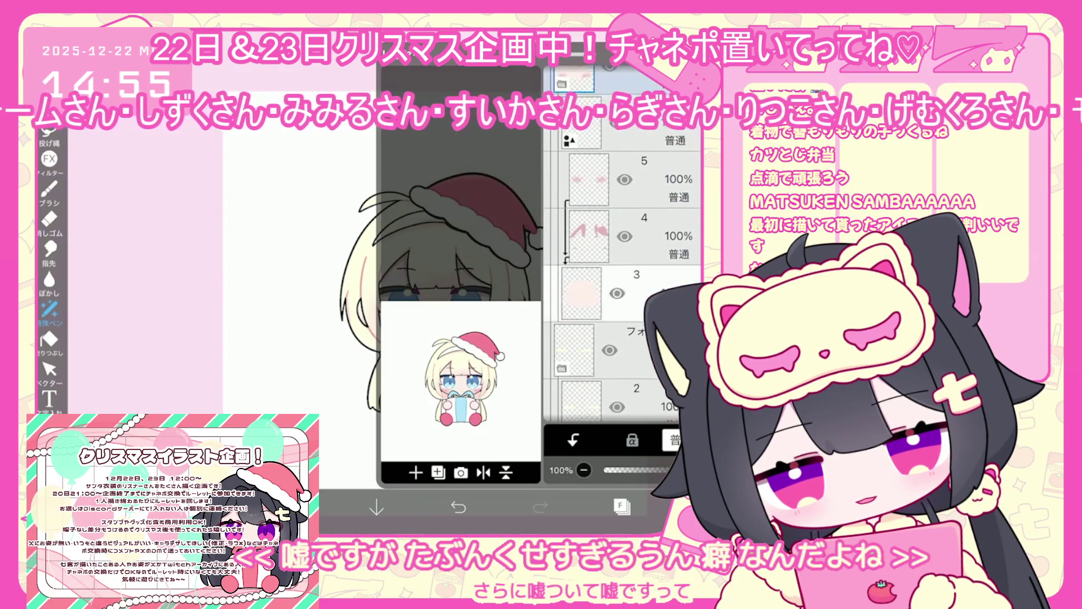
pyautogui.click(626, 214)
pyautogui.click(626, 328)
pyautogui.click(620, 505)
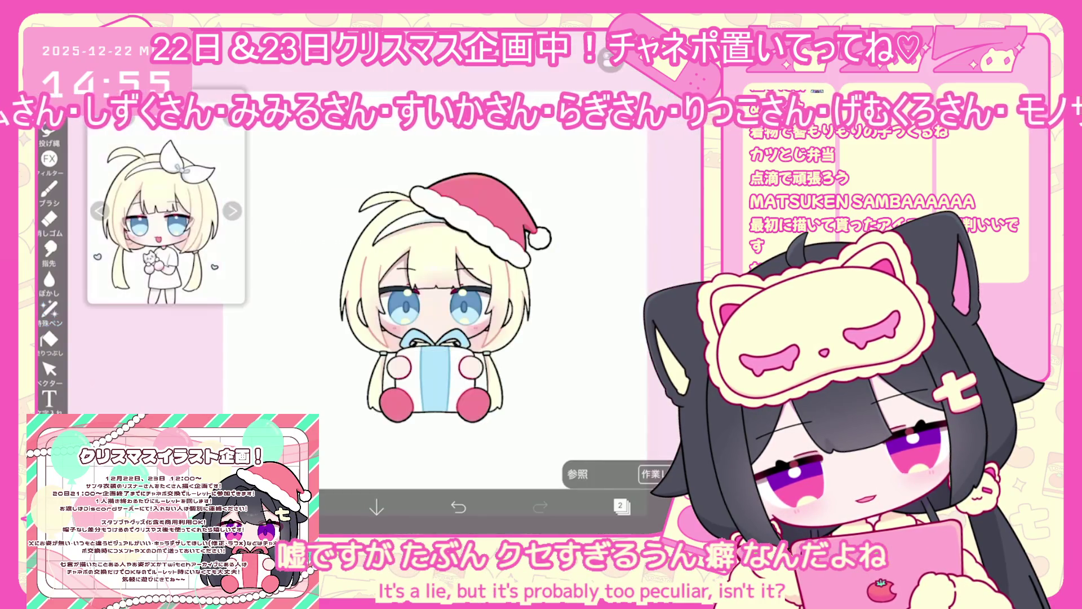
# Step: Confirm the gift folder's options, then save the Santa-hat artwork to My Gallery
pyautogui.click(50, 130)
pyautogui.scroll(-1, 435, 299)
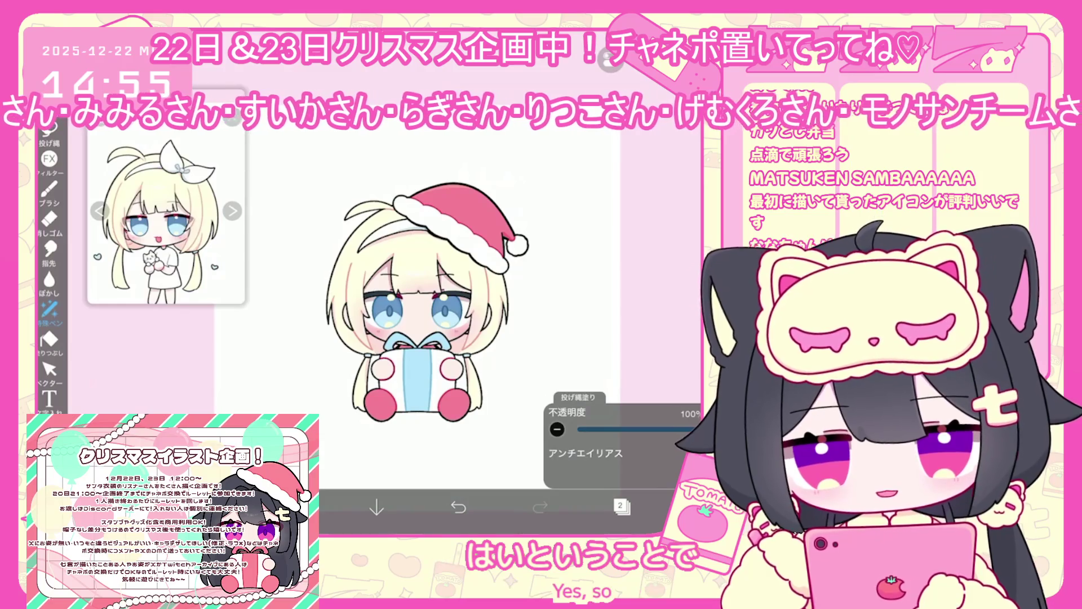
pyautogui.click(621, 506)
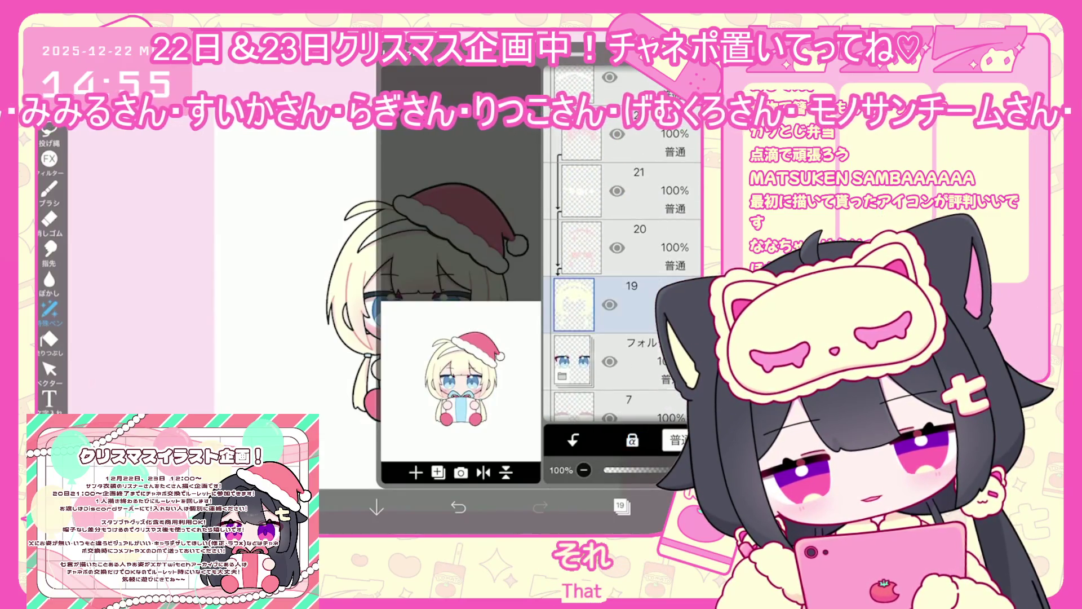
pyautogui.click(626, 360)
pyautogui.click(416, 472)
pyautogui.click(451, 420)
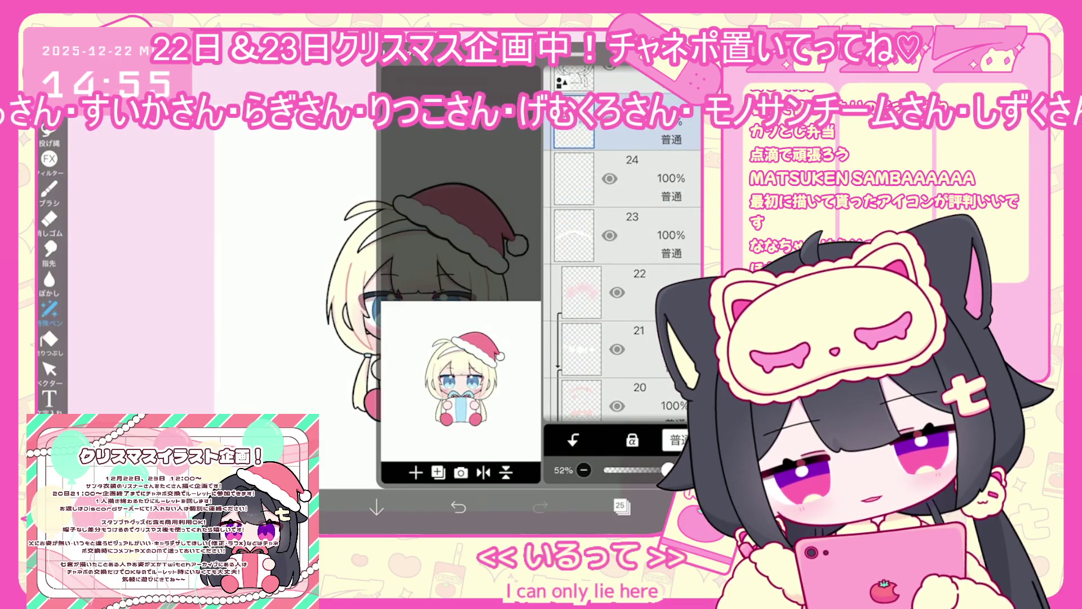
pyautogui.click(620, 505)
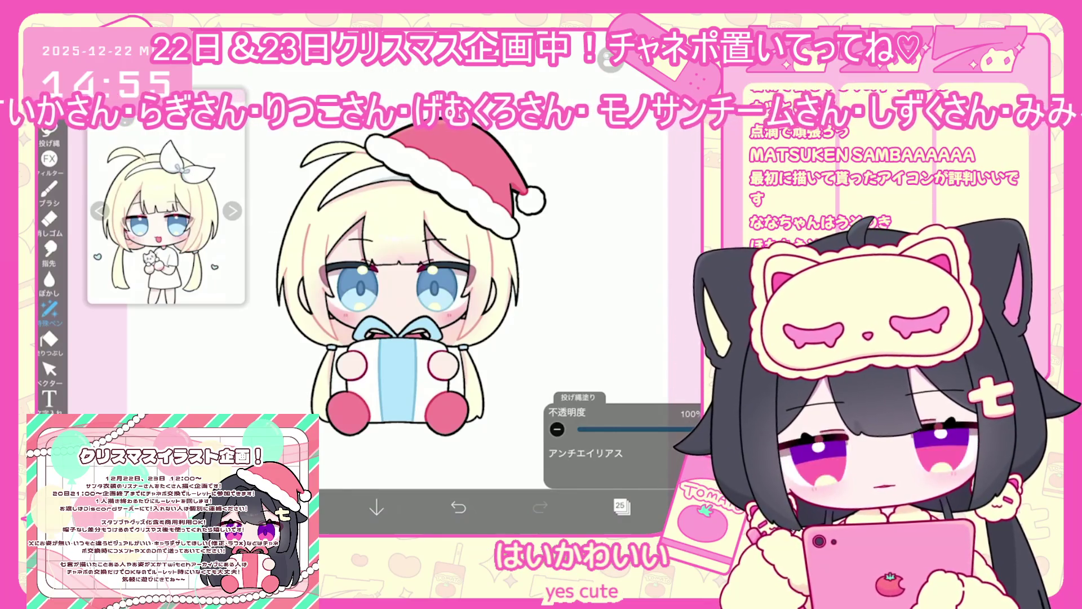
pyautogui.click(699, 506)
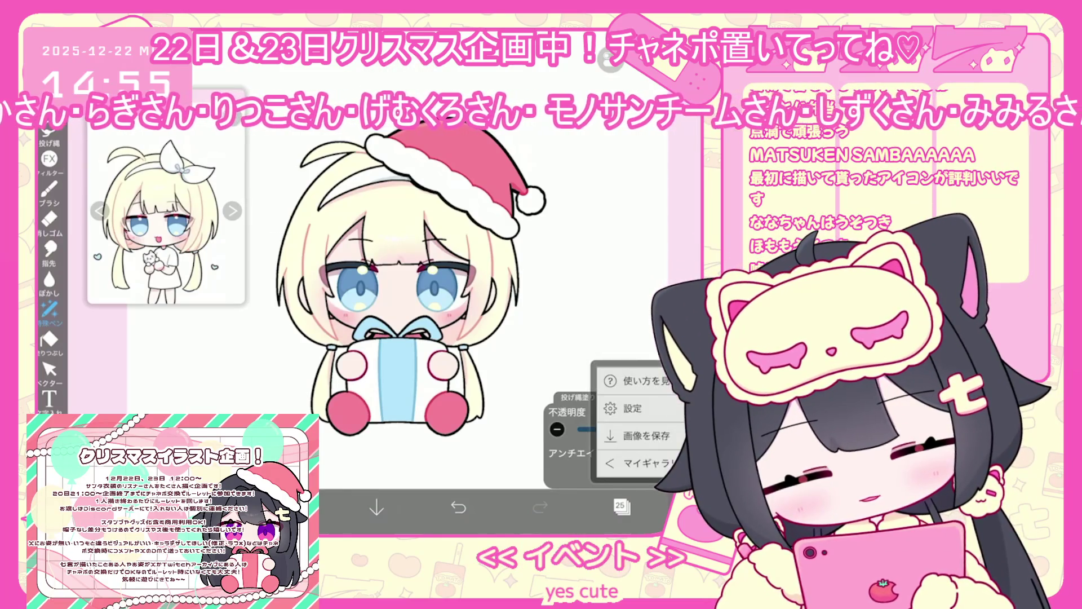
pyautogui.click(646, 463)
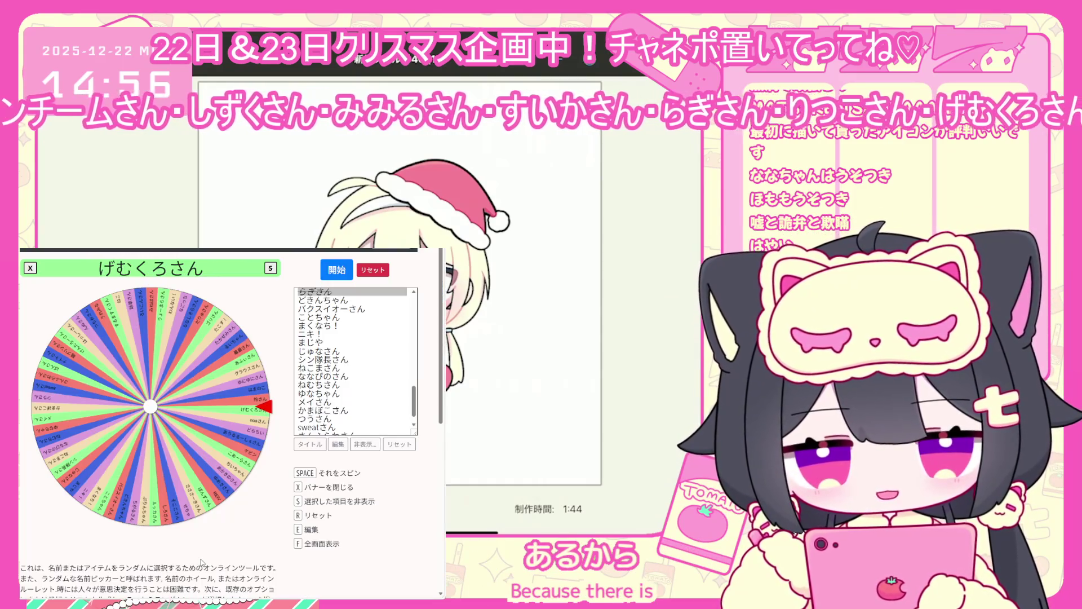
# Step: Dismiss the winner banner and tick one already-drawn name to exclude it
pyautogui.click(365, 444)
pyautogui.scroll(-2, 348, 402)
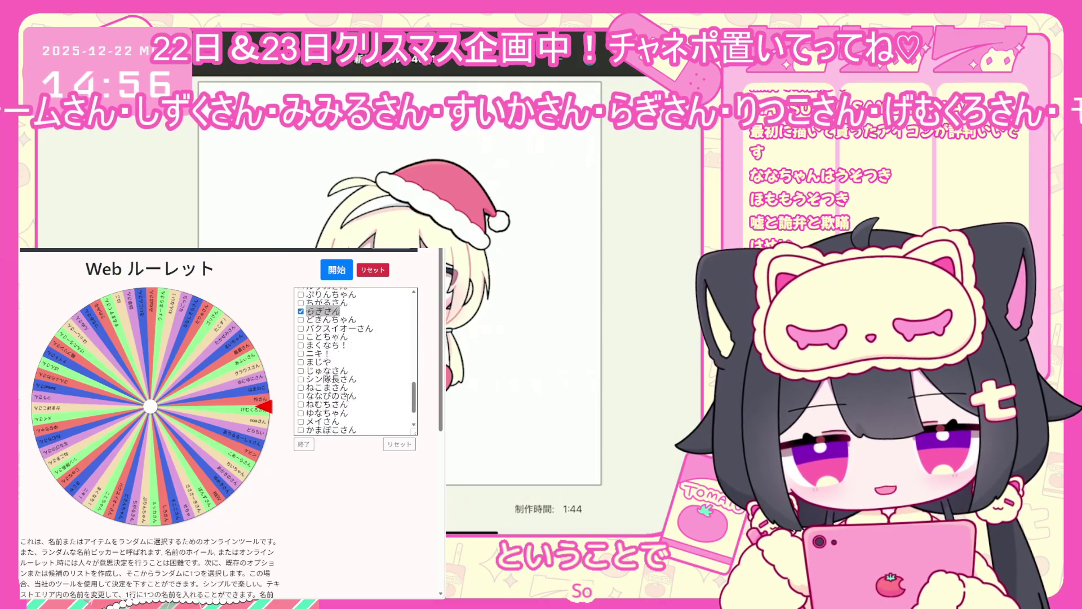
pyautogui.scroll(3, 348, 401)
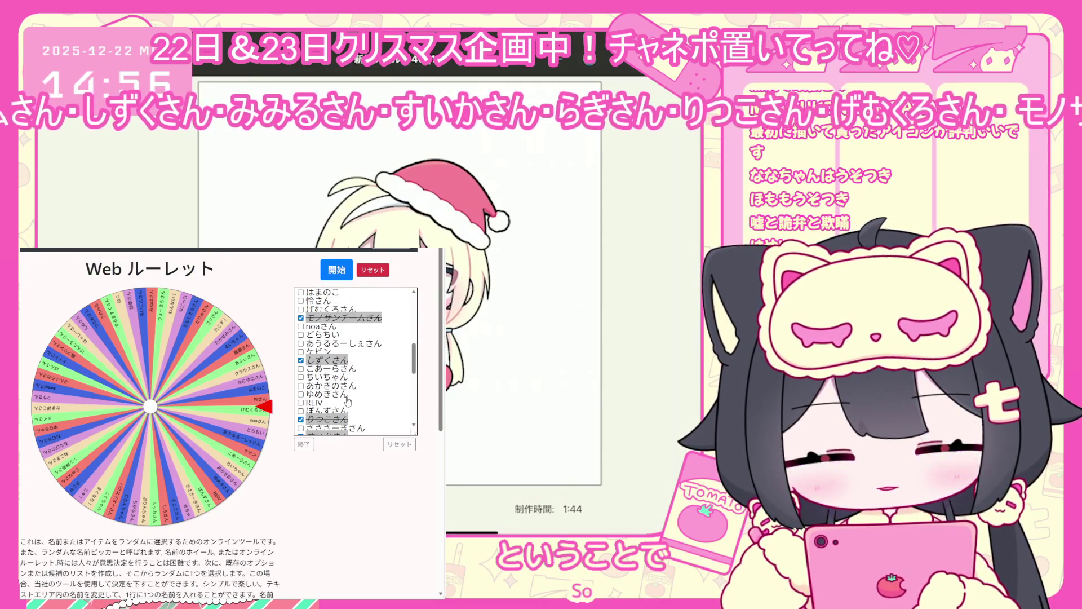
pyautogui.scroll(5, 348, 402)
pyautogui.scroll(-4, 352, 382)
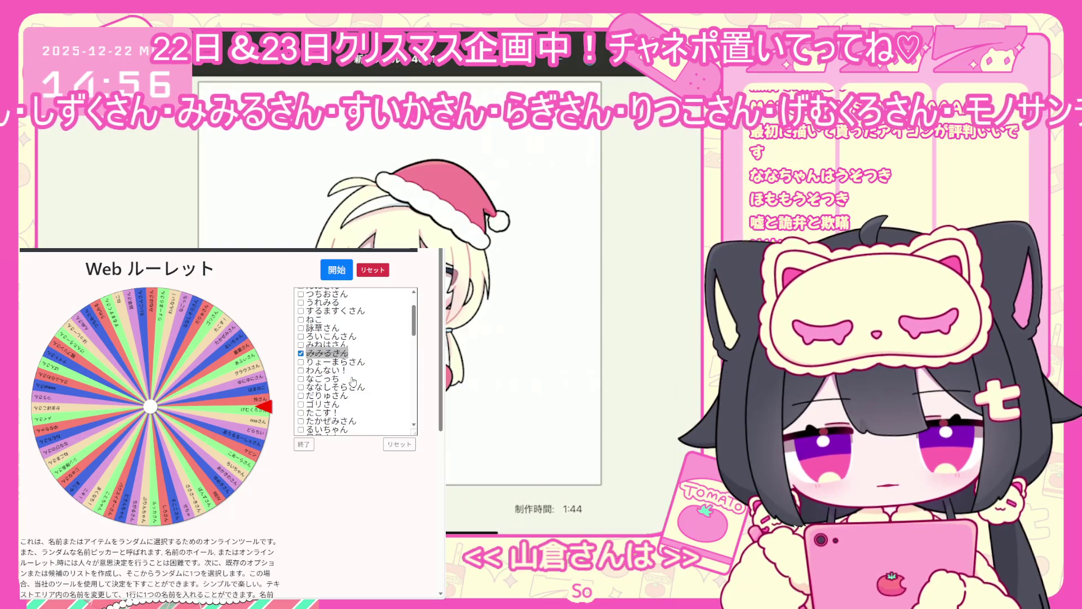
pyautogui.scroll(5, 350, 384)
pyautogui.scroll(-5, 351, 385)
pyautogui.scroll(-5, 349, 384)
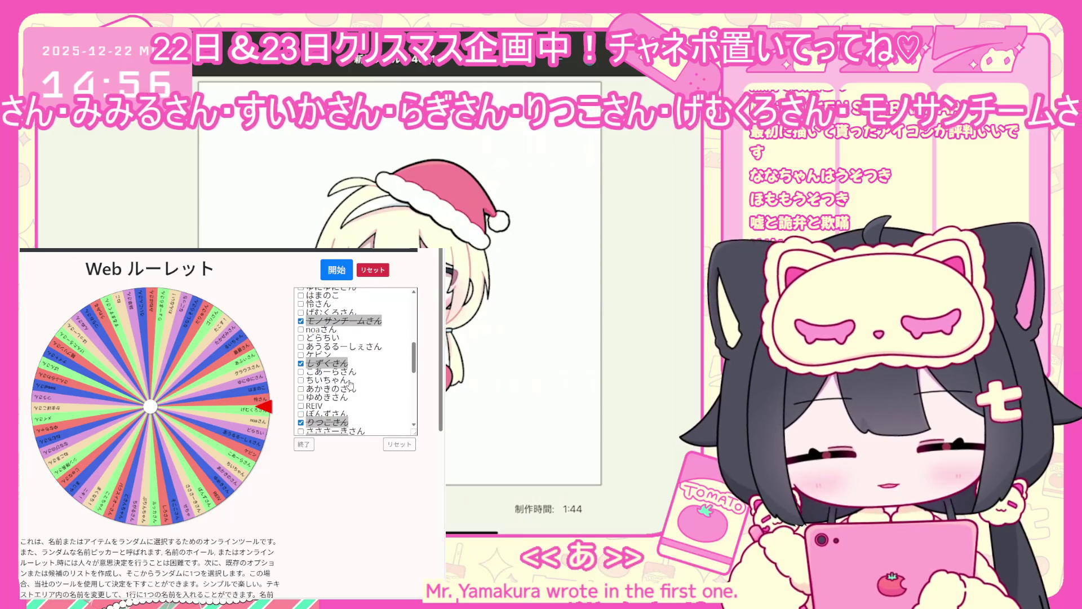
pyautogui.click(301, 312)
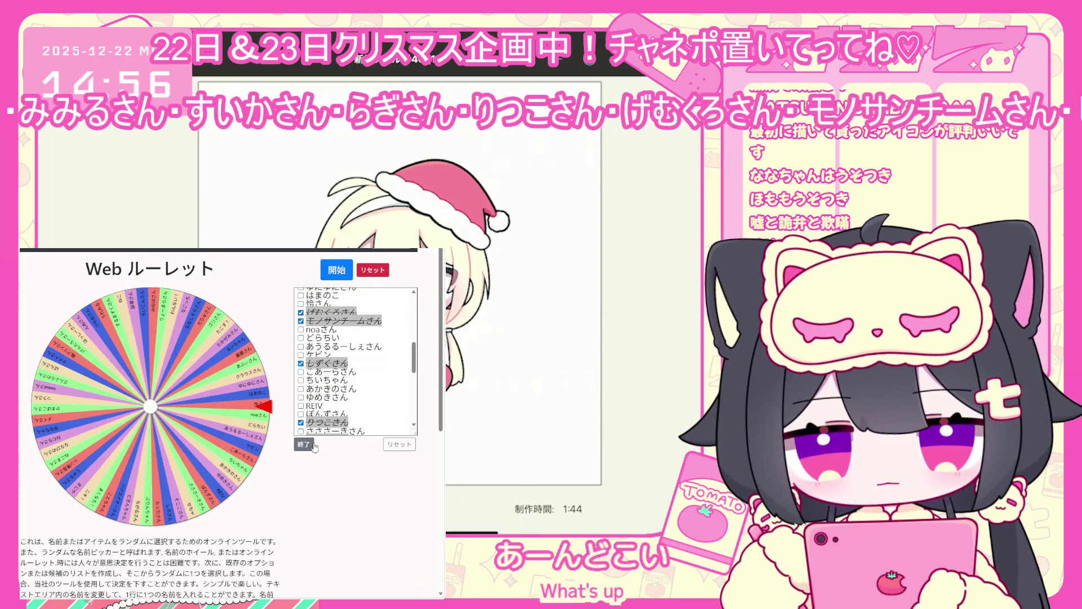
pyautogui.click(307, 444)
# Step: Tick another drawn name and rebuild the wheel without it
pyautogui.click(365, 445)
pyautogui.scroll(3, 352, 364)
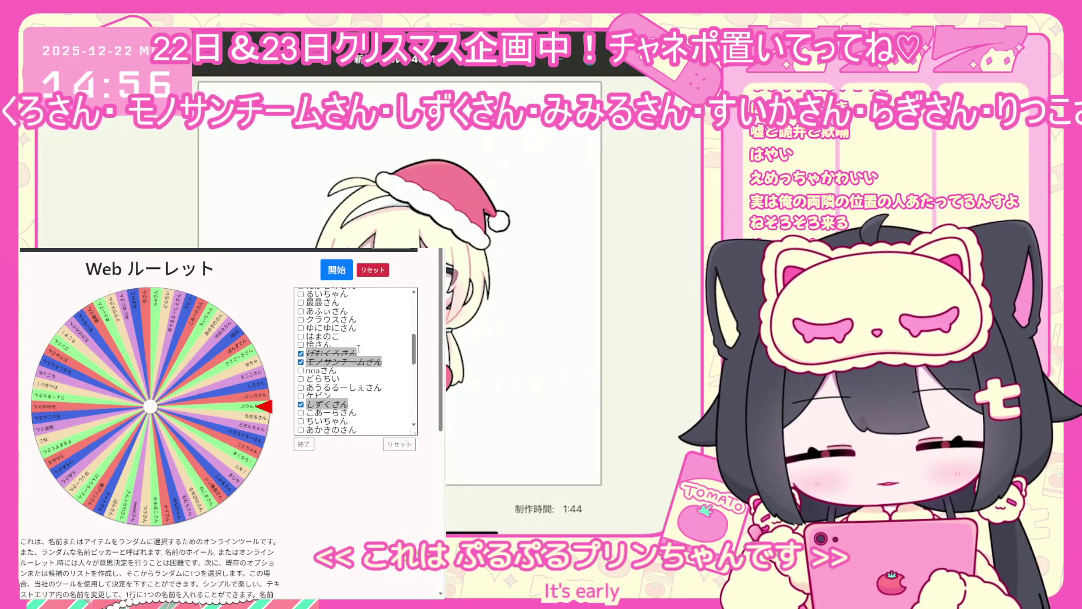
pyautogui.scroll(-4, 352, 364)
pyautogui.scroll(-3, 363, 339)
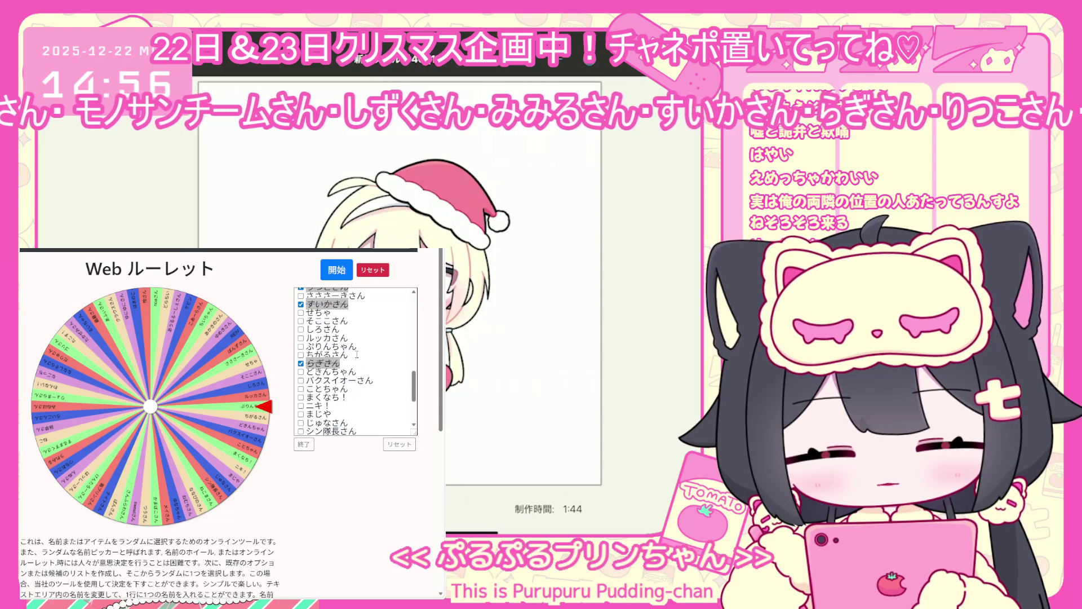
pyautogui.scroll(-3, 327, 356)
pyautogui.scroll(3, 327, 356)
pyautogui.click(301, 346)
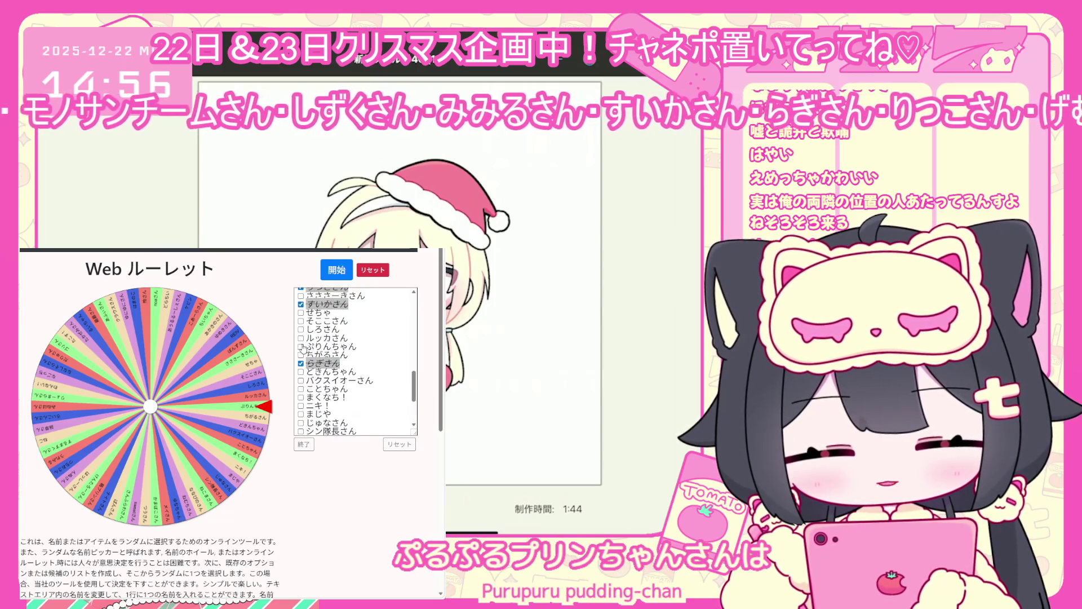
pyautogui.click(303, 445)
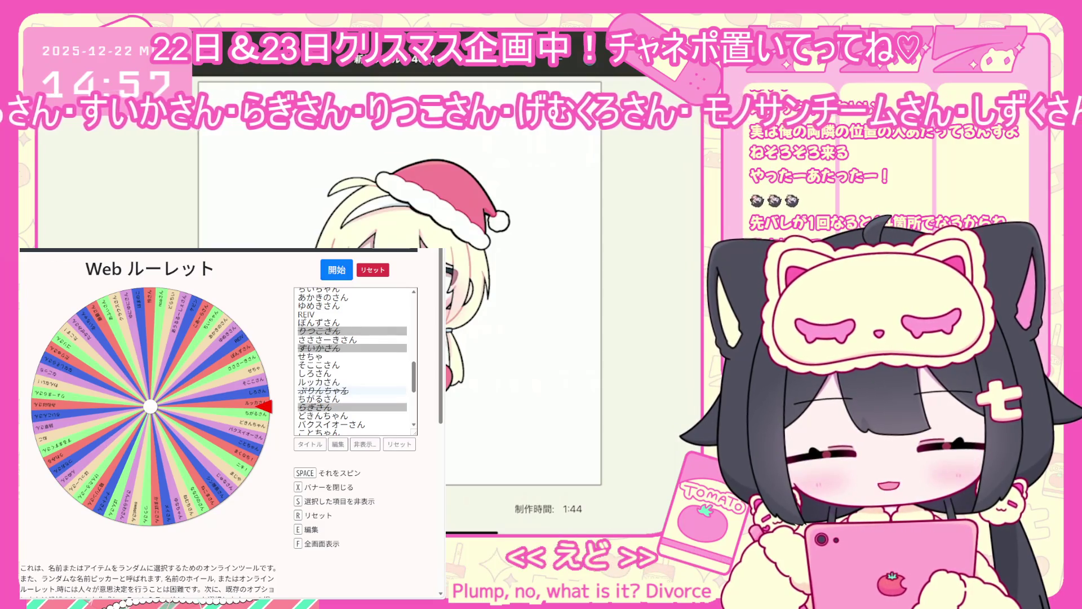
# Step: Scroll through the Web Roulette name list to check the greyed-out, already-drawn names
pyautogui.scroll(4, 345, 390)
pyautogui.scroll(2, 345, 390)
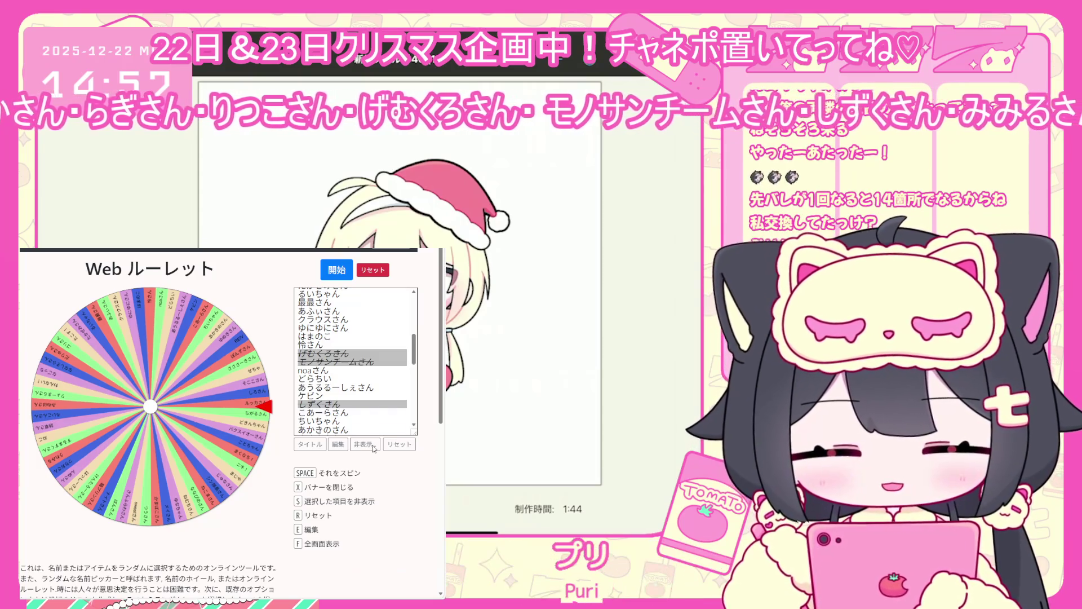
pyautogui.scroll(8, 355, 361)
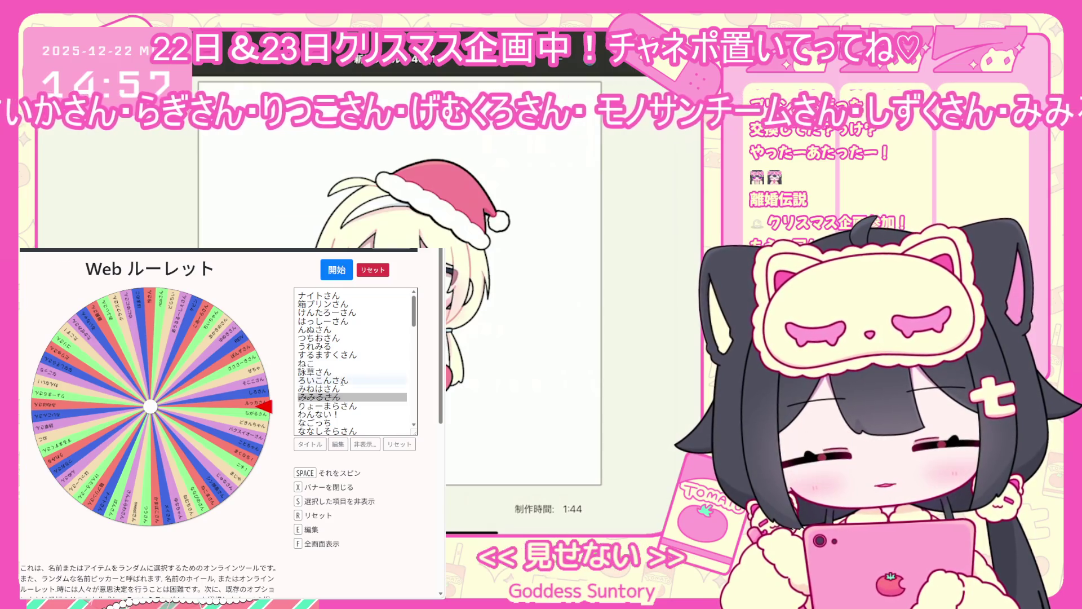
pyautogui.scroll(-3, 345, 382)
pyautogui.scroll(3, 353, 367)
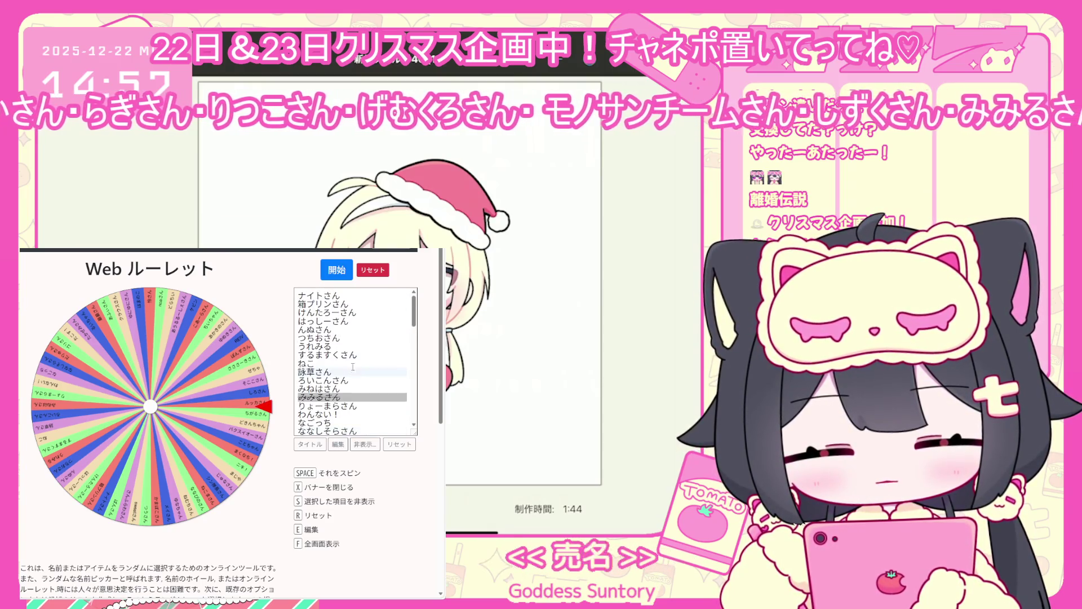
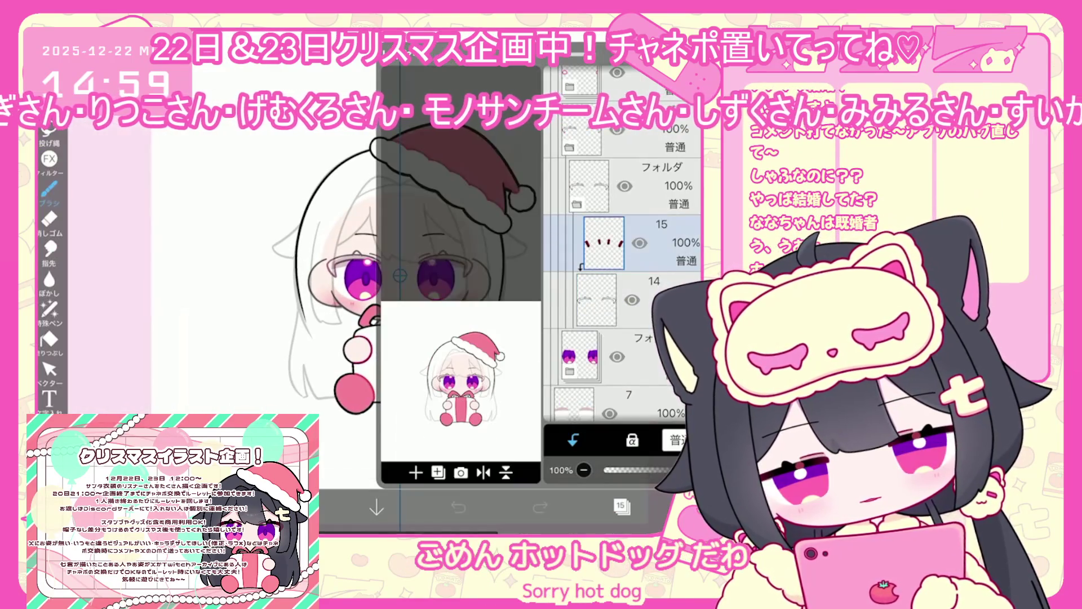
# Step: Hide the white hair and pink paw layers and folders, including layers 36, 21 and 18
pyautogui.scroll(10, 622, 293)
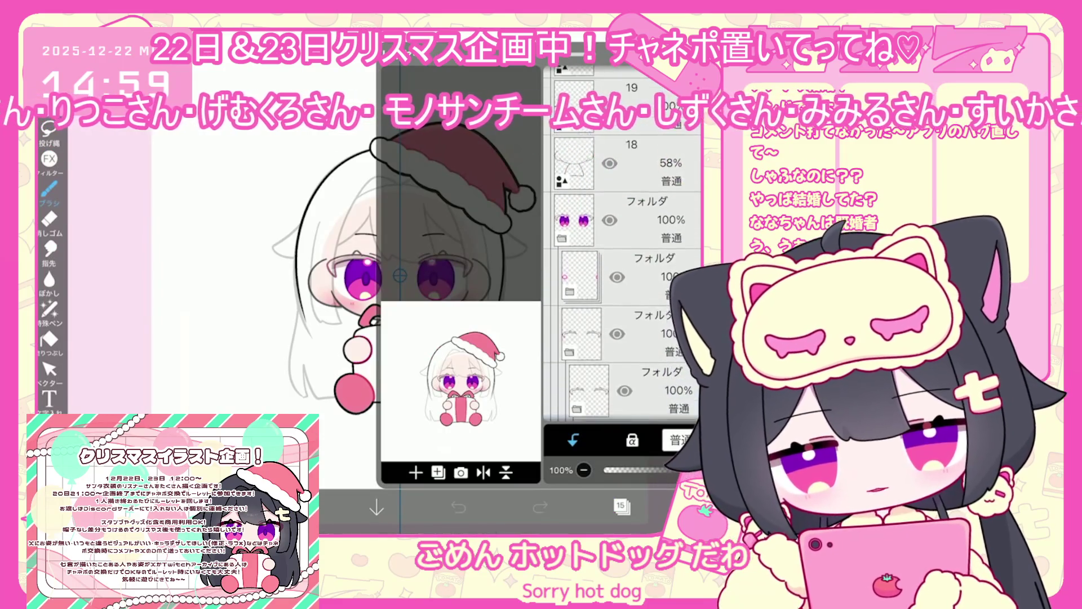
pyautogui.scroll(10, 622, 292)
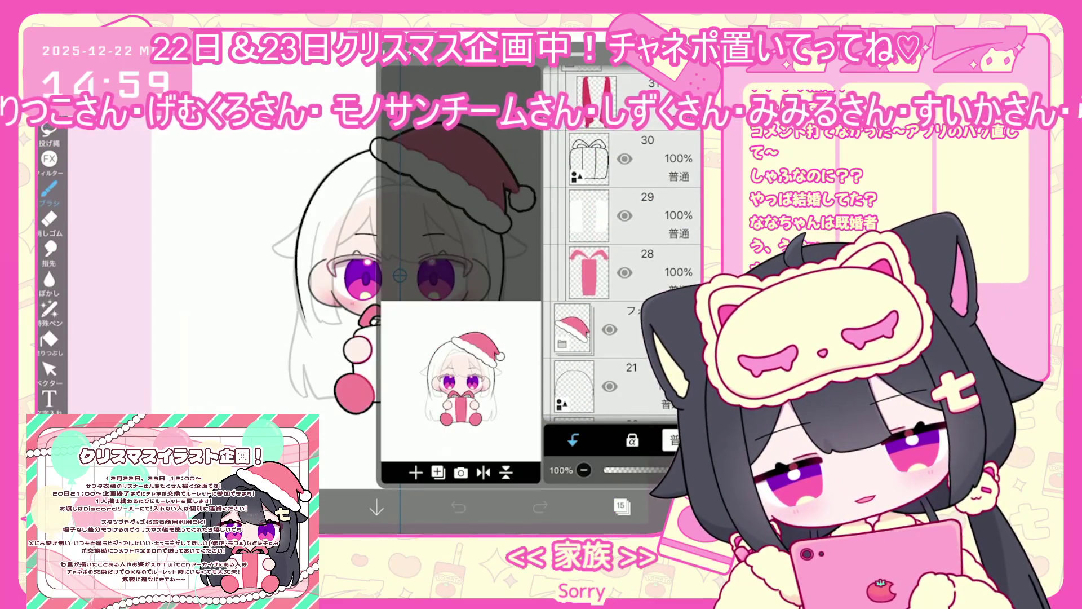
pyautogui.scroll(5, 622, 293)
pyautogui.click(654, 243)
pyautogui.click(648, 135)
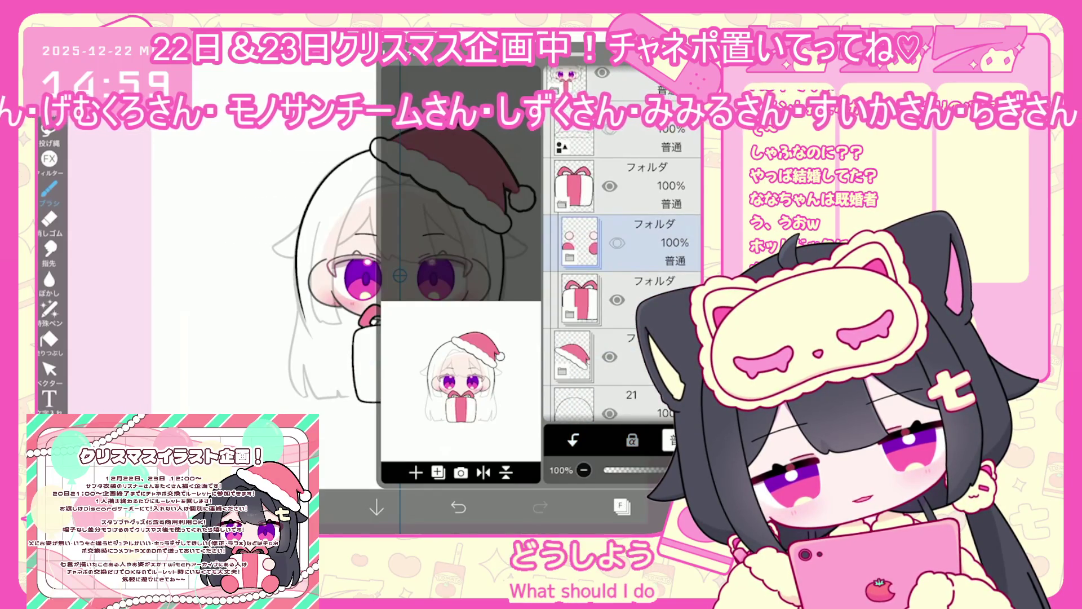
pyautogui.click(625, 316)
pyautogui.scroll(-1, 622, 292)
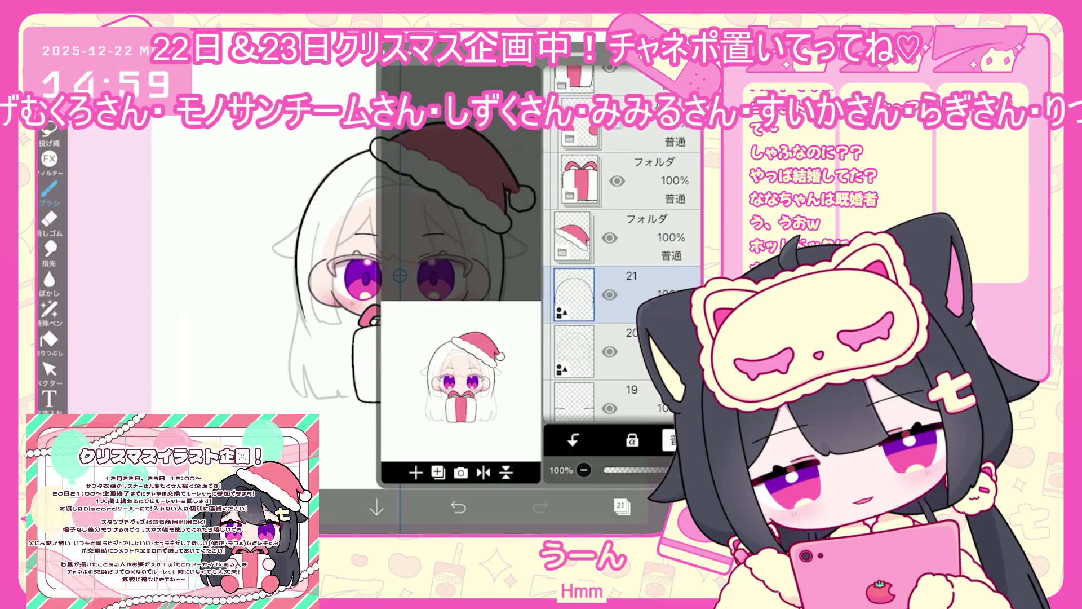
pyautogui.scroll(-3, 622, 281)
pyautogui.click(573, 345)
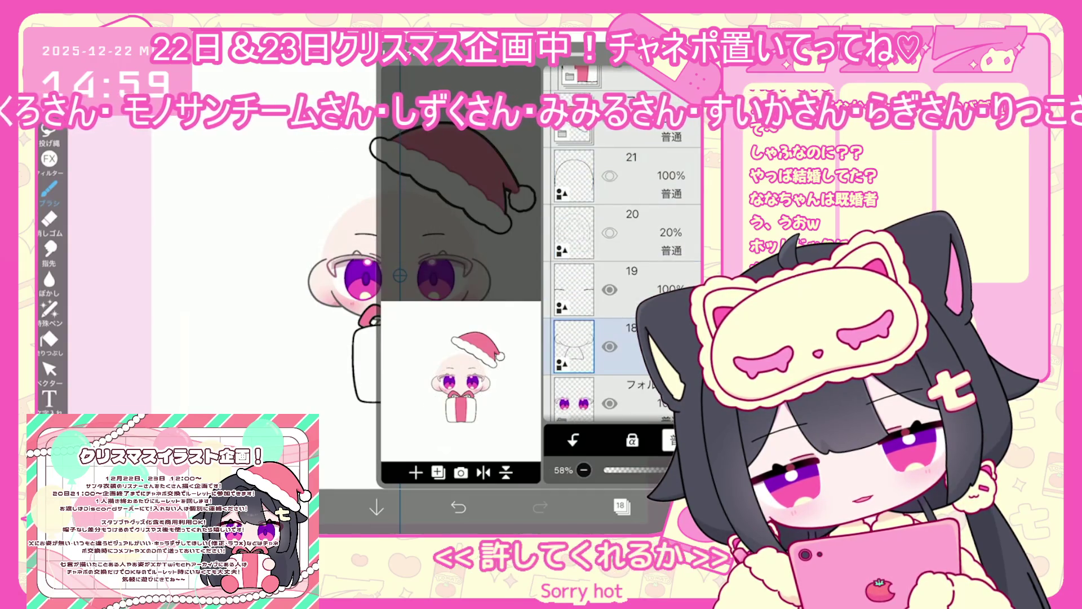
pyautogui.scroll(3, 622, 292)
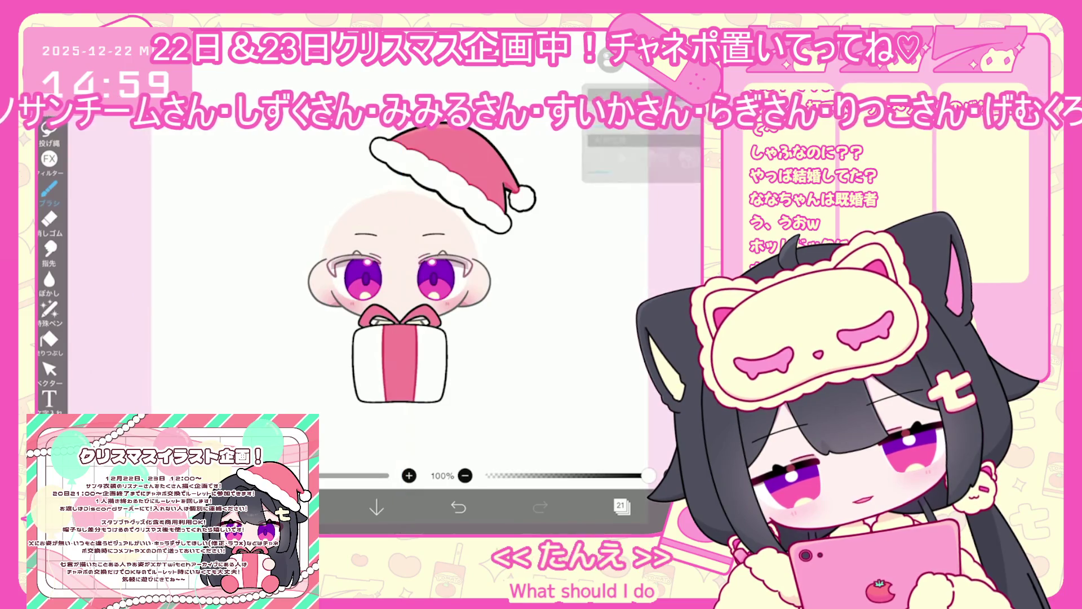
pyautogui.click(622, 506)
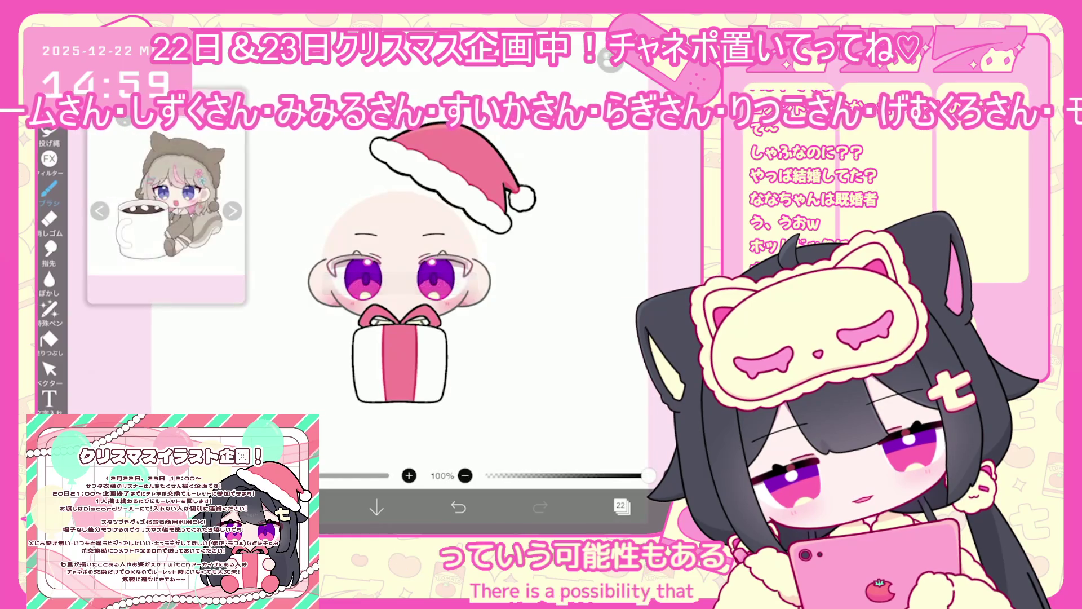
pyautogui.hotkey('ctrl', 'z')
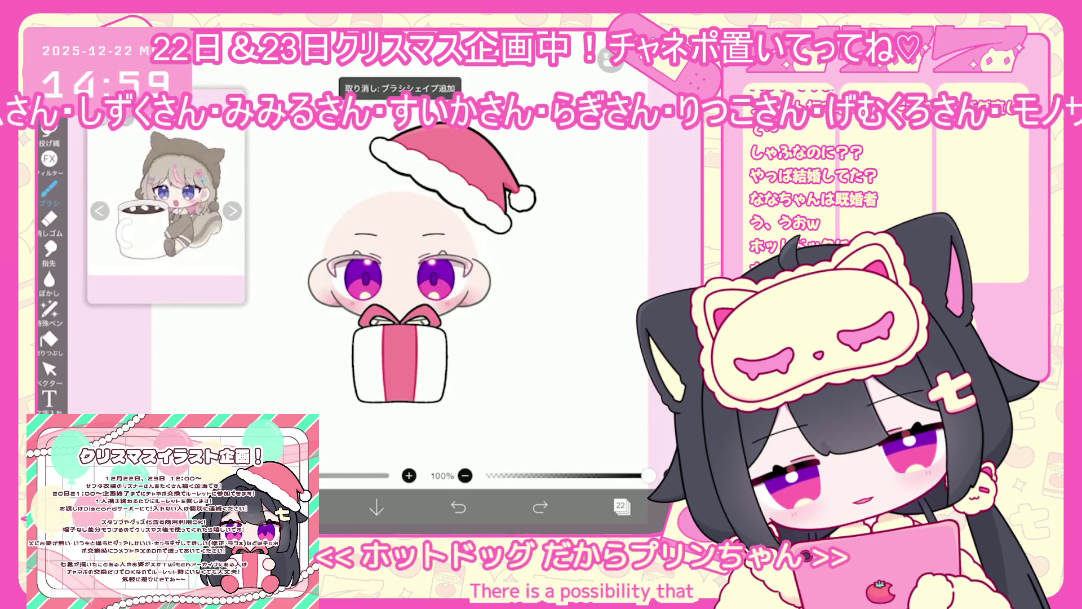
pyautogui.moveTo(313, 225); pyautogui.dragTo(354, 355)
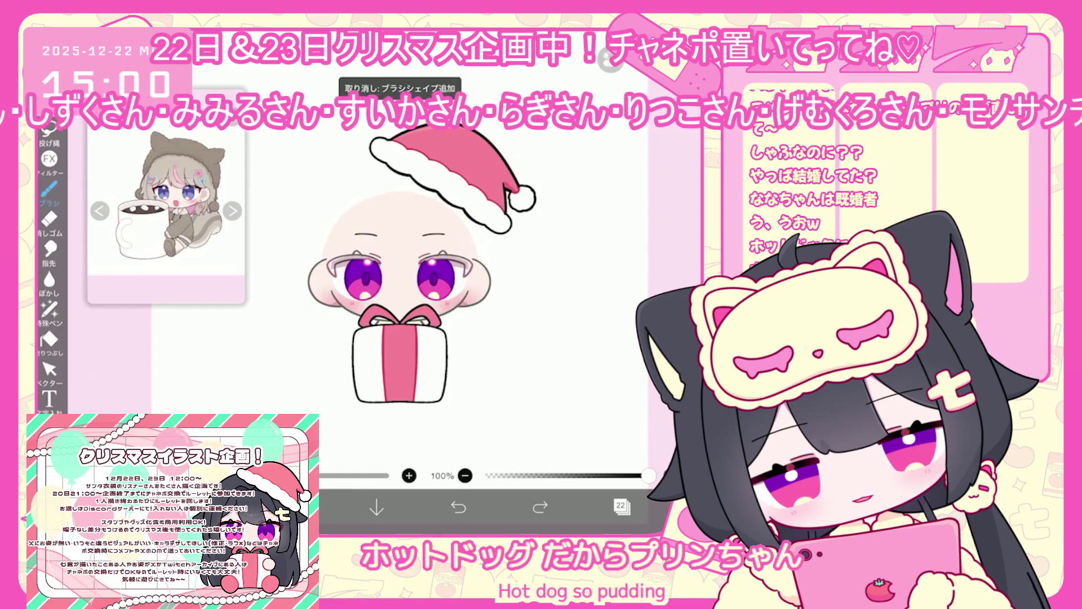
pyautogui.moveTo(395, 169)
pyautogui.mouseDown()
pyautogui.moveTo(273, 249)
pyautogui.moveTo(225, 310)
pyautogui.moveTo(354, 359)
pyautogui.mouseUp()
pyautogui.moveTo(488, 228); pyautogui.dragTo(478, 268)
pyautogui.click(459, 506)
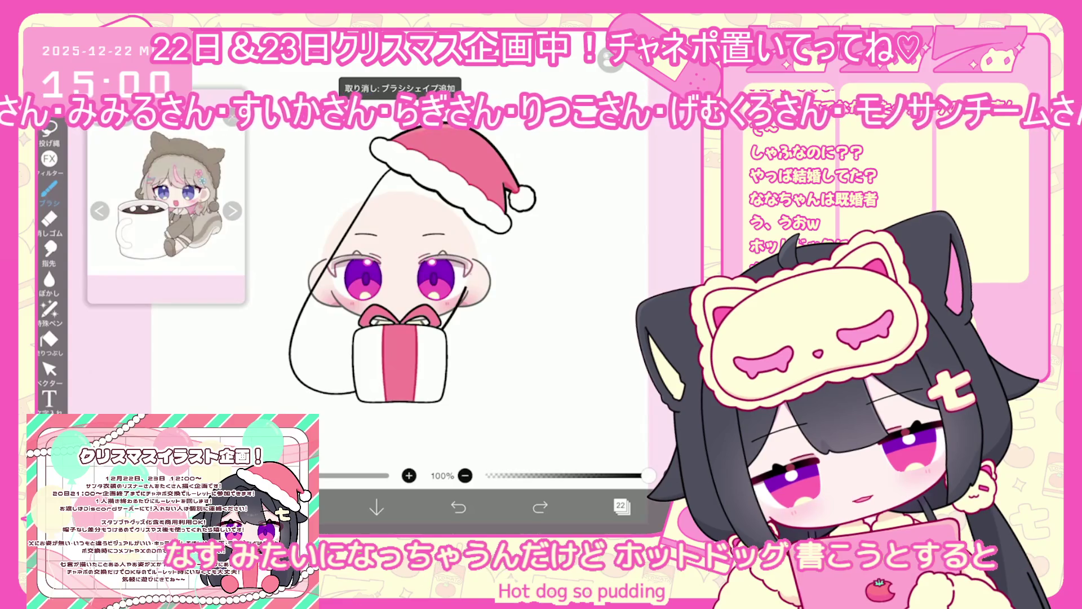
pyautogui.click(459, 507)
pyautogui.moveTo(393, 168); pyautogui.dragTo(330, 365)
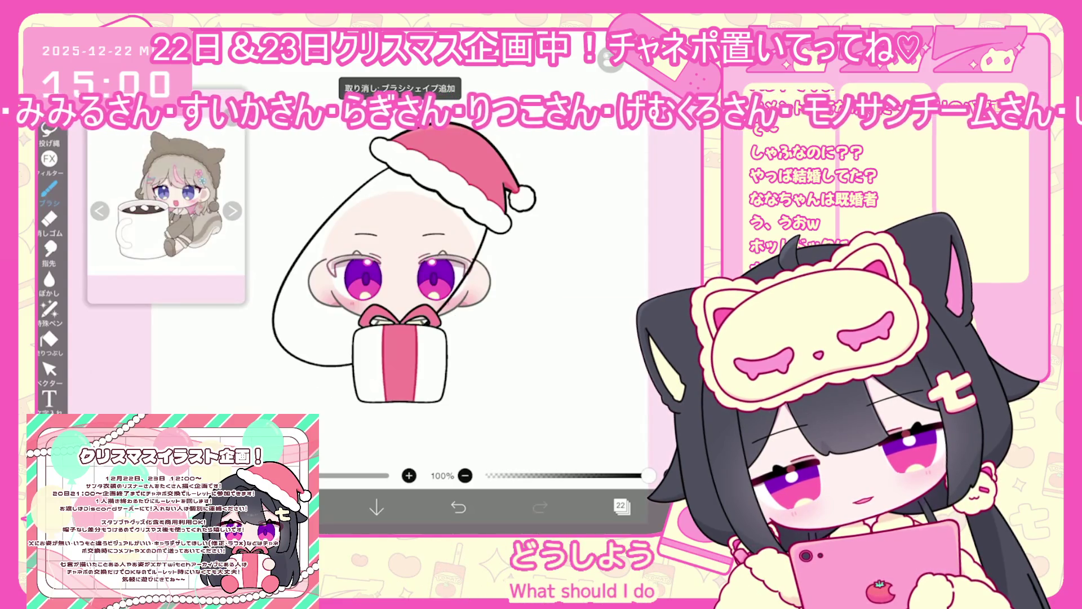
pyautogui.scroll(2, 400, 282)
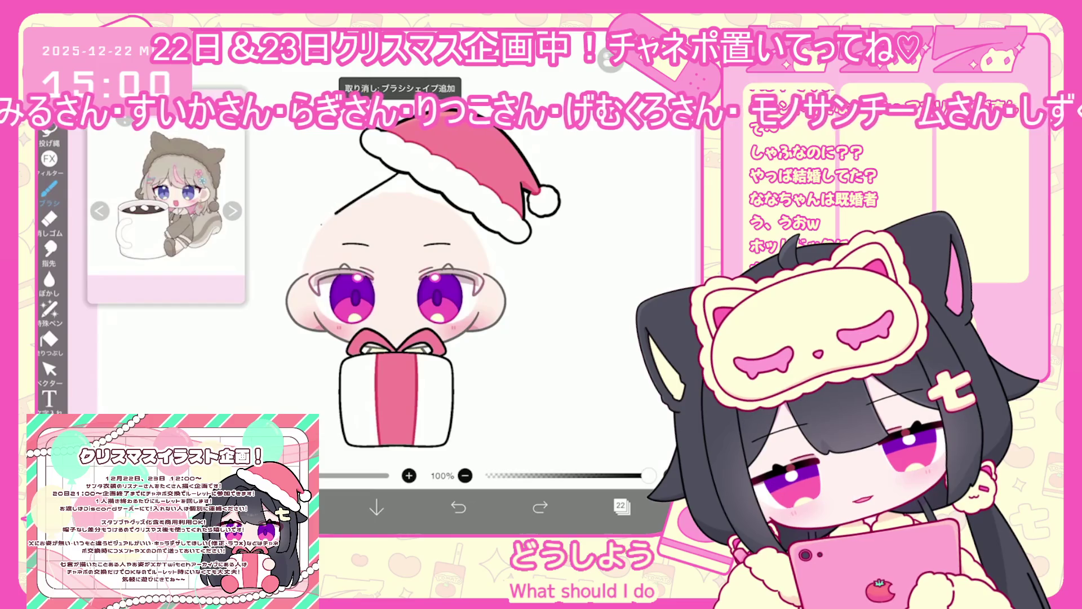
pyautogui.click(459, 507)
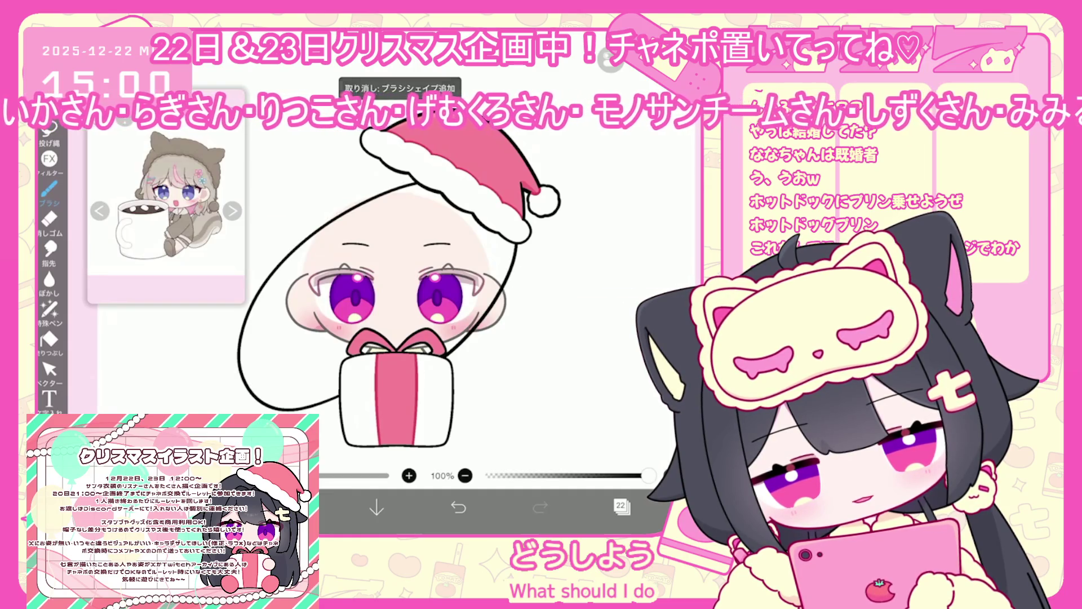
pyautogui.click(459, 506)
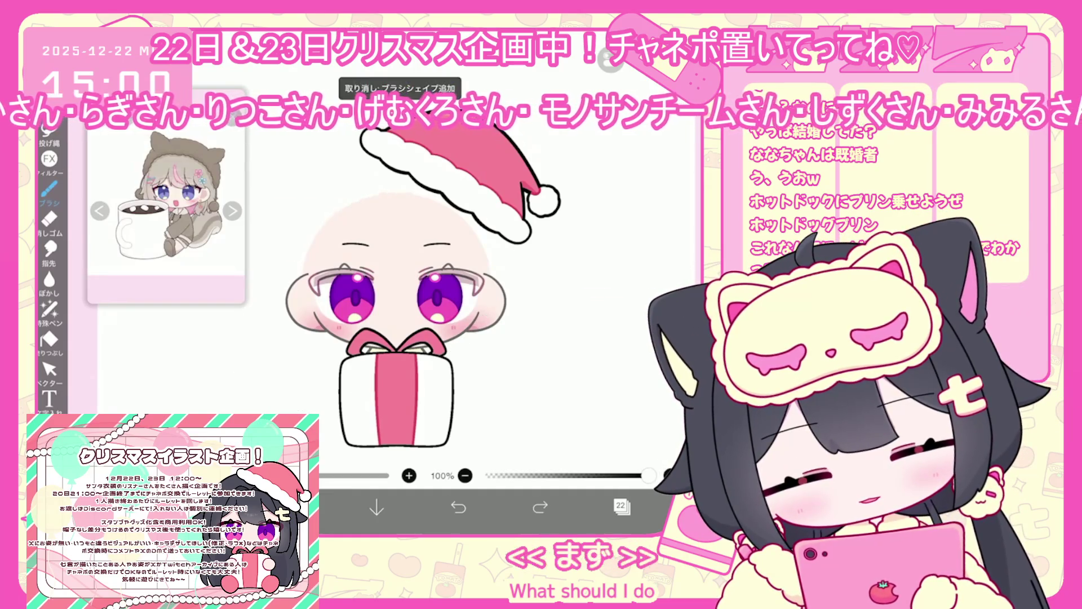
pyautogui.click(458, 507)
pyautogui.moveTo(338, 398)
pyautogui.mouseDown()
pyautogui.moveTo(265, 391)
pyautogui.moveTo(406, 176)
pyautogui.mouseUp()
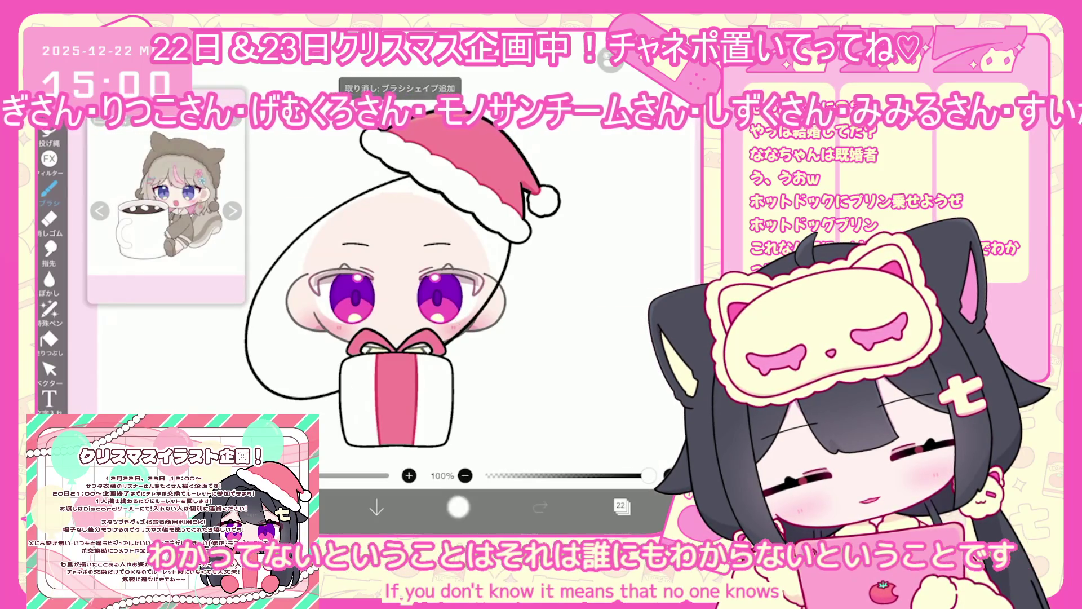
pyautogui.click(458, 507)
pyautogui.moveTo(338, 402)
pyautogui.mouseDown()
pyautogui.moveTo(316, 410)
pyautogui.moveTo(301, 242)
pyautogui.mouseUp()
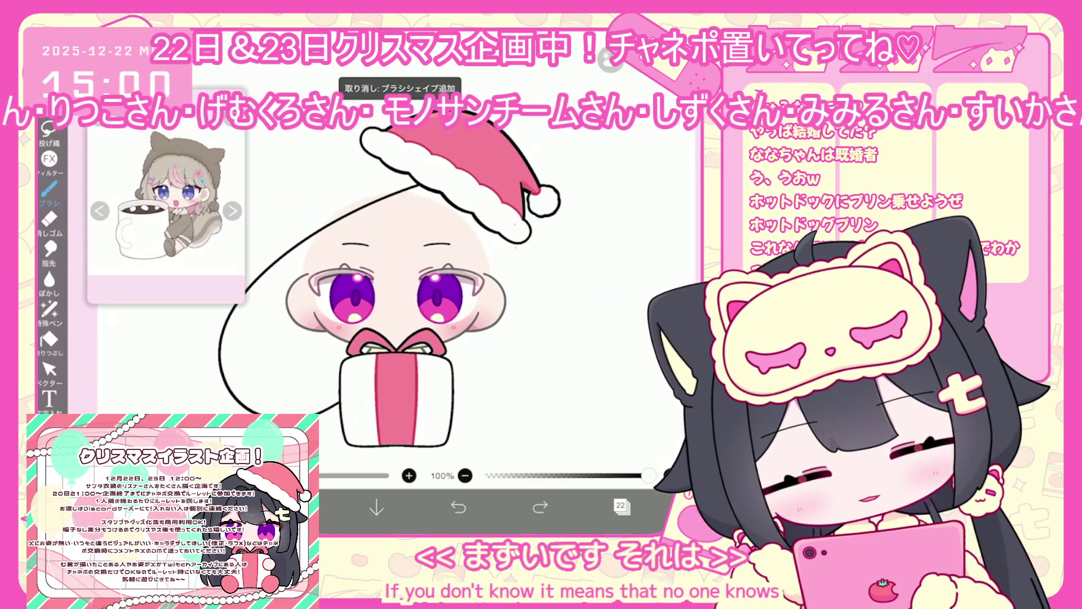
pyautogui.click(458, 507)
pyautogui.moveTo(338, 397)
pyautogui.mouseDown()
pyautogui.moveTo(299, 402)
pyautogui.moveTo(366, 180)
pyautogui.mouseUp()
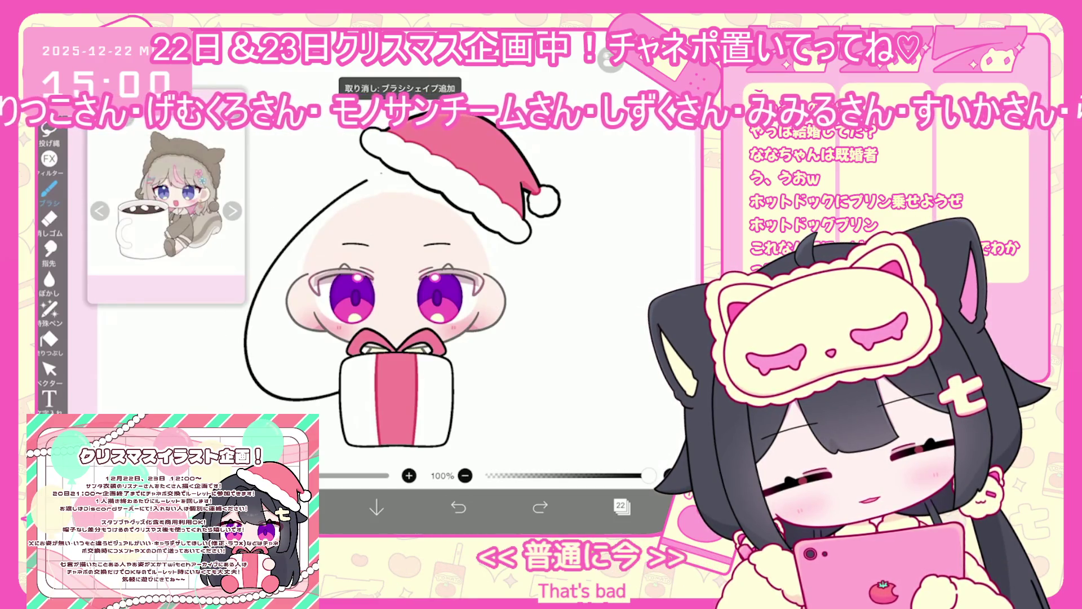
pyautogui.click(459, 507)
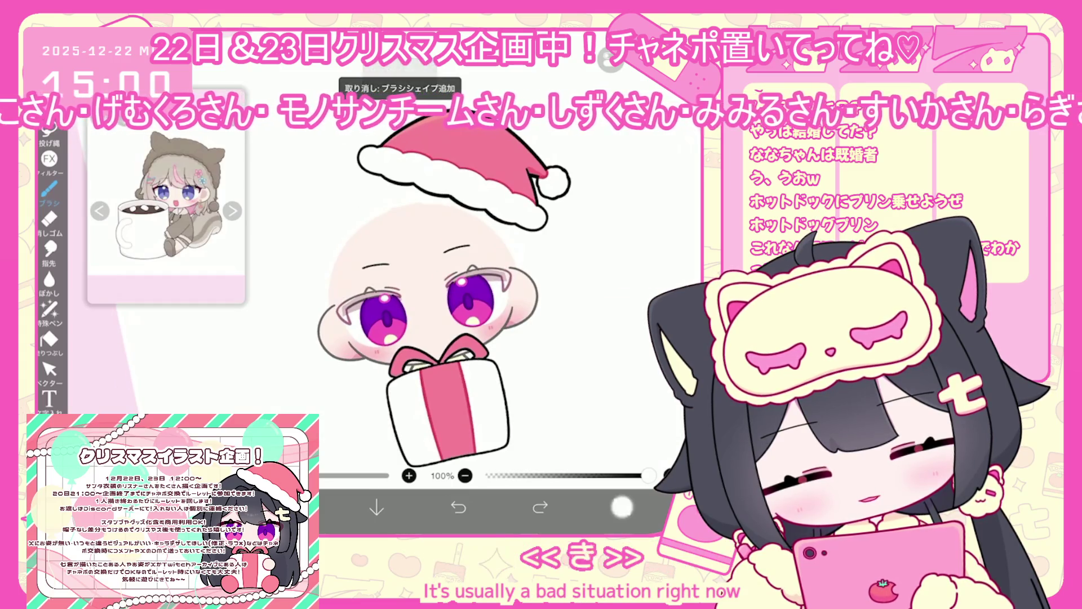
# Step: Hide the Santa hat layer
pyautogui.click(621, 507)
pyautogui.click(573, 236)
pyautogui.click(621, 507)
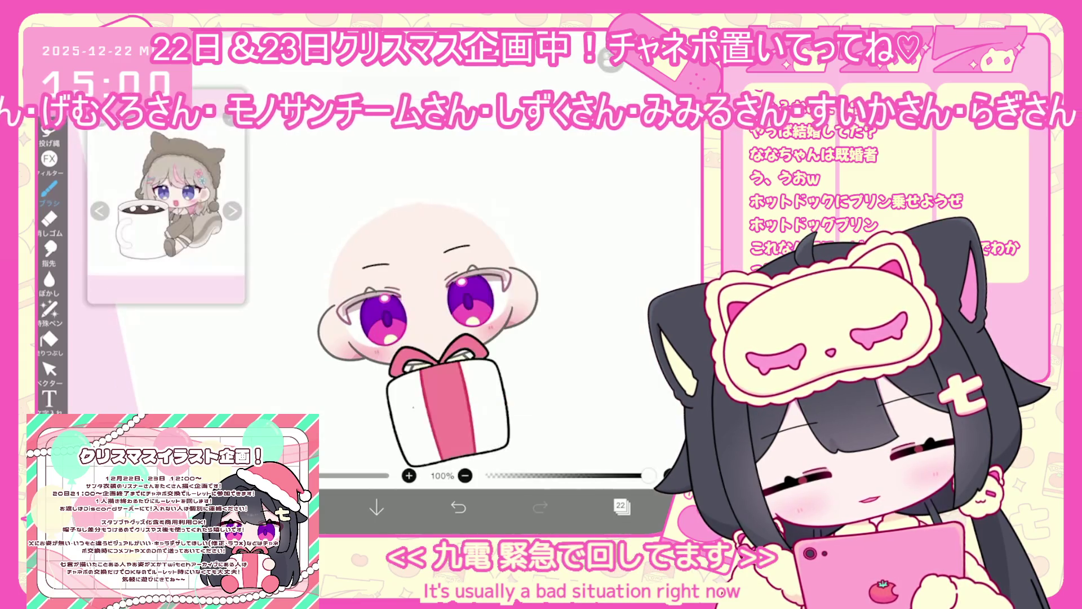
# Step: Sketch rough black loop strokes outlining a wider head over the face, undoing failed tries
pyautogui.moveTo(392, 421); pyautogui.dragTo(298, 337)
pyautogui.moveTo(417, 304); pyautogui.dragTo(405, 310)
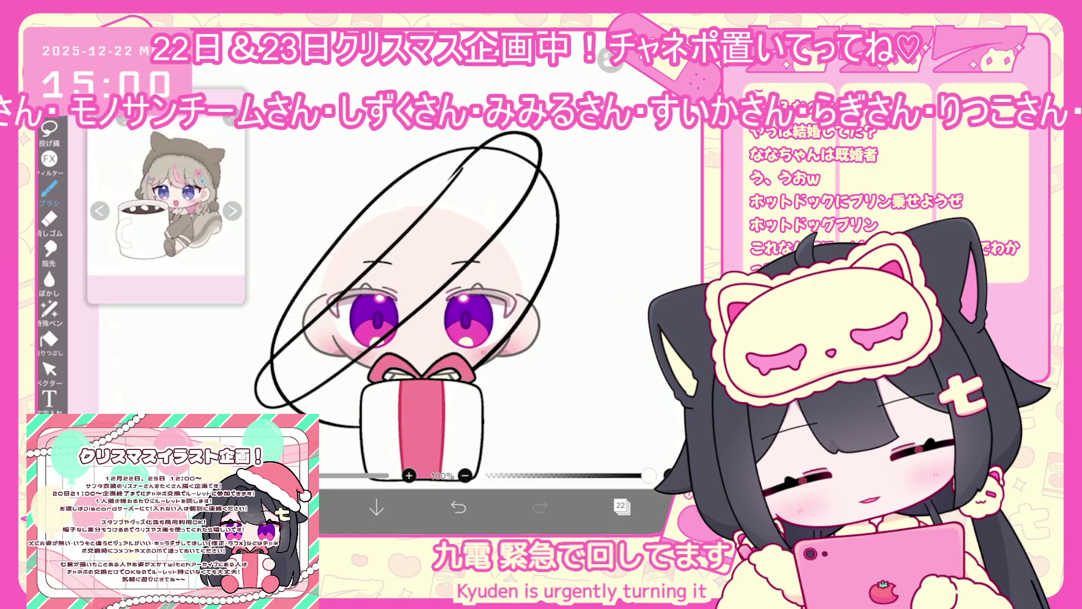
pyautogui.hotkey('ctrl', 'z')
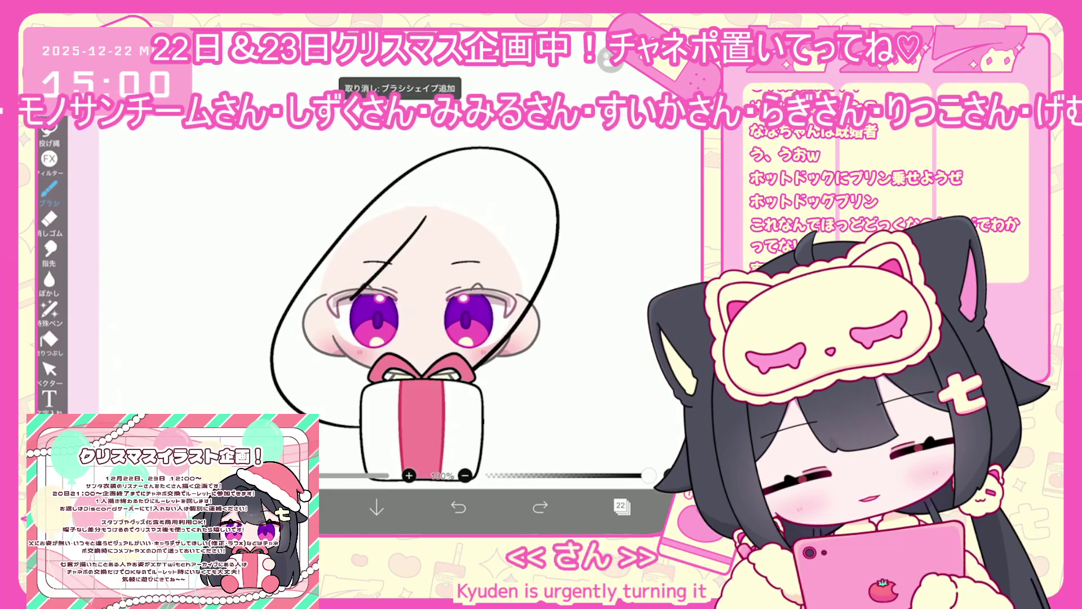
pyautogui.moveTo(467, 265); pyautogui.dragTo(344, 366)
pyautogui.moveTo(394, 310); pyautogui.dragTo(406, 293)
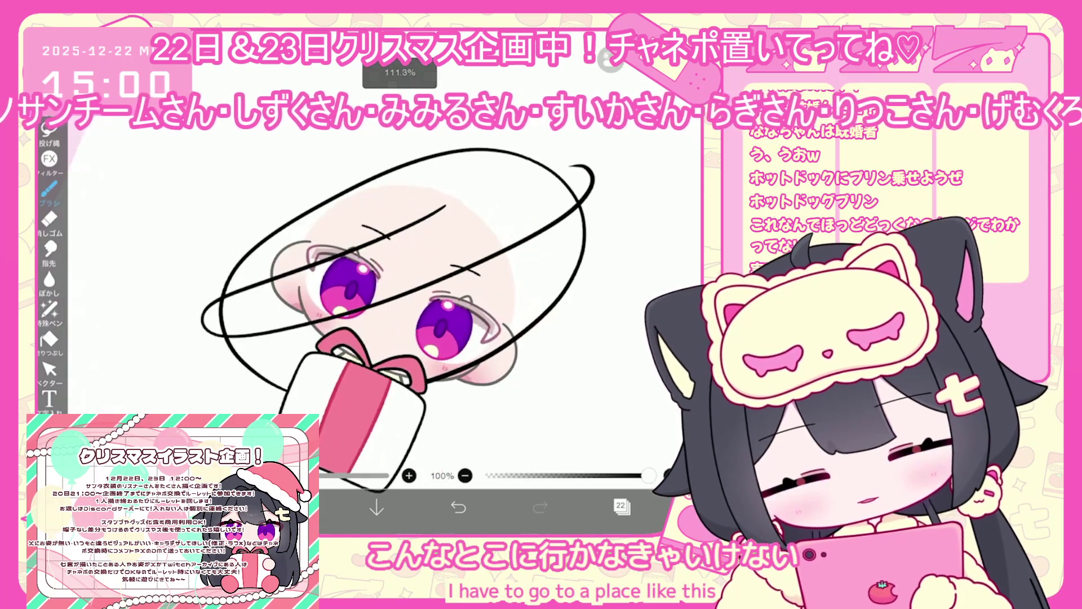
pyautogui.hotkey('ctrl', 'z')
pyautogui.moveTo(445, 206); pyautogui.dragTo(231, 361)
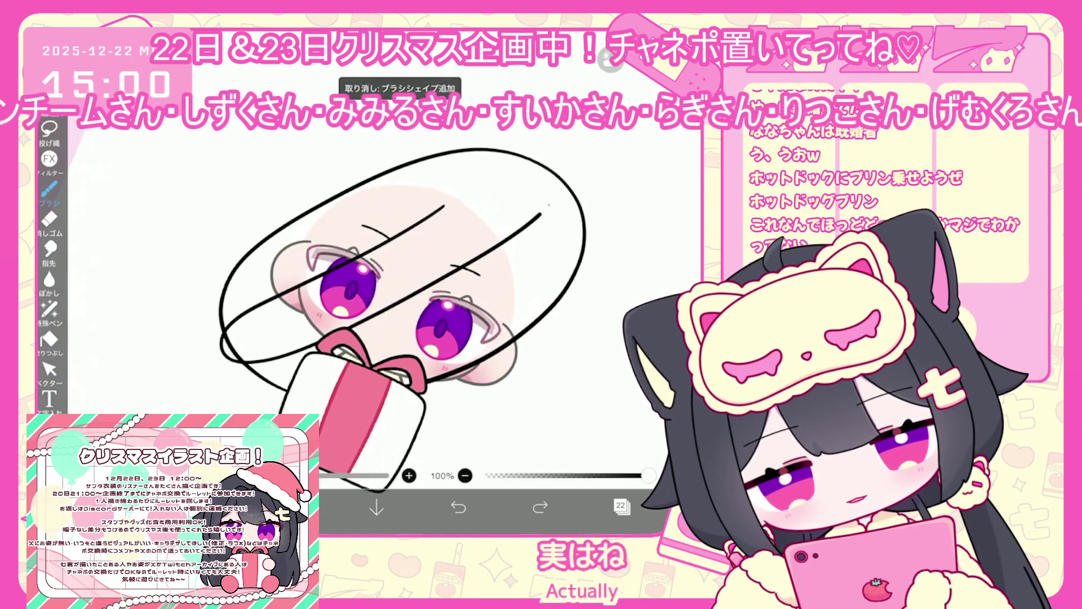
pyautogui.moveTo(541, 213); pyautogui.dragTo(535, 150)
# Step: Switch among the Vector, Lasso and Brush tools, ending back on the brush
pyautogui.click(49, 370)
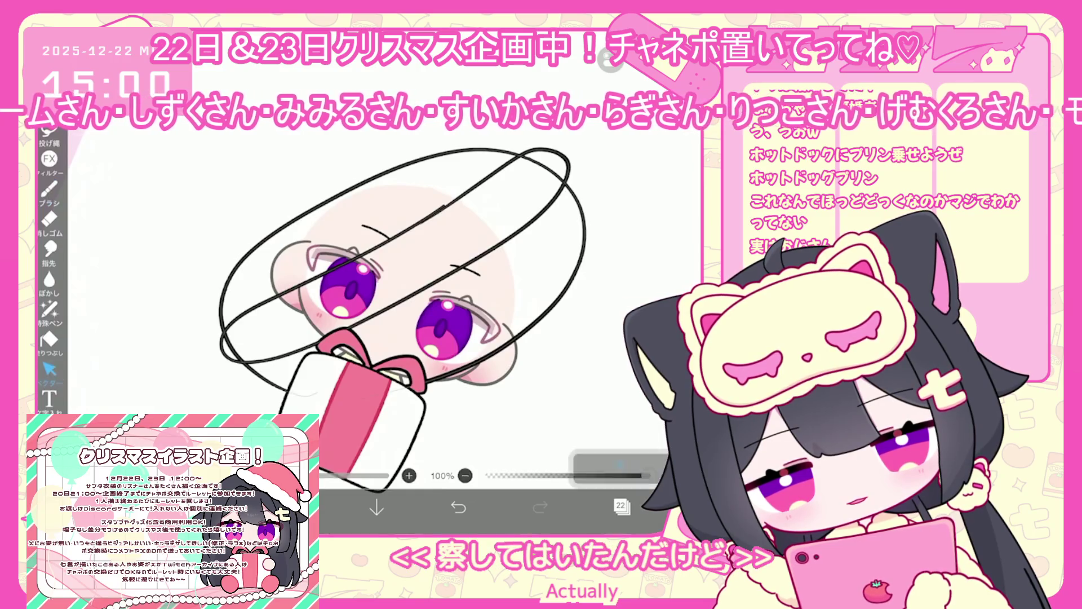
pyautogui.scroll(5, 417, 254)
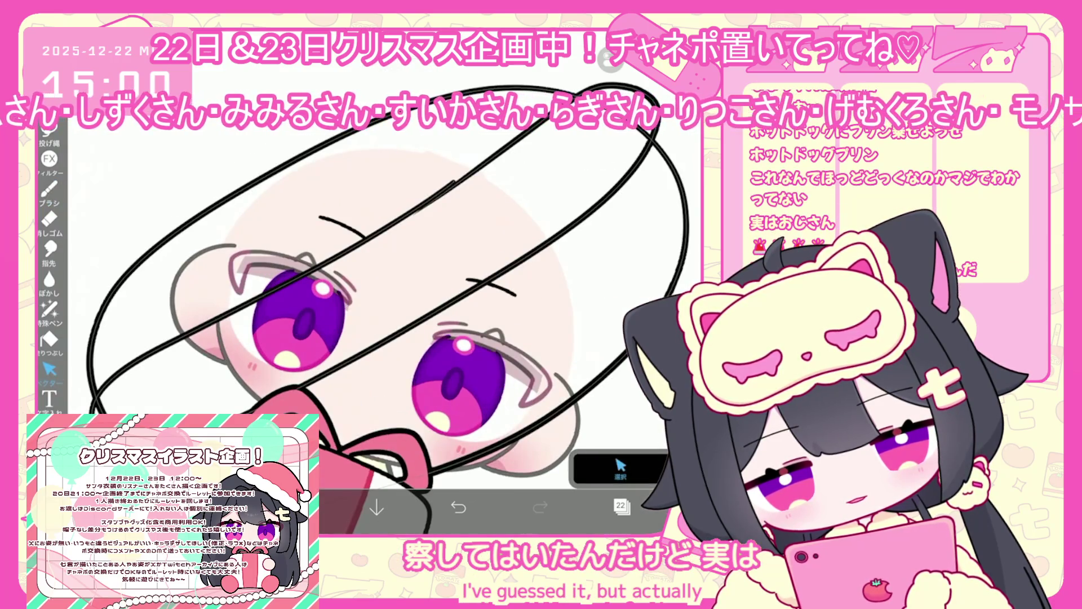
pyautogui.click(49, 189)
pyautogui.scroll(5, 360, 282)
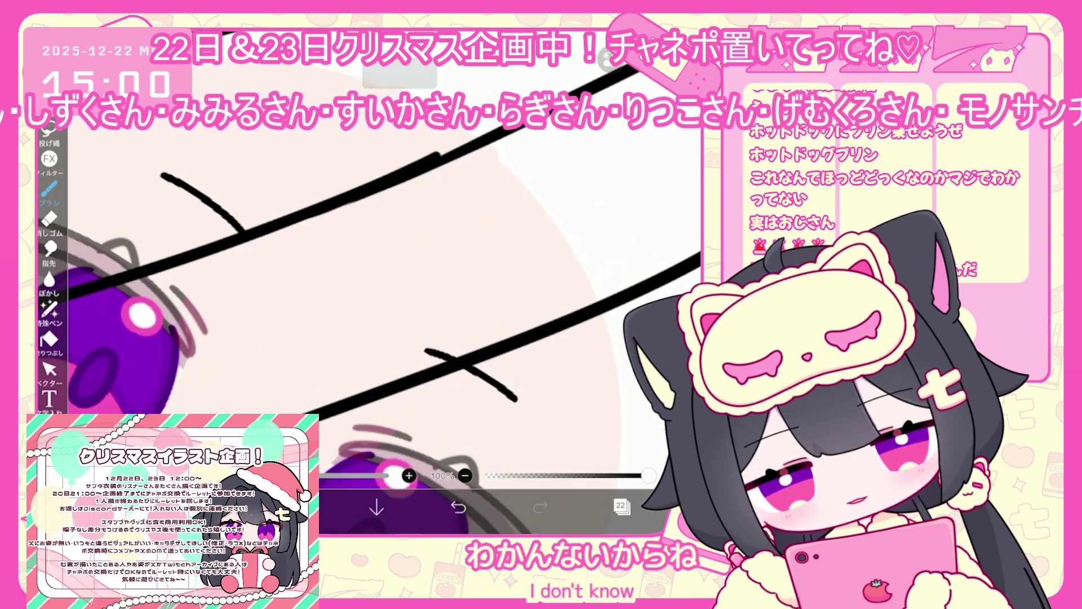
pyautogui.click(49, 133)
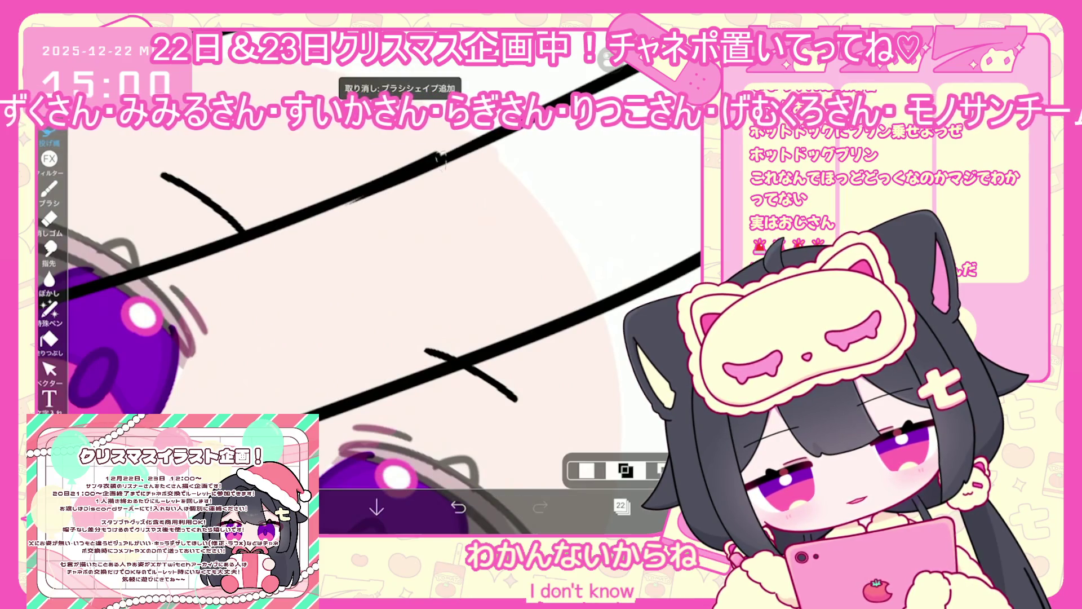
pyautogui.click(49, 370)
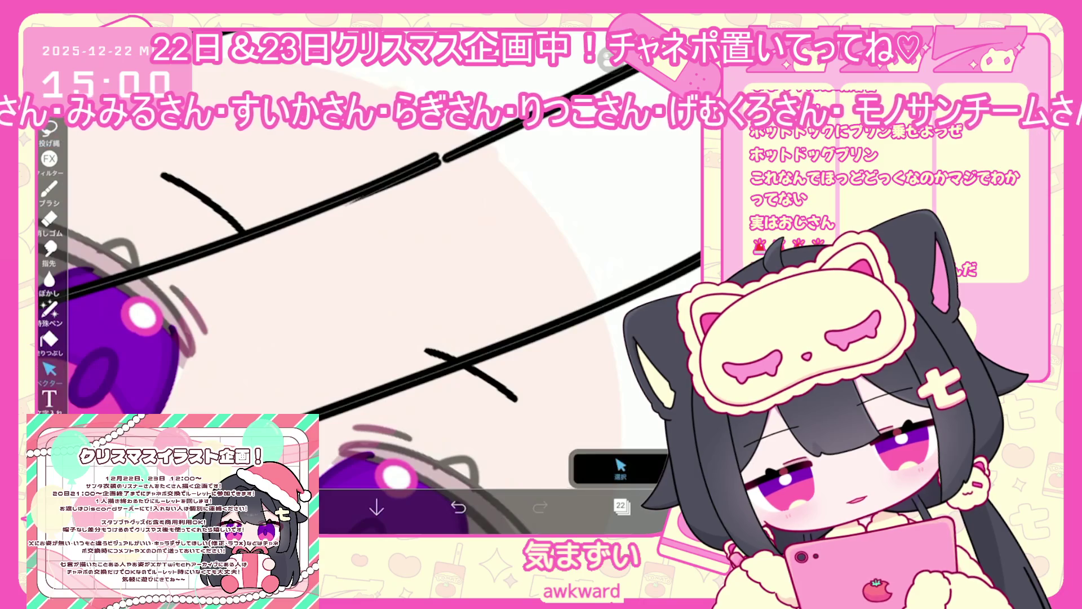
pyautogui.click(620, 468)
pyautogui.scroll(-3, 372, 293)
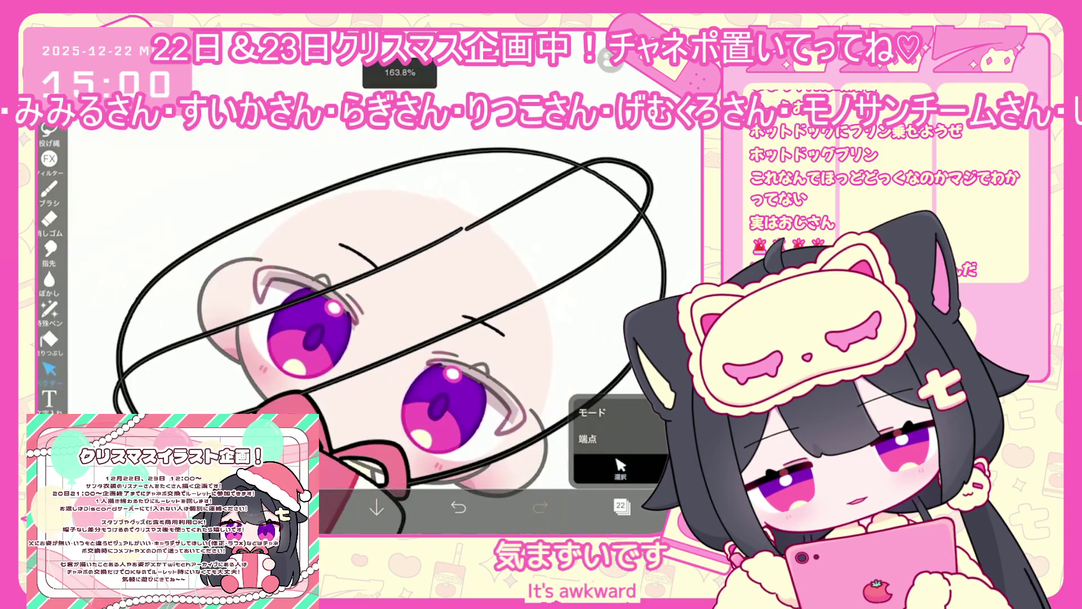
pyautogui.click(49, 192)
pyautogui.scroll(-2, 389, 338)
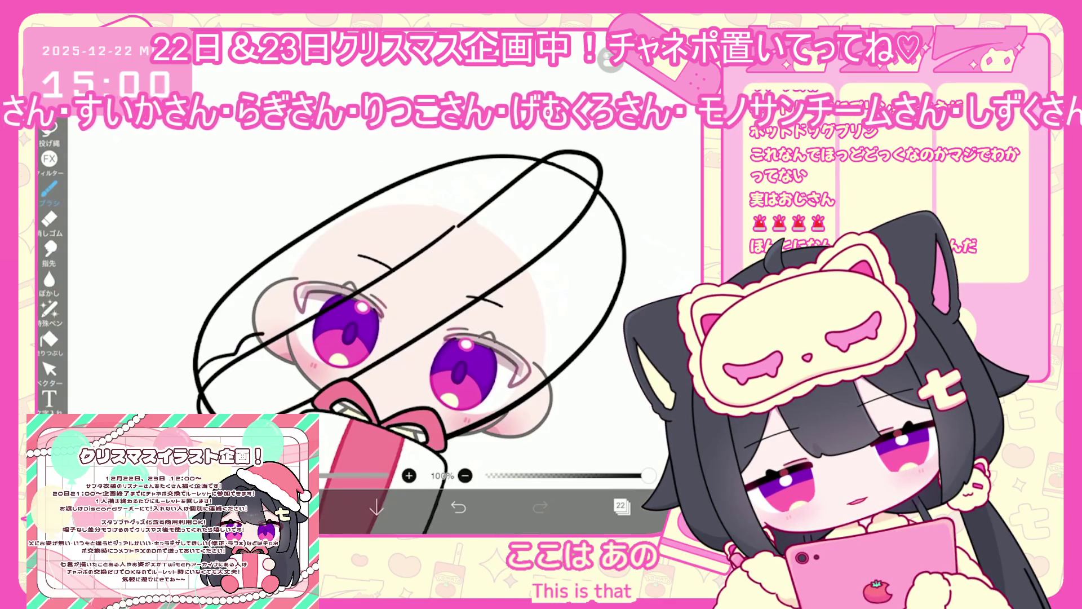
# Step: Redraw the wavy bun line across the head top and the lower-left bun stroke
pyautogui.click(458, 506)
pyautogui.moveTo(530, 153); pyautogui.dragTo(338, 274)
pyautogui.click(458, 506)
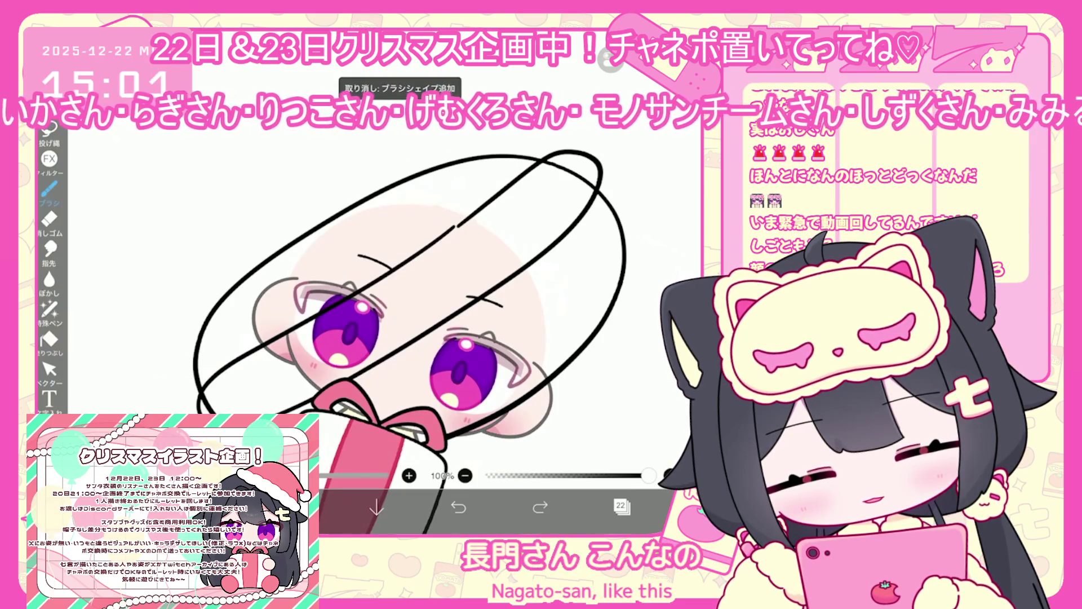
pyautogui.moveTo(501, 164)
pyautogui.mouseDown()
pyautogui.moveTo(356, 269)
pyautogui.moveTo(252, 316)
pyautogui.mouseUp()
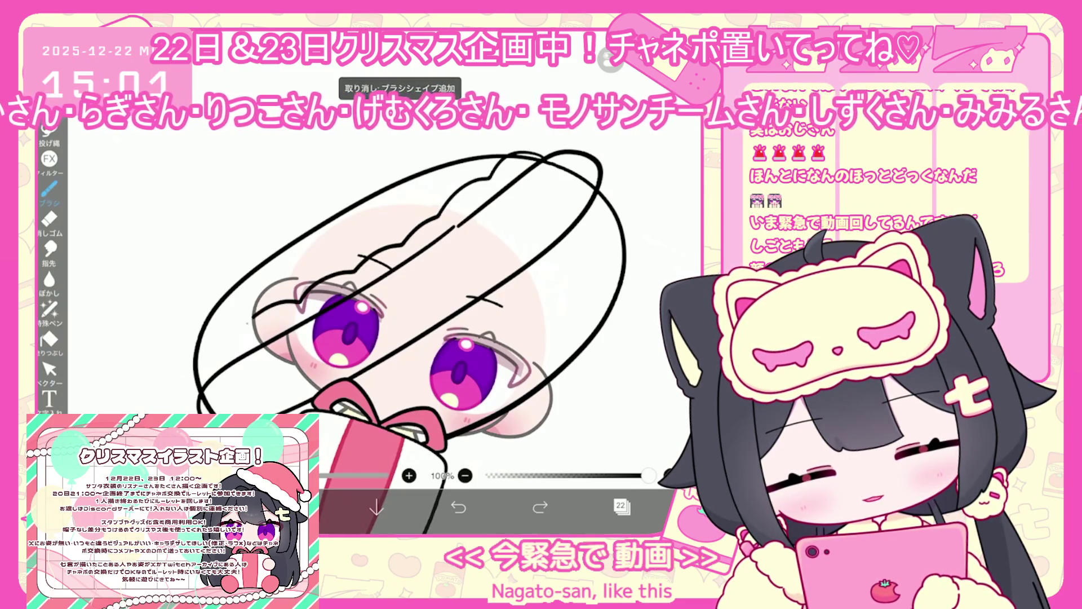
pyautogui.scroll(2, 403, 293)
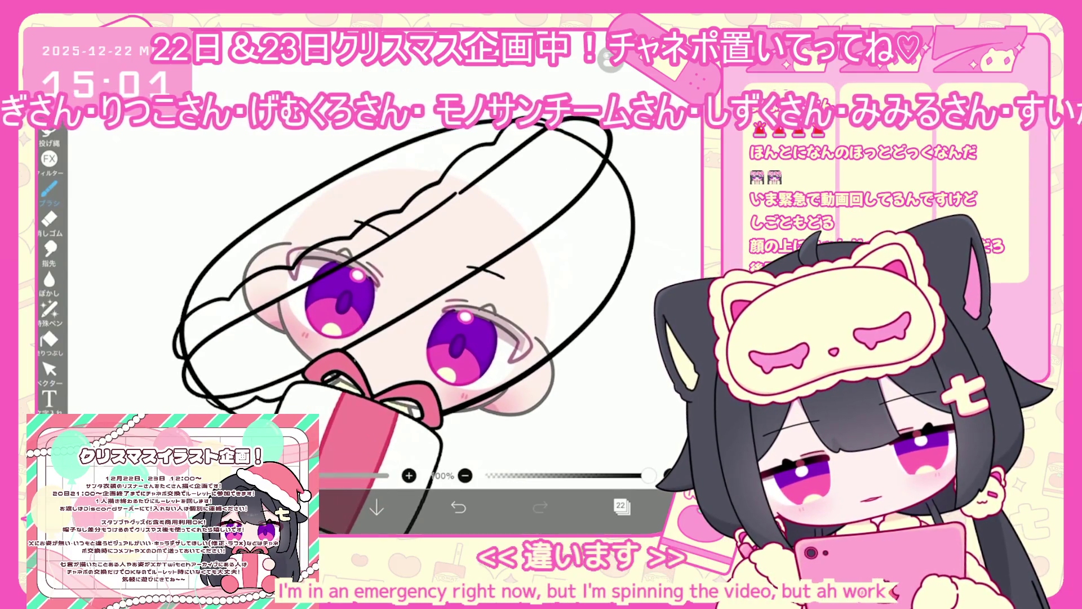
pyautogui.hotkey('ctrl', 'z')
pyautogui.moveTo(215, 394); pyautogui.dragTo(323, 348)
# Step: Add strokes along the upper bun outline, then try a Vector eraser pass and undo it
pyautogui.moveTo(445, 284); pyautogui.dragTo(499, 244)
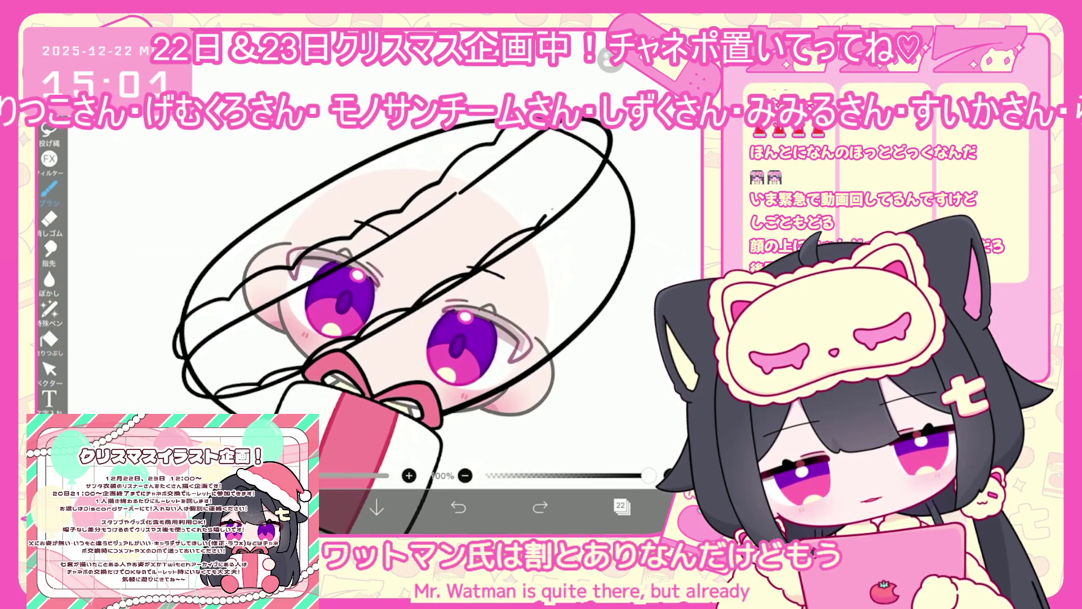
pyautogui.moveTo(544, 217); pyautogui.dragTo(602, 163)
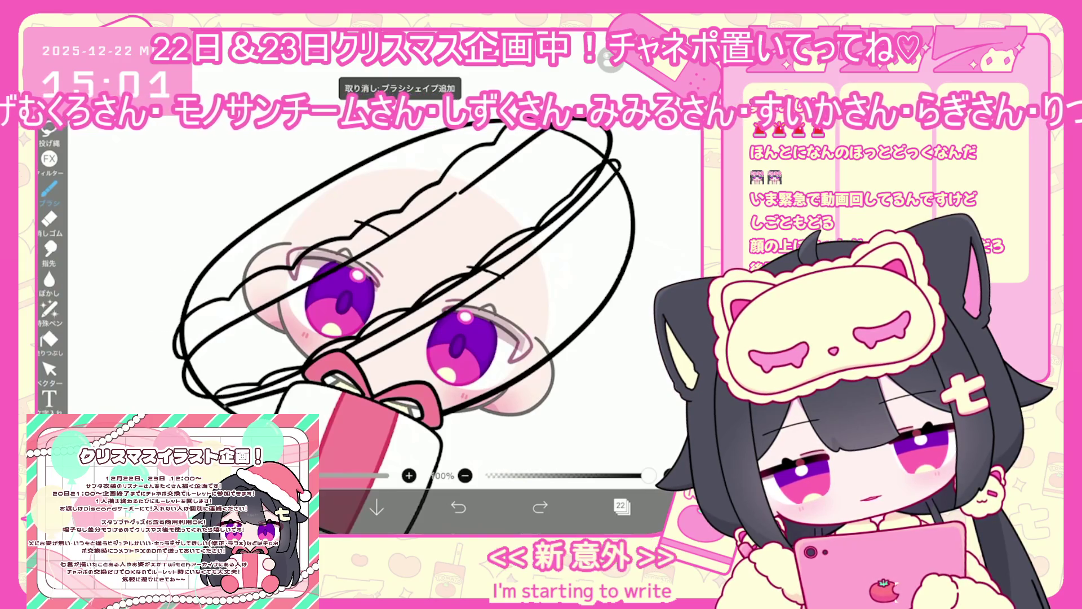
pyautogui.moveTo(383, 352); pyautogui.dragTo(617, 167)
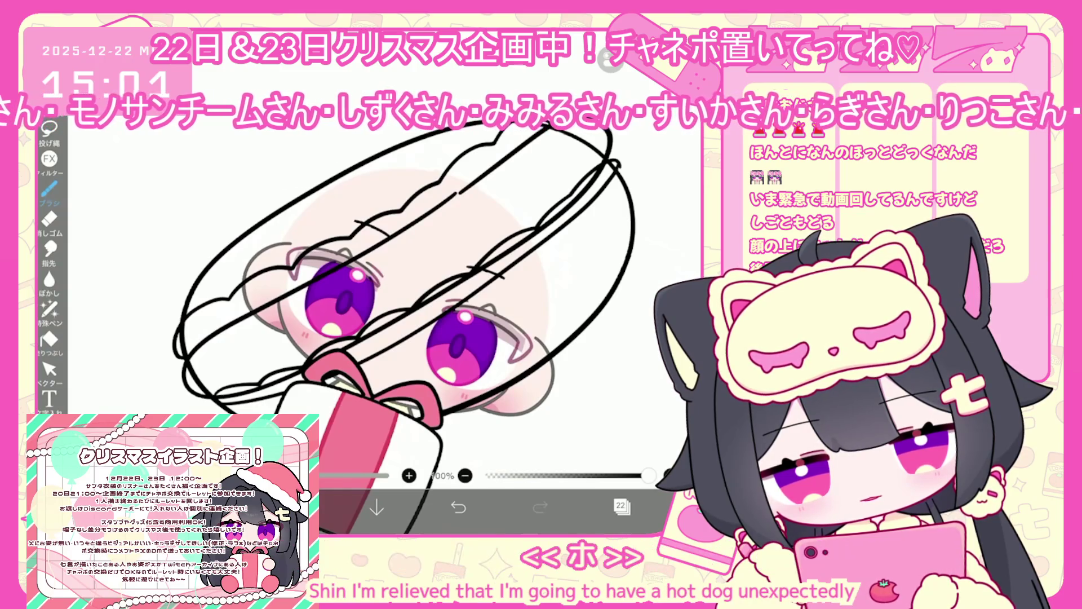
pyautogui.click(49, 369)
pyautogui.moveTo(508, 226); pyautogui.dragTo(485, 259)
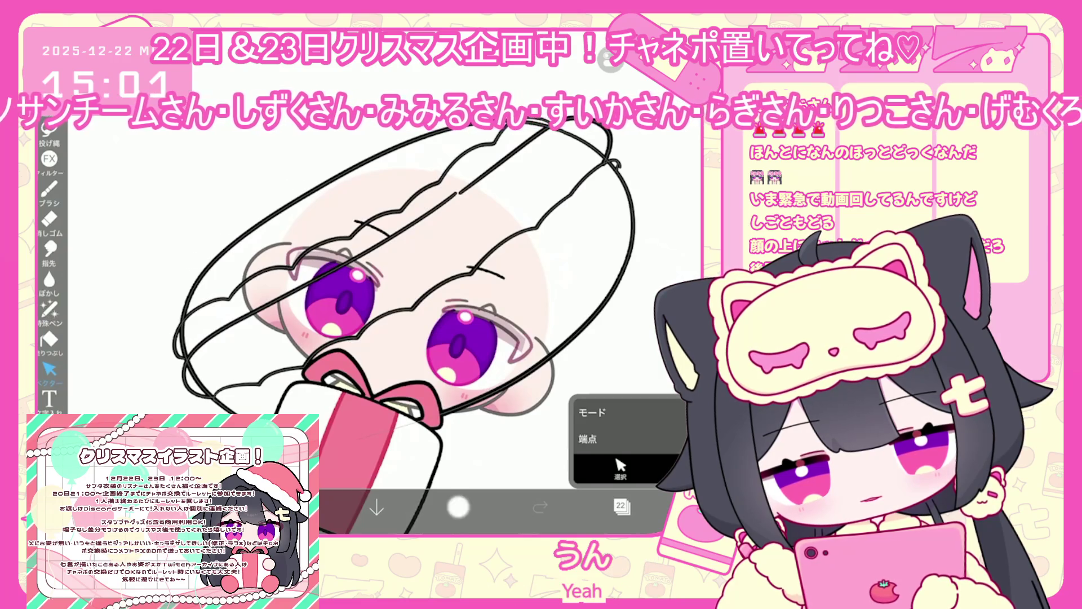
pyautogui.click(458, 506)
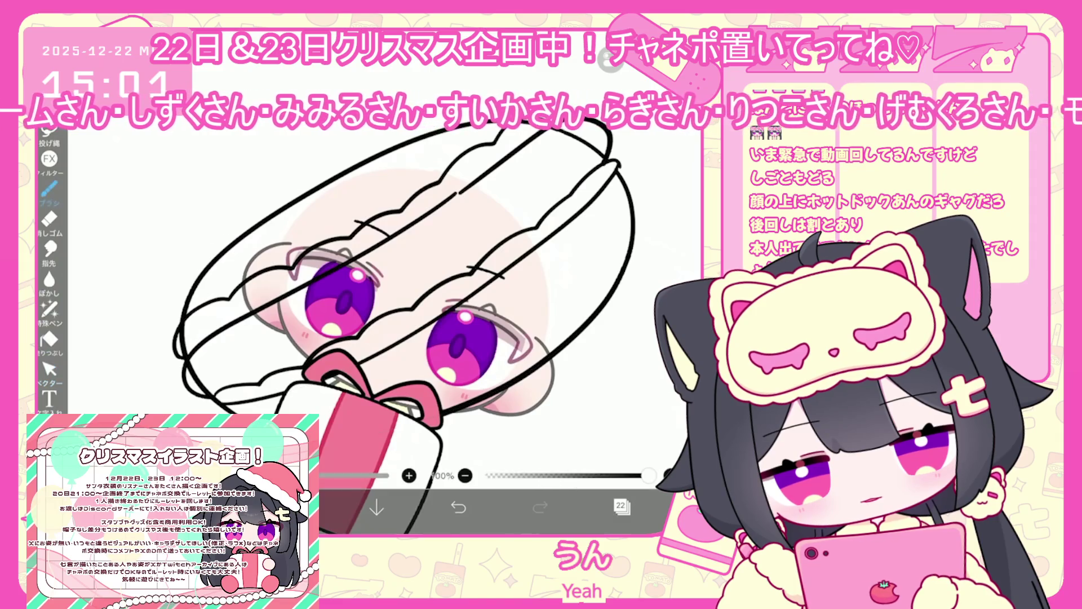
pyautogui.click(50, 188)
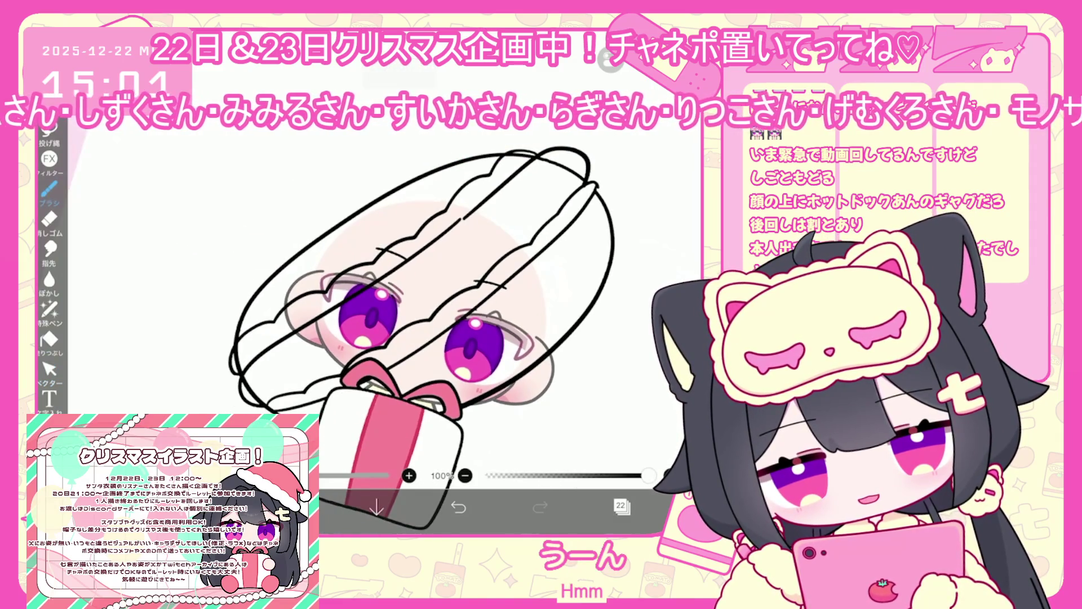
pyautogui.click(622, 505)
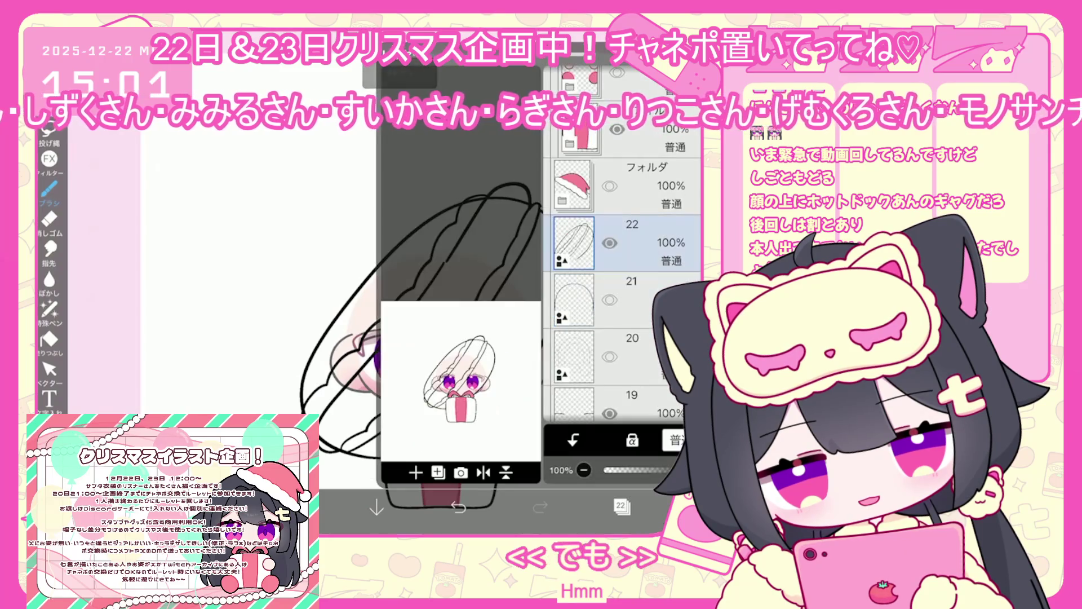
# Step: Add vector layer 23 and draw a yellow mustard squiggle across the hot dog
pyautogui.click(50, 370)
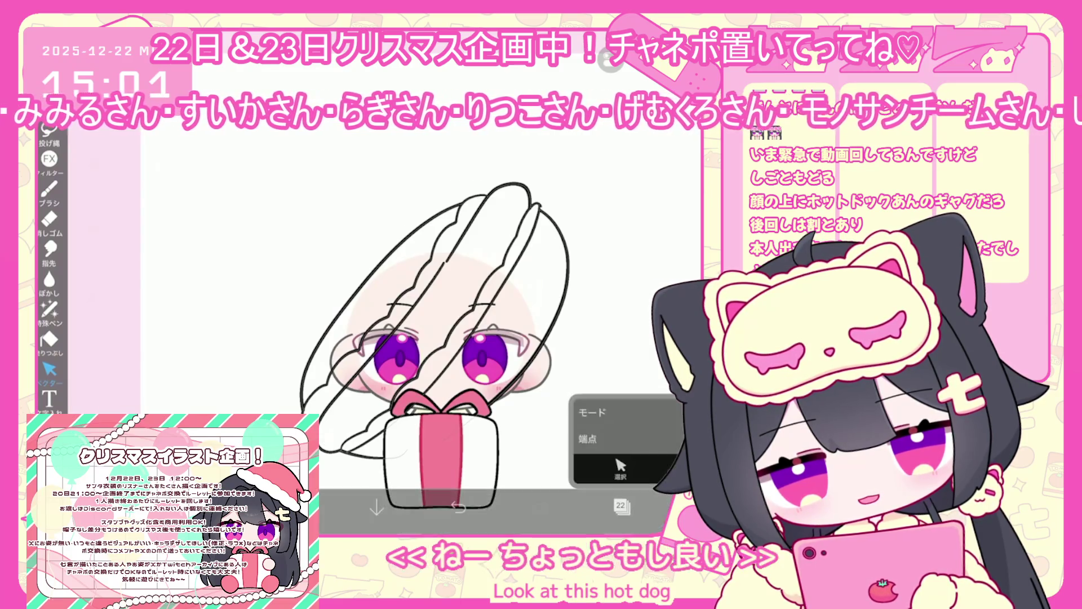
pyautogui.scroll(5, 564, 242)
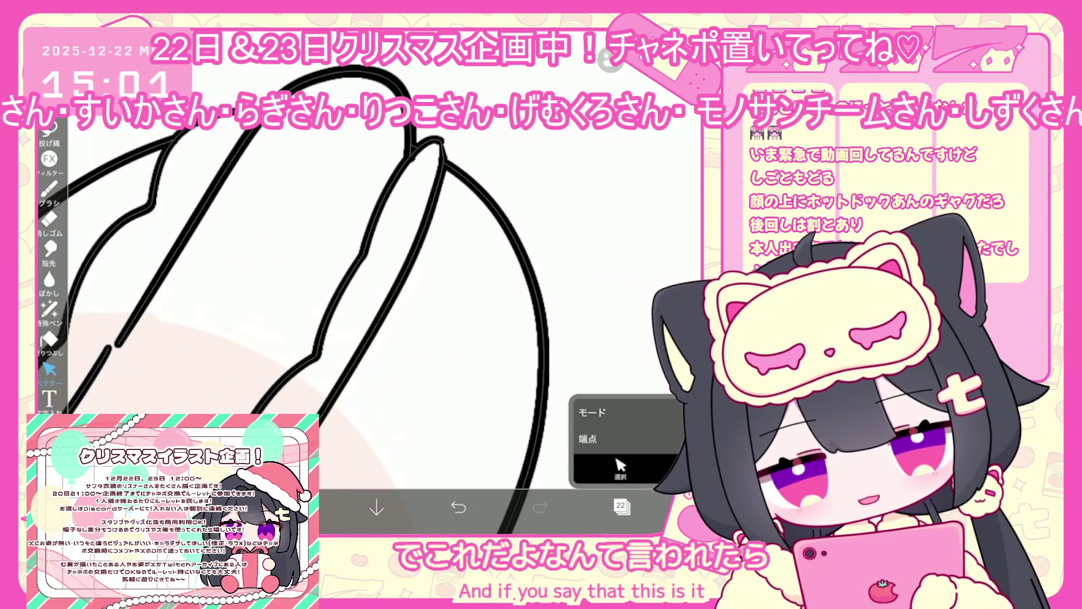
pyautogui.scroll(-5, 339, 293)
pyautogui.scroll(-3, 338, 339)
pyautogui.click(622, 506)
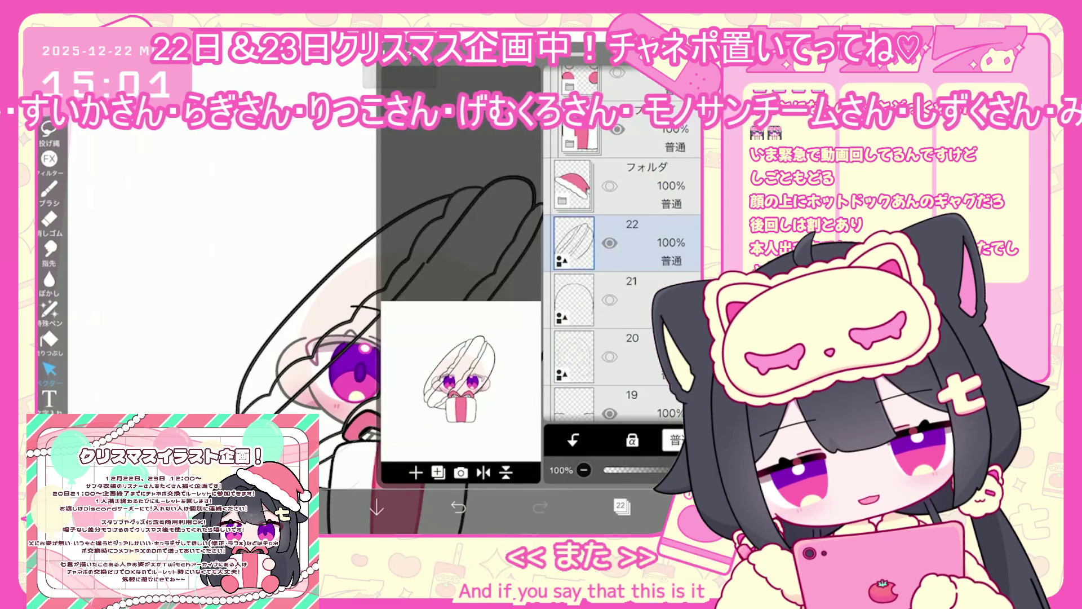
pyautogui.click(415, 472)
pyautogui.click(458, 365)
pyautogui.moveTo(492, 209)
pyautogui.mouseDown()
pyautogui.moveTo(486, 178)
pyautogui.moveTo(458, 146)
pyautogui.mouseUp()
pyautogui.moveTo(435, 182); pyautogui.dragTo(438, 179)
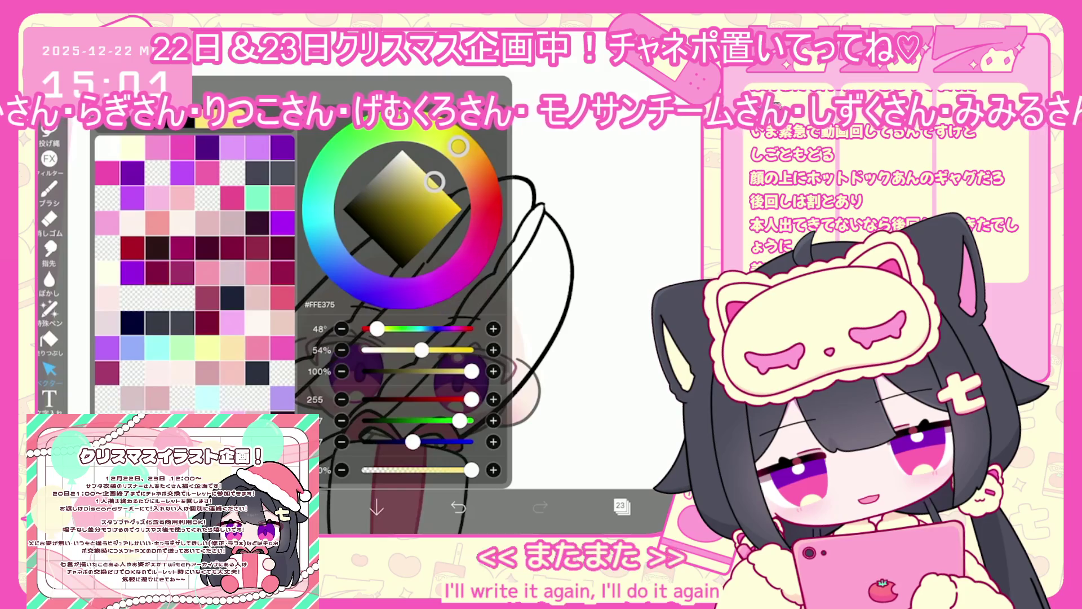
pyautogui.scroll(1, 394, 310)
pyautogui.moveTo(511, 168); pyautogui.dragTo(466, 215)
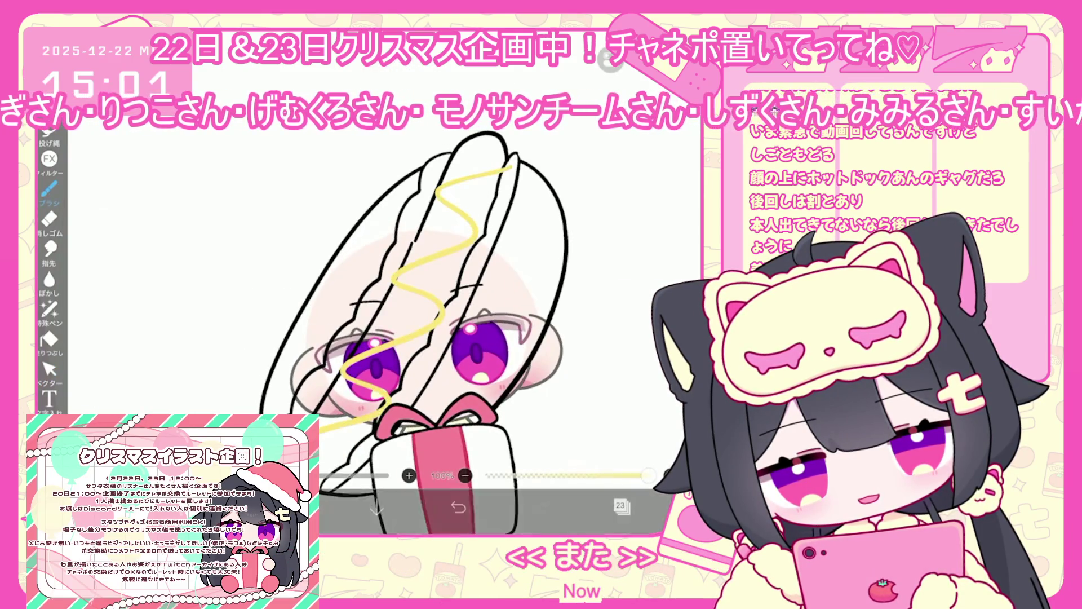
# Step: On new layer 24, draw a red ketchup squiggle over the yellow one
pyautogui.click(621, 506)
pyautogui.click(416, 472)
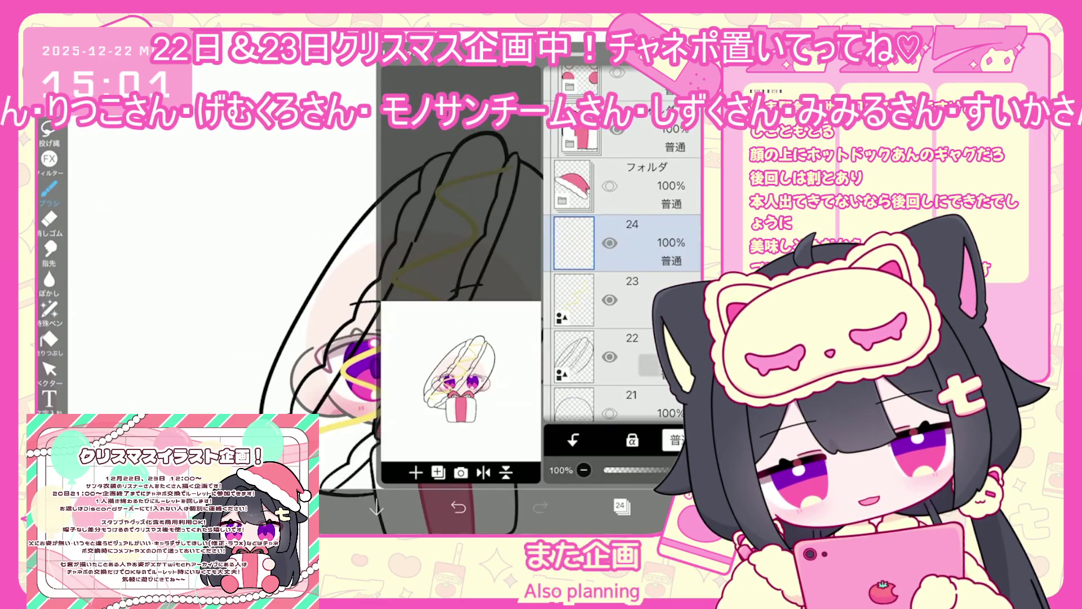
pyautogui.click(415, 473)
pyautogui.click(293, 507)
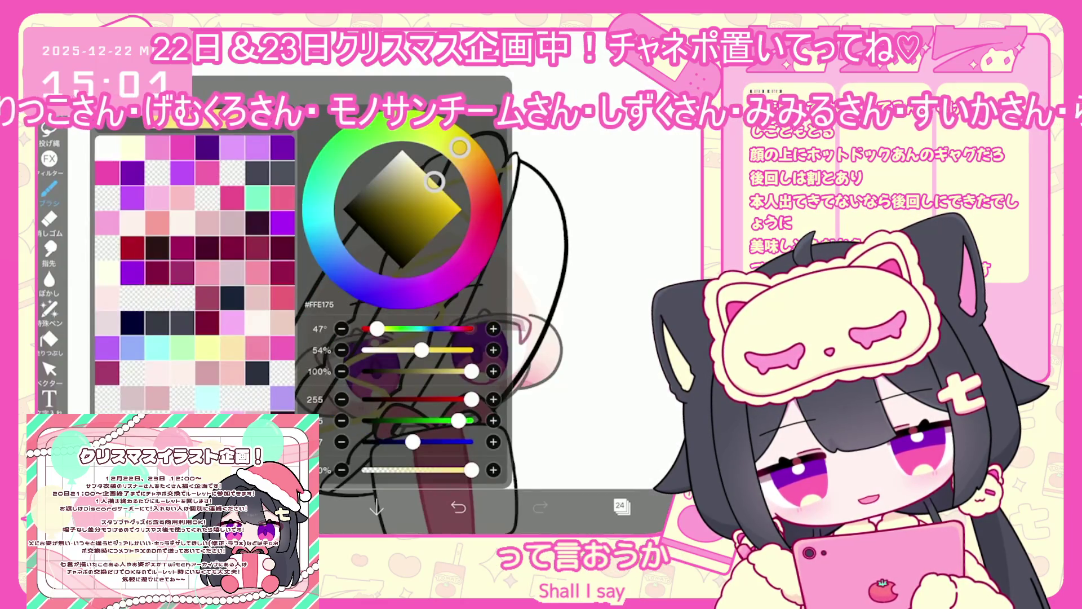
pyautogui.moveTo(460, 149); pyautogui.dragTo(486, 210)
pyautogui.moveTo(434, 182); pyautogui.dragTo(439, 198)
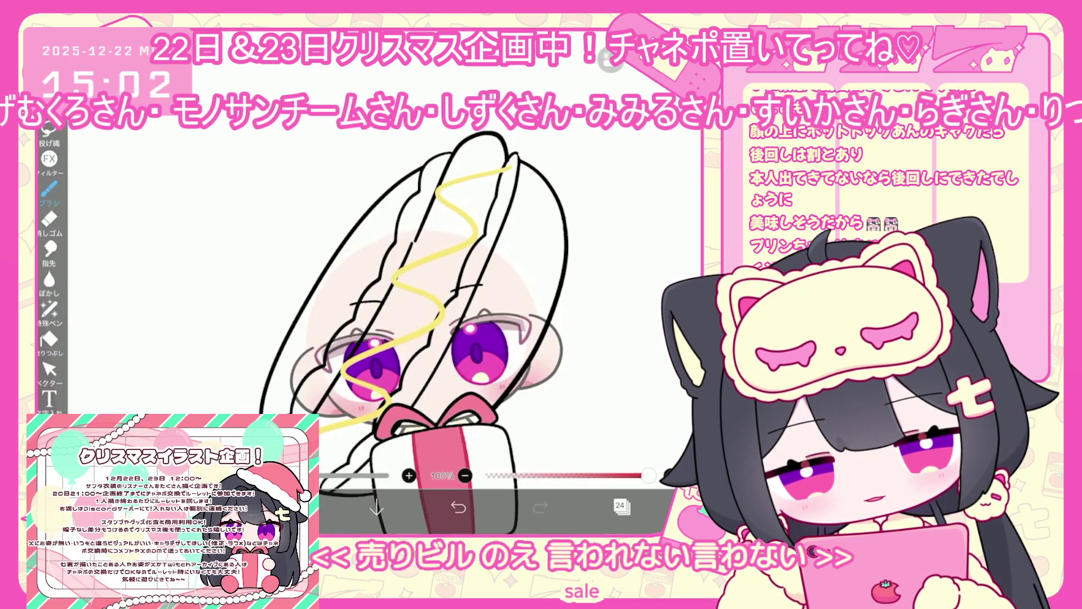
pyautogui.moveTo(511, 170); pyautogui.dragTo(389, 354)
pyautogui.click(459, 506)
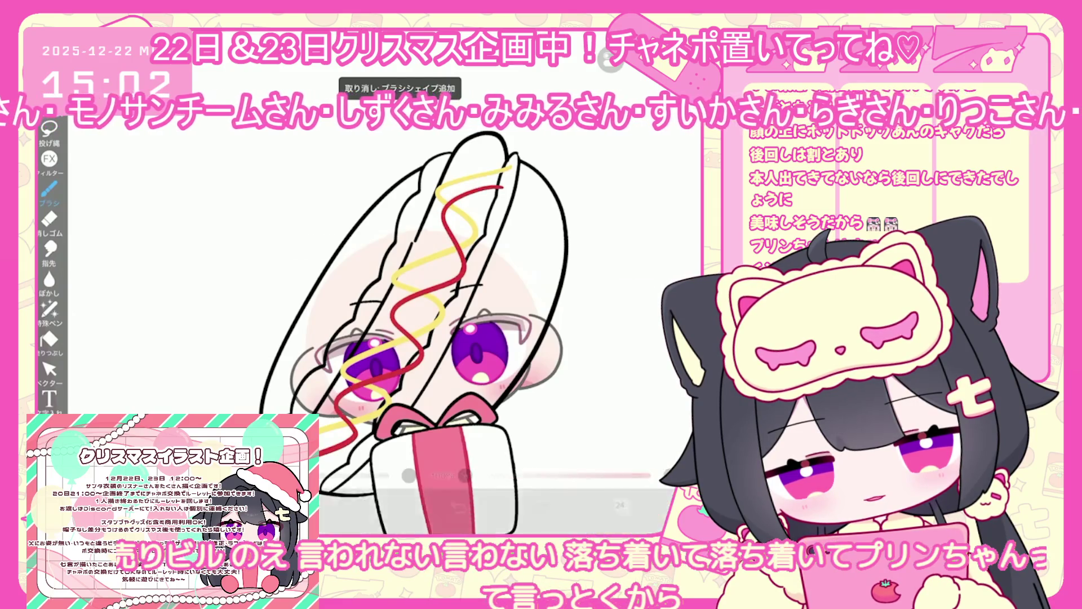
pyautogui.hotkey('ctrl', 'z')
pyautogui.moveTo(394, 308)
pyautogui.mouseDown()
pyautogui.moveTo(345, 409)
pyautogui.moveTo(352, 449)
pyautogui.mouseUp()
pyautogui.scroll(-2, 417, 310)
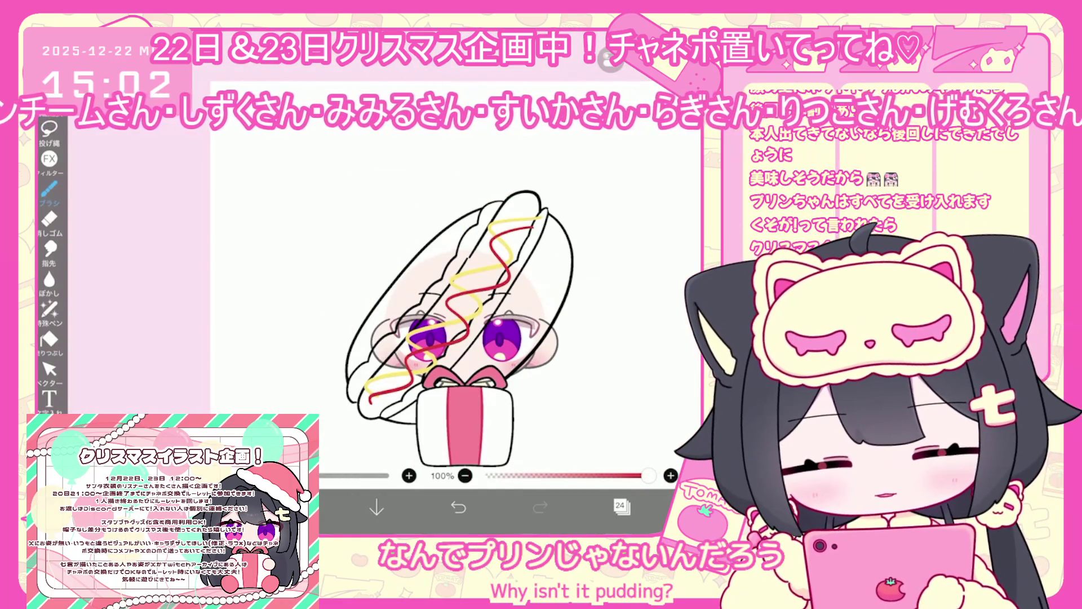
# Step: Add an empty layer and move it below the hot dog sketch layer
pyautogui.click(622, 506)
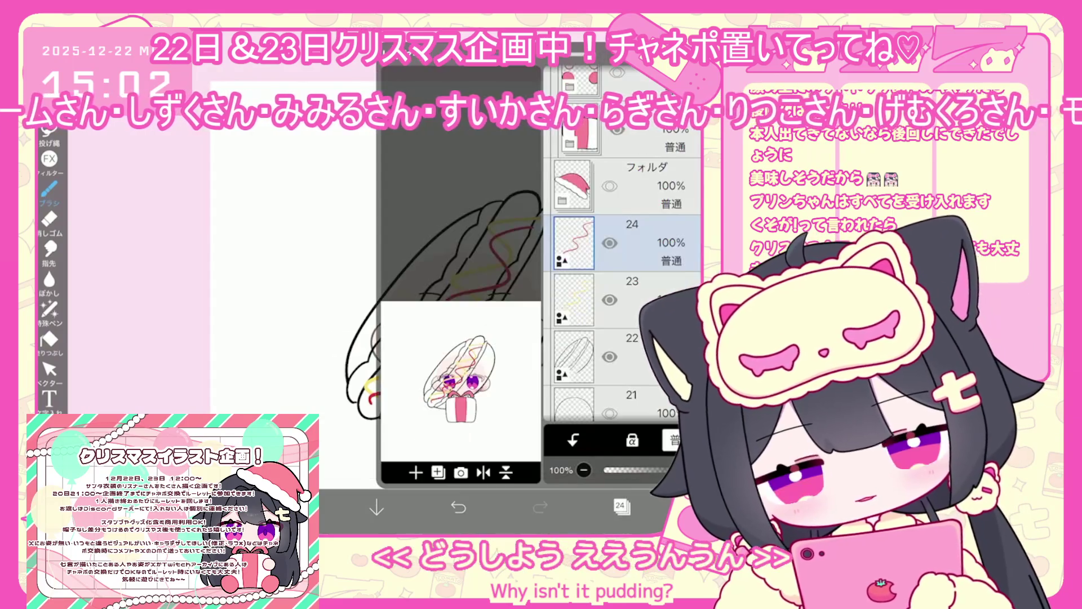
pyautogui.click(648, 357)
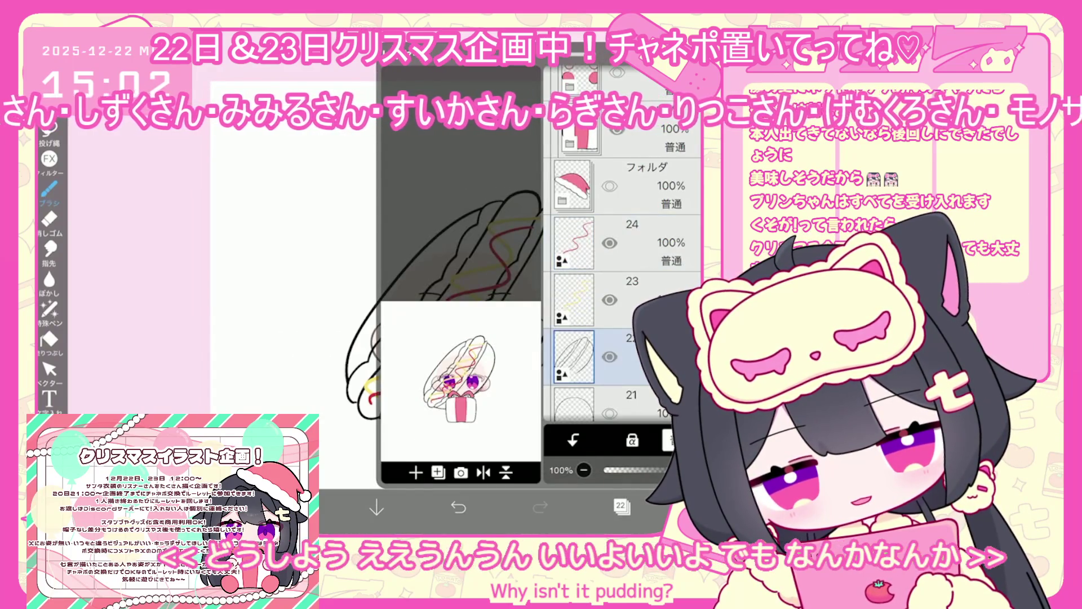
pyautogui.click(415, 472)
pyautogui.moveTo(677, 242); pyautogui.dragTo(676, 299)
pyautogui.click(648, 242)
# Step: Select the empty layer under the sketch and choose a light orange bun colour
pyautogui.click(295, 508)
pyautogui.scroll(5, 395, 282)
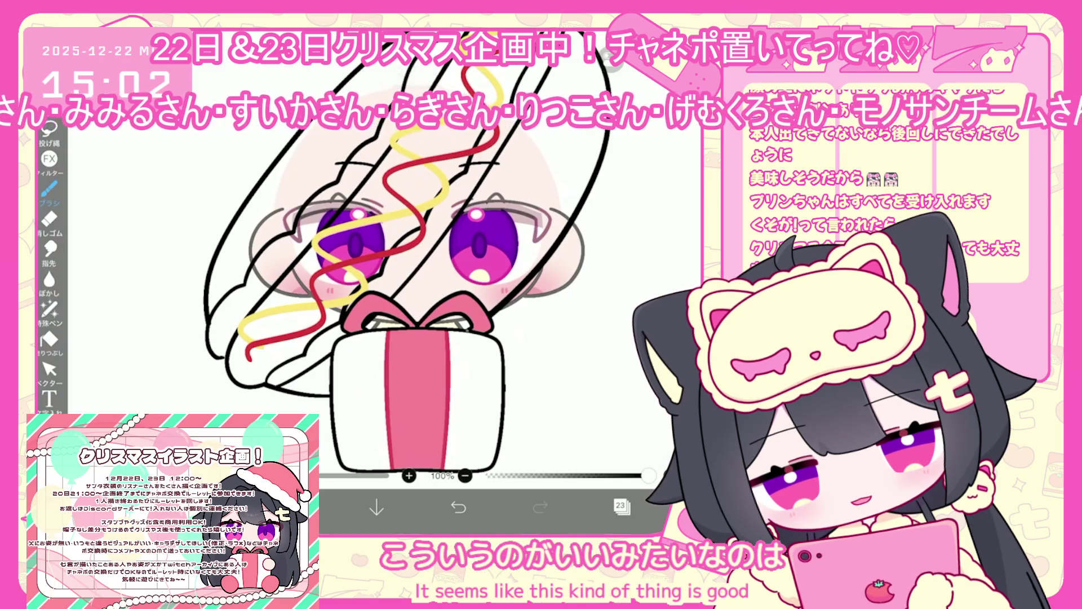
pyautogui.click(622, 506)
pyautogui.click(649, 282)
pyautogui.click(622, 506)
pyautogui.scroll(-2, 394, 282)
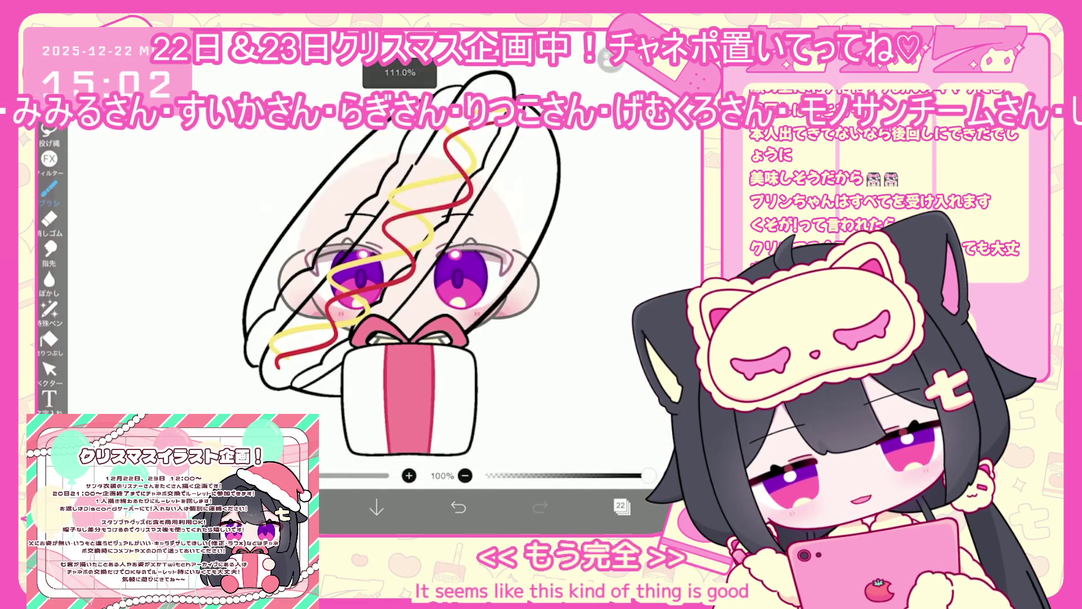
pyautogui.click(295, 507)
pyautogui.click(232, 347)
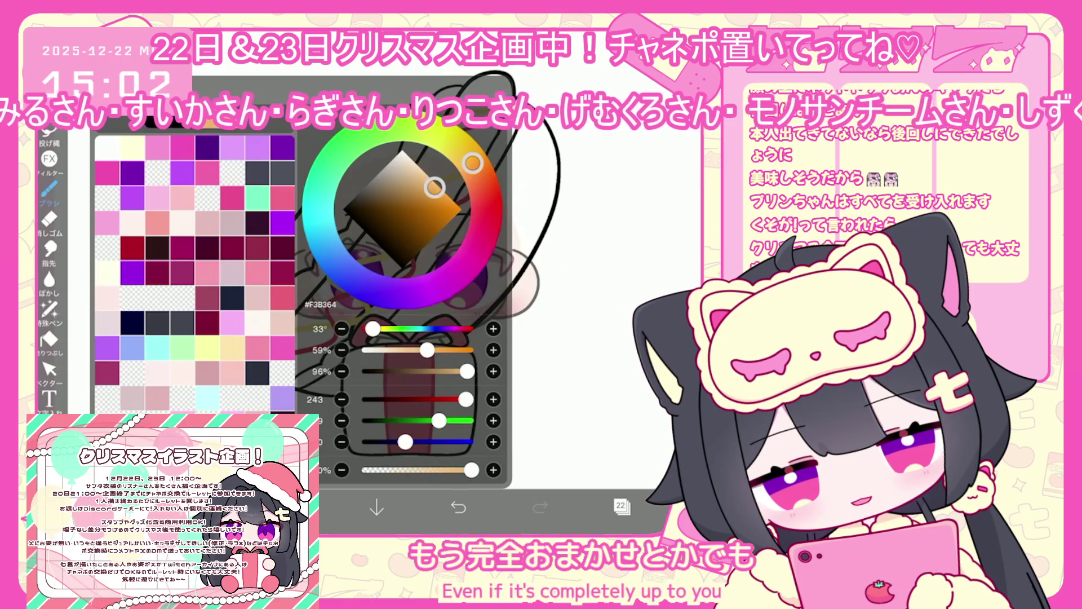
# Step: Bucket-fill the bun tan, using the sketch layer as the fill reference
pyautogui.click(49, 340)
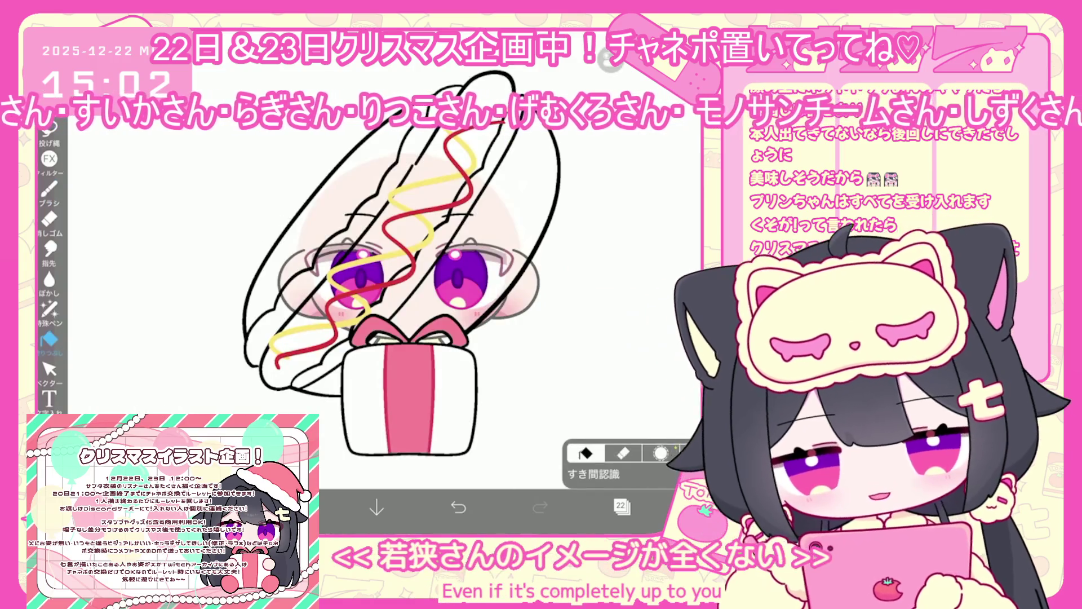
pyautogui.click(586, 473)
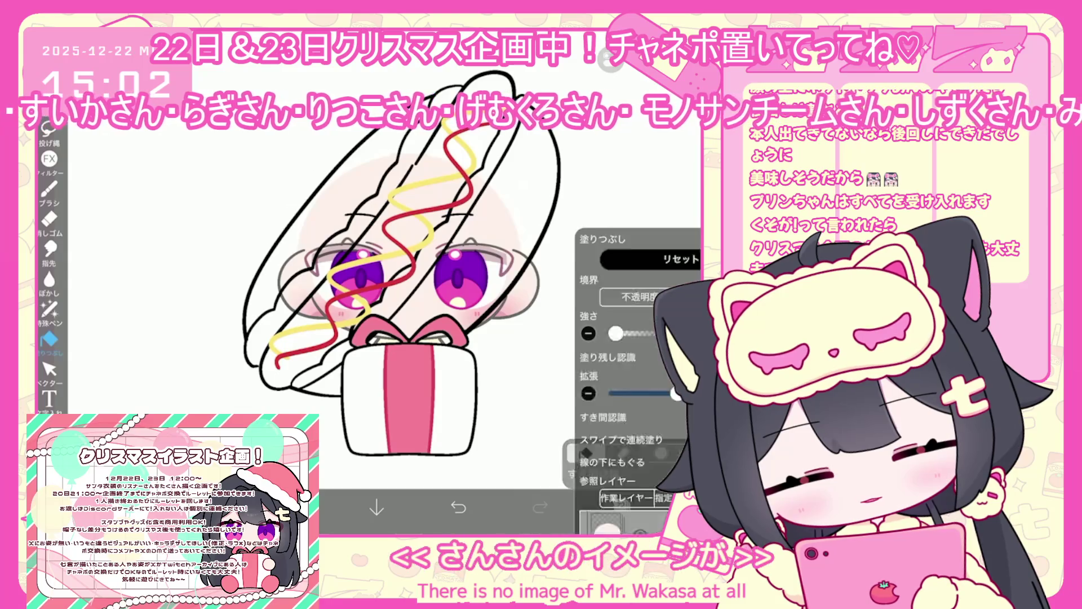
pyautogui.click(622, 506)
pyautogui.scroll(10, 639, 296)
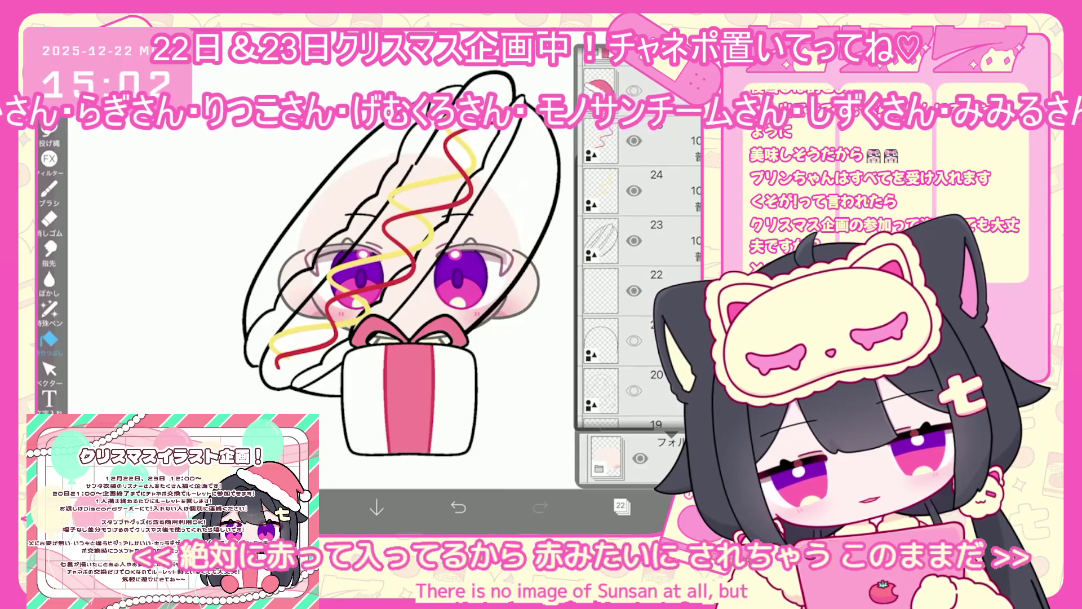
pyautogui.click(642, 234)
pyautogui.click(621, 505)
pyautogui.click(507, 226)
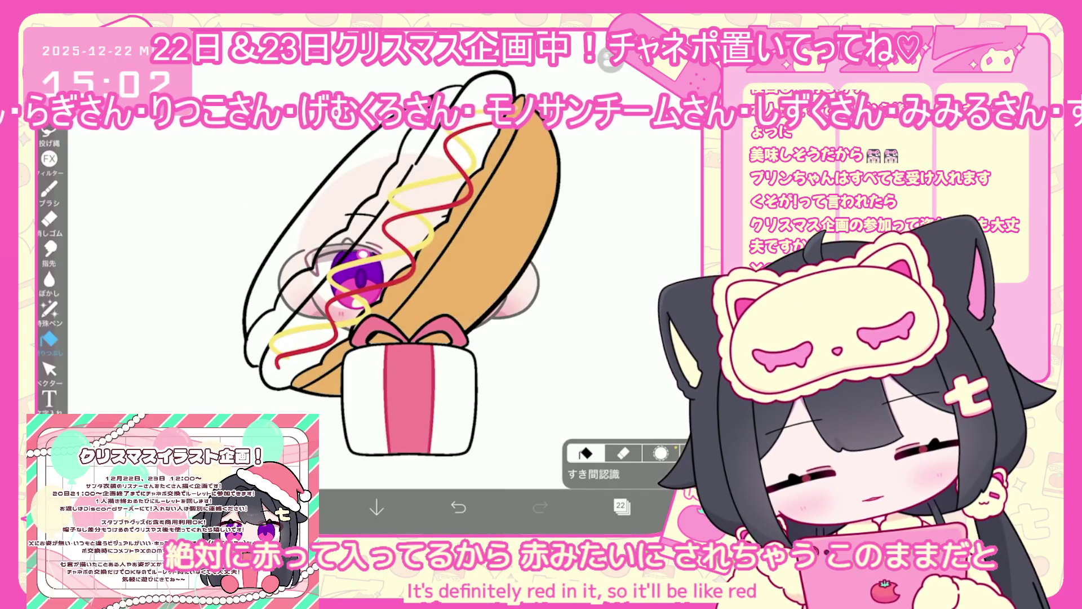
pyautogui.click(295, 508)
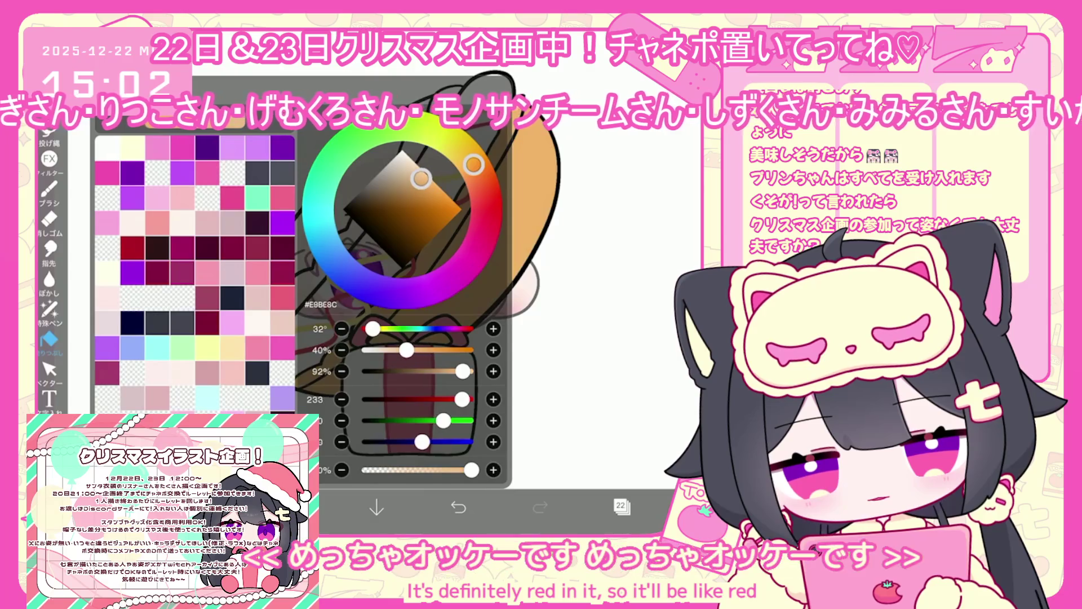
pyautogui.click(295, 507)
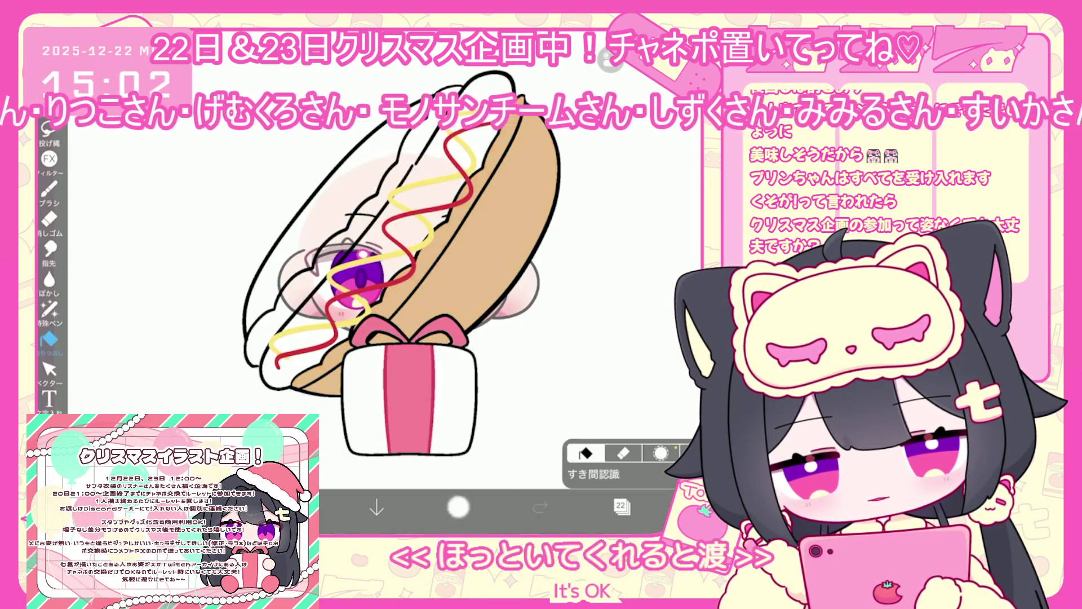
pyautogui.click(440, 237)
pyautogui.click(458, 508)
pyautogui.click(315, 197)
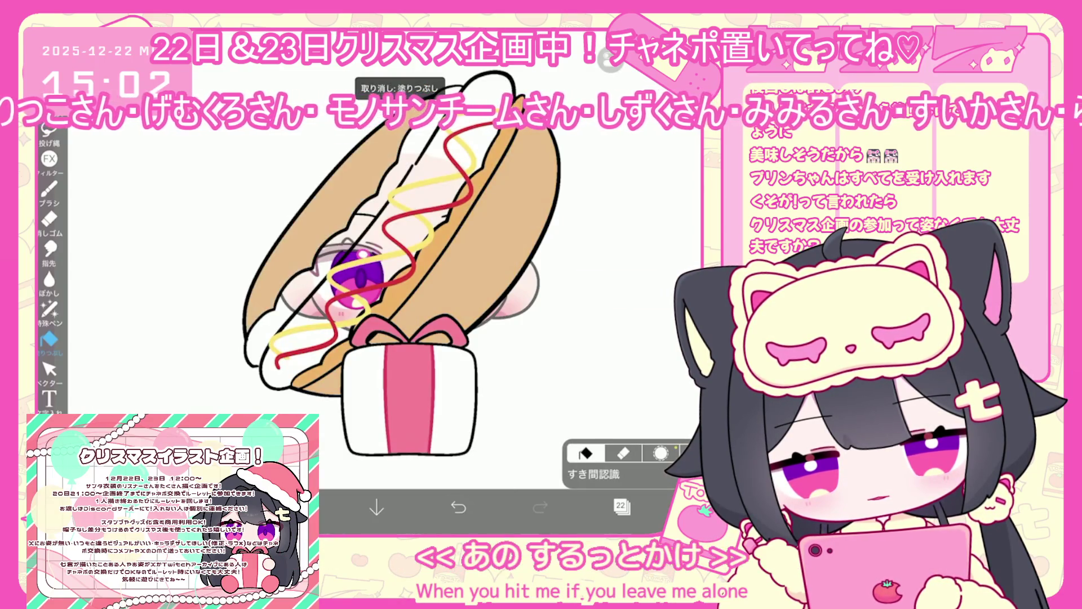
# Step: On a new layer, fill the lettuce between the buns green
pyautogui.click(622, 506)
pyautogui.click(402, 473)
pyautogui.click(295, 508)
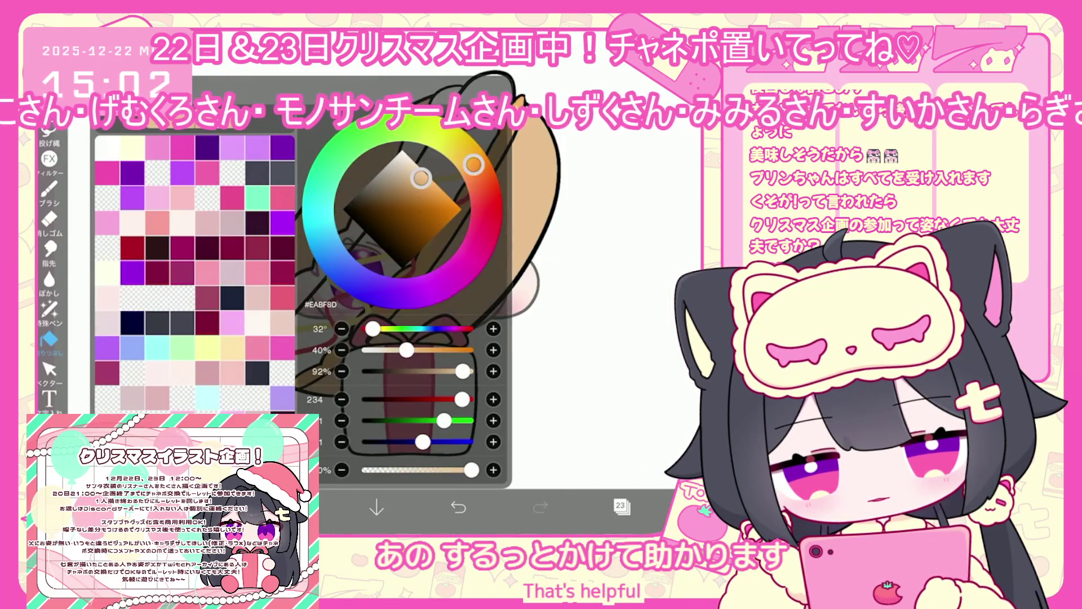
pyautogui.click(325, 172)
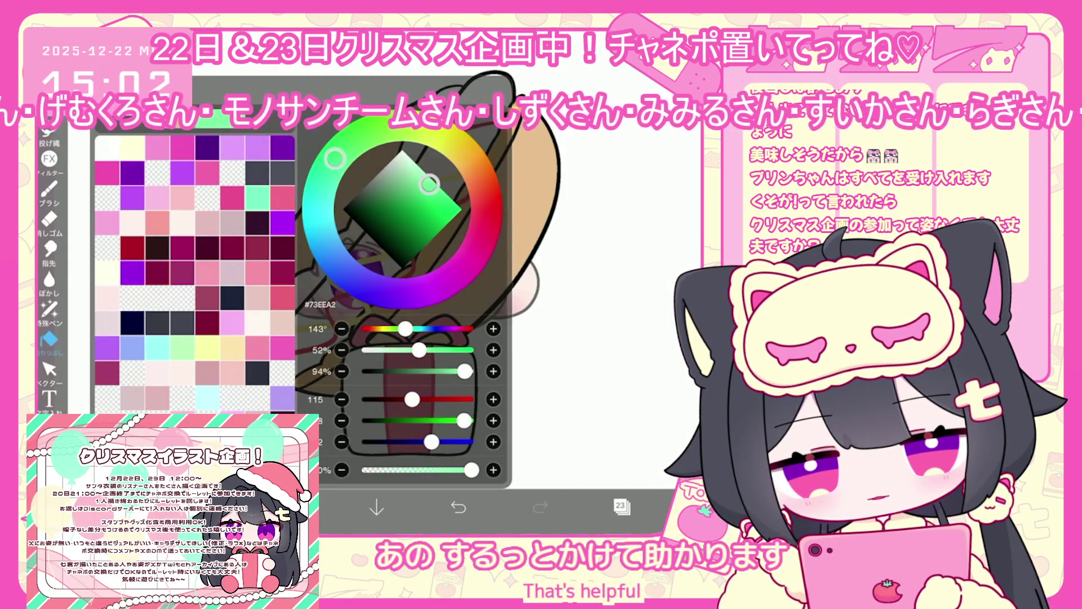
pyautogui.click(592, 282)
pyautogui.click(305, 315)
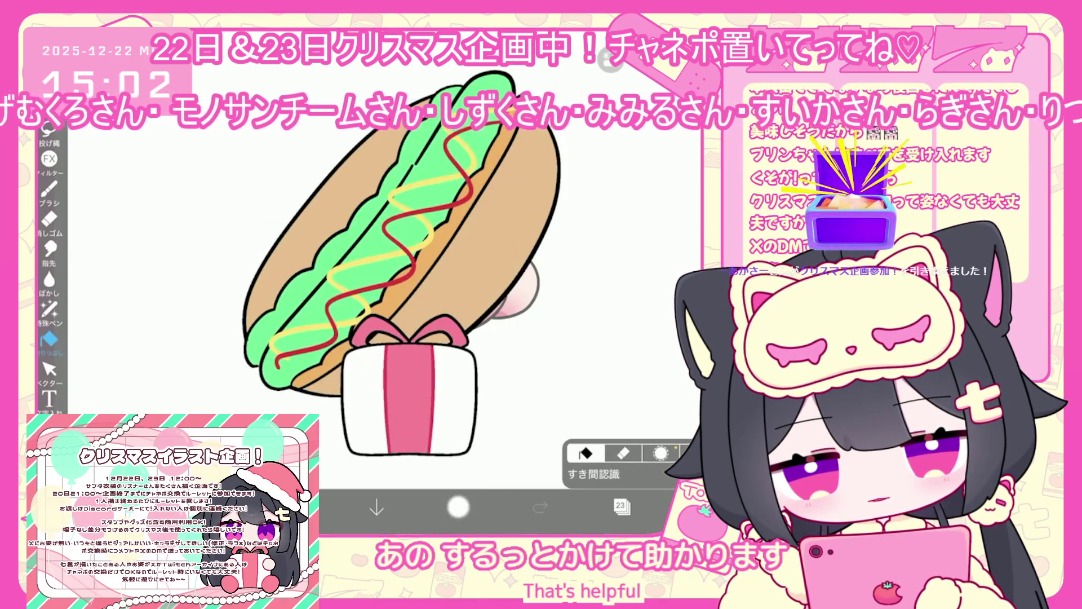
pyautogui.click(459, 507)
pyautogui.click(540, 508)
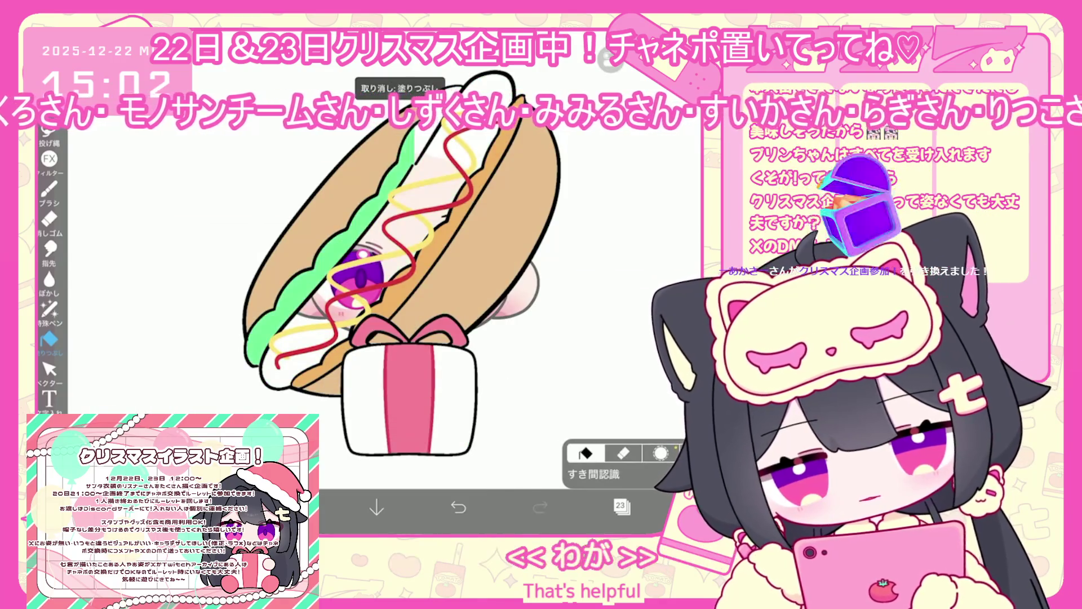
# Step: Add a sausage layer and pick a brown-orange colour for it
pyautogui.click(620, 506)
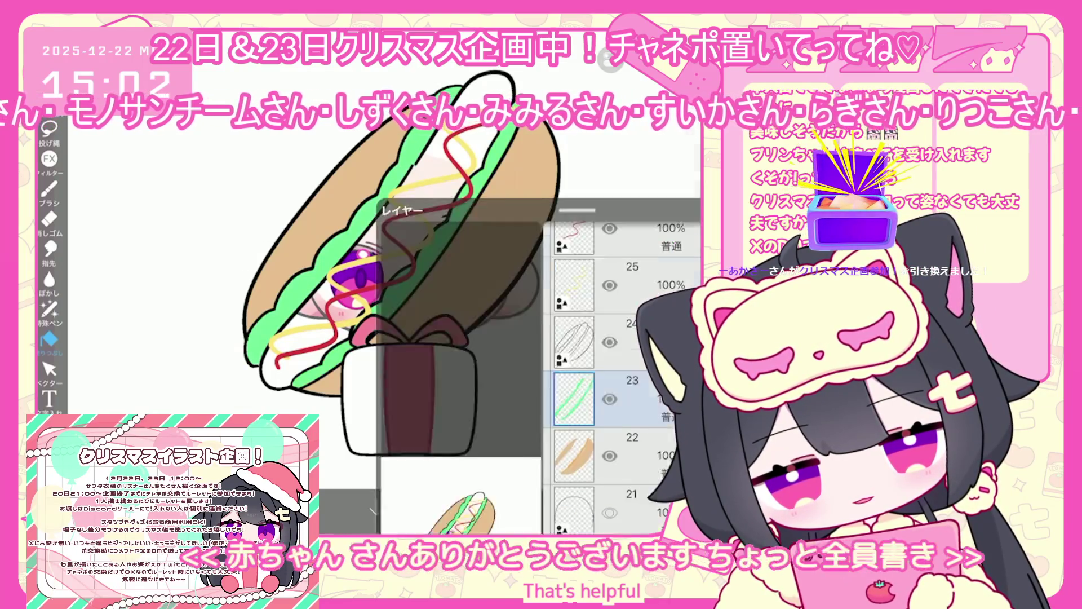
pyautogui.click(660, 507)
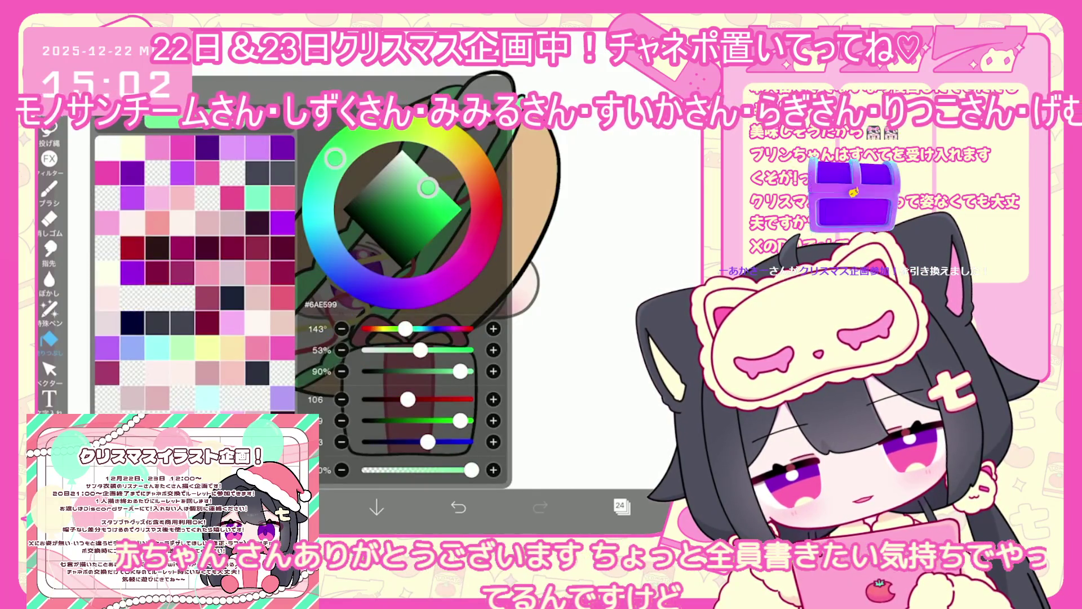
pyautogui.click(474, 164)
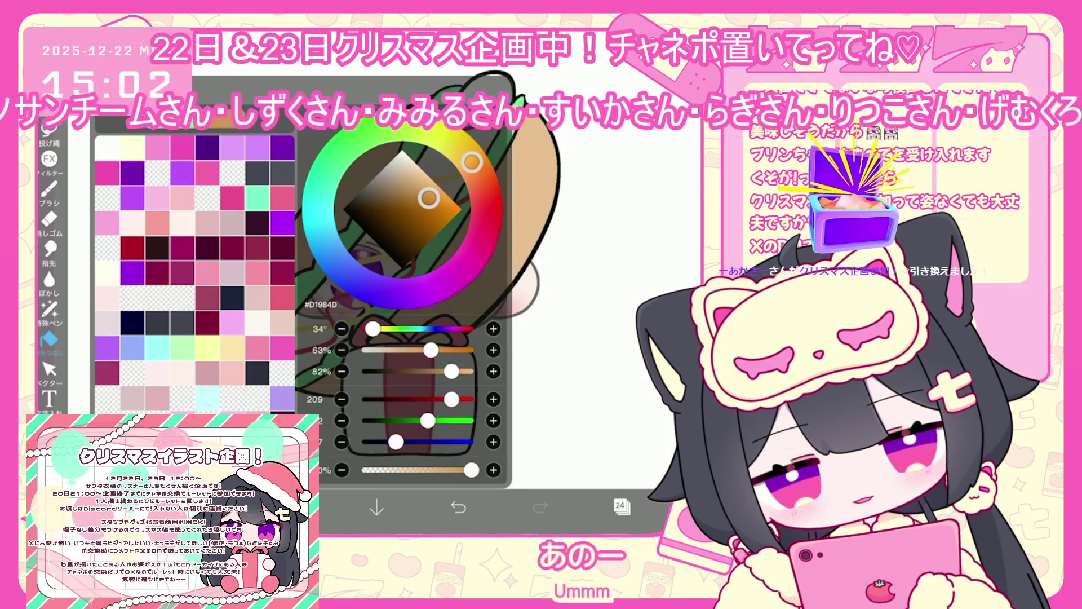
pyautogui.click(660, 508)
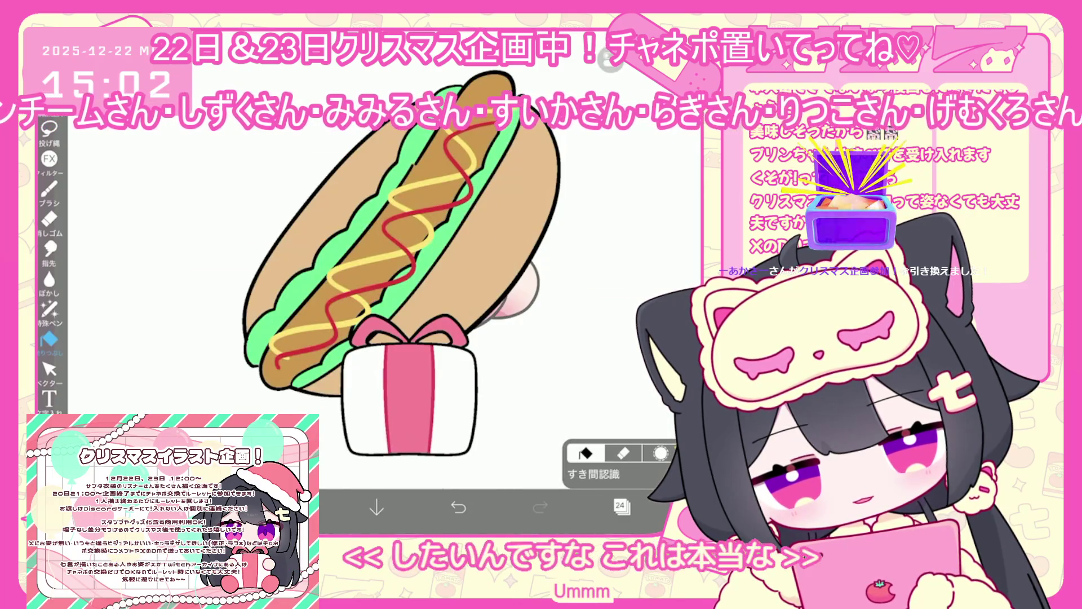
# Step: Add a blank layer above layer 25 clipped to it, then switch to lasso fill
pyautogui.click(623, 508)
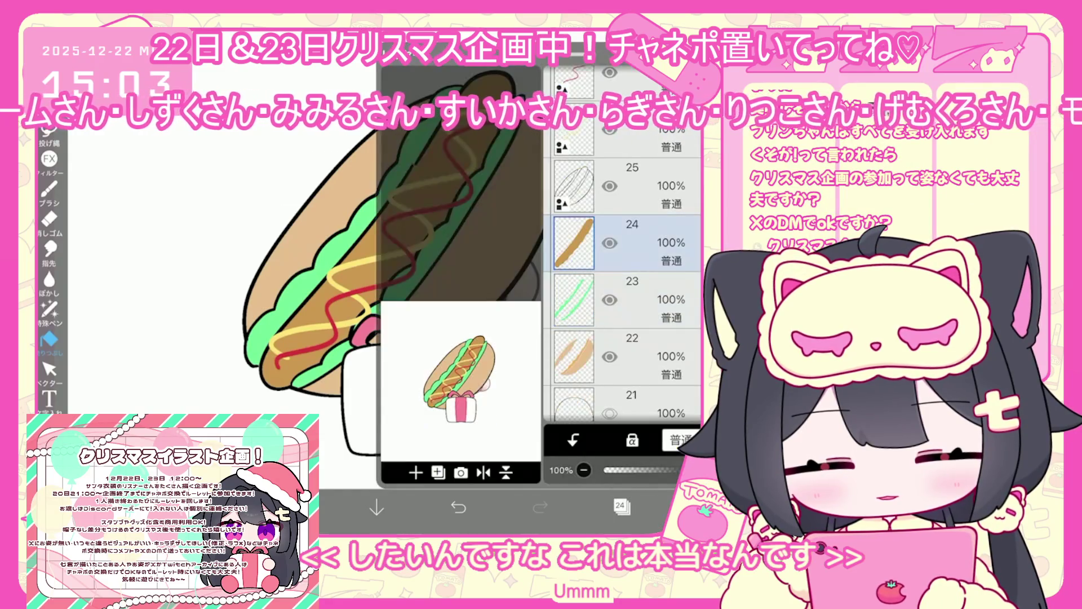
pyautogui.click(416, 473)
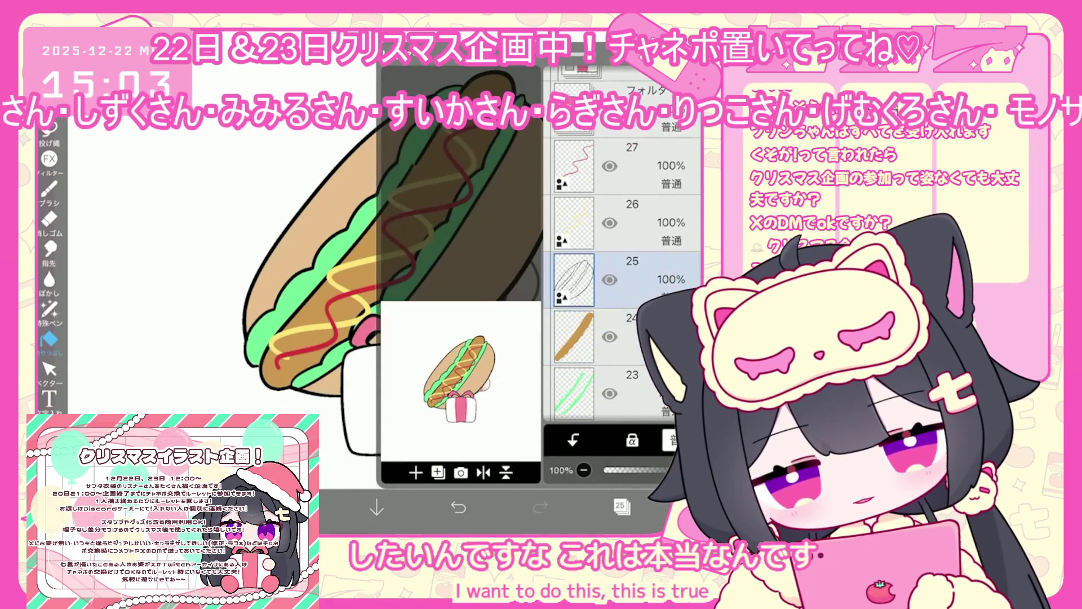
pyautogui.click(573, 439)
pyautogui.click(622, 507)
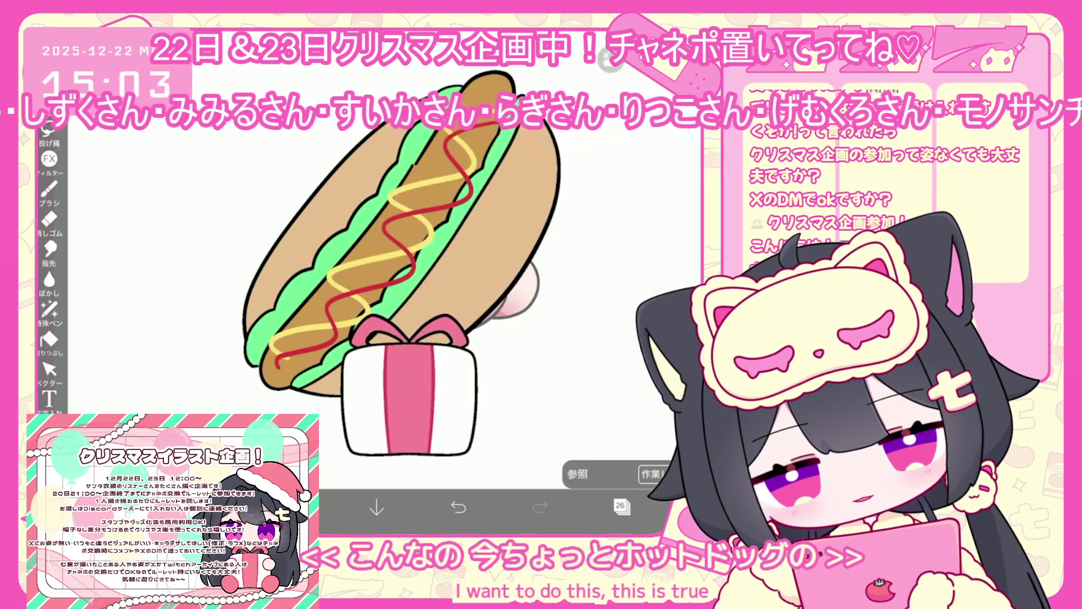
pyautogui.click(293, 507)
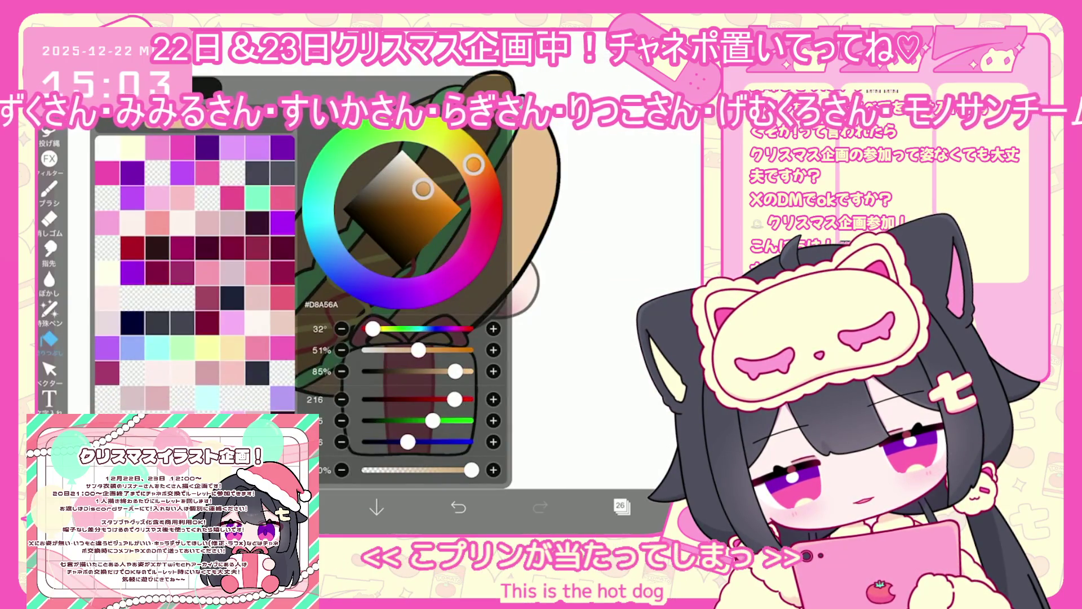
pyautogui.click(49, 309)
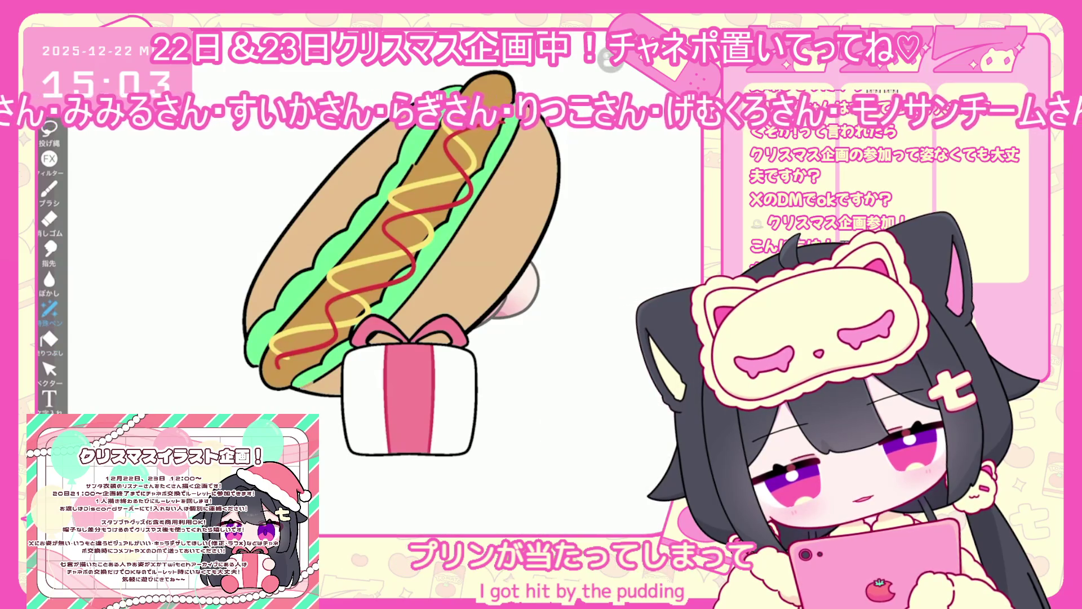
pyautogui.scroll(3, 349, 282)
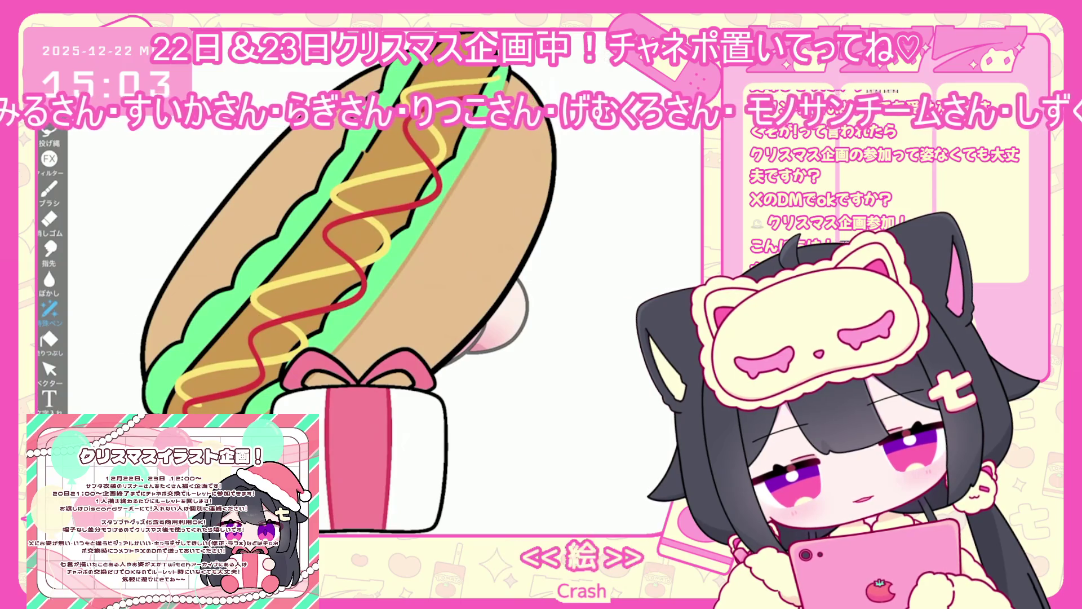
pyautogui.scroll(2, 350, 281)
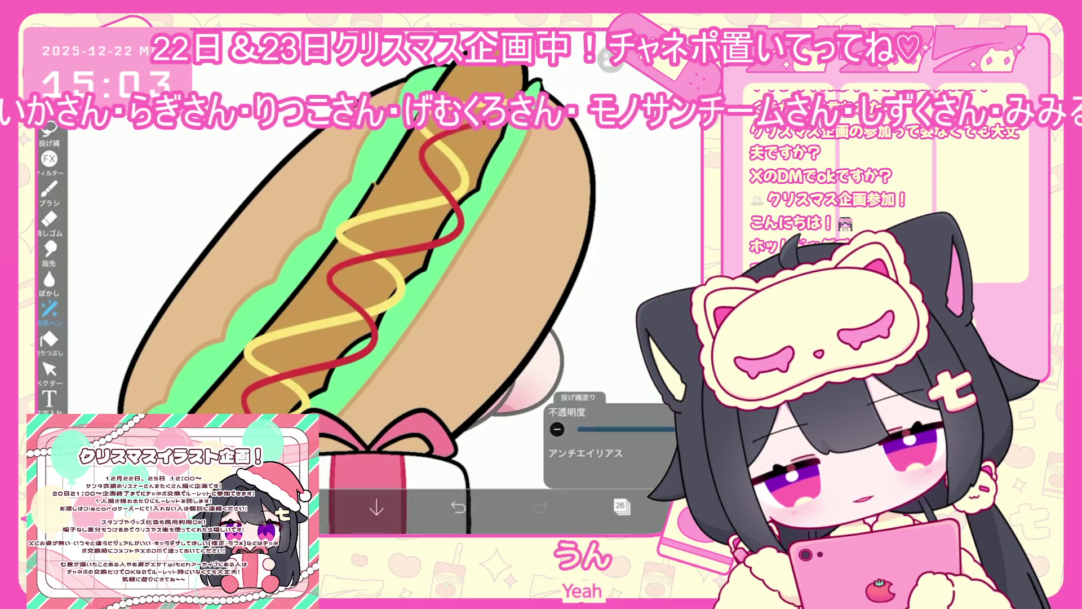
pyautogui.scroll(-3, 394, 293)
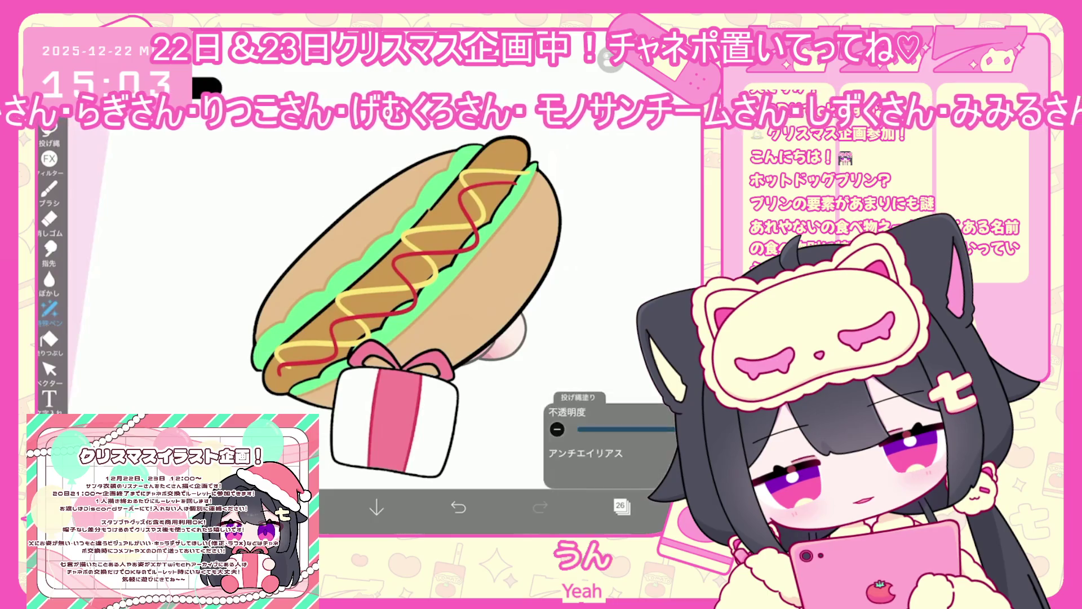
pyautogui.scroll(3, 417, 282)
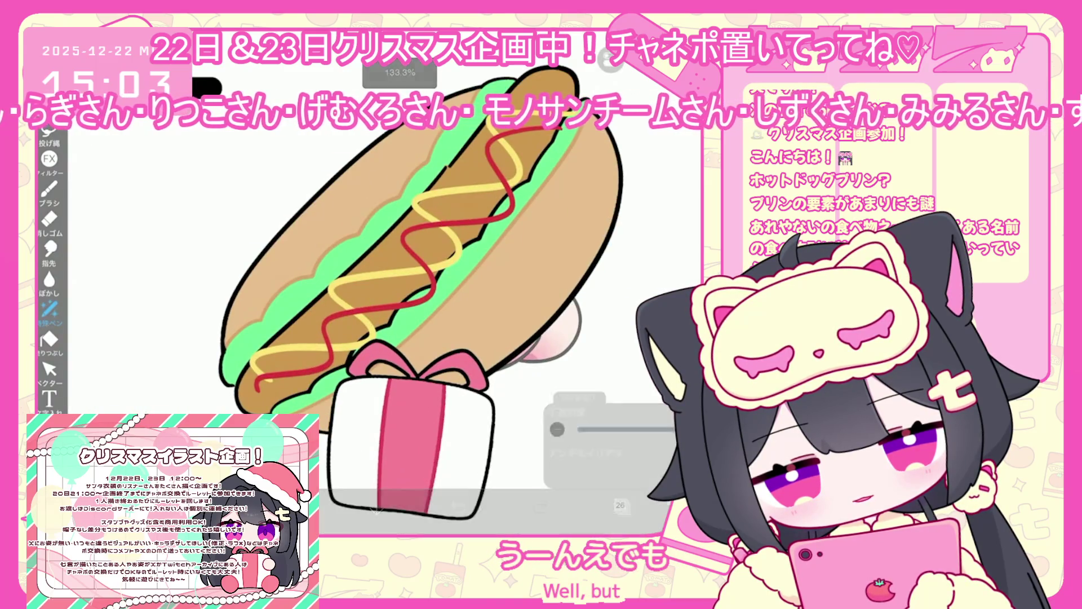
pyautogui.scroll(3, 395, 293)
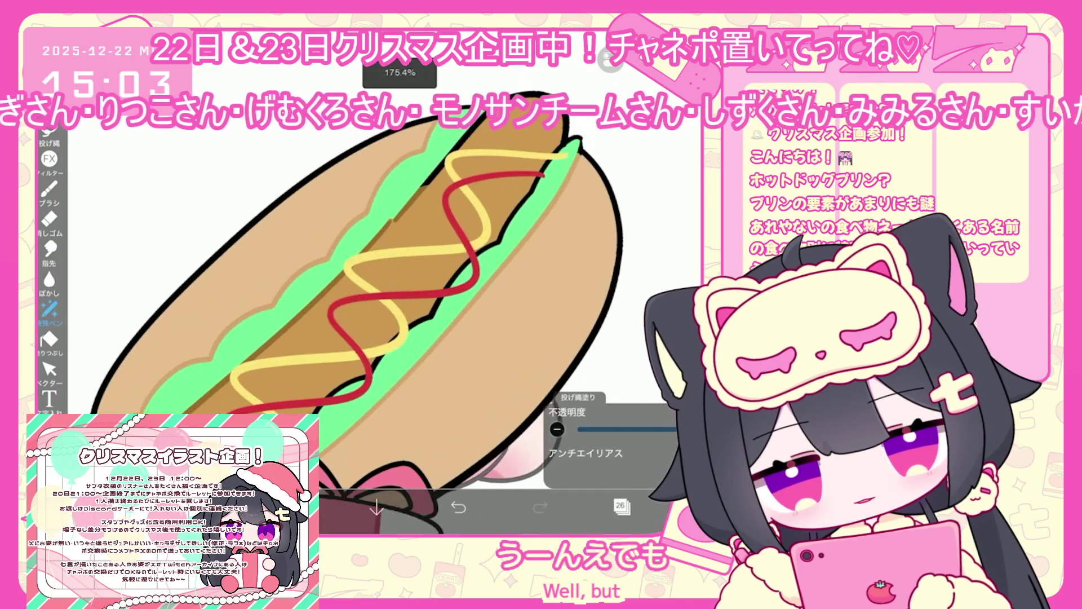
pyautogui.scroll(-2, 361, 293)
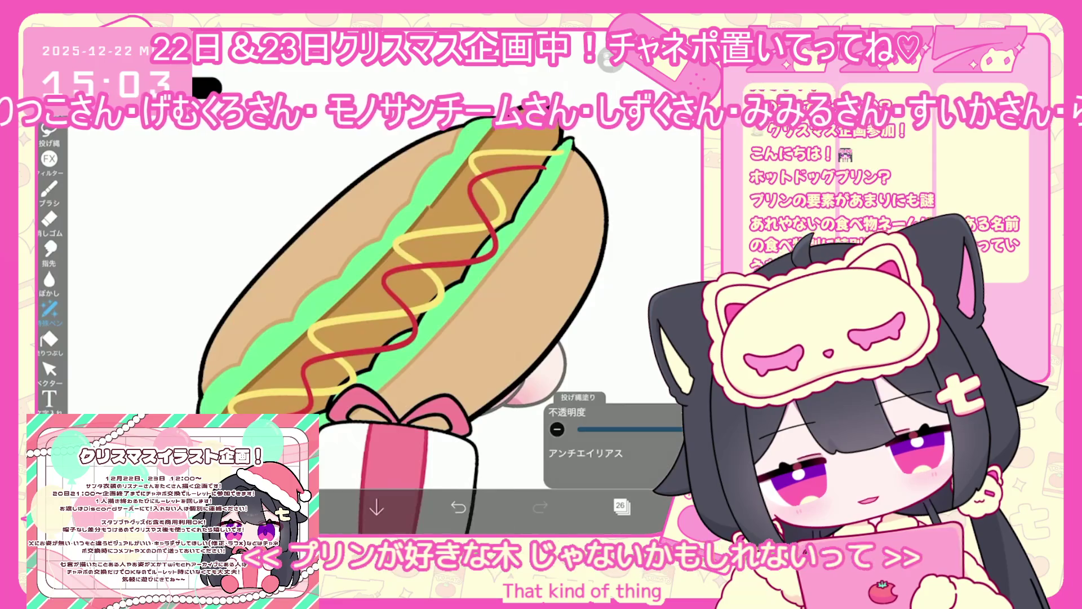
pyautogui.click(294, 507)
pyautogui.click(295, 507)
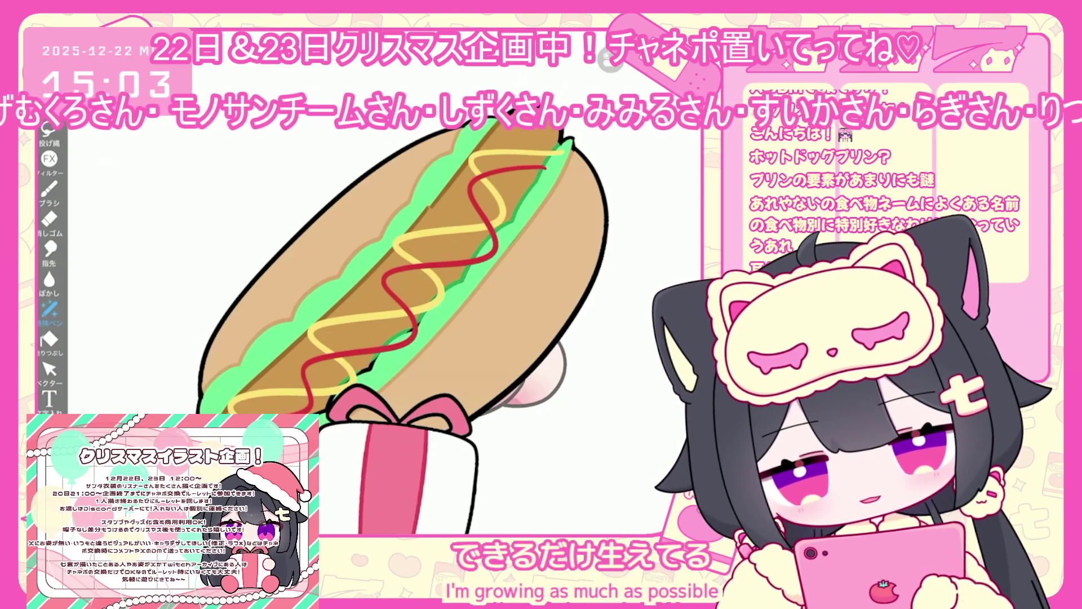
pyautogui.scroll(-3, 394, 293)
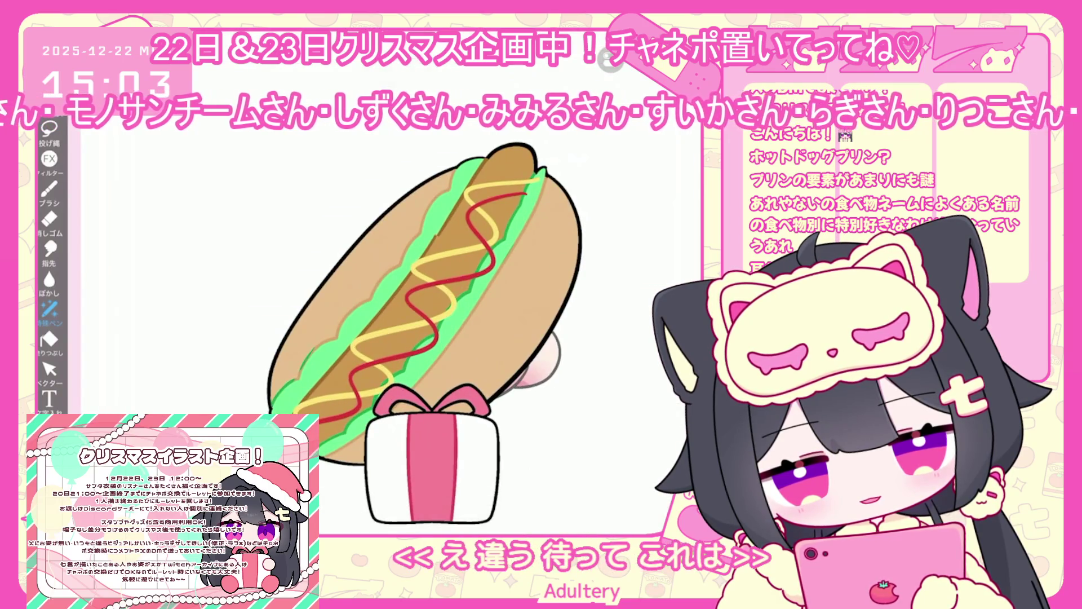
pyautogui.click(622, 505)
pyautogui.click(621, 506)
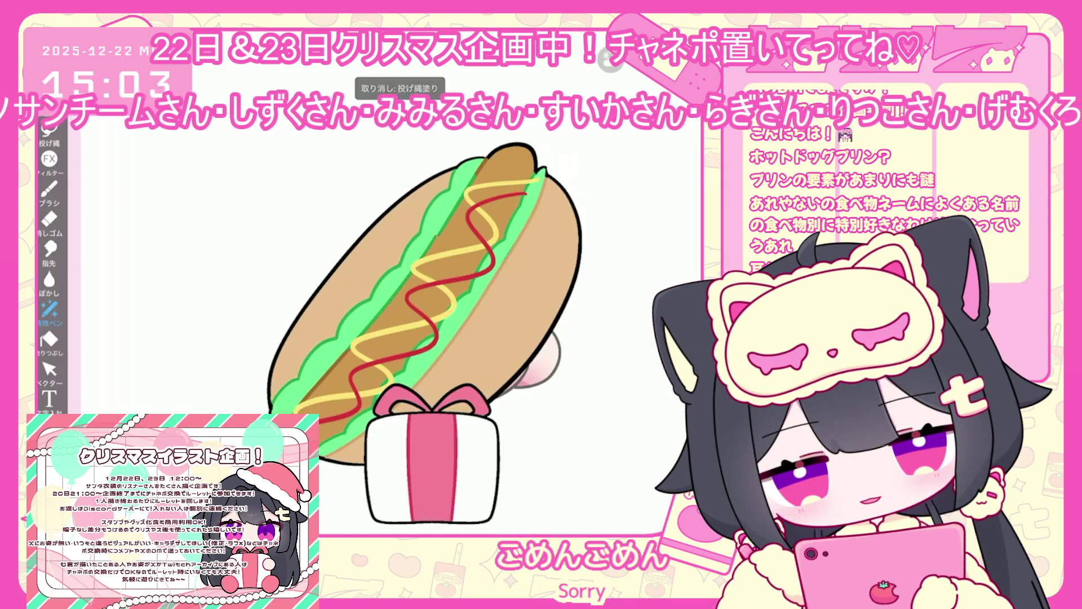
pyautogui.hotkey('ctrl', 'z')
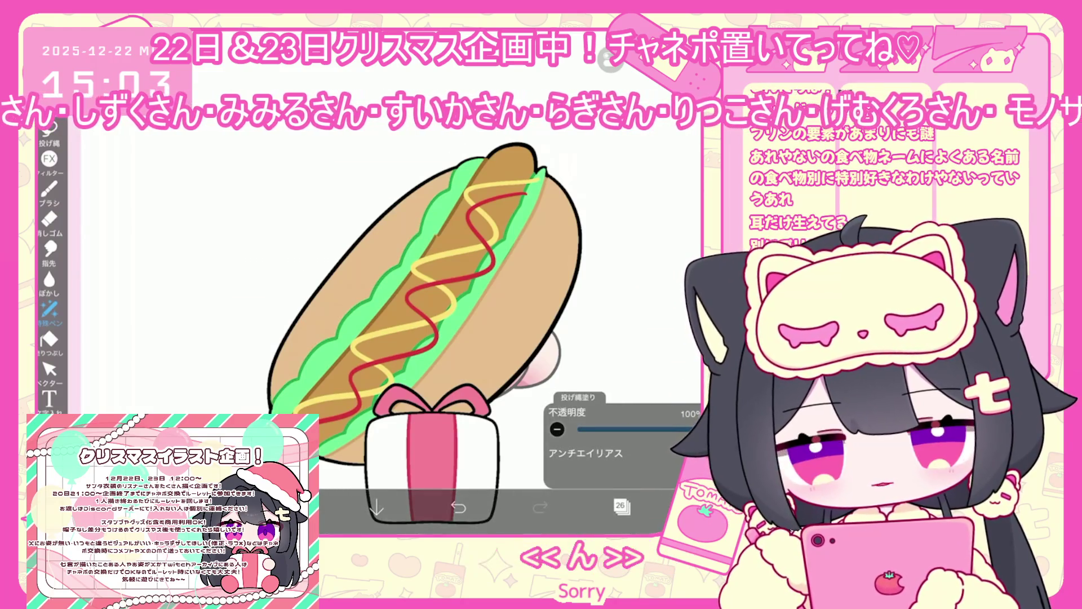
pyautogui.click(621, 505)
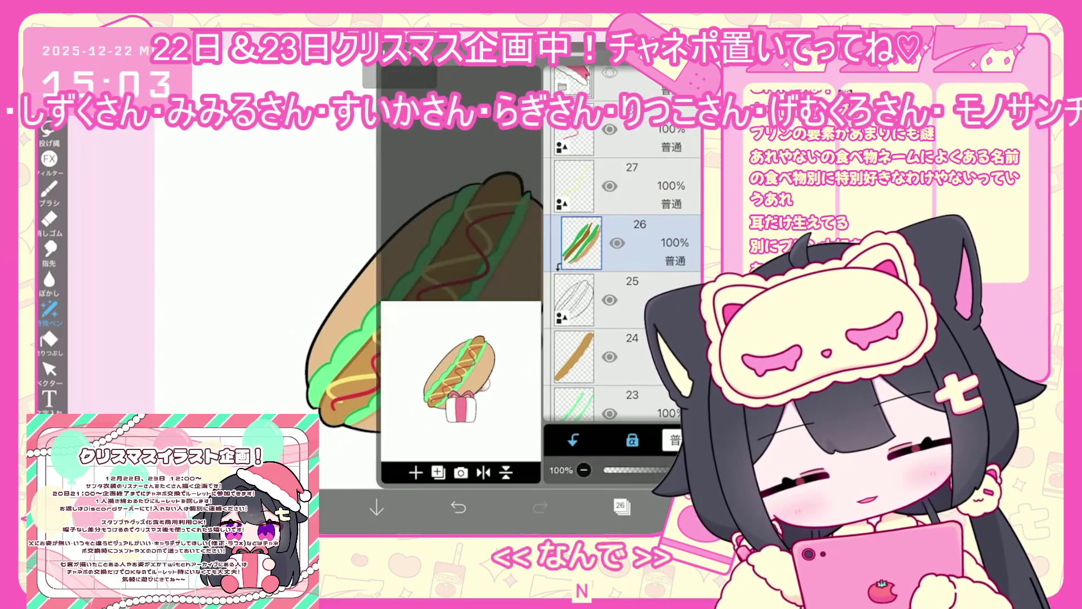
pyautogui.click(620, 357)
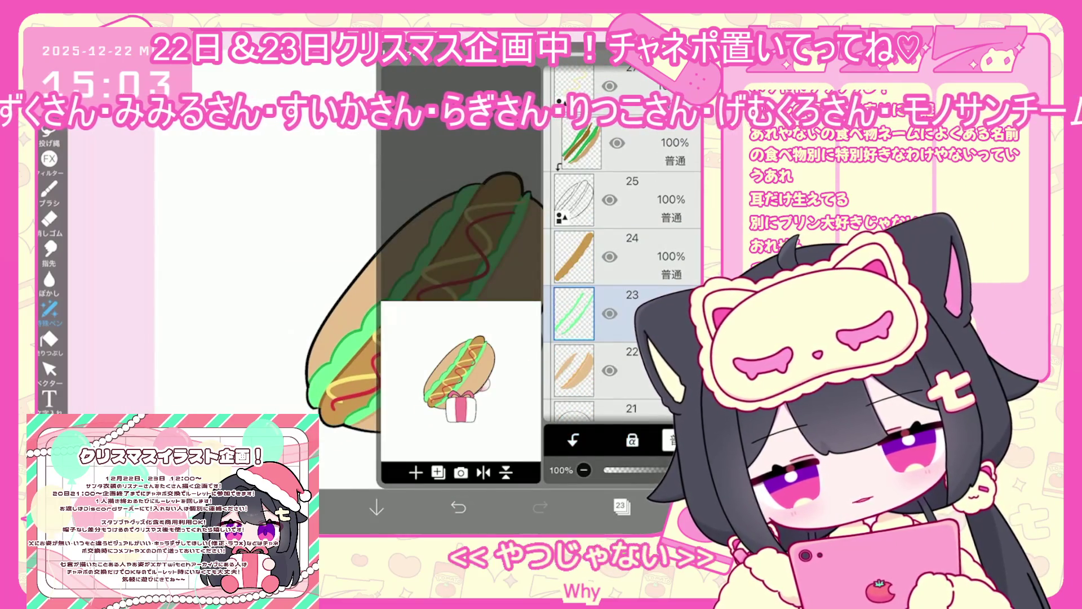
pyautogui.click(620, 505)
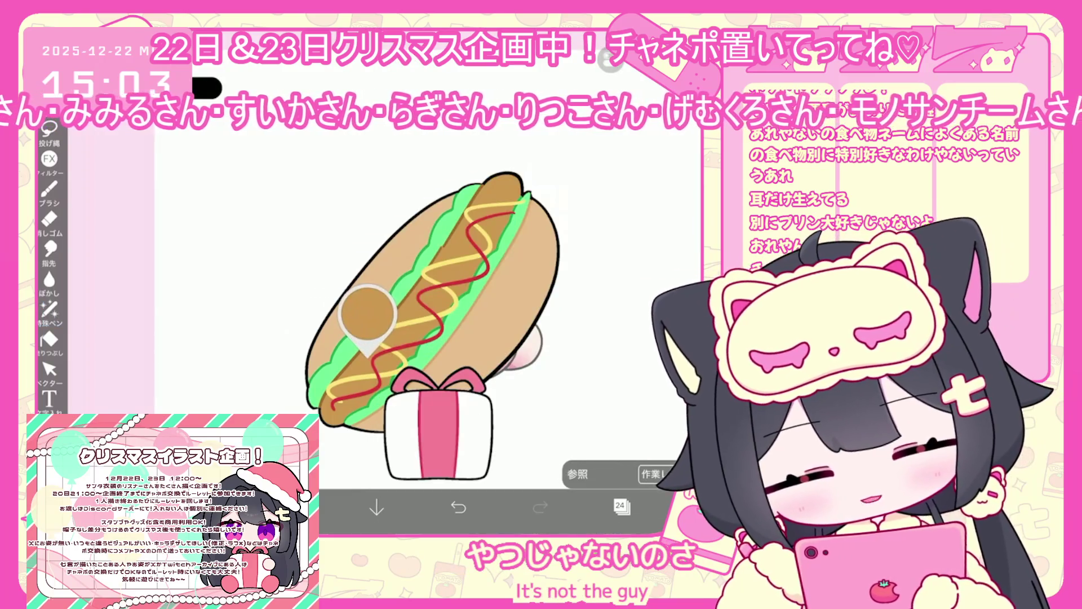
pyautogui.click(294, 507)
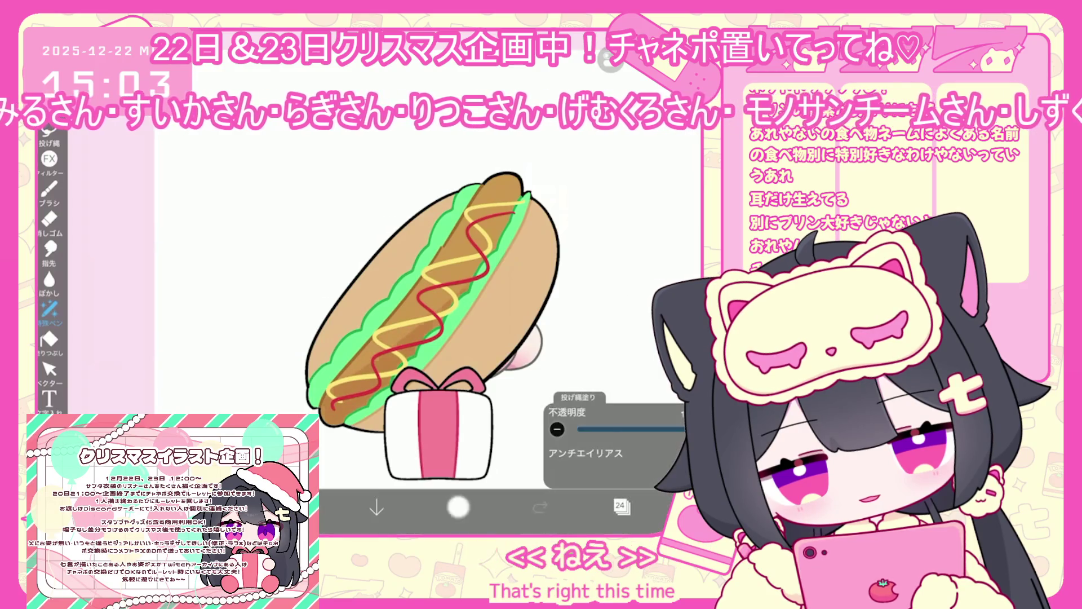
pyautogui.click(458, 507)
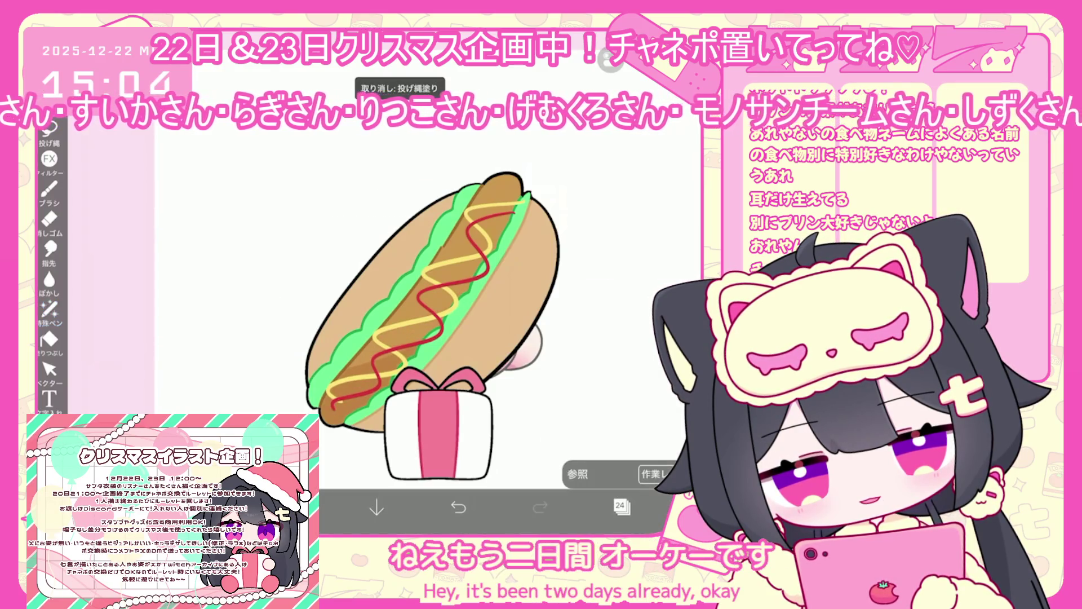
# Step: Make layer 22 active and check the current paint colour without changing it
pyautogui.click(295, 508)
pyautogui.click(295, 507)
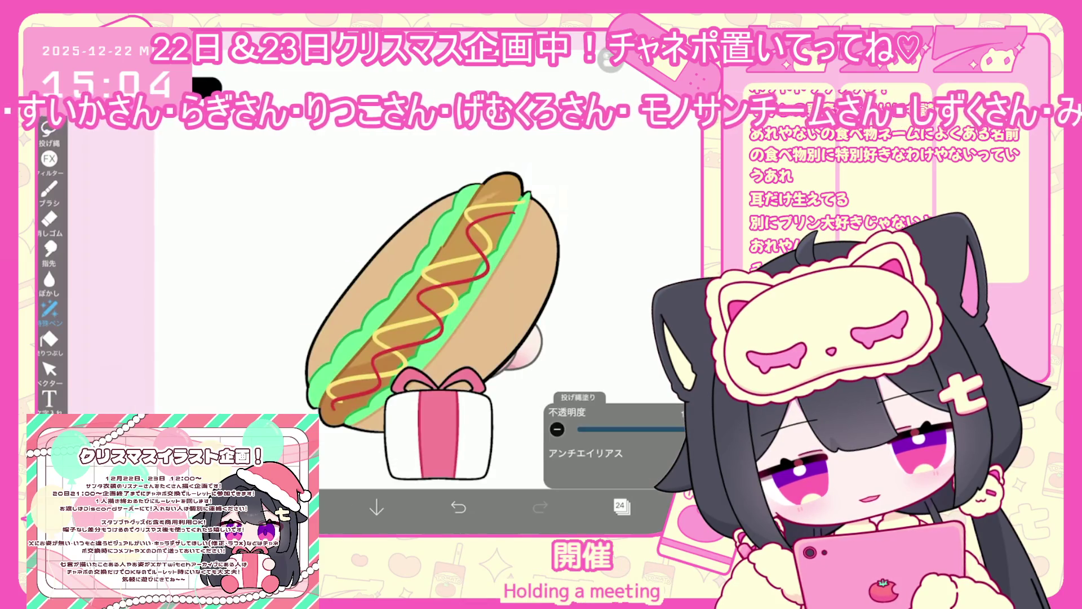
pyautogui.click(622, 506)
pyautogui.click(574, 357)
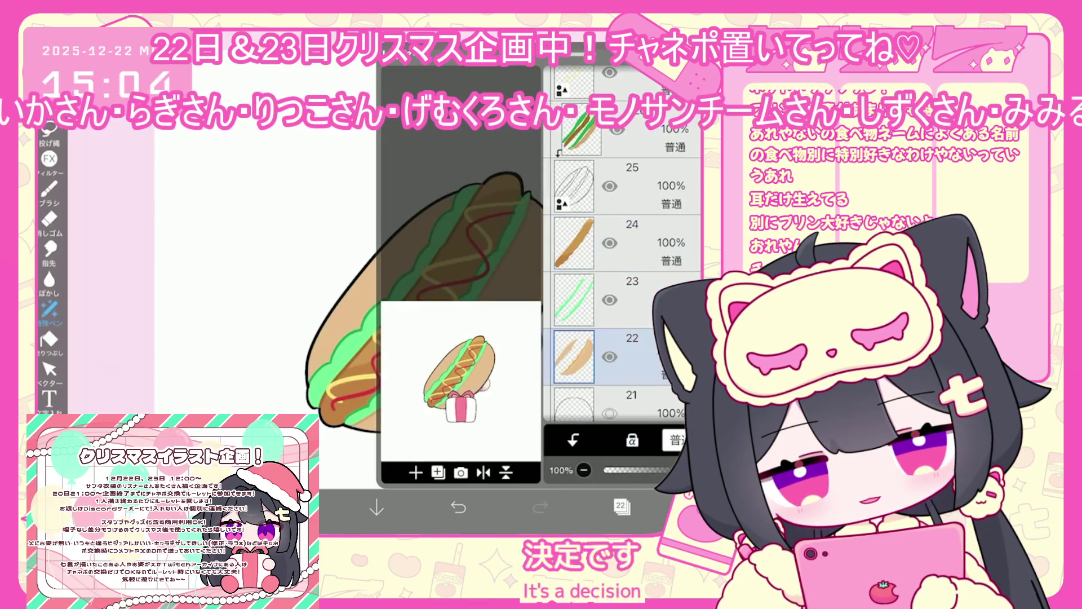
pyautogui.click(621, 507)
pyautogui.click(621, 506)
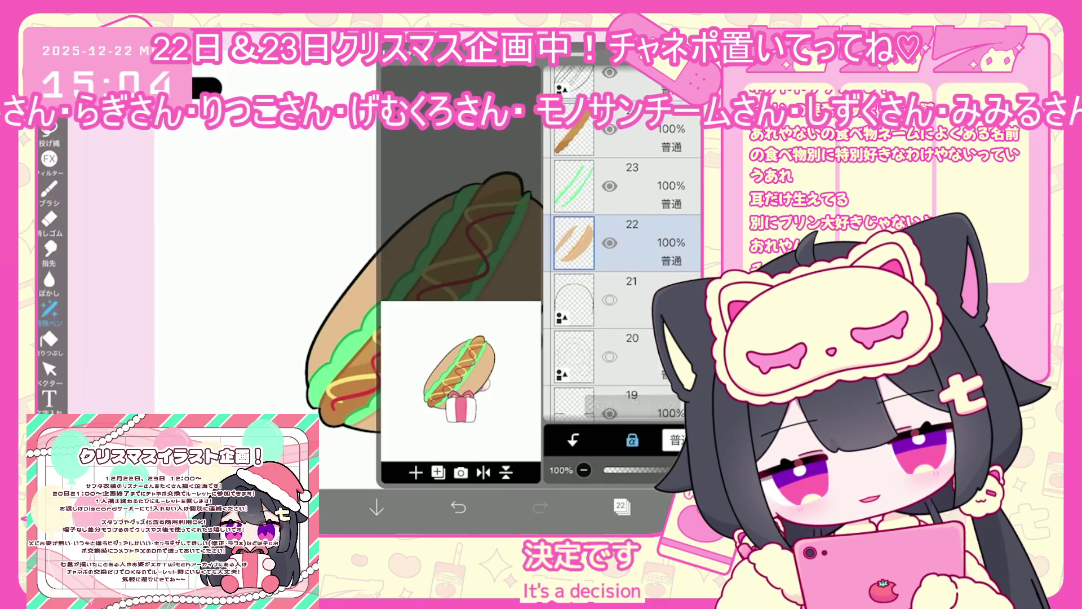
pyautogui.click(295, 507)
pyautogui.click(294, 507)
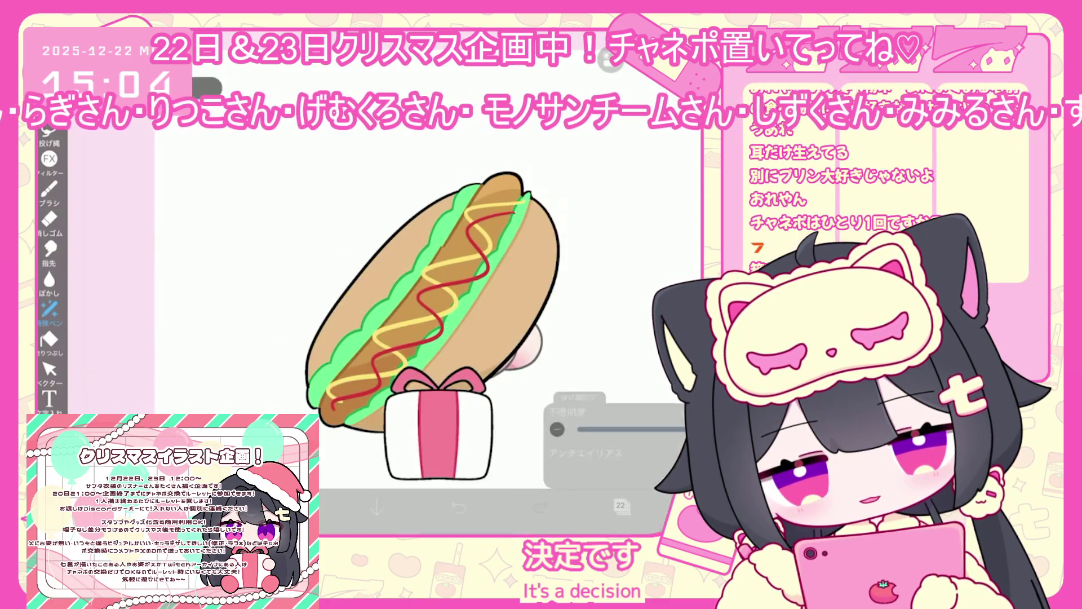
pyautogui.scroll(-2, 434, 316)
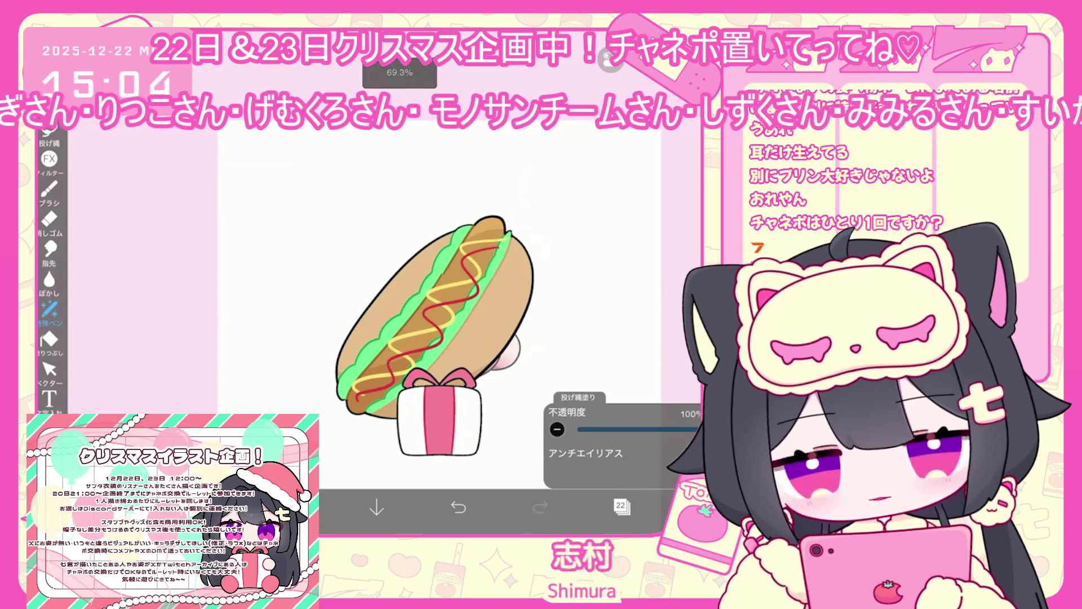
pyautogui.scroll(2, 428, 327)
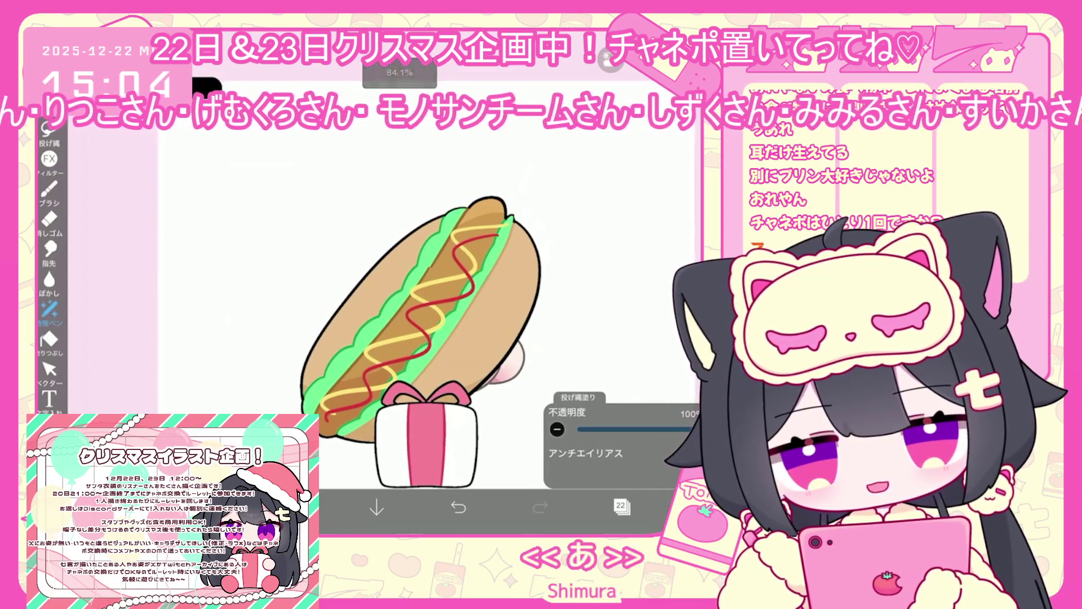
pyautogui.click(295, 507)
pyautogui.click(295, 507)
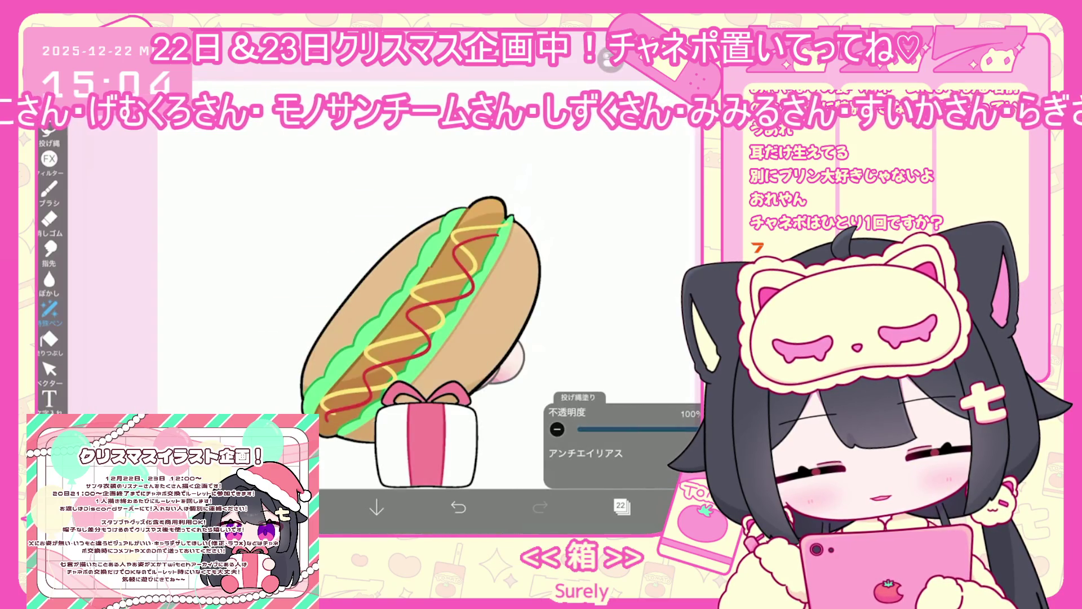
pyautogui.scroll(-1, 417, 315)
# Step: Turn the Santa hat folder's visibility back on, then select the eyes folder
pyautogui.click(622, 506)
pyautogui.scroll(10, 622, 293)
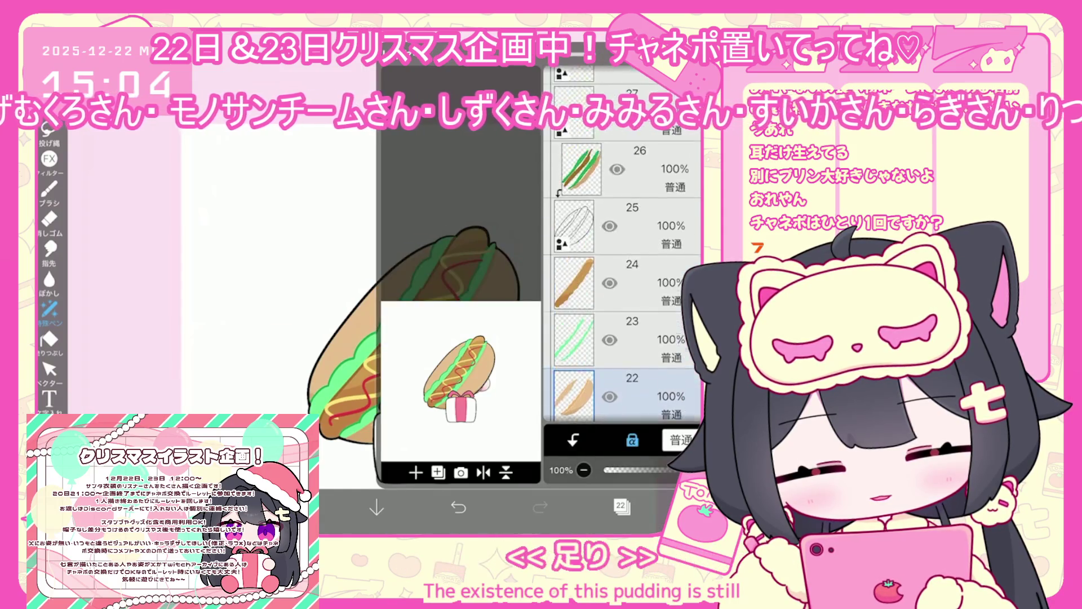
pyautogui.click(609, 280)
pyautogui.scroll(-10, 621, 293)
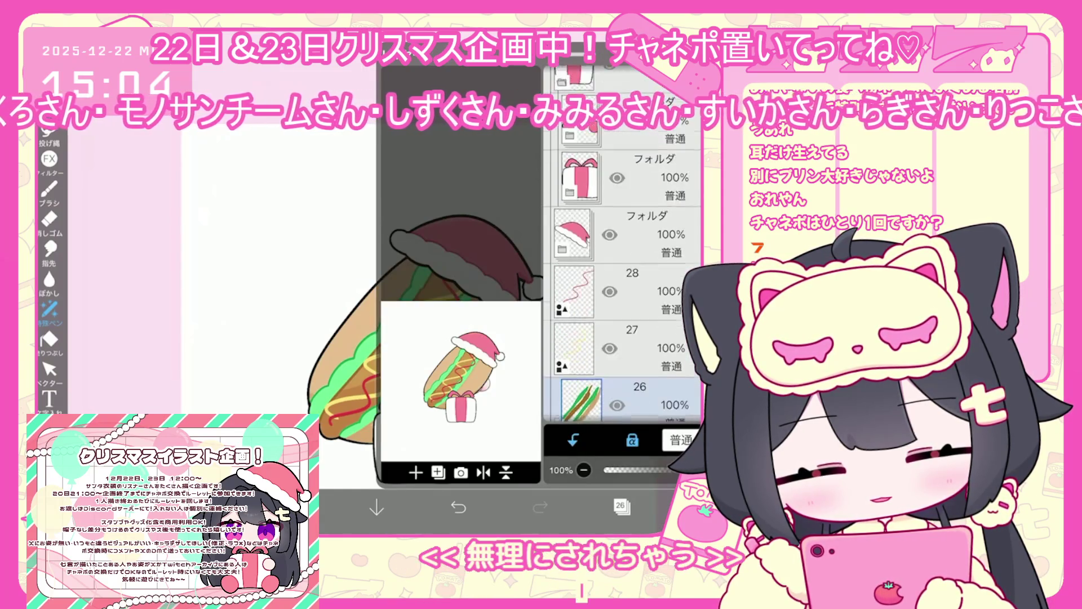
pyautogui.scroll(-1, 621, 293)
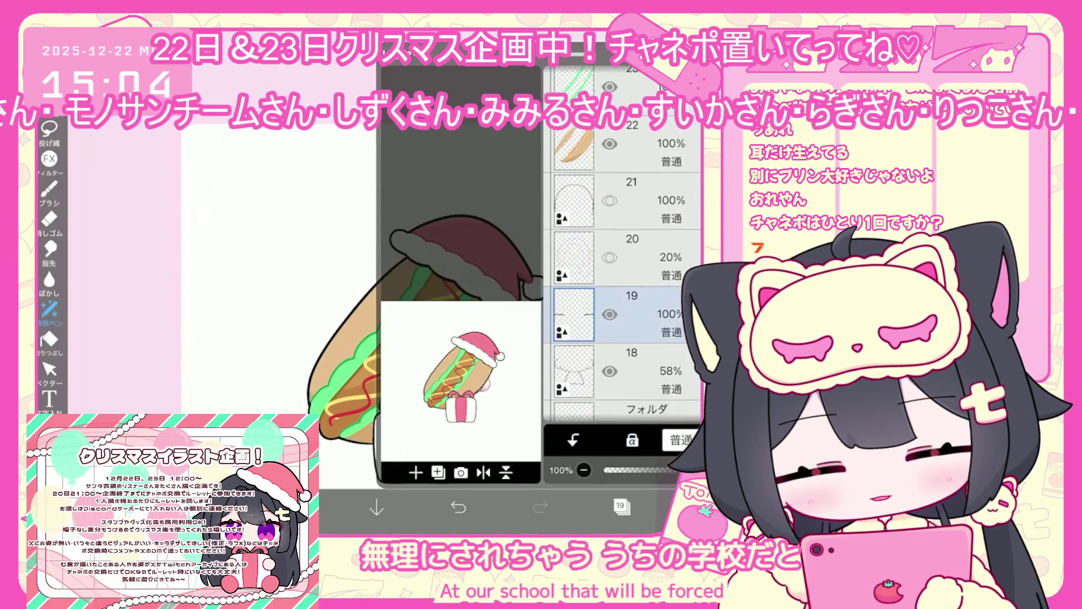
pyautogui.click(610, 314)
pyautogui.click(610, 371)
pyautogui.scroll(-3, 622, 293)
pyautogui.click(649, 242)
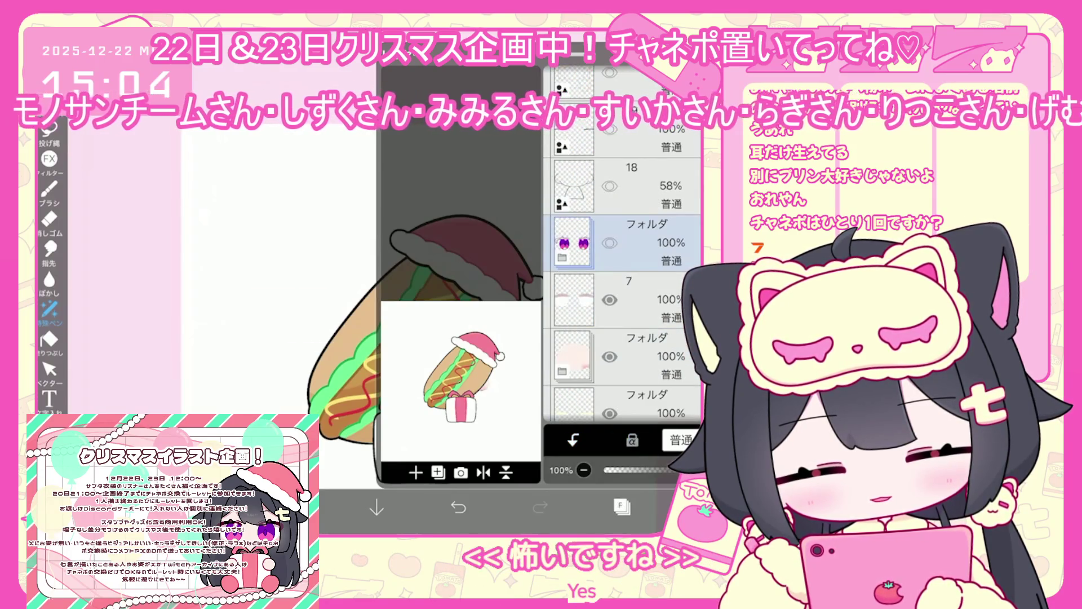
pyautogui.scroll(-5, 622, 293)
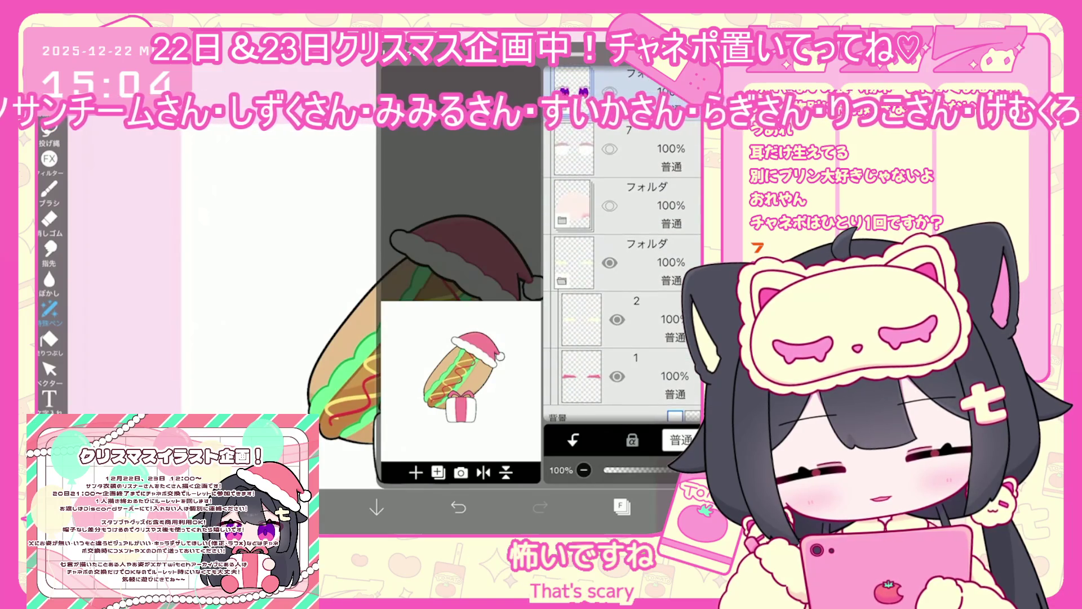
pyautogui.click(622, 506)
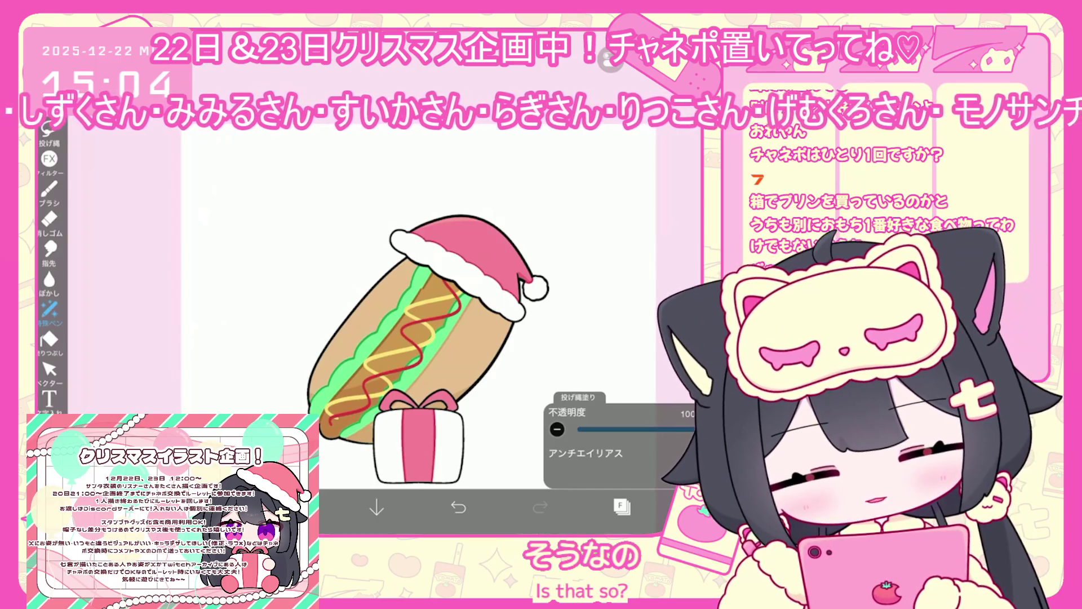
pyautogui.click(622, 506)
# Step: Add a new blank layer 29 above layer 28 and pick a drawing colour for the Brush
pyautogui.scroll(-3, 623, 281)
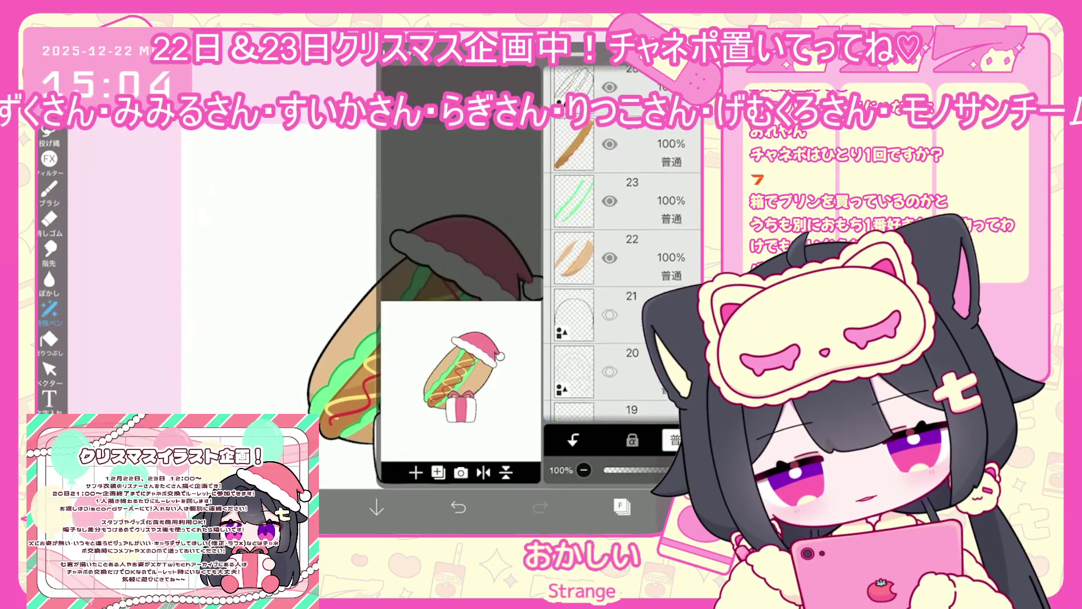
pyautogui.scroll(10, 623, 282)
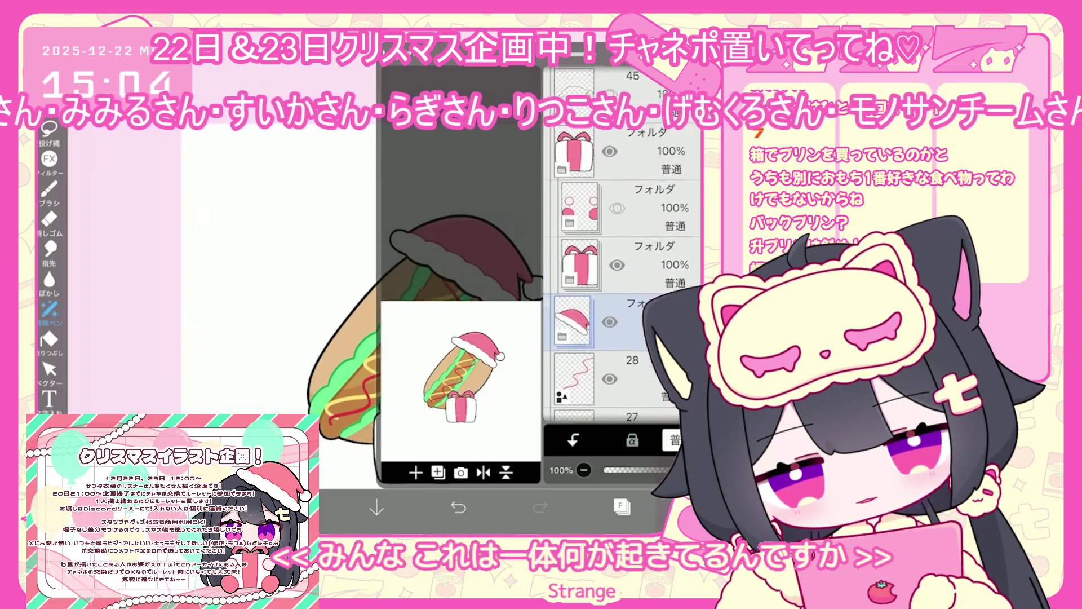
pyautogui.scroll(-10, 623, 282)
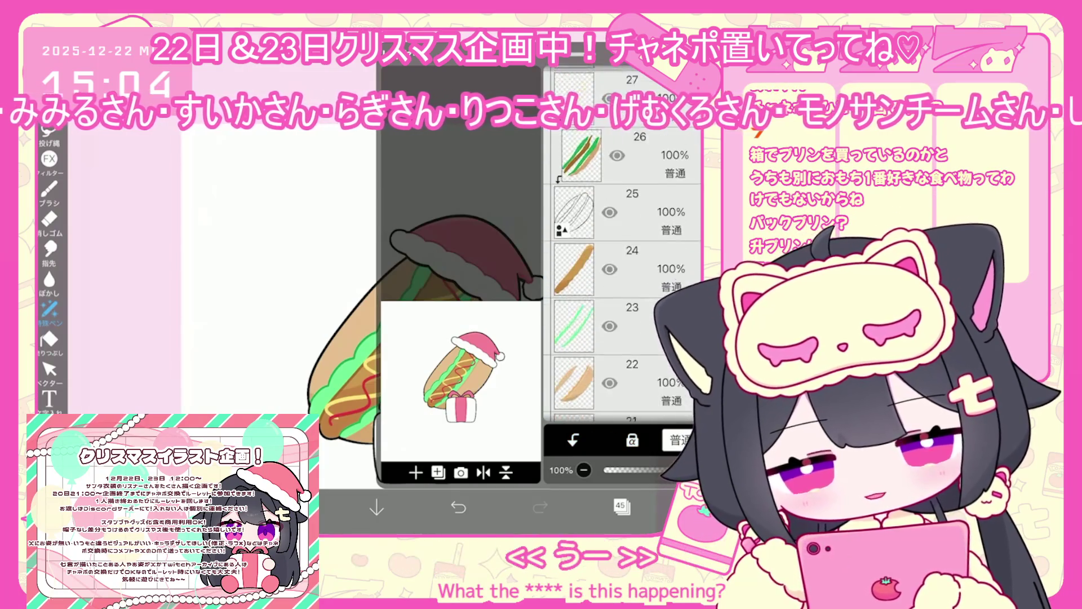
pyautogui.scroll(-10, 622, 282)
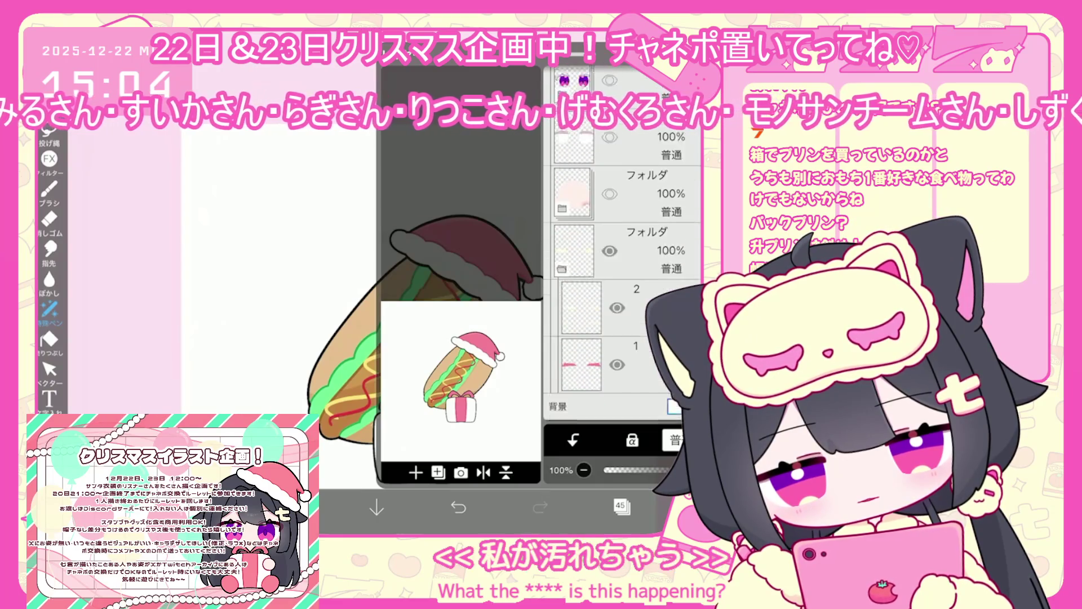
pyautogui.scroll(10, 623, 282)
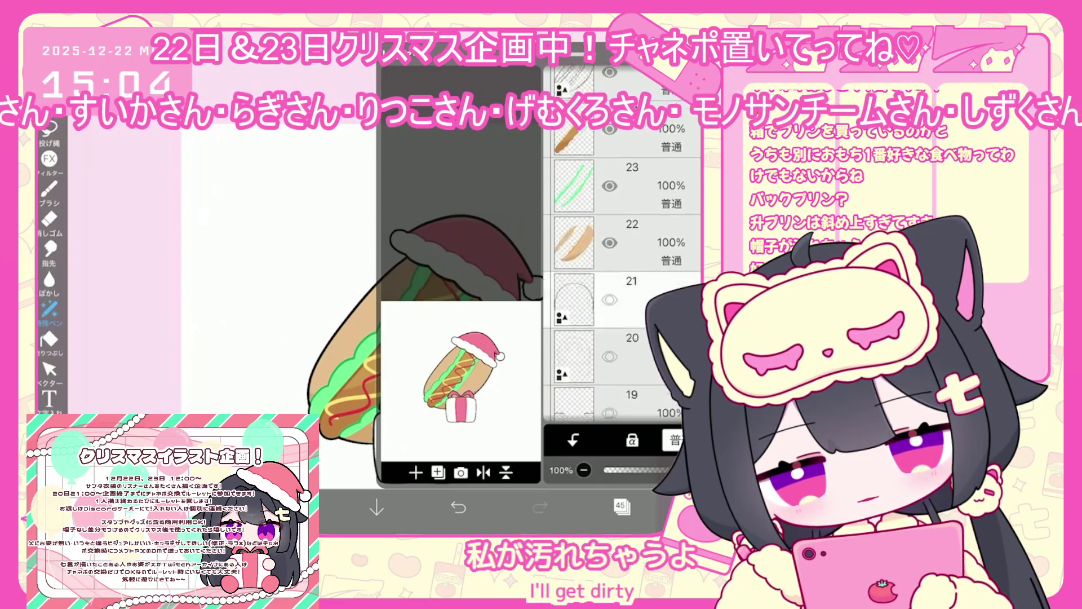
pyautogui.click(575, 133)
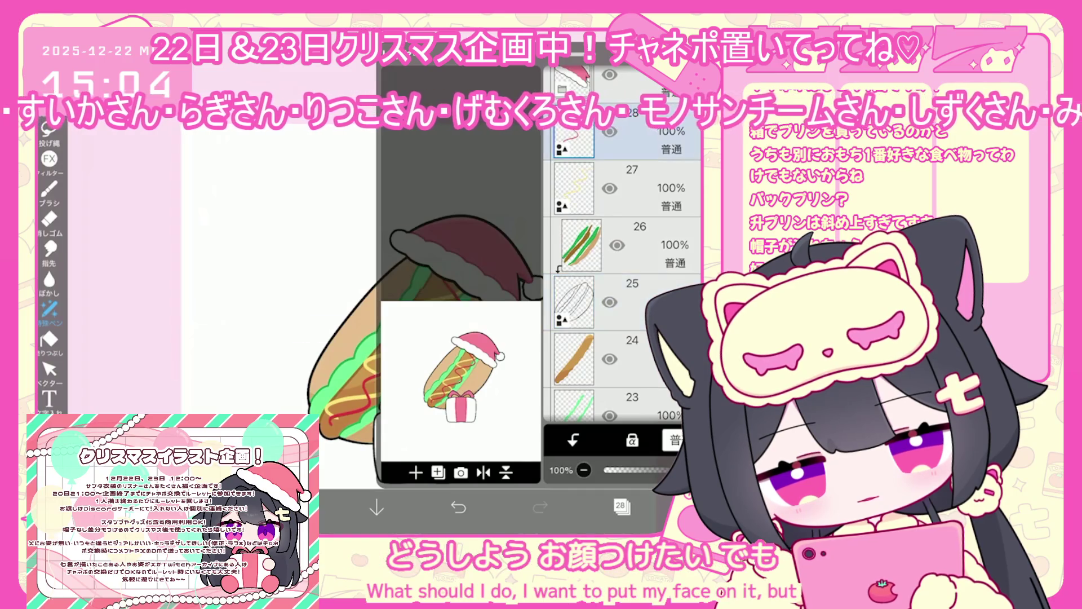
pyautogui.click(438, 472)
pyautogui.click(415, 472)
pyautogui.click(295, 507)
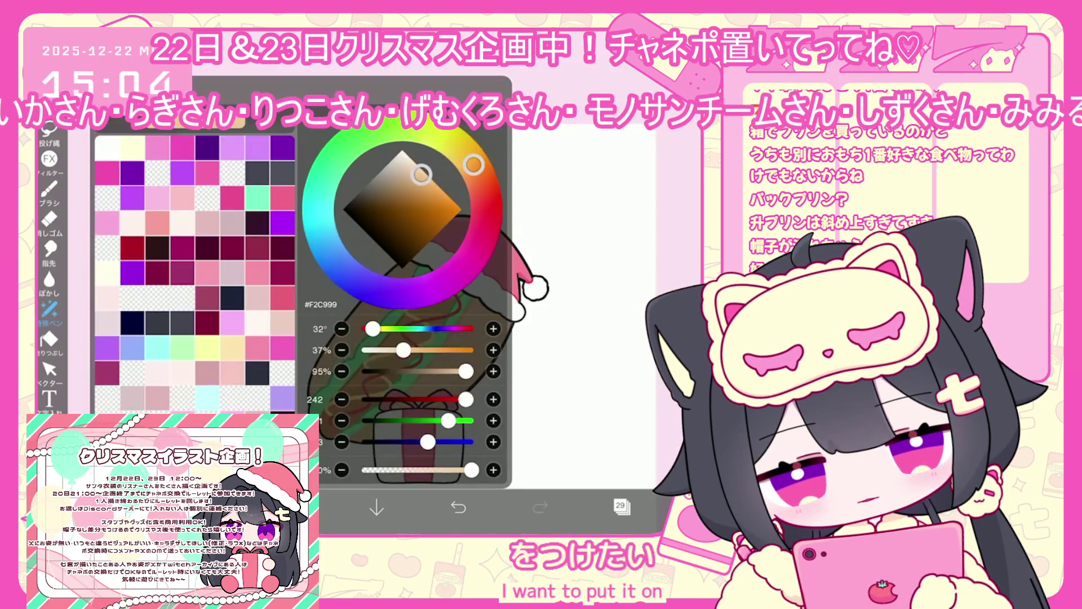
pyautogui.click(49, 189)
pyautogui.click(49, 190)
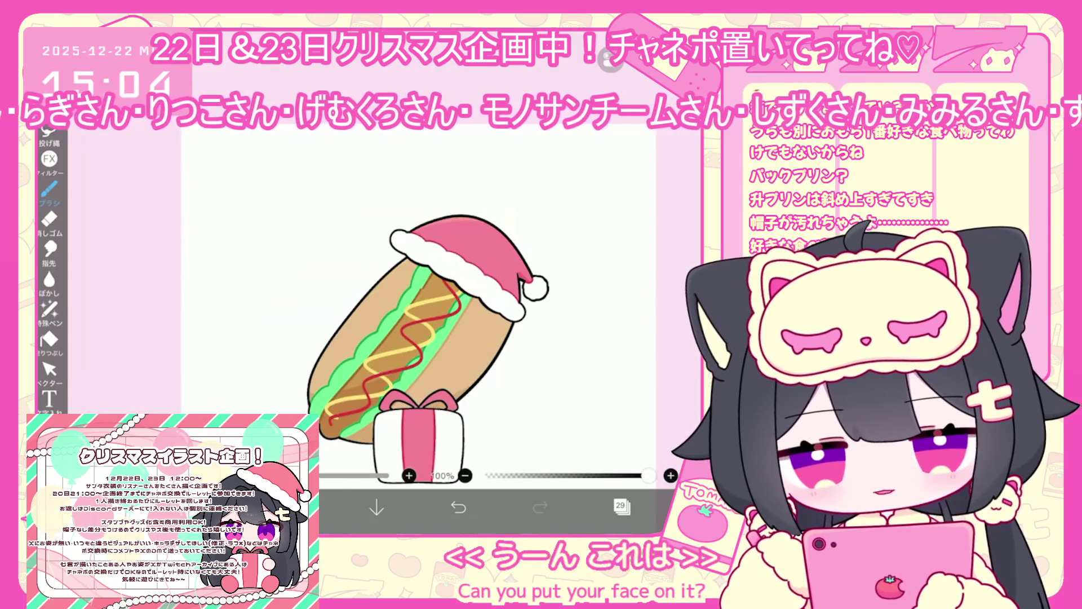
# Step: Draw two round eyes with pupils and eyelashes on the hot dog
pyautogui.scroll(2, 418, 315)
pyautogui.moveTo(379, 266); pyautogui.dragTo(404, 255)
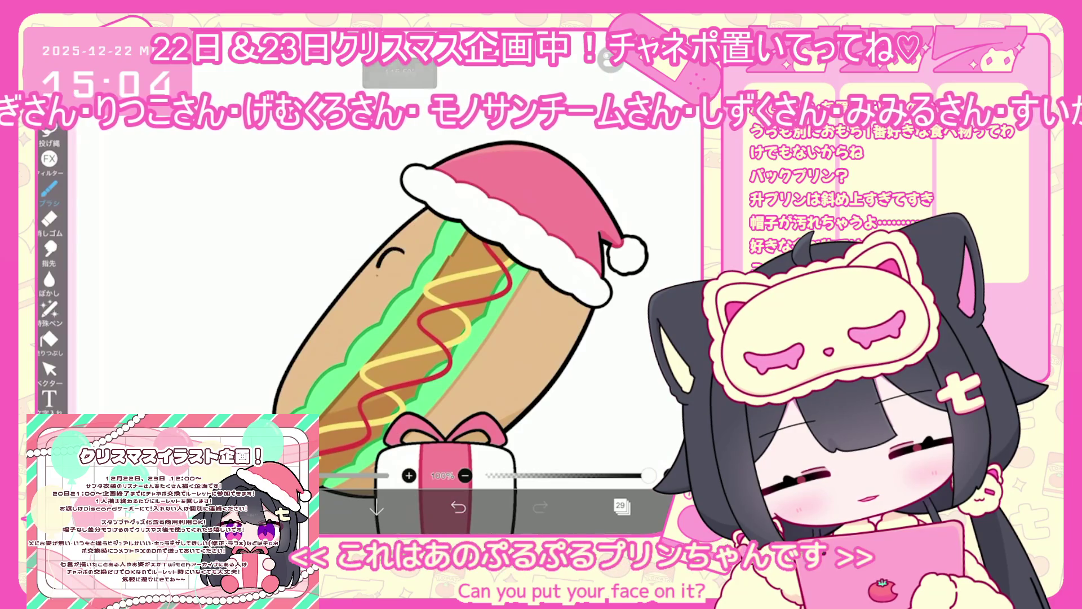
pyautogui.scroll(2, 363, 200)
pyautogui.moveTo(392, 324)
pyautogui.mouseDown()
pyautogui.moveTo(426, 273)
pyautogui.moveTo(454, 337)
pyautogui.mouseUp()
pyautogui.hotkey('ctrl', 'z')
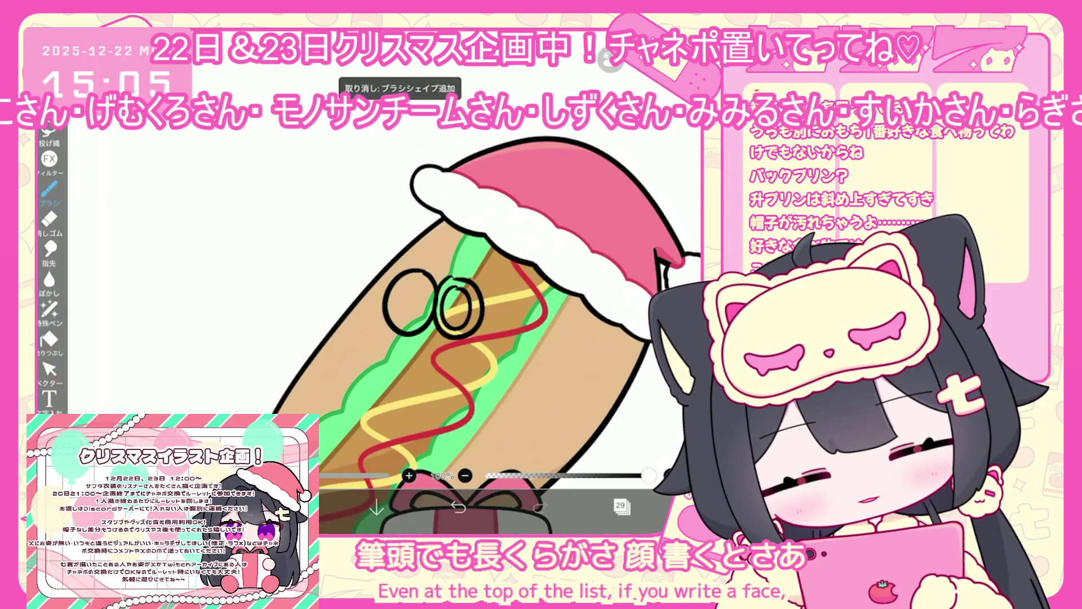
pyautogui.moveTo(451, 279); pyautogui.dragTo(455, 321)
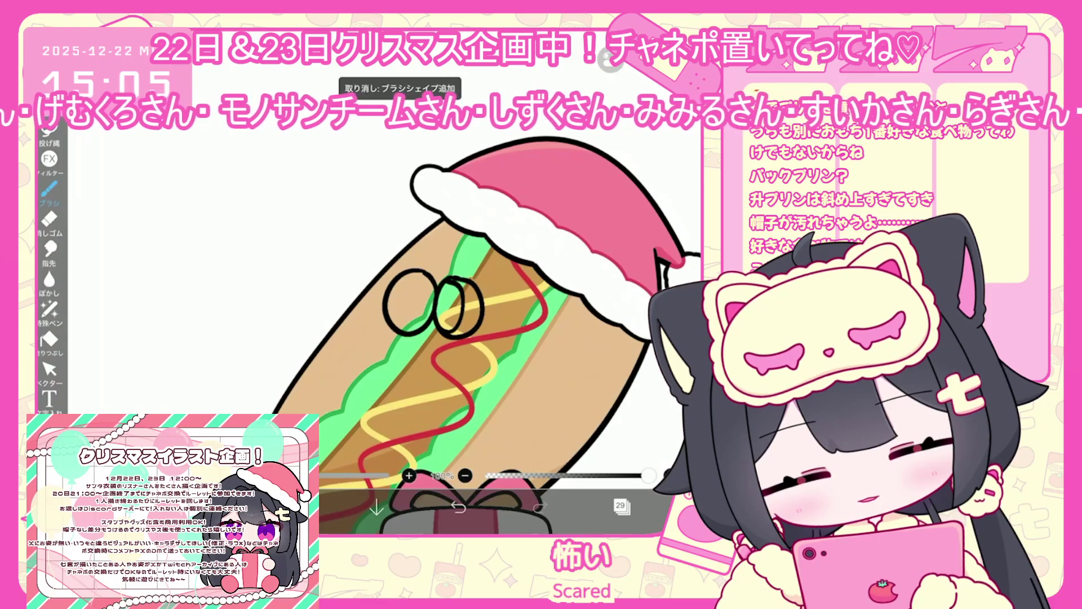
pyautogui.moveTo(418, 270)
pyautogui.mouseDown()
pyautogui.moveTo(412, 258)
pyautogui.moveTo(462, 264)
pyautogui.mouseUp()
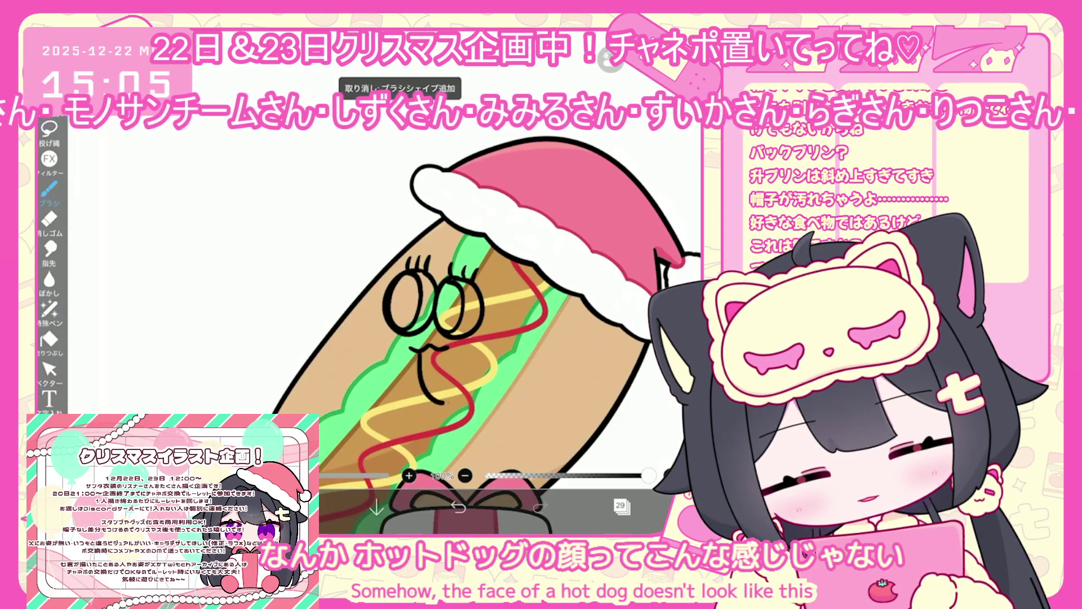
# Step: Redo the short line under the hot dog's mouth
pyautogui.hotkey('ctrl', 'z')
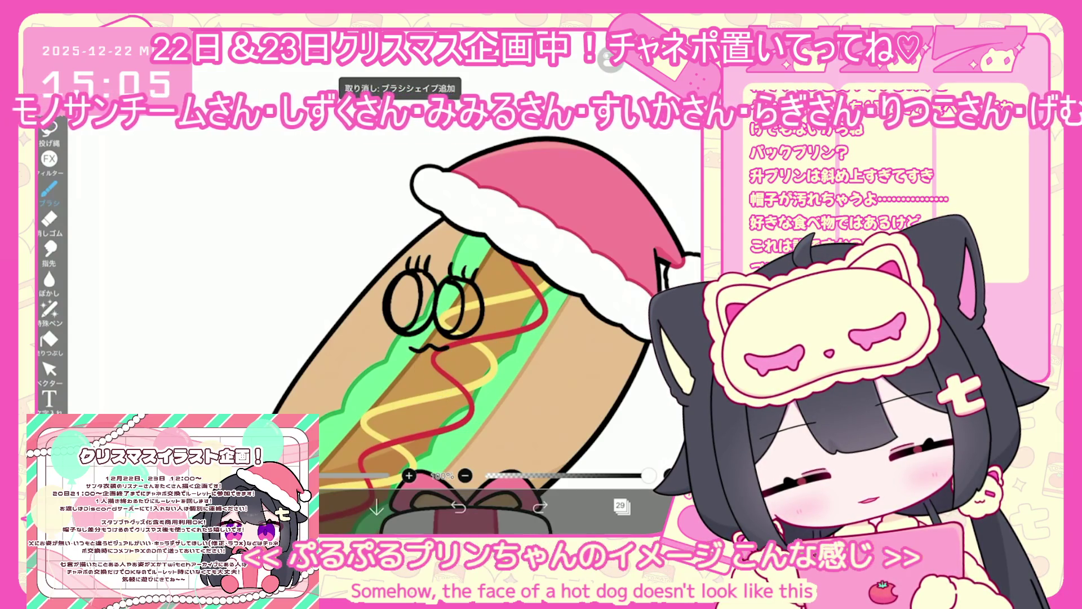
pyautogui.moveTo(416, 353); pyautogui.dragTo(417, 365)
pyautogui.click(49, 369)
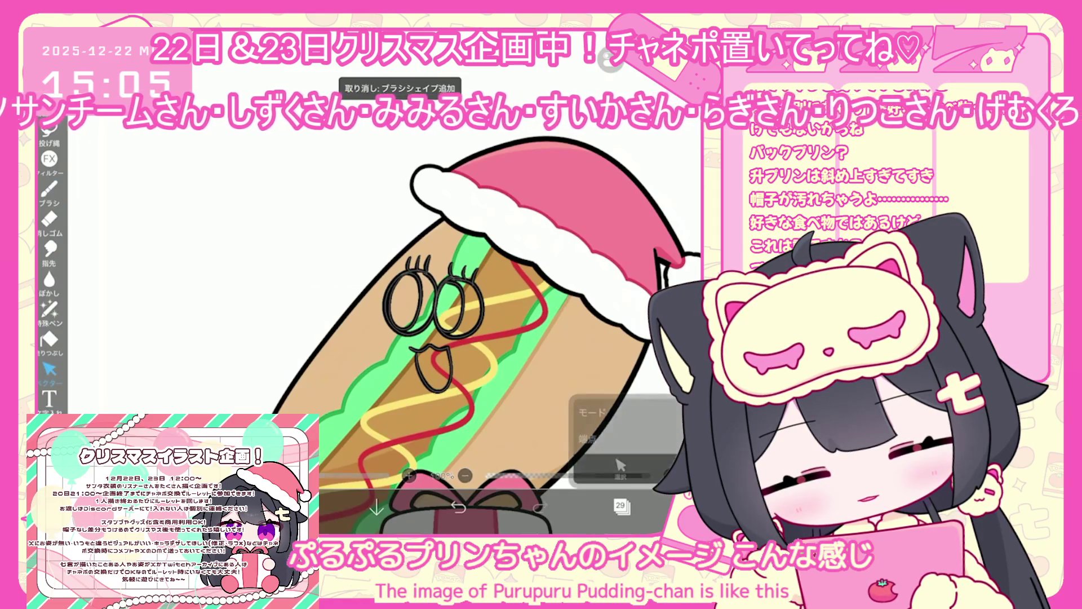
pyautogui.click(50, 189)
pyautogui.scroll(-3, 462, 327)
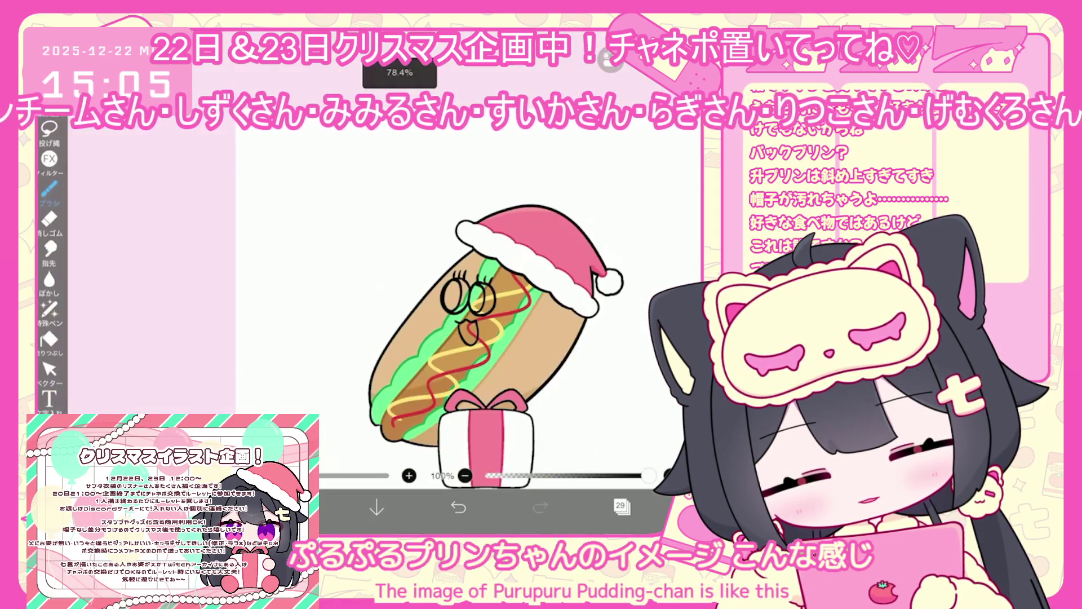
pyautogui.click(621, 506)
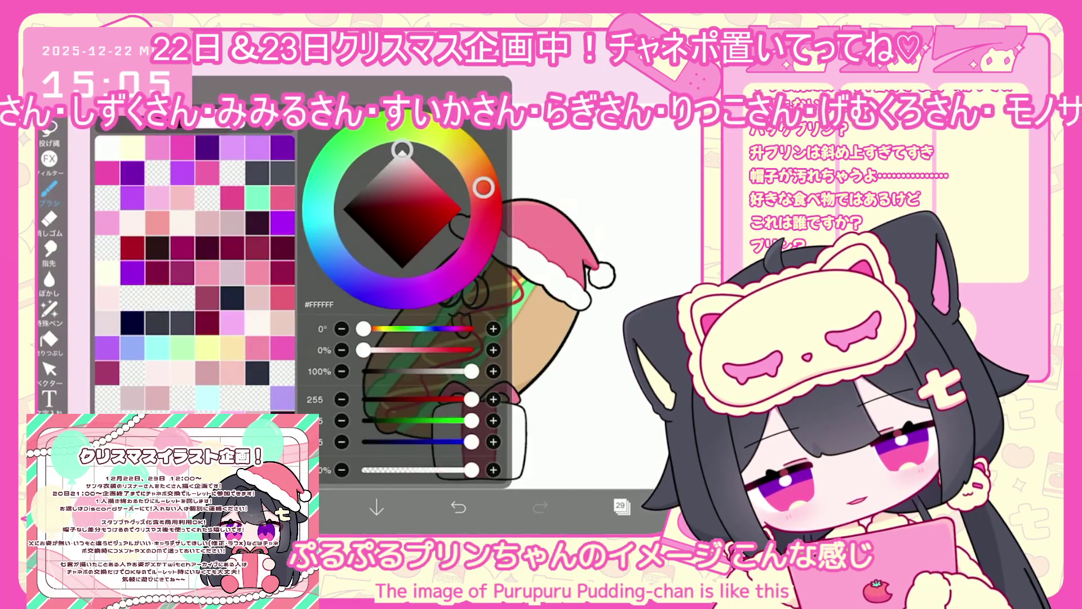
# Step: Redo the lasso fill so the hot dog's open mouth is pink
pyautogui.click(49, 310)
pyautogui.scroll(3, 395, 310)
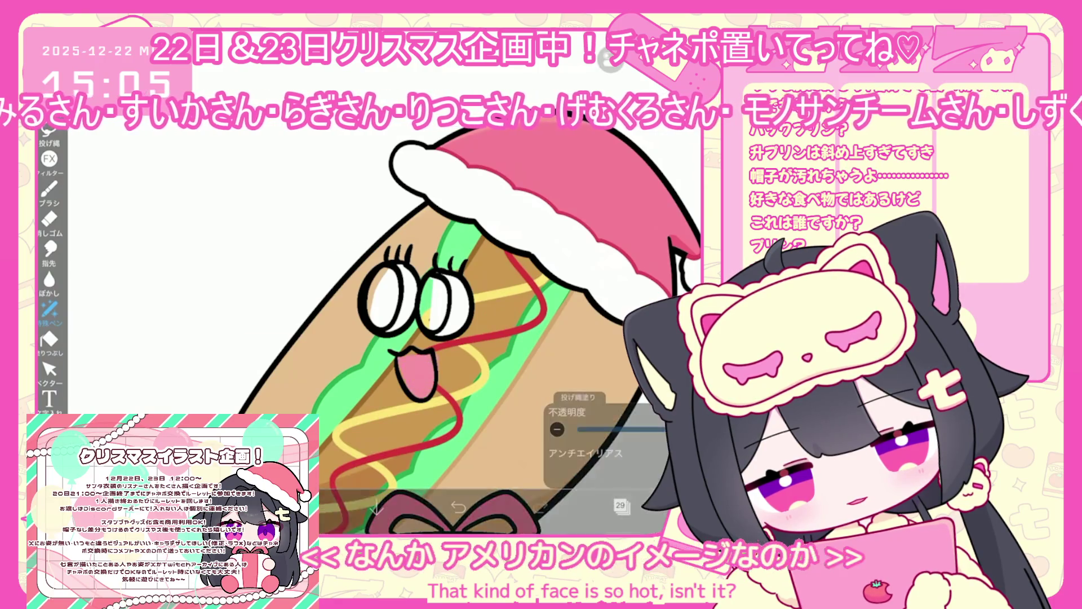
pyautogui.hotkey('ctrl', 'z')
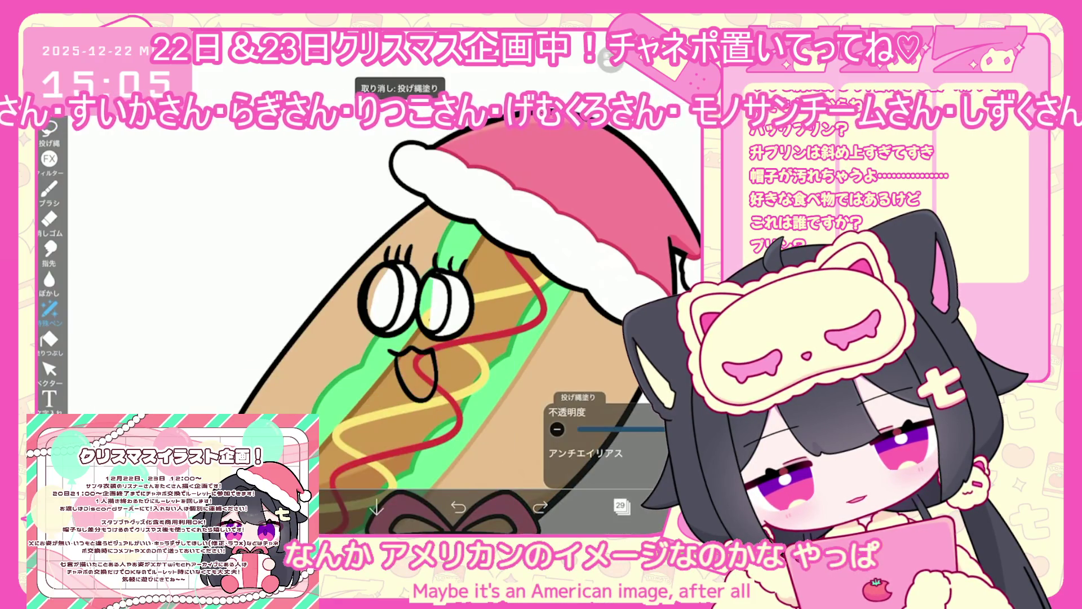
pyautogui.moveTo(403, 355); pyautogui.dragTo(401, 360)
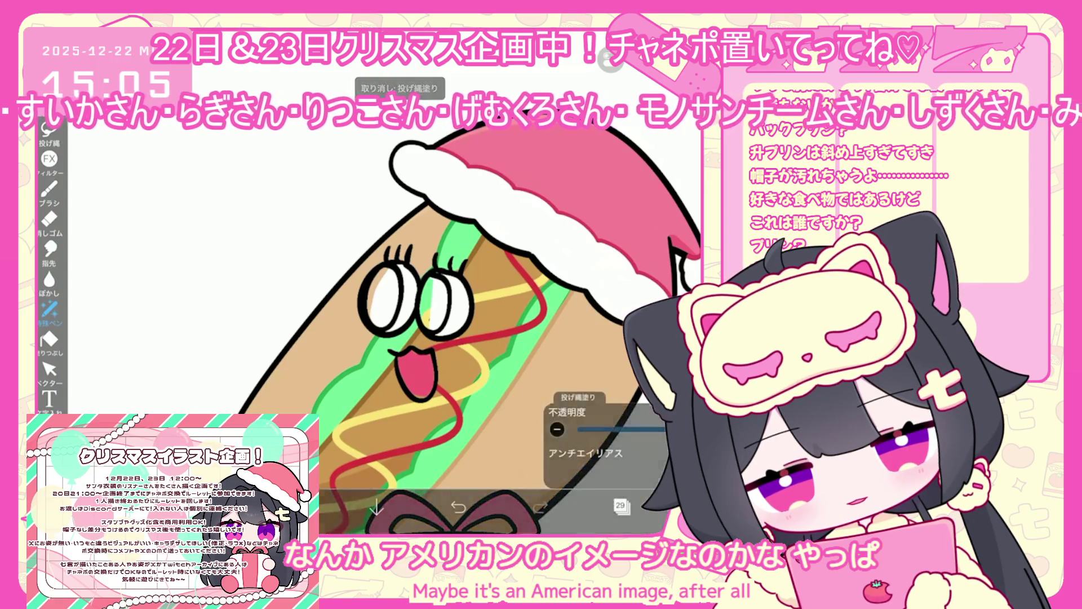
pyautogui.click(49, 309)
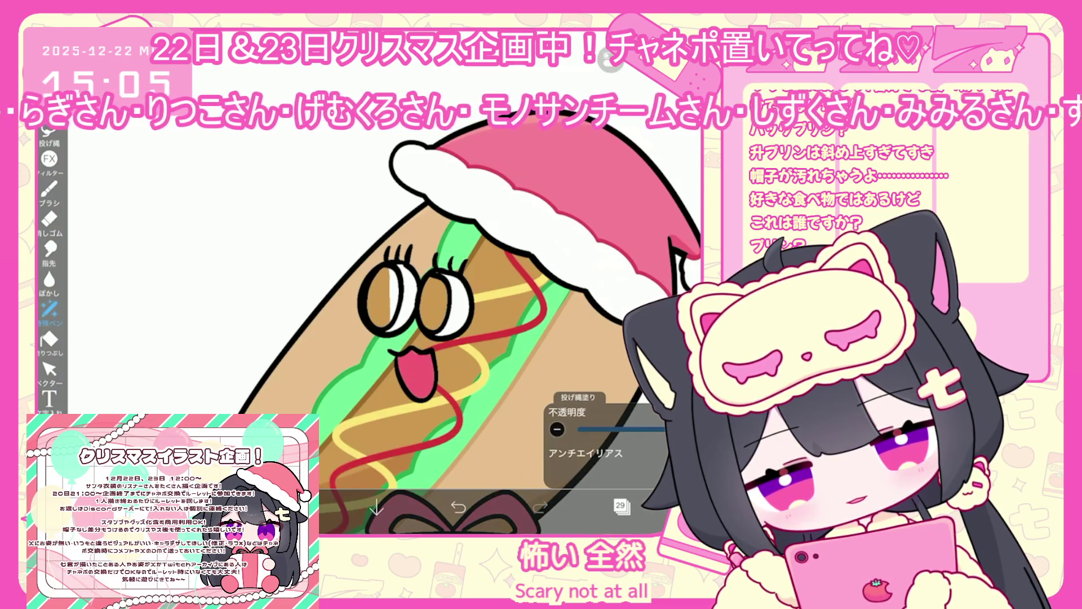
pyautogui.scroll(-5, 485, 316)
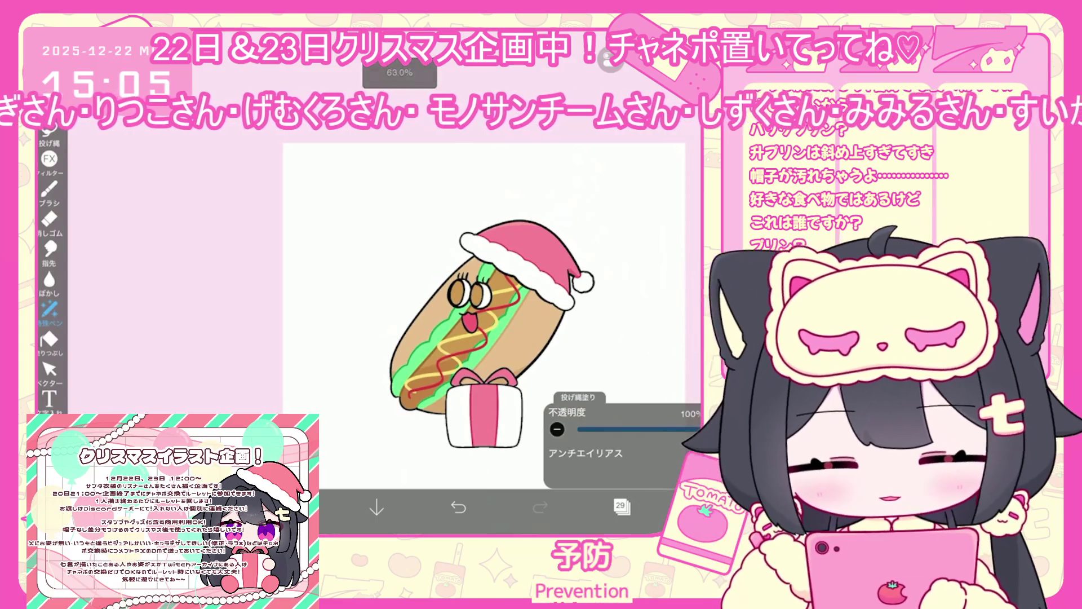
# Step: Select the Santa hat folder and nudge the hat slightly right and down
pyautogui.click(622, 507)
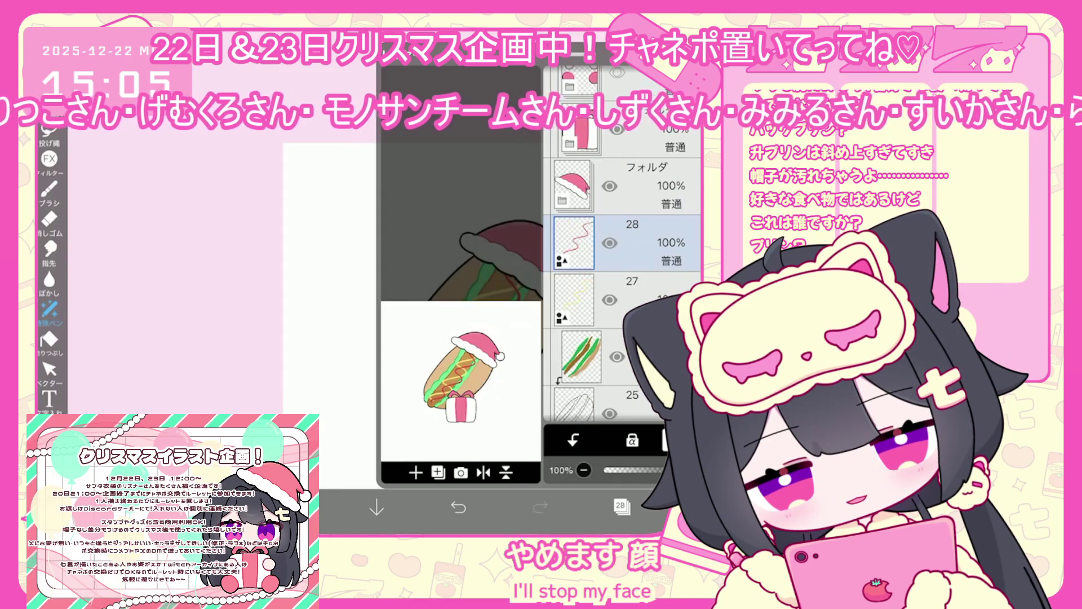
pyautogui.click(648, 186)
pyautogui.moveTo(513, 259); pyautogui.dragTo(521, 264)
pyautogui.press('Return')
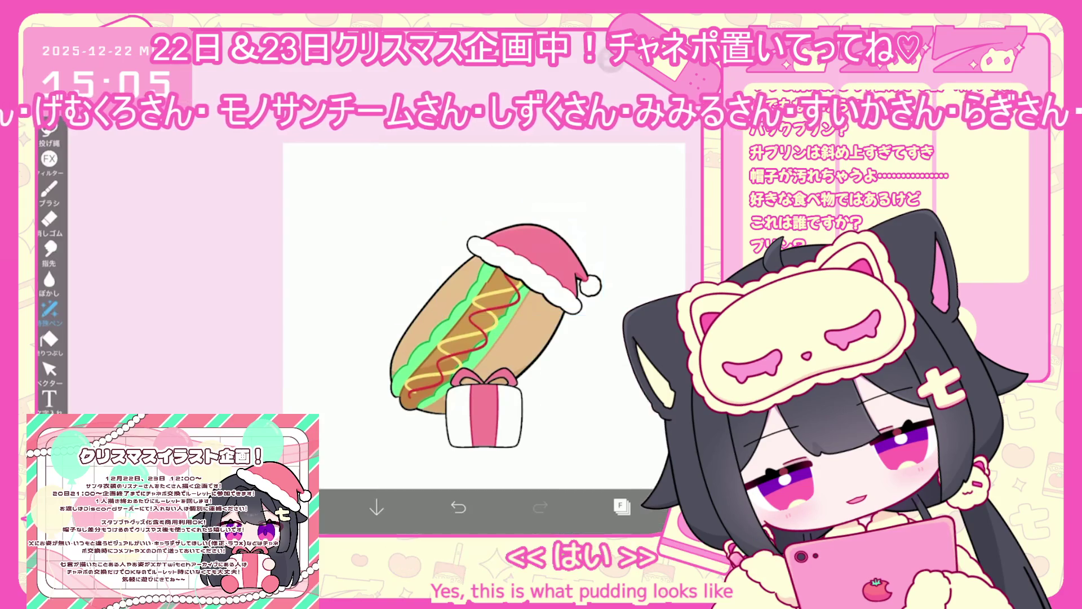
pyautogui.scroll(-2, 456, 316)
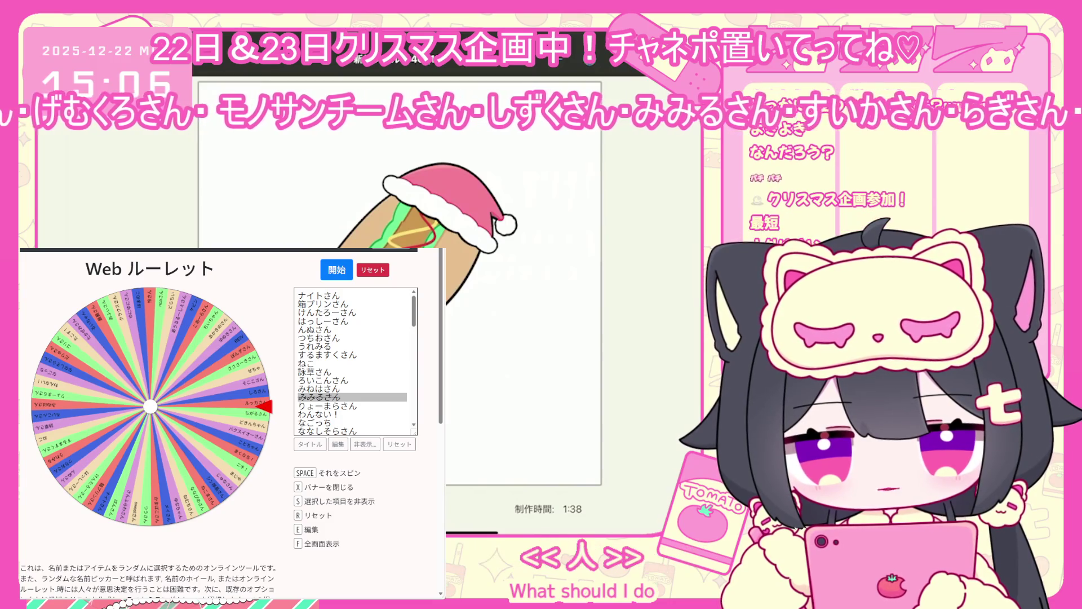
# Step: Add new participant names as new lines at the end of the roulette's name list
pyautogui.scroll(-5, 353, 360)
pyautogui.scroll(-10, 352, 361)
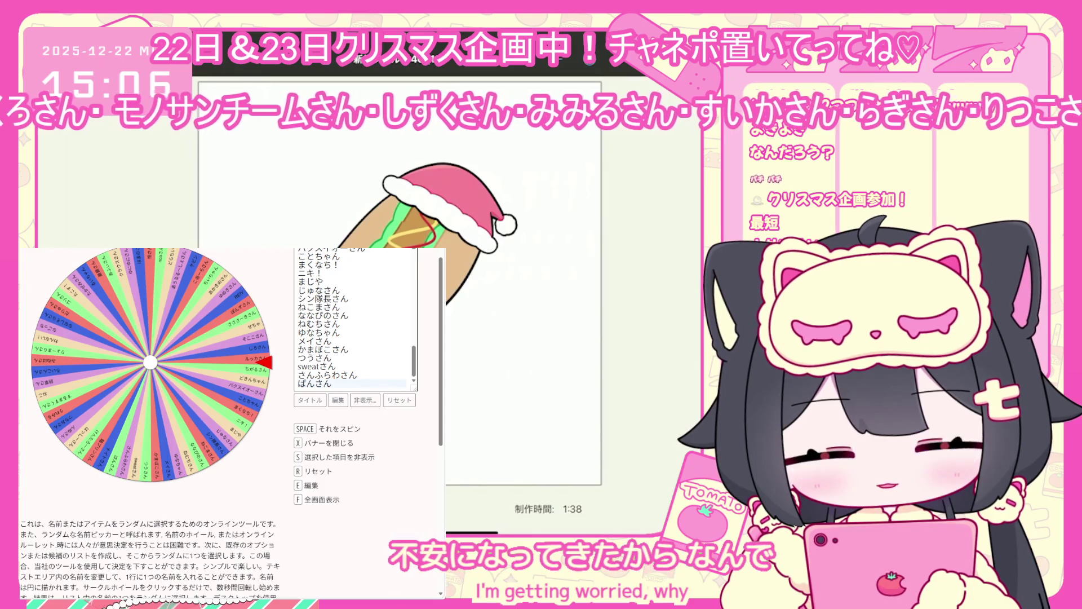
pyautogui.click(345, 384)
pyautogui.press('Return')
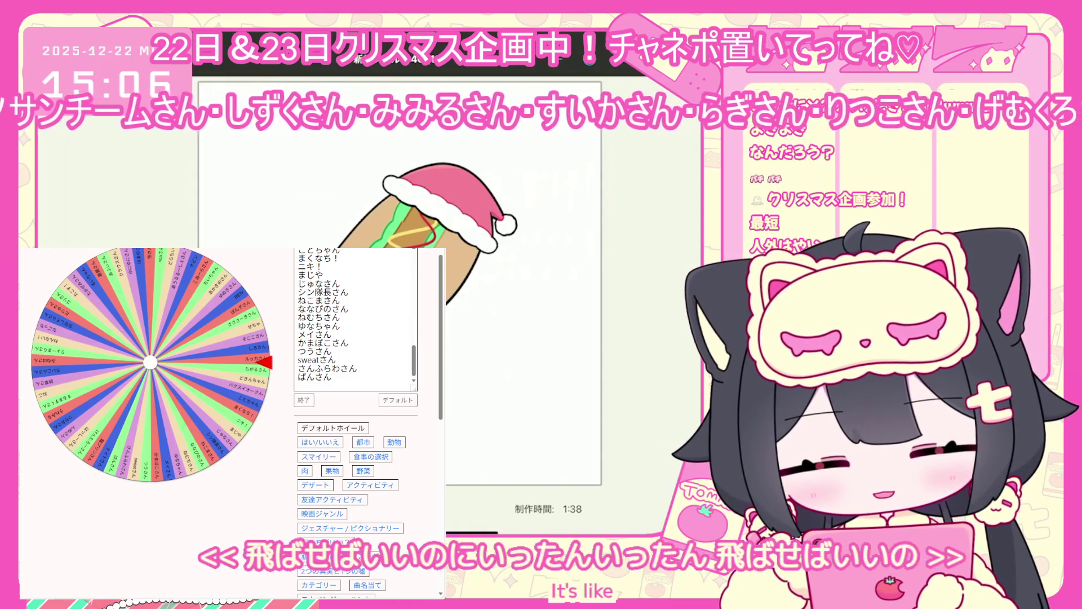
pyautogui.write('あかs')
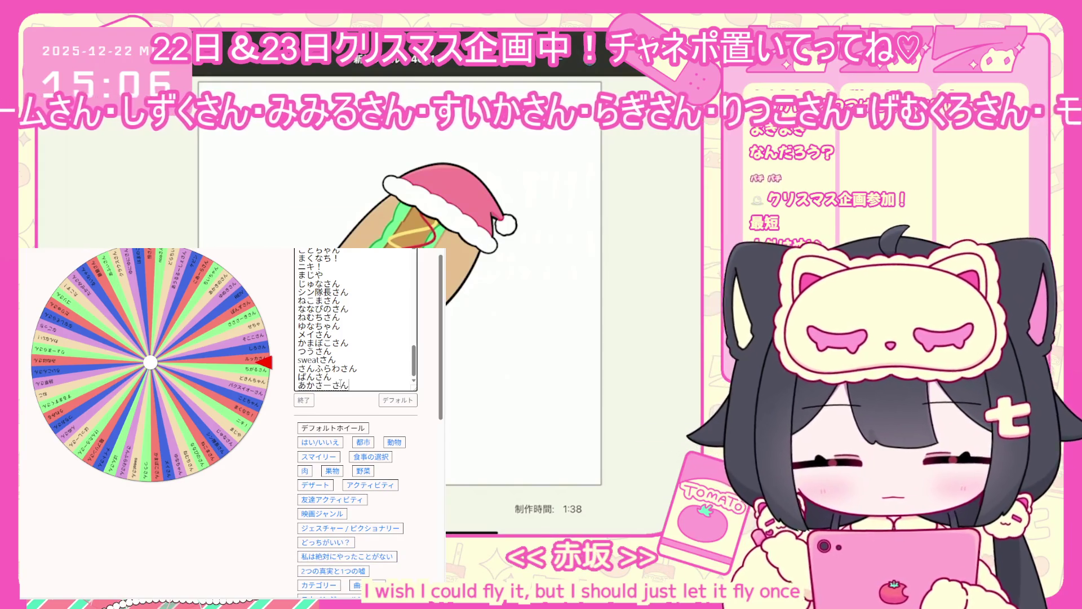
pyautogui.press('Return')
pyautogui.press('Return')
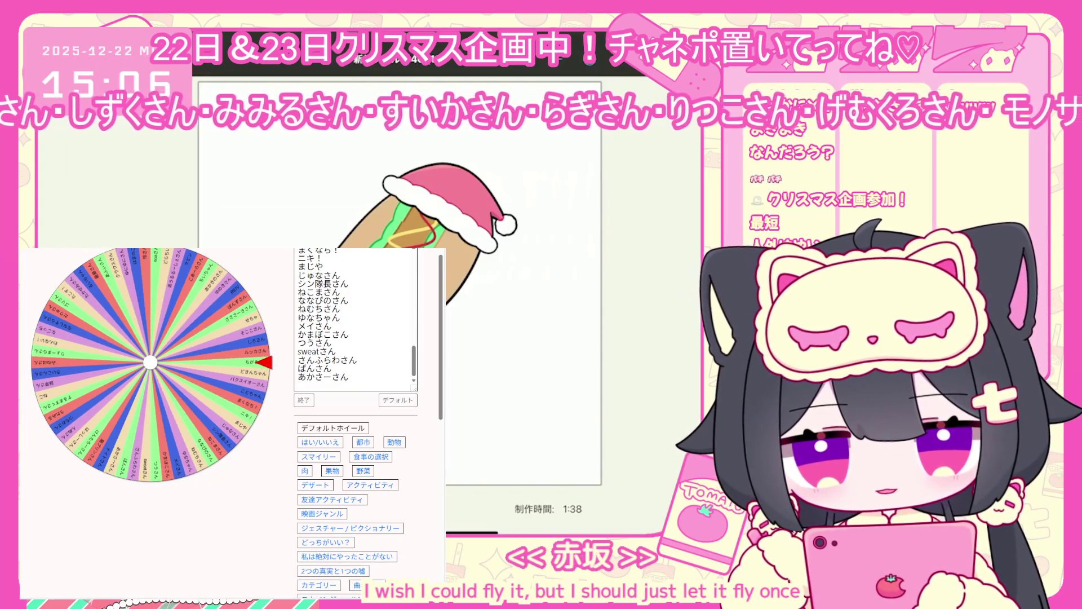
pyautogui.click(343, 393)
pyautogui.write('k')
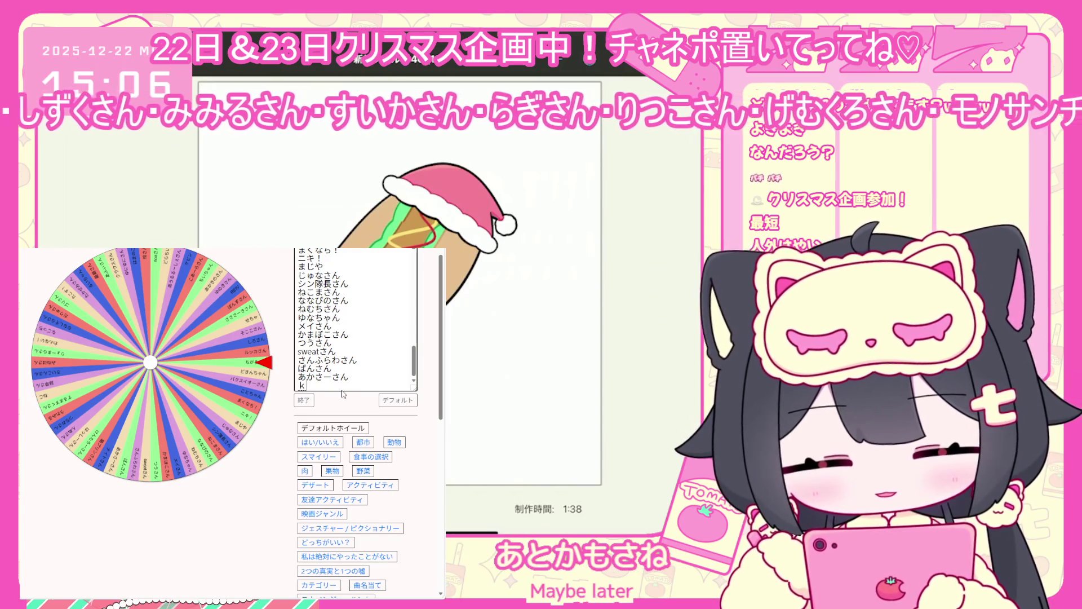
pyautogui.write('さ')
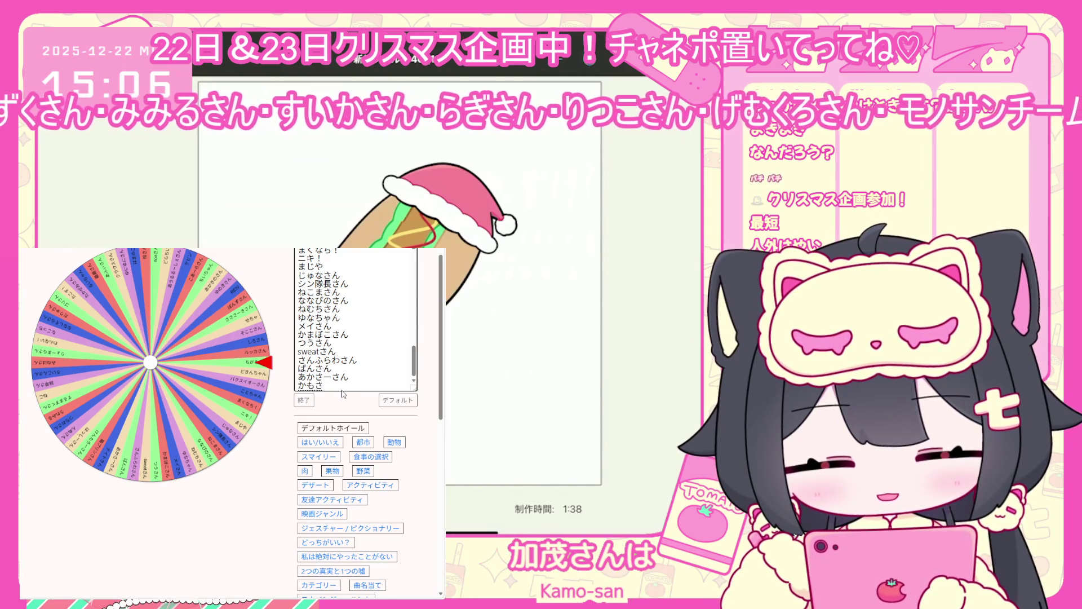
pyautogui.write('さん')
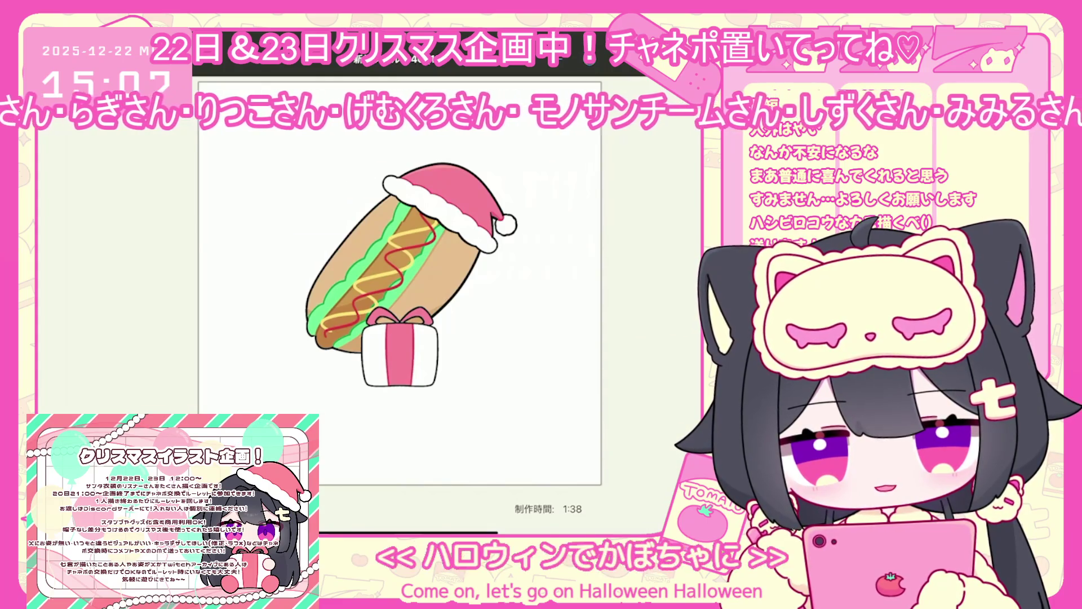
# Step: Leave name-editing mode with 終了 so the wheel shows the updated list
pyautogui.click(303, 399)
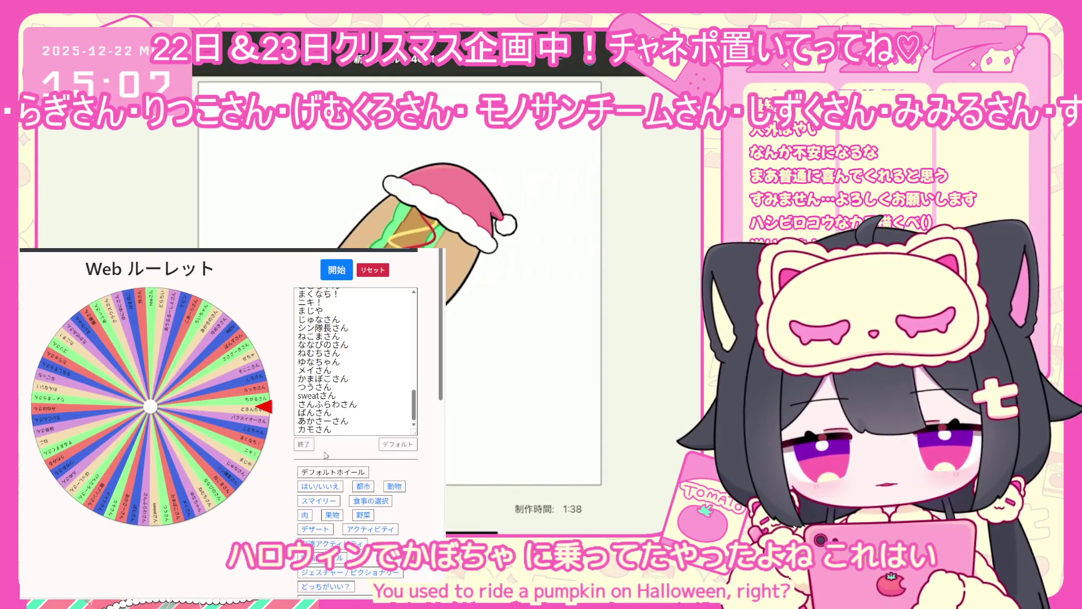
# Step: Spin the roulette wheel with Space
pyautogui.scroll(4, 355, 361)
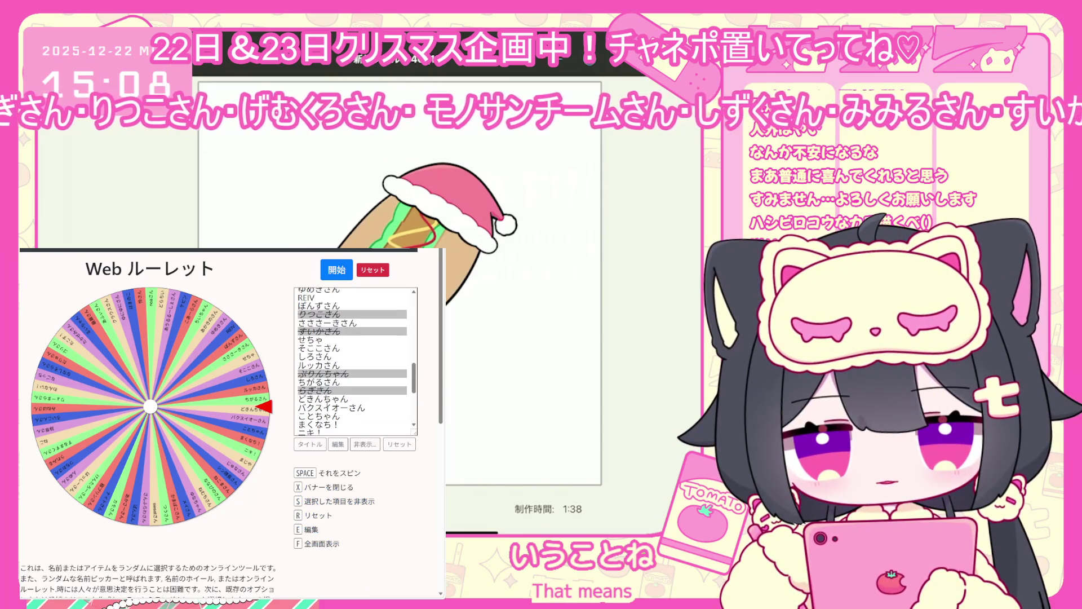
pyautogui.scroll(-8, 324, 419)
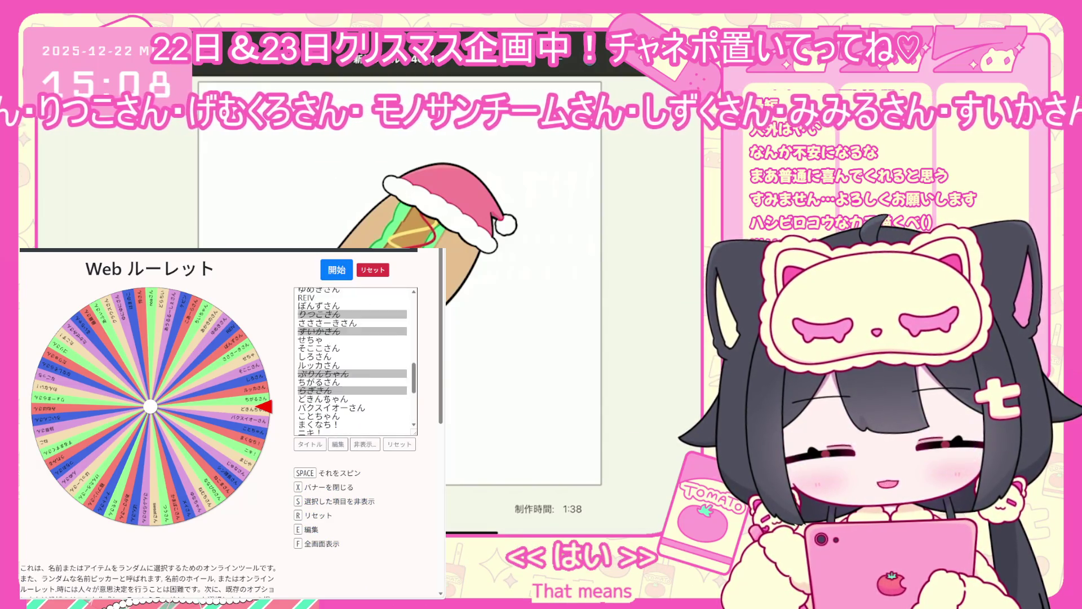
pyautogui.scroll(1, 332, 440)
pyautogui.press('space')
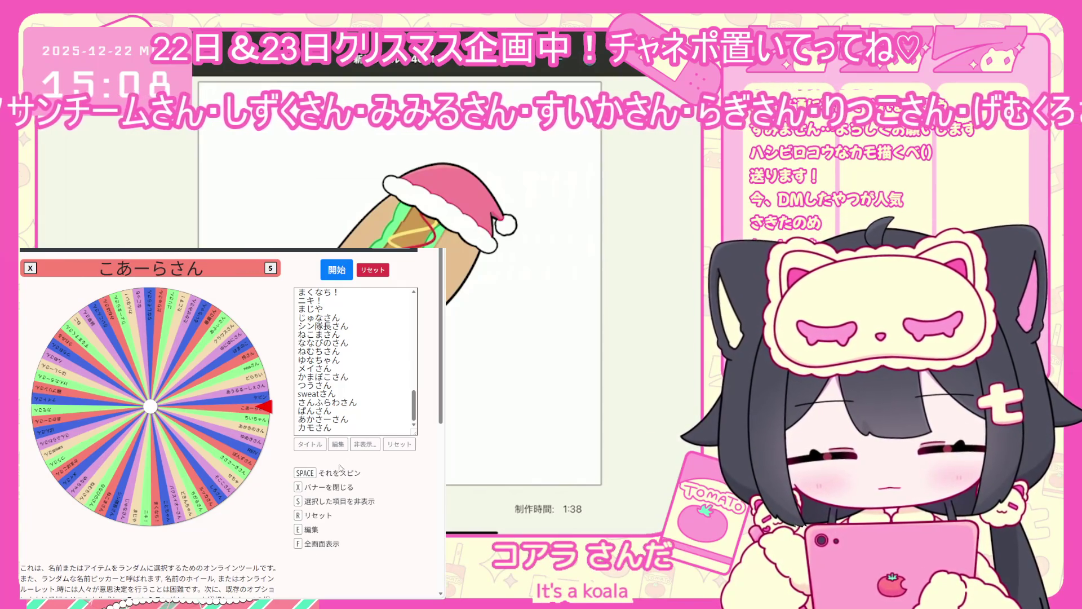
# Step: Tick the winning name in the 非表示 list to remove it from the wheel
pyautogui.click(361, 444)
pyautogui.scroll(10, 351, 377)
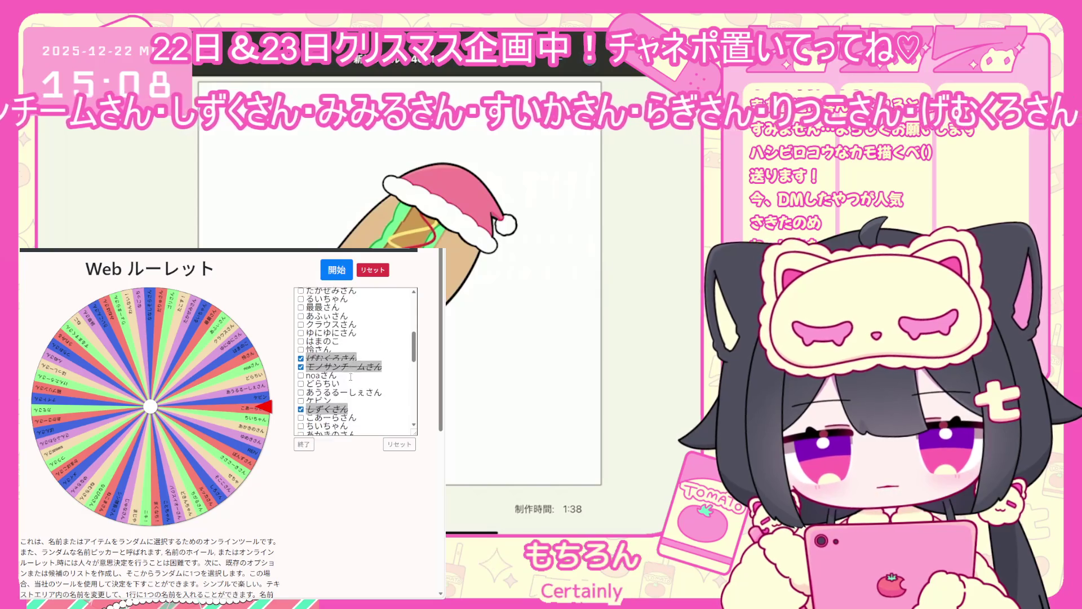
pyautogui.scroll(-10, 351, 376)
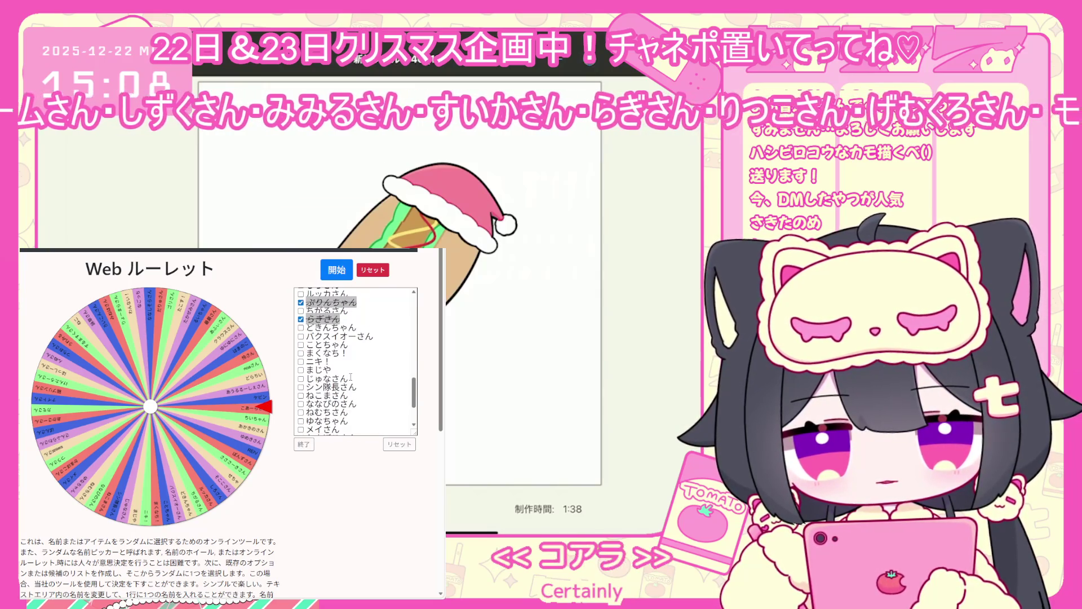
pyautogui.scroll(10, 351, 379)
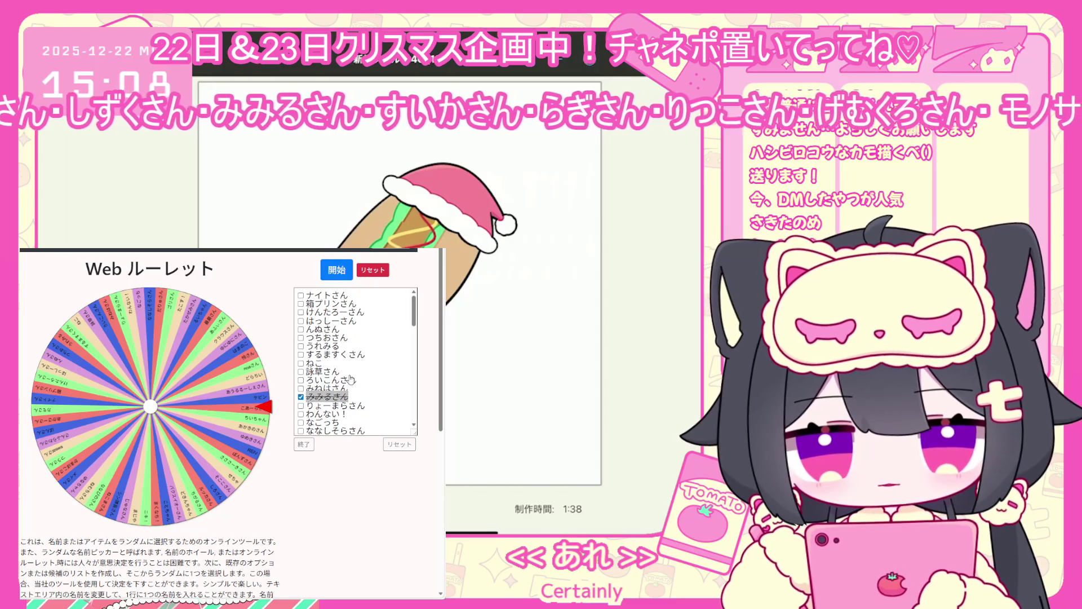
pyautogui.scroll(-2, 350, 379)
pyautogui.scroll(-6, 337, 377)
pyautogui.scroll(-2, 345, 375)
pyautogui.click(301, 372)
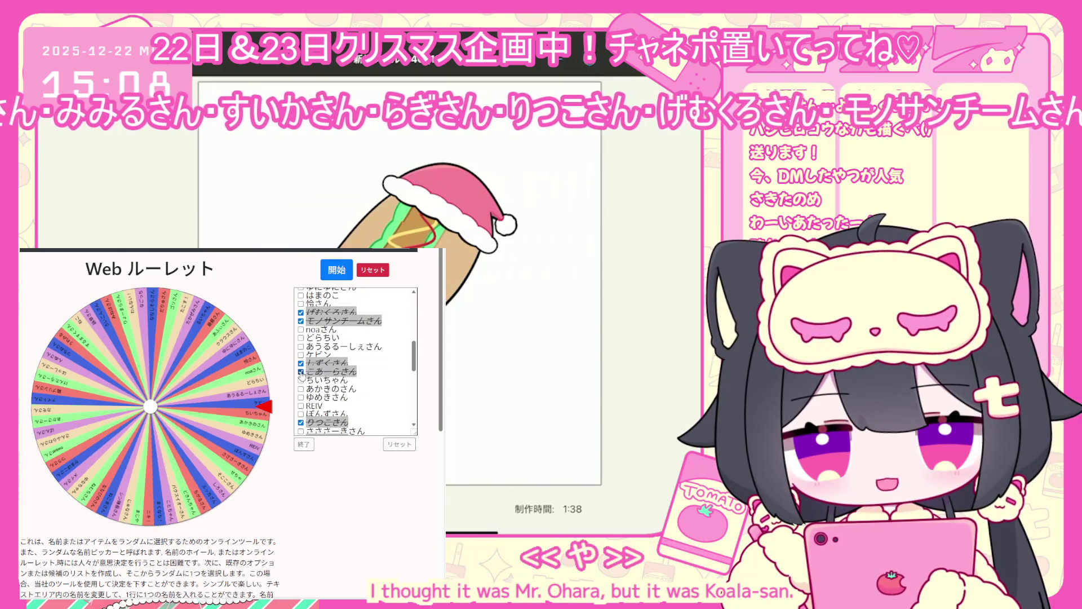
pyautogui.click(304, 444)
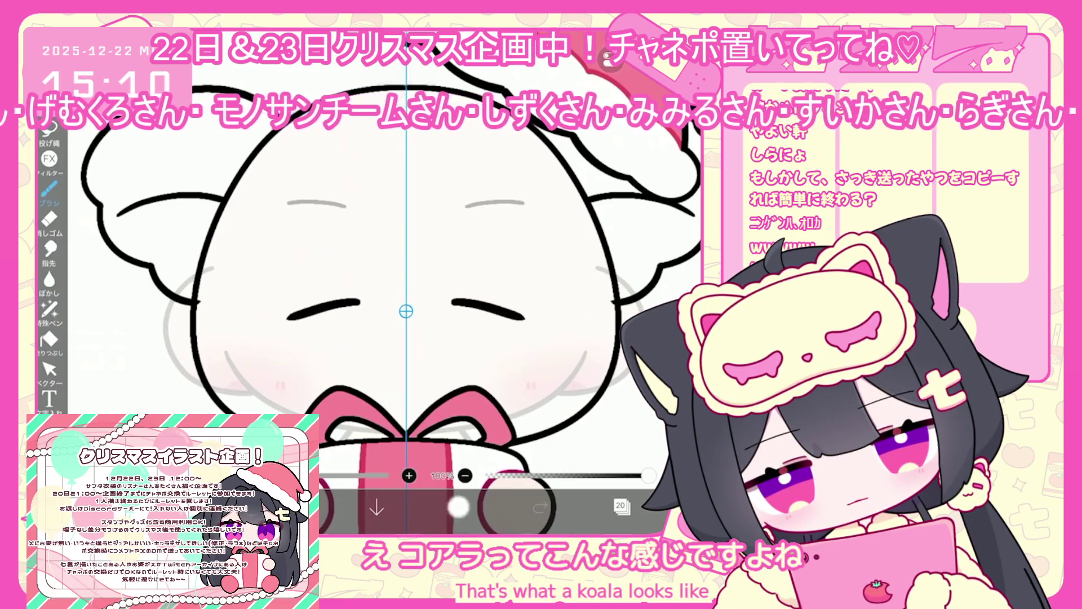
# Step: Redraw and thicken the koala's closed-eye strokes
pyautogui.hotkey('ctrl', 'z')
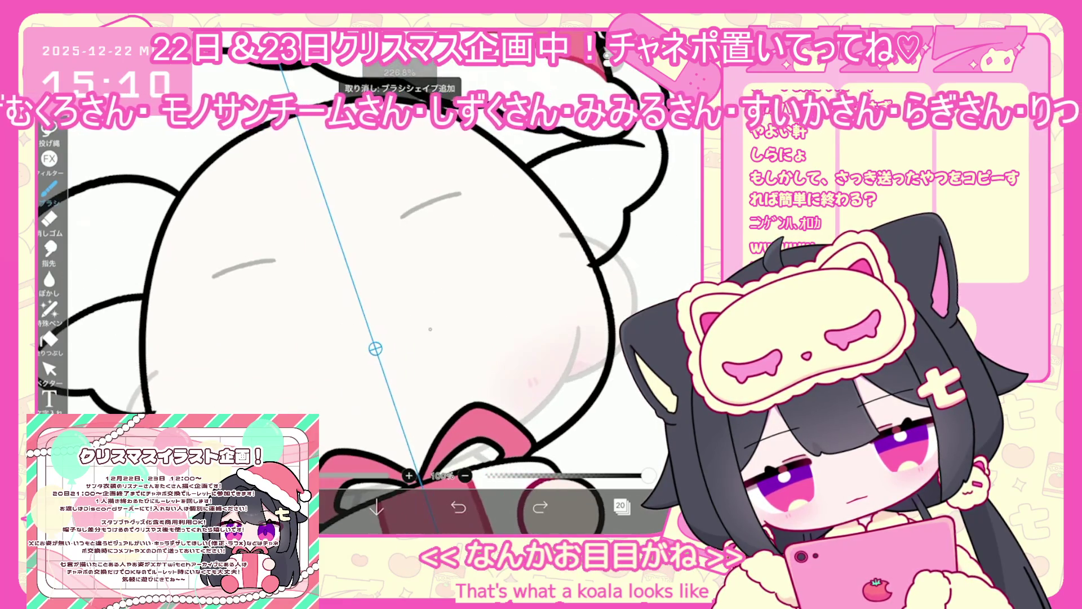
pyautogui.moveTo(429, 328); pyautogui.dragTo(540, 320)
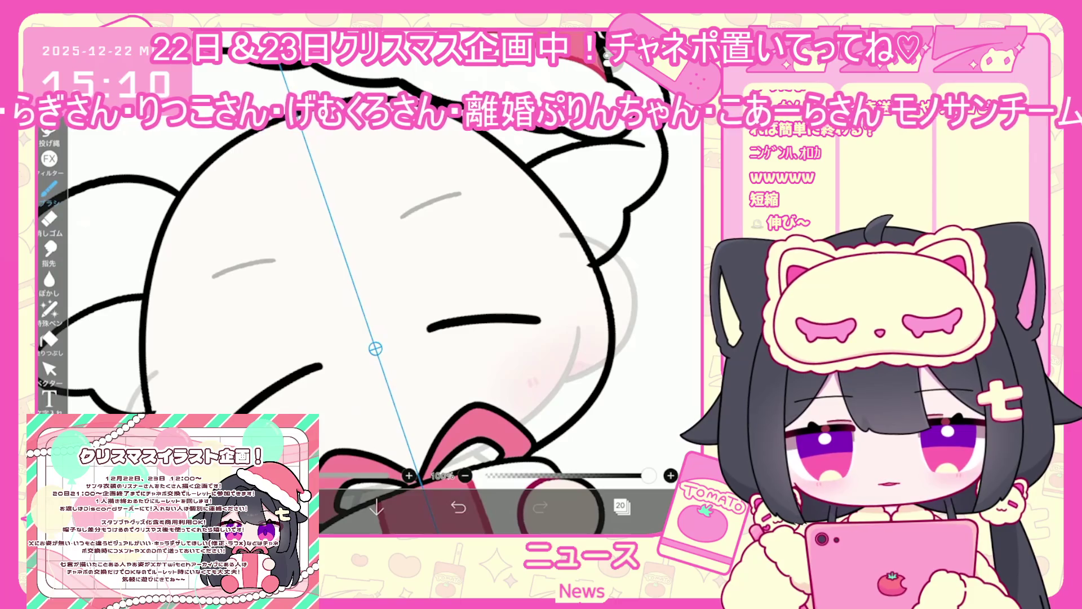
pyautogui.scroll(2, 389, 304)
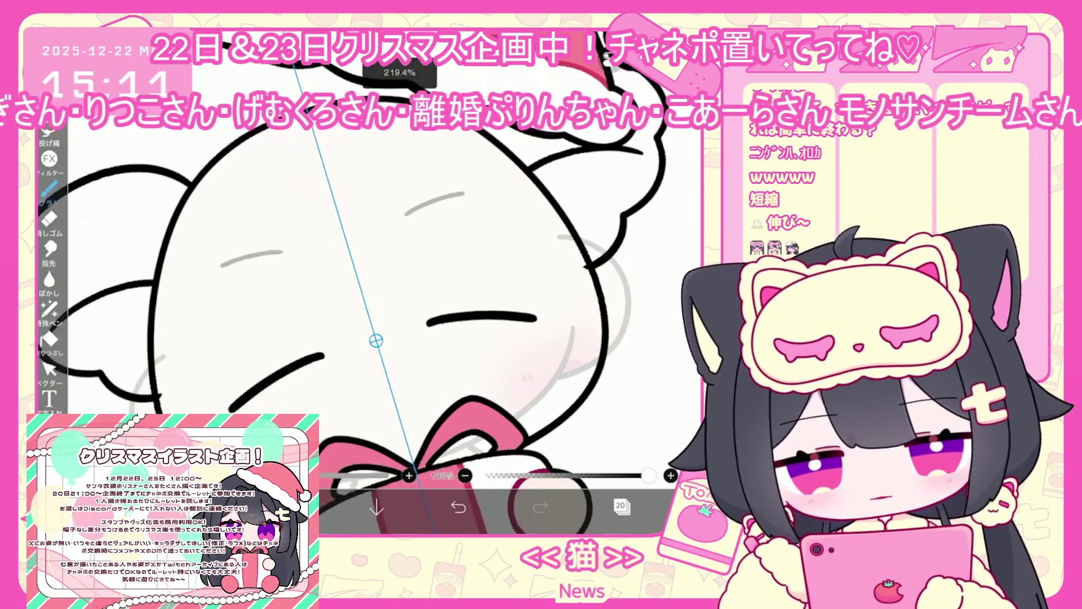
pyautogui.moveTo(447, 290); pyautogui.dragTo(535, 291)
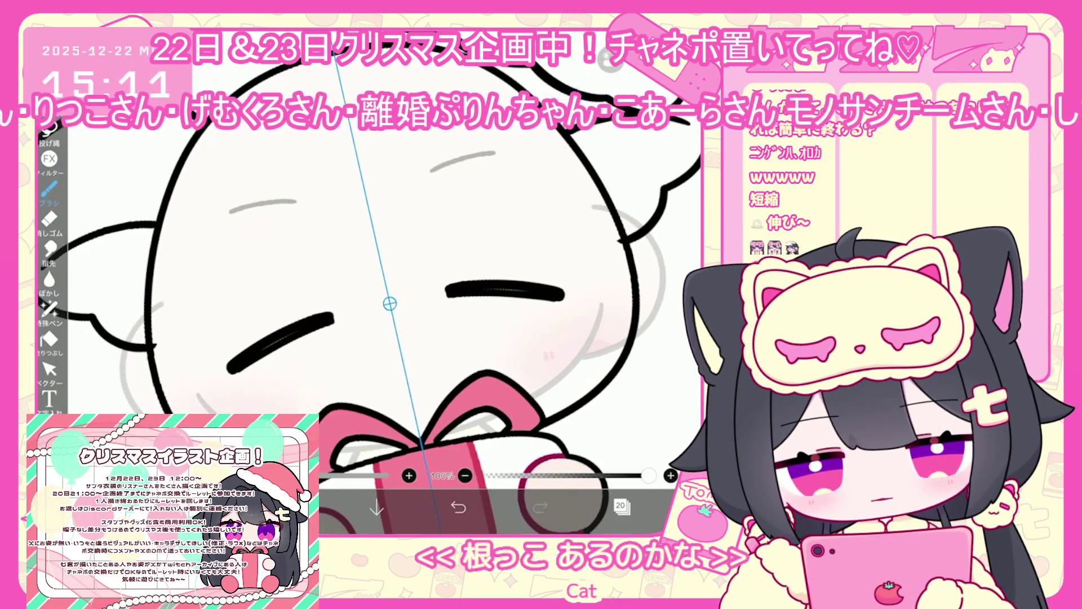
pyautogui.scroll(1, 389, 304)
pyautogui.hotkey('ctrl', 'z')
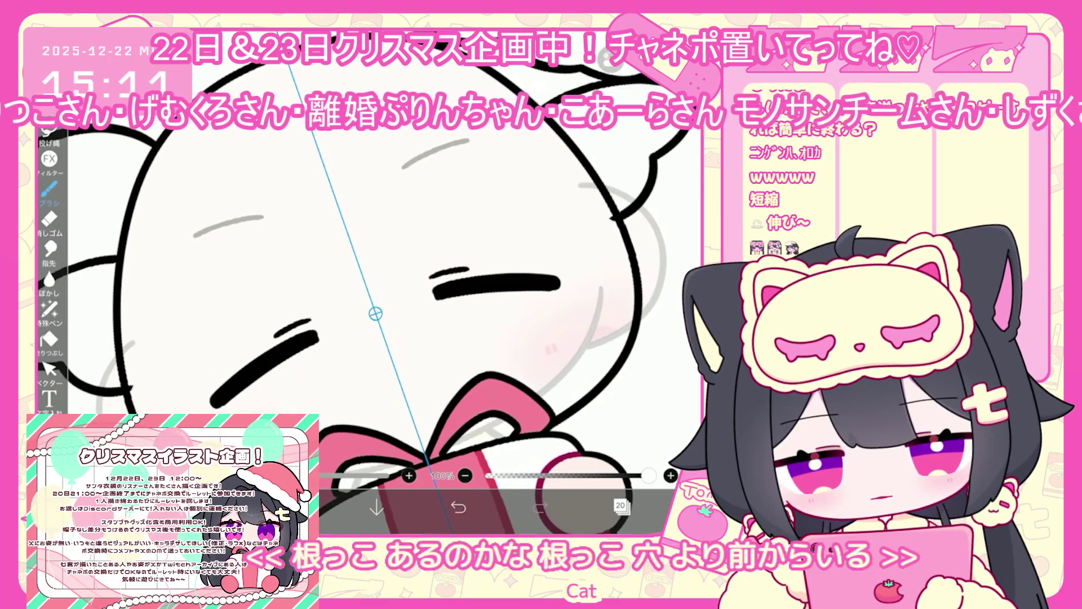
pyautogui.scroll(-1, 389, 305)
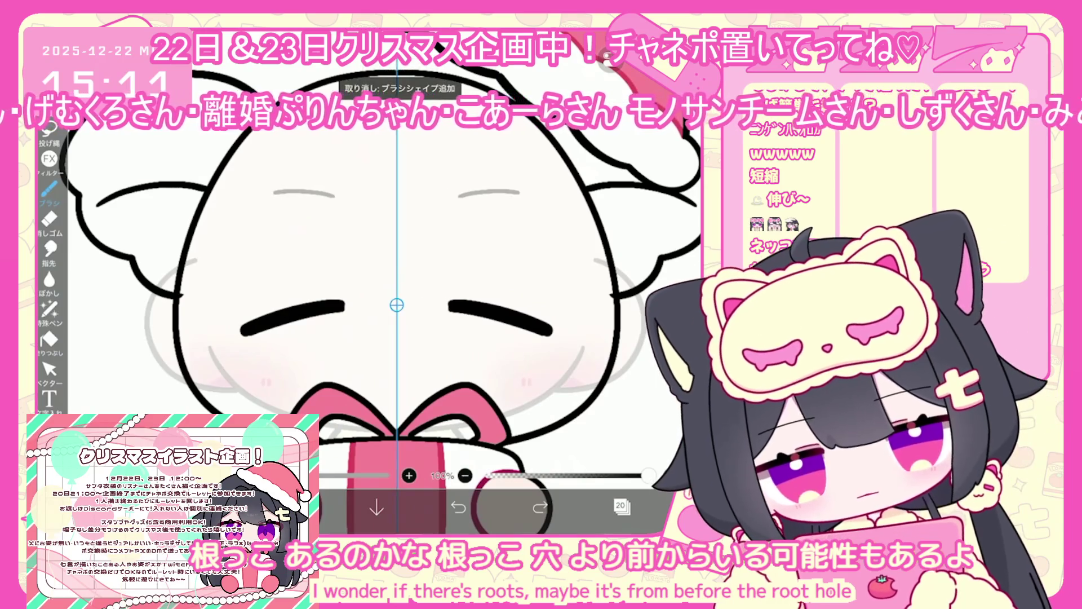
pyautogui.scroll(-1, 396, 304)
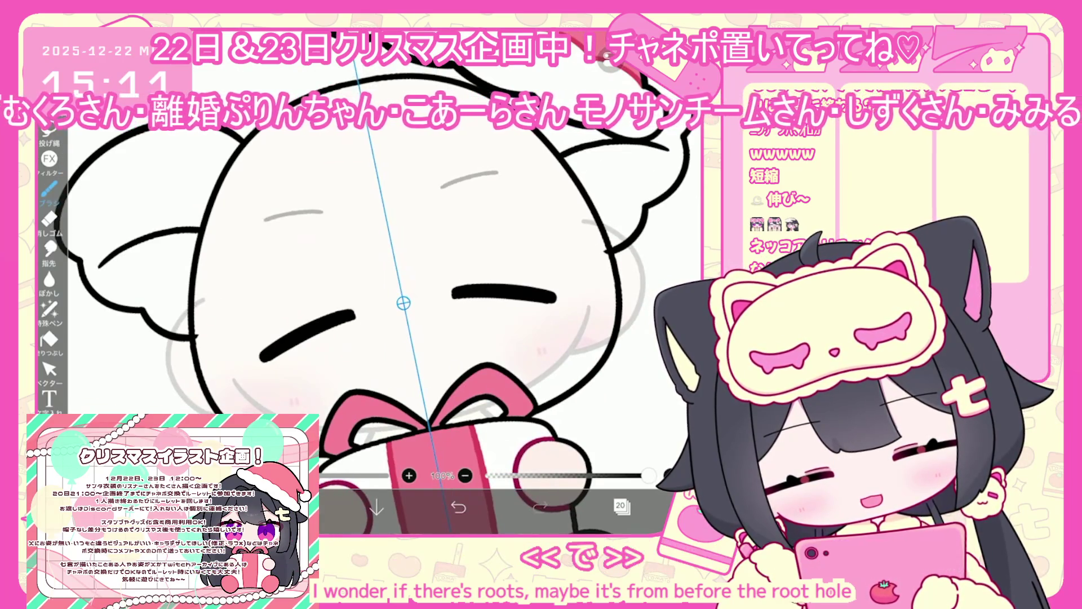
# Step: Draw a rounded nose below the centre of the koala's face
pyautogui.moveTo(394, 324)
pyautogui.mouseDown()
pyautogui.moveTo(424, 352)
pyautogui.moveTo(393, 338)
pyautogui.moveTo(424, 321)
pyautogui.moveTo(394, 338)
pyautogui.mouseUp()
pyautogui.hotkey('ctrl', 'z')
pyautogui.scroll(-1, 424, 304)
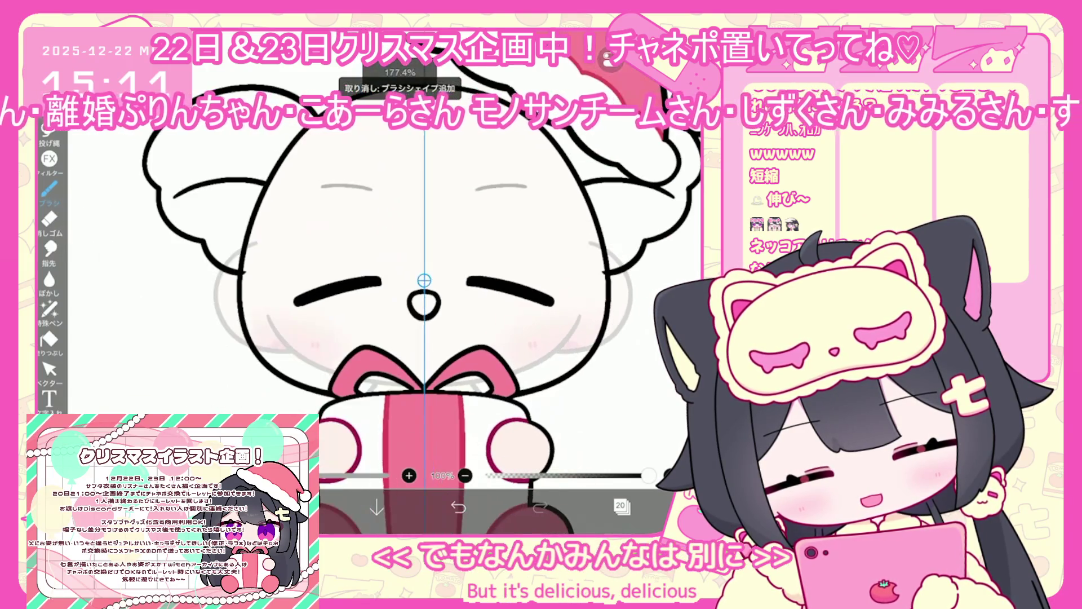
pyautogui.moveTo(424, 293)
pyautogui.mouseDown()
pyautogui.moveTo(423, 320)
pyautogui.moveTo(395, 341)
pyautogui.moveTo(378, 337)
pyautogui.mouseUp()
# Step: Add small dots beside both cheeks and settle the mouth curve under the nose
pyautogui.hotkey('ctrl', 'z')
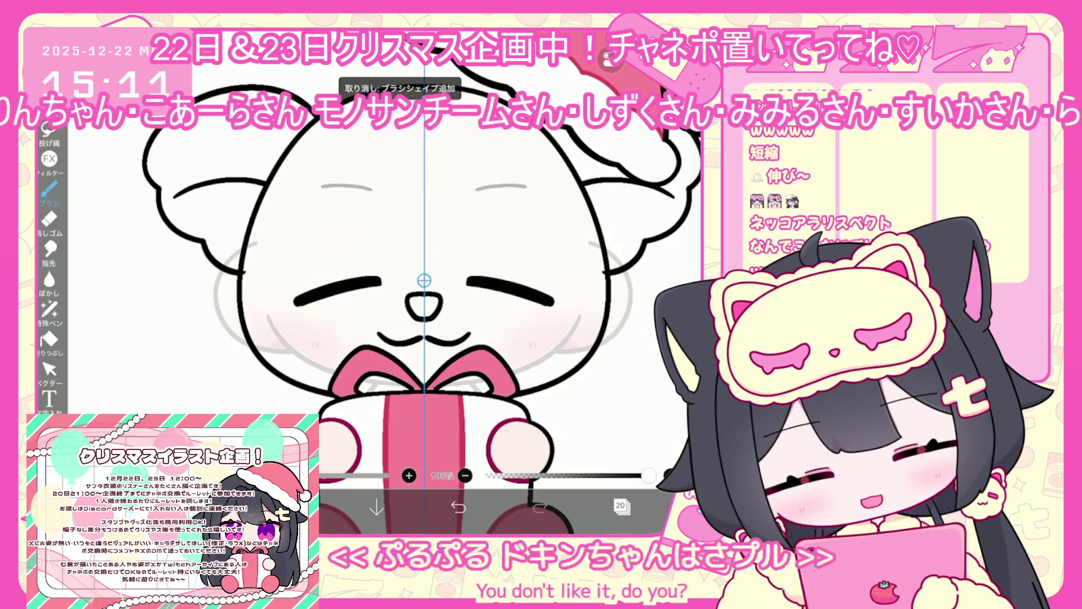
pyautogui.hotkey('ctrl', 'z')
pyautogui.click(471, 329)
pyautogui.click(377, 330)
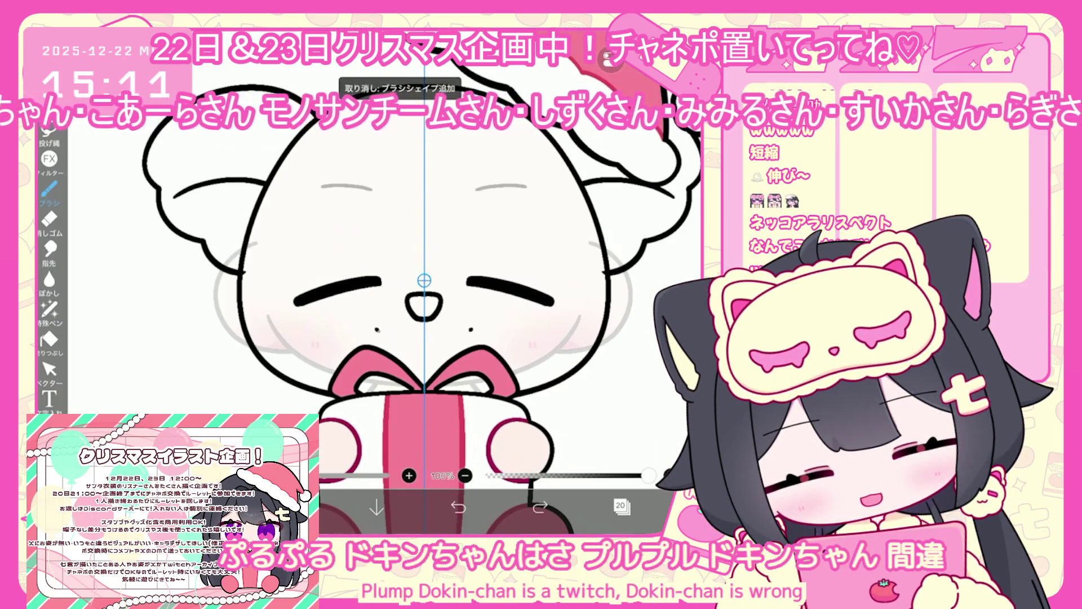
pyautogui.hotkey('ctrl', 'z')
pyautogui.hotkey('ctrl', 'shift', 'z')
pyautogui.hotkey('ctrl', 'z')
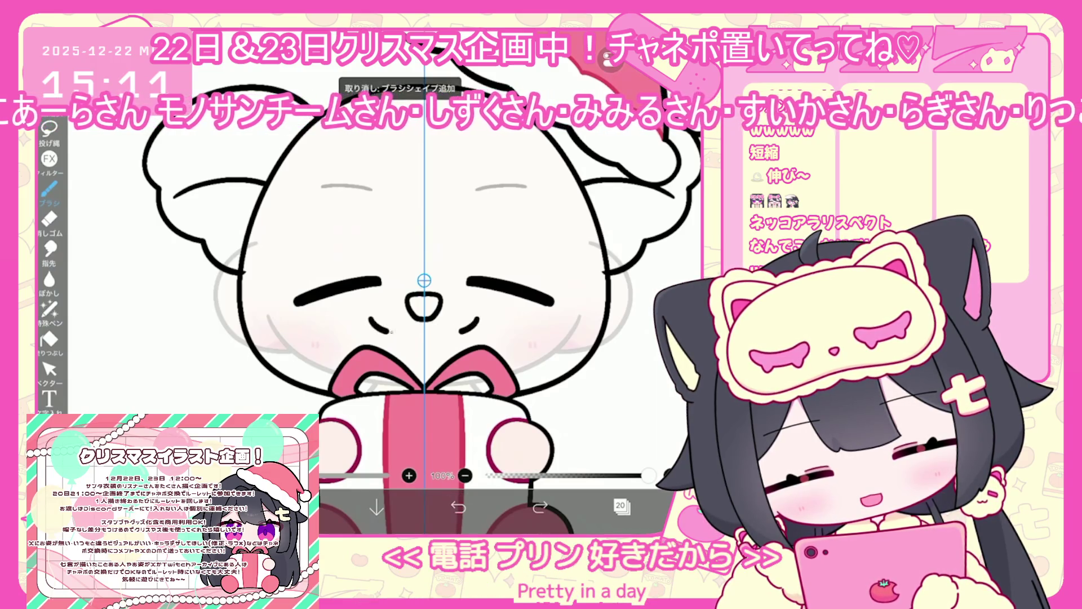
pyautogui.hotkey('ctrl', 'shift', 'z')
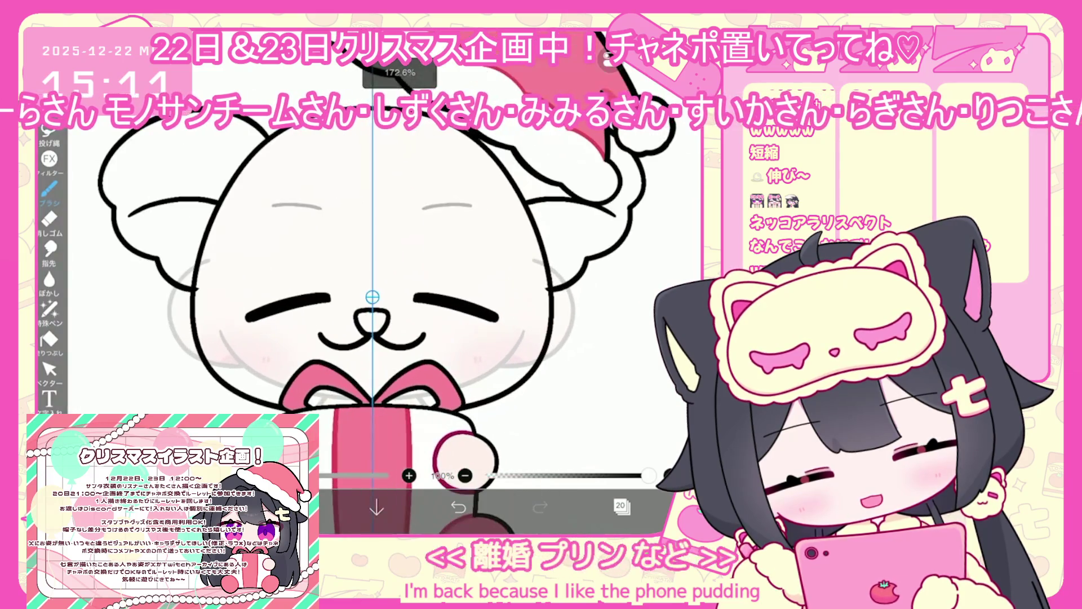
pyautogui.hotkey('ctrl', 'z')
pyautogui.hotkey('ctrl', 'shift', 'z')
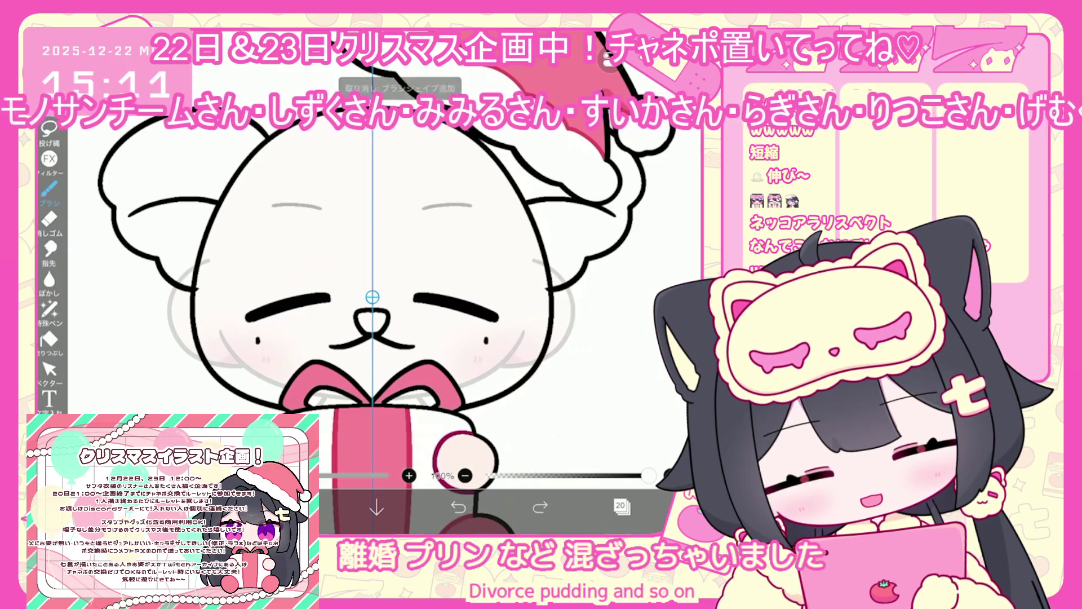
pyautogui.hotkey('ctrl', 'shift', 'z')
pyautogui.scroll(-3, 372, 293)
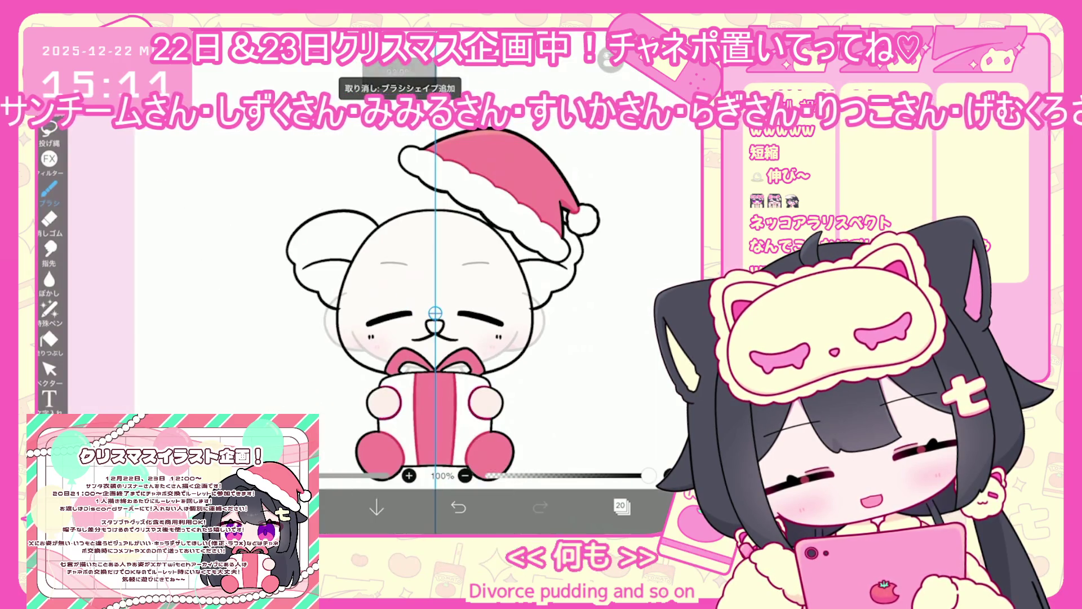
# Step: Inspect the koala's head and ear outlines with the Vector tool
pyautogui.click(49, 369)
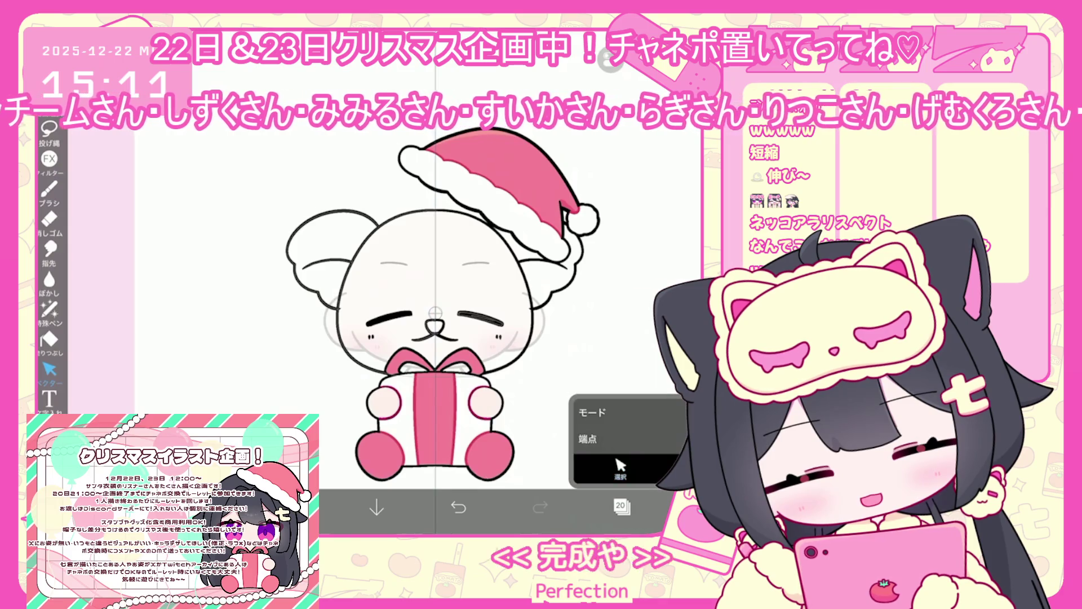
pyautogui.click(340, 271)
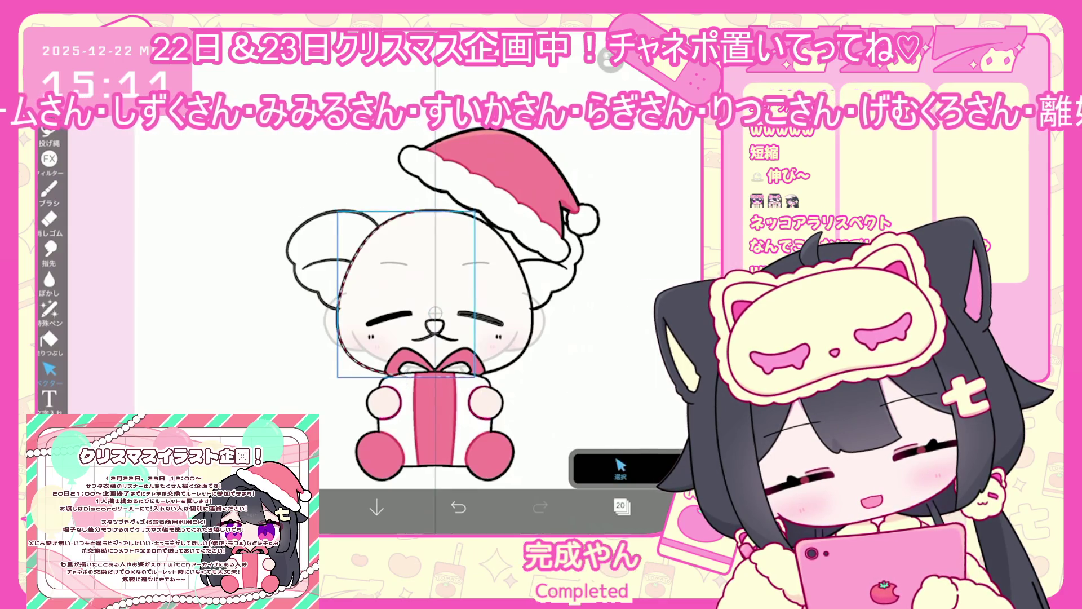
pyautogui.press('Escape')
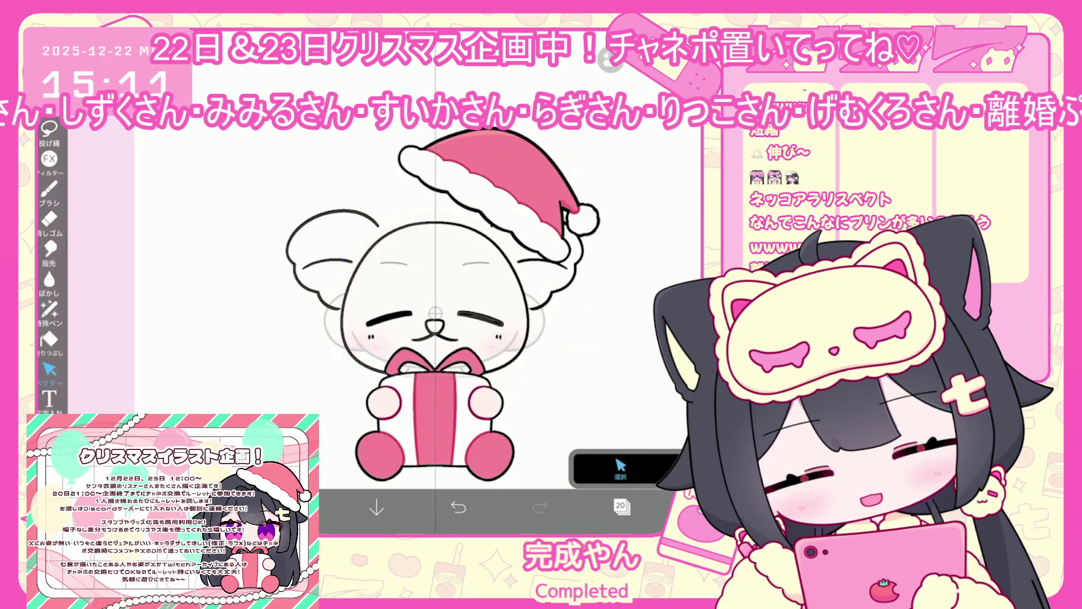
pyautogui.click(342, 293)
pyautogui.press('Escape')
pyautogui.click(289, 251)
pyautogui.click(344, 316)
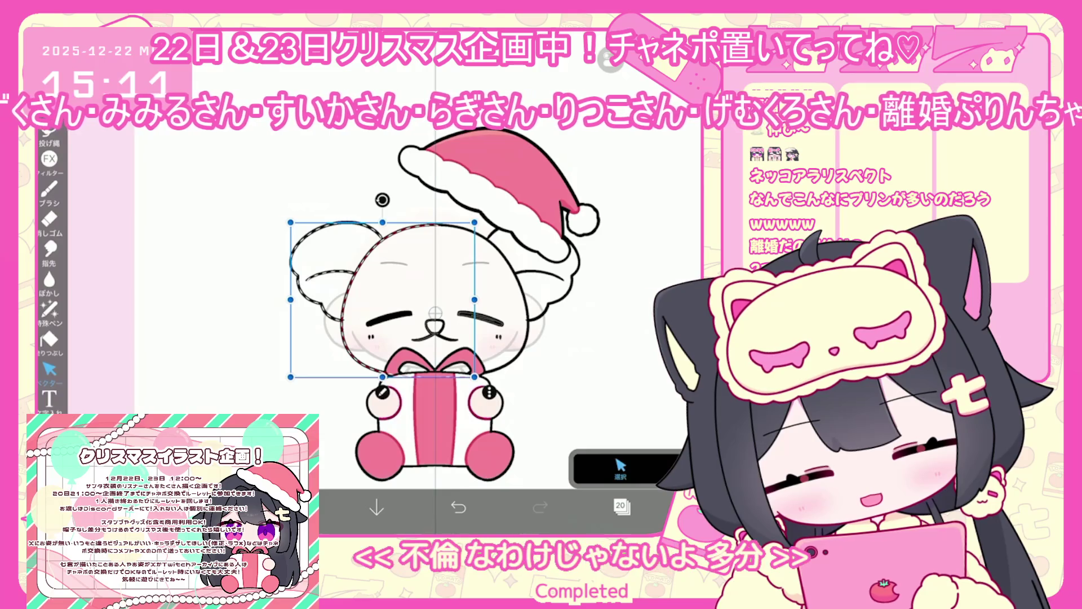
pyautogui.click(620, 467)
pyautogui.scroll(3, 456, 293)
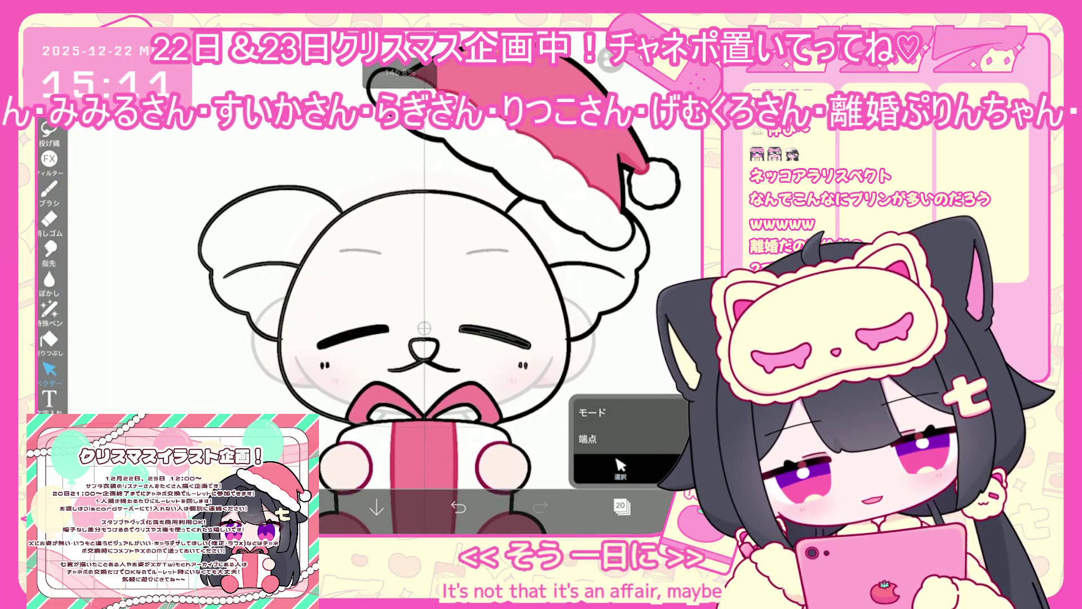
pyautogui.scroll(-3, 422, 327)
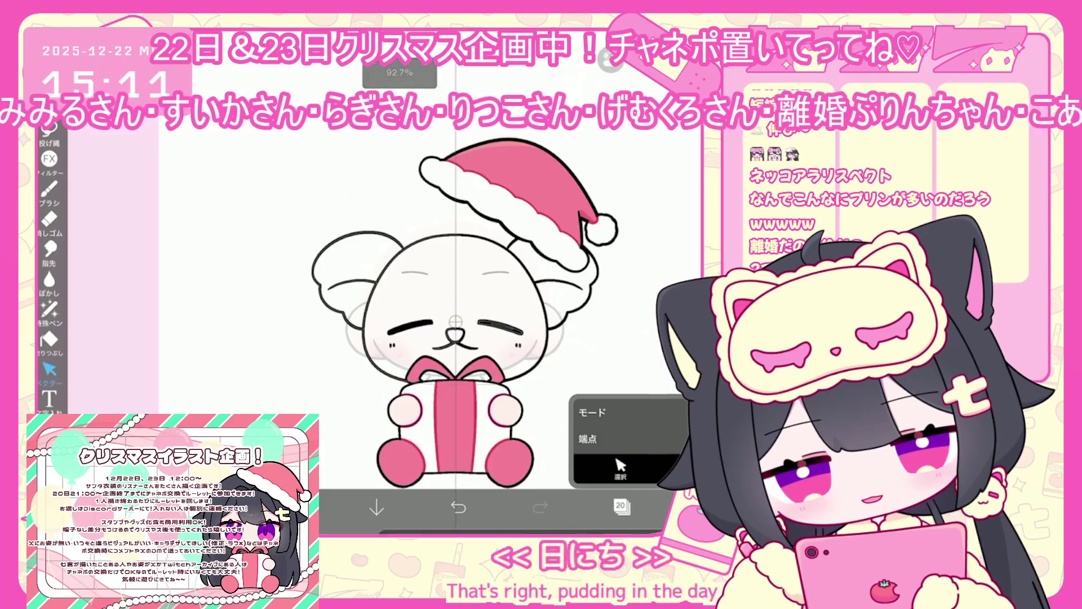
# Step: Move the Santa hat folder down and tilt the hat onto the koala's head
pyautogui.click(621, 506)
pyautogui.scroll(1, 620, 281)
pyautogui.click(648, 271)
pyautogui.moveTo(490, 237)
pyautogui.mouseDown()
pyautogui.moveTo(496, 249)
pyautogui.moveTo(531, 223)
pyautogui.moveTo(518, 250)
pyautogui.mouseUp()
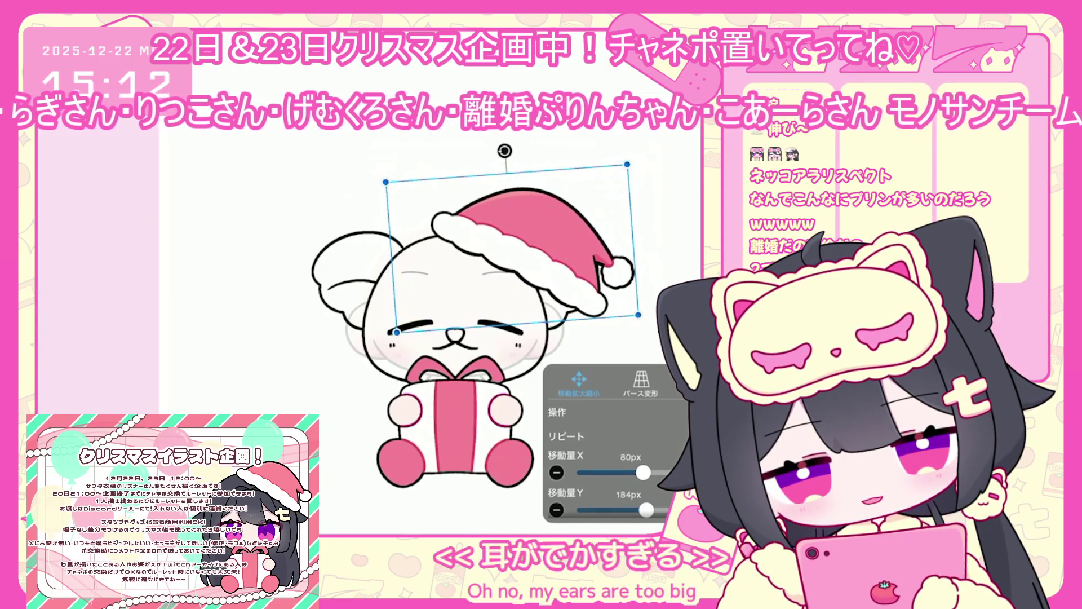
pyautogui.press('Return')
pyautogui.hotkey('ctrl', 'z')
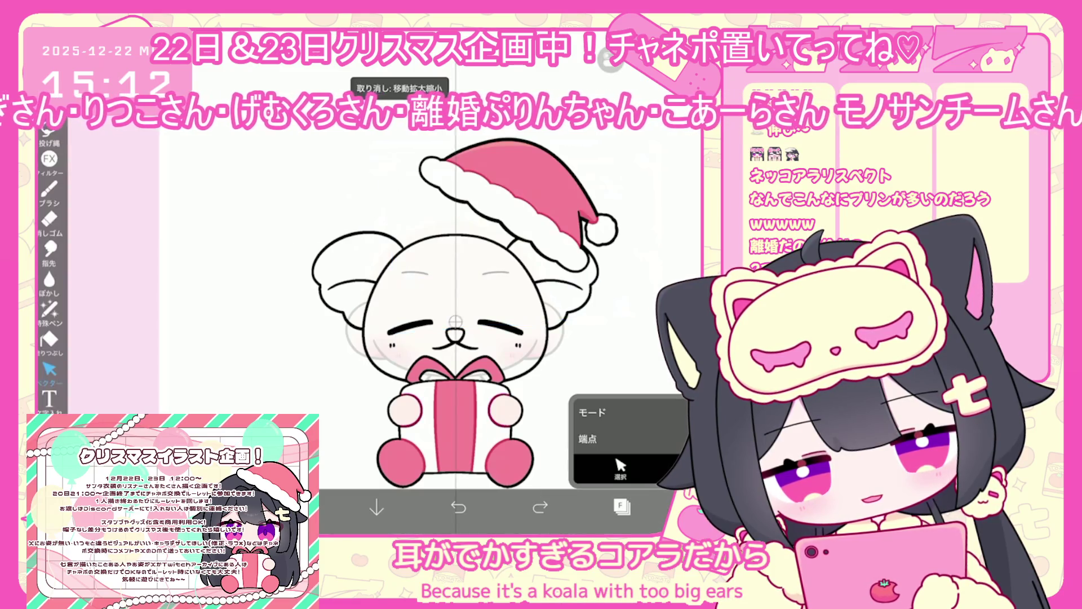
pyautogui.hotkey('ctrl', 't')
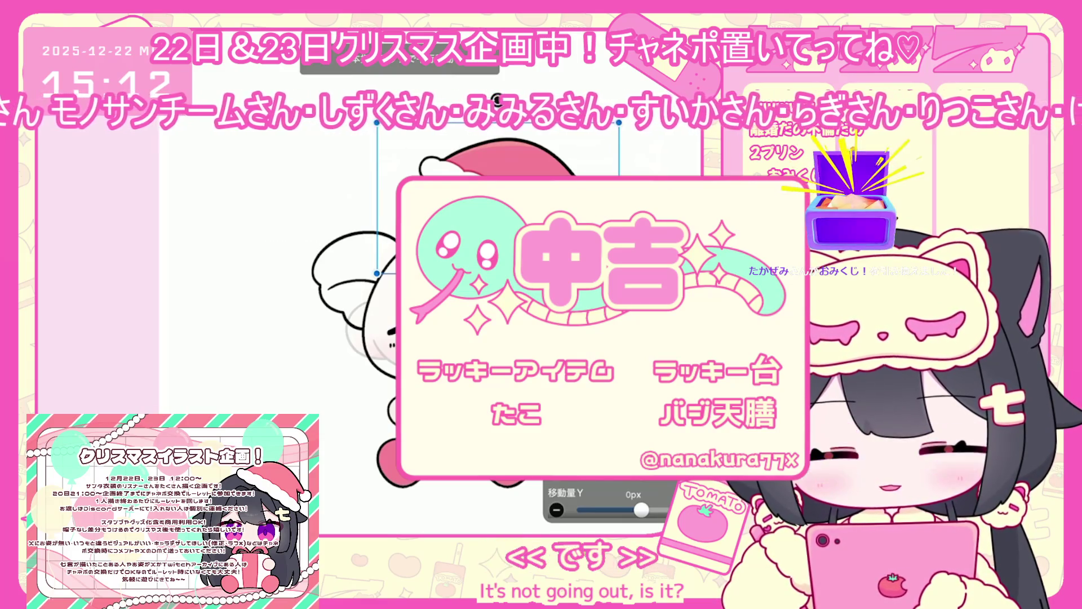
pyautogui.moveTo(509, 251); pyautogui.dragTo(520, 241)
pyautogui.press('Return')
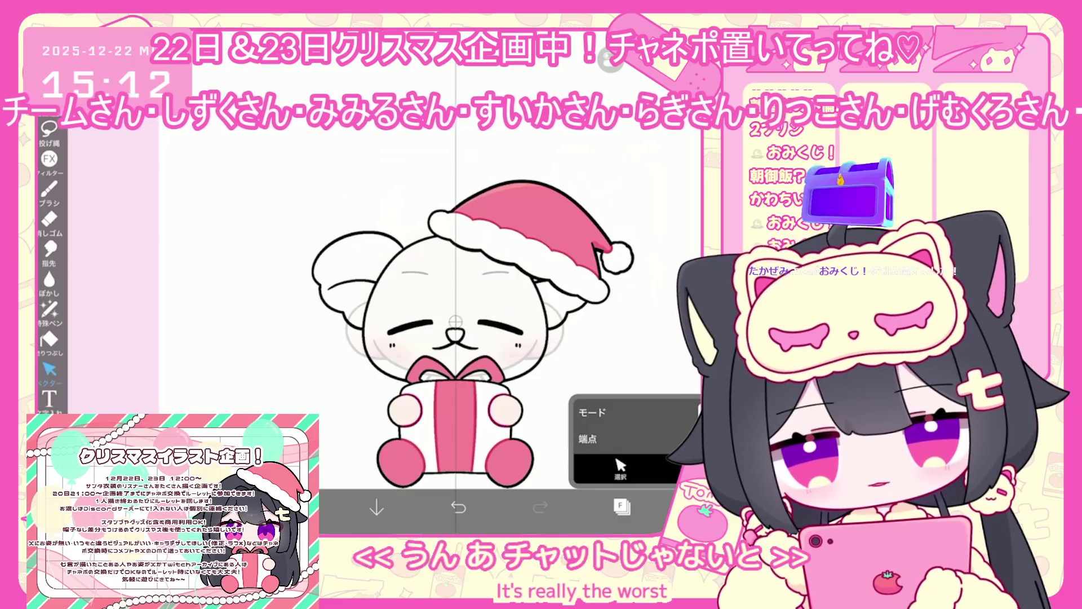
pyautogui.click(622, 506)
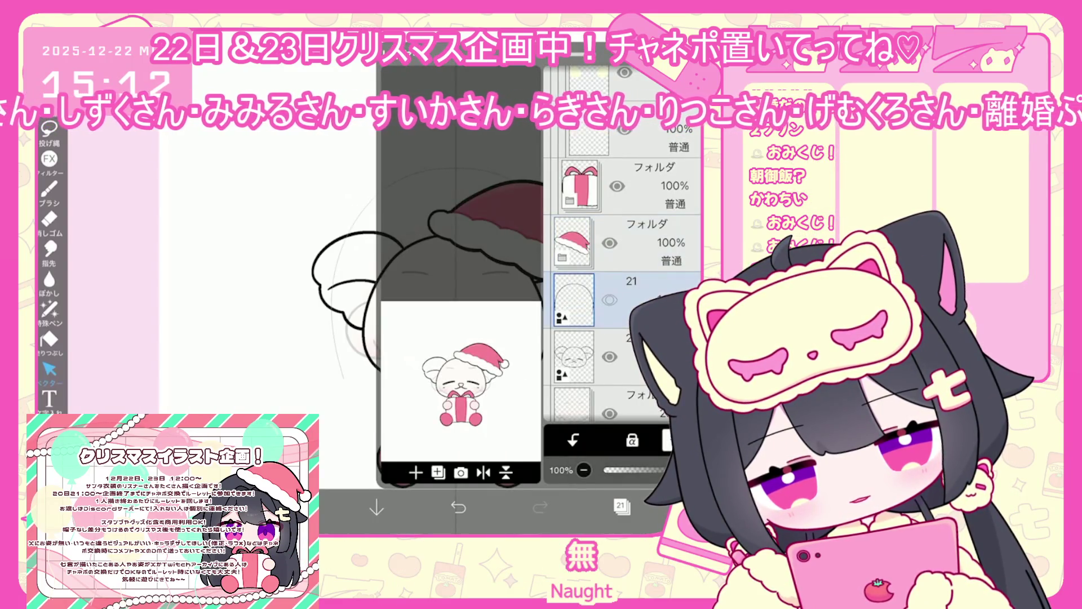
# Step: Select the gift folder and add a new empty vector layer for the glasses
pyautogui.click(597, 366)
pyautogui.click(598, 309)
pyautogui.click(621, 506)
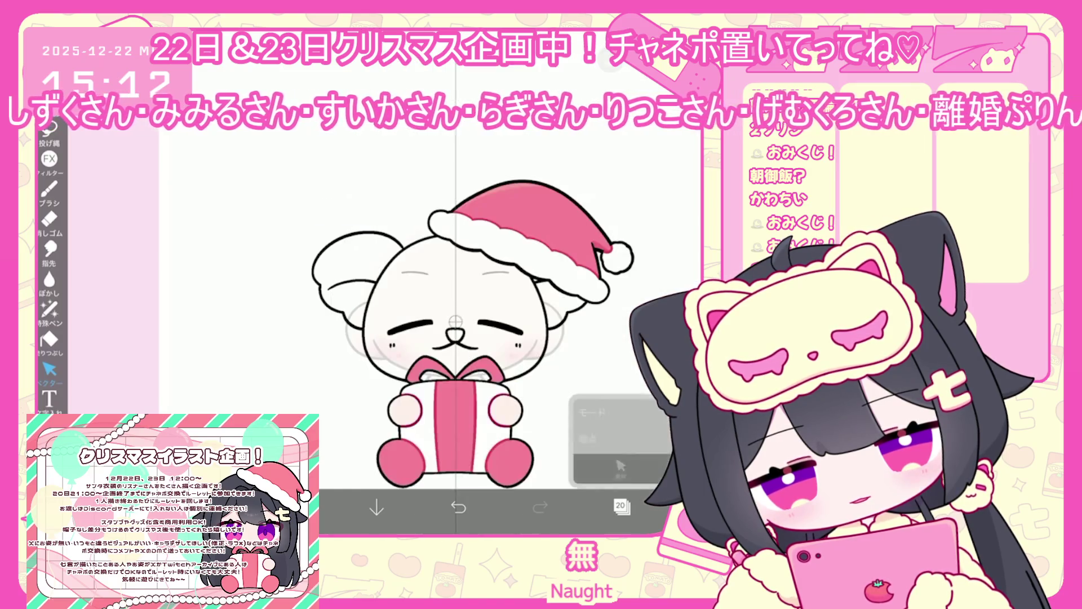
pyautogui.click(622, 506)
pyautogui.scroll(5, 623, 253)
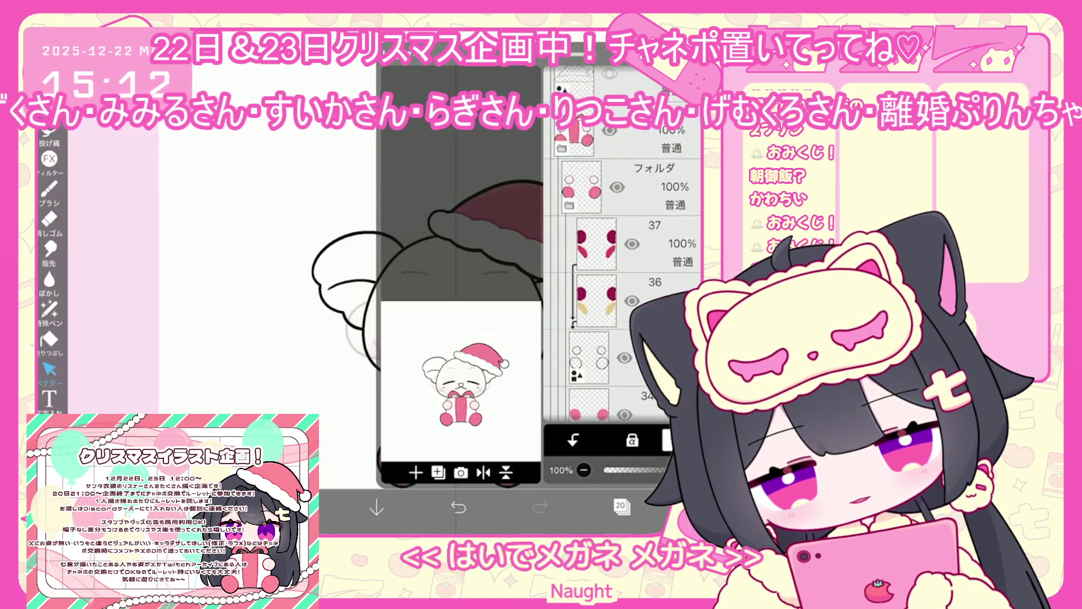
pyautogui.click(620, 242)
pyautogui.click(438, 472)
pyautogui.click(435, 369)
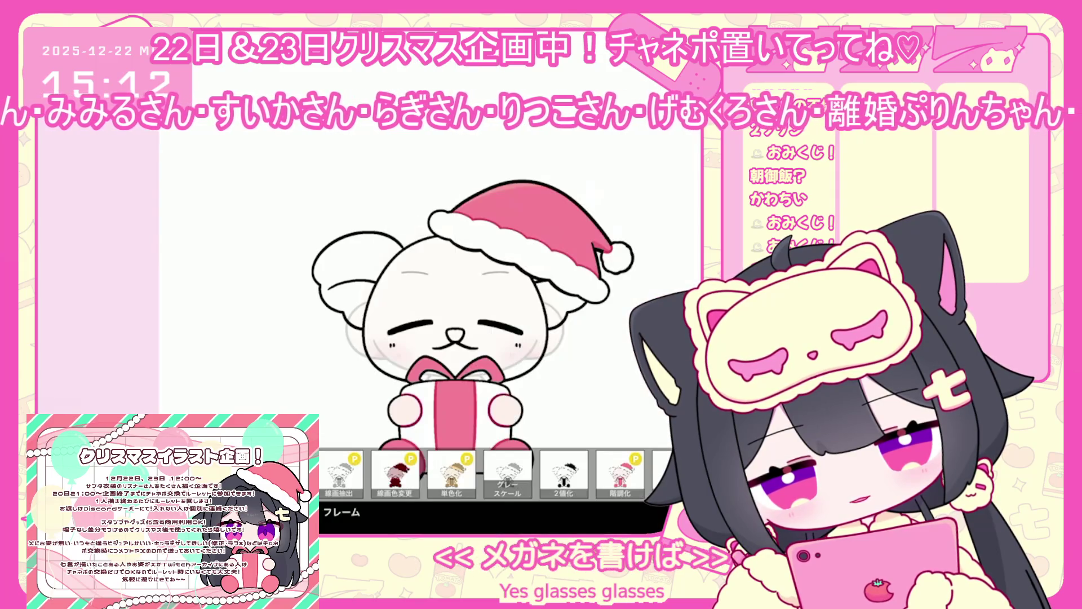
pyautogui.click(622, 506)
pyautogui.click(438, 472)
pyautogui.click(429, 451)
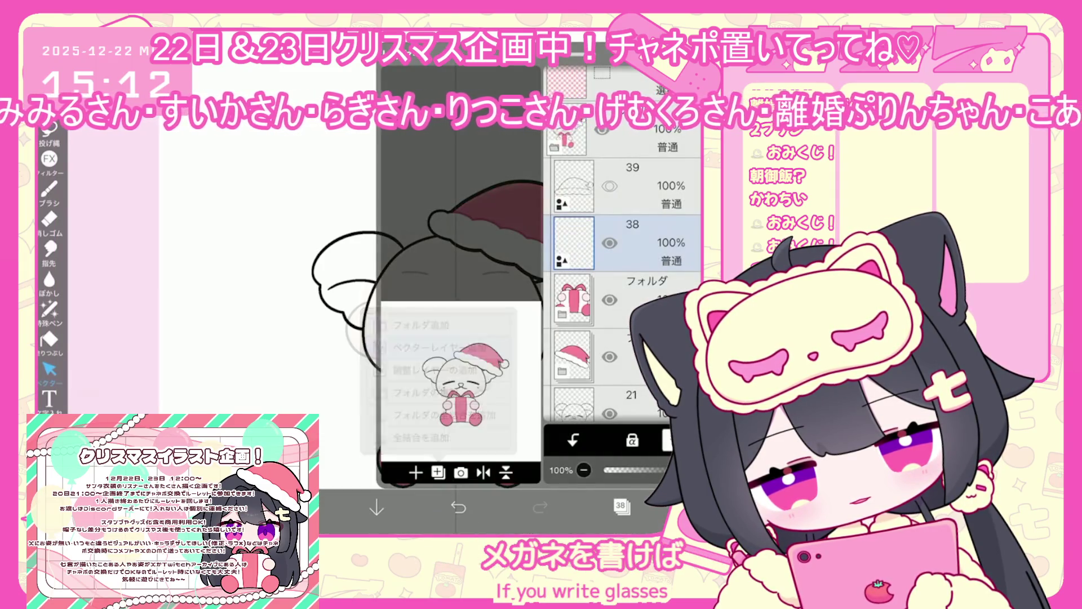
pyautogui.click(622, 506)
pyautogui.scroll(5, 340, 314)
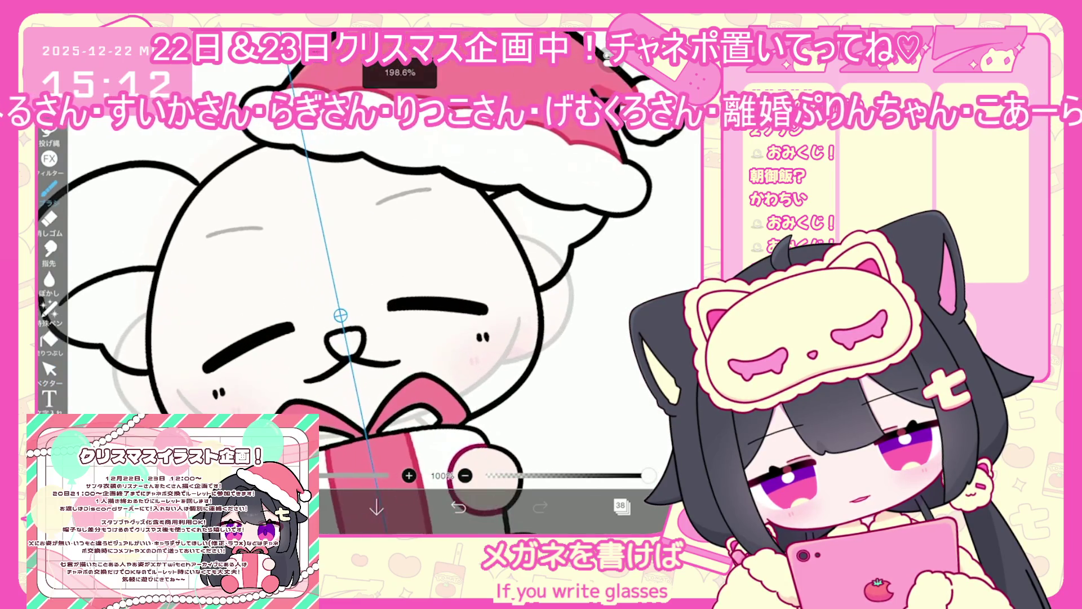
# Step: Undo and redo the glasses circles until both round lenses frame the eyes
pyautogui.hotkey('ctrl', 'z')
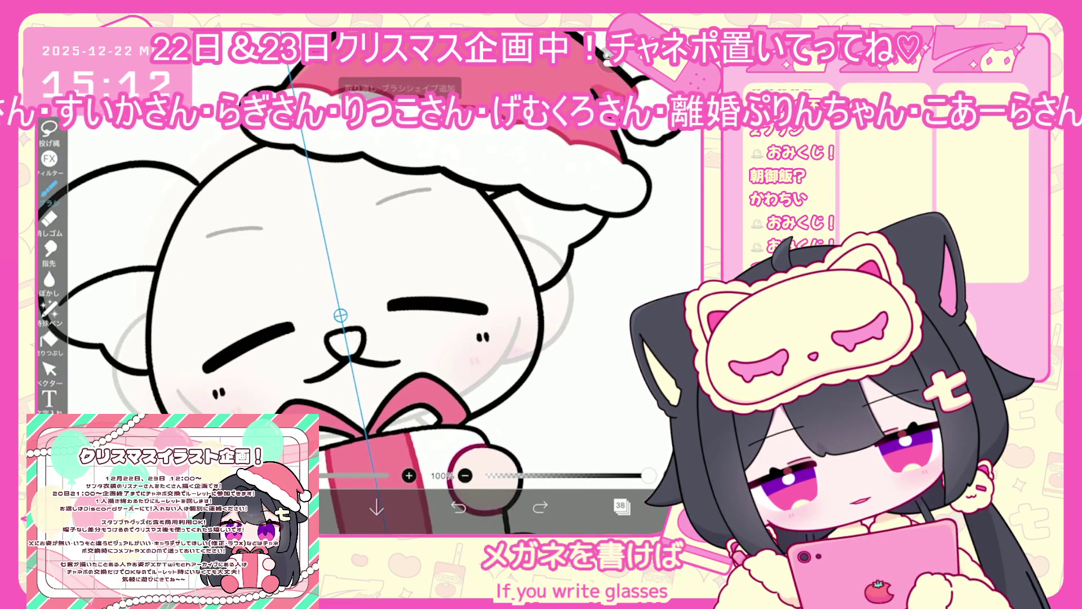
pyautogui.click(457, 506)
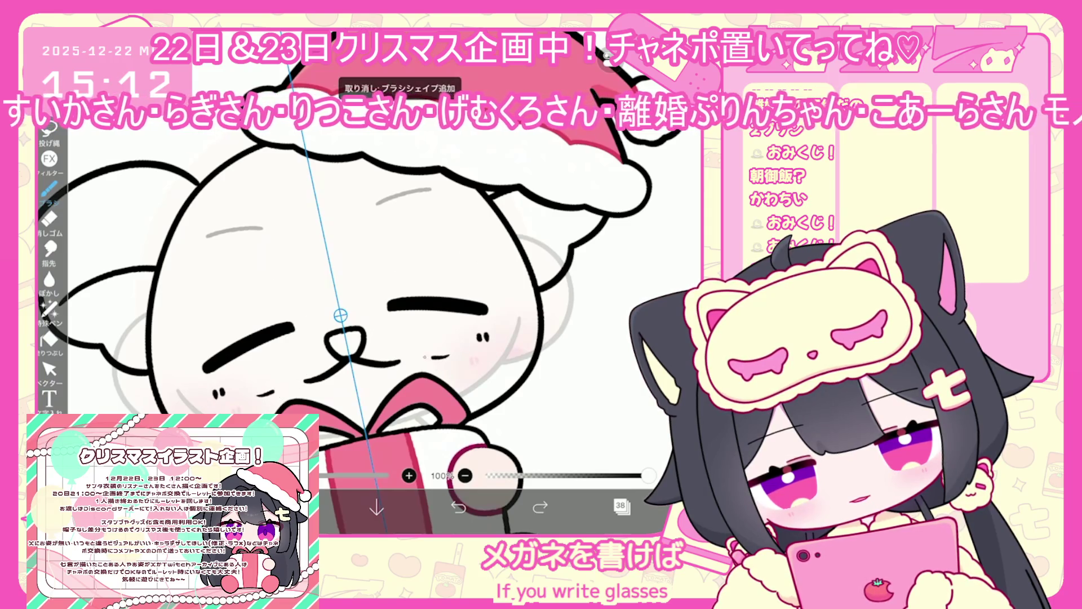
pyautogui.hotkey('ctrl', 'z')
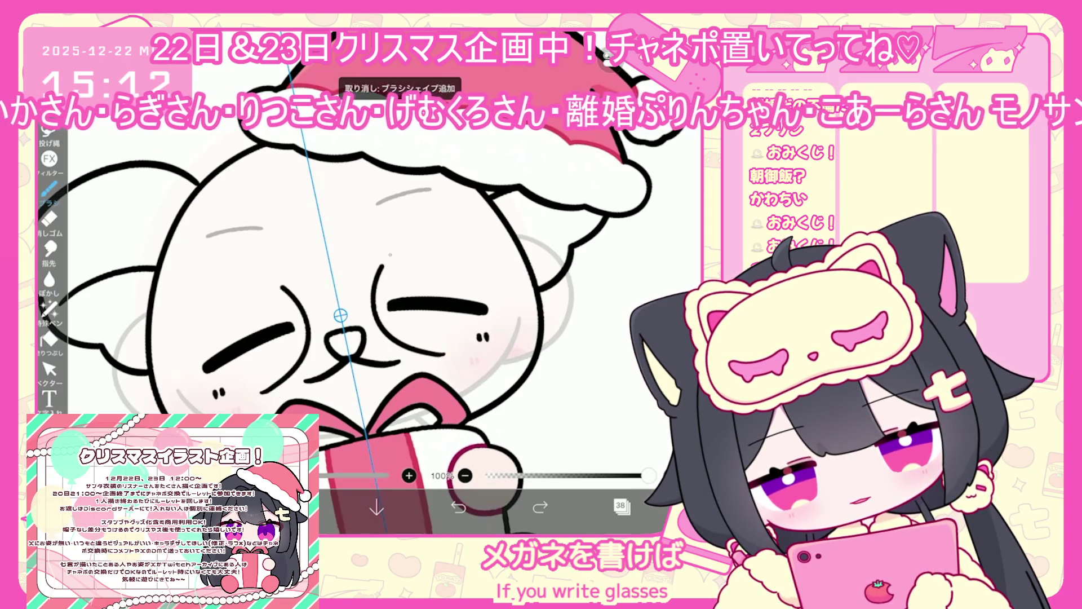
pyautogui.click(458, 506)
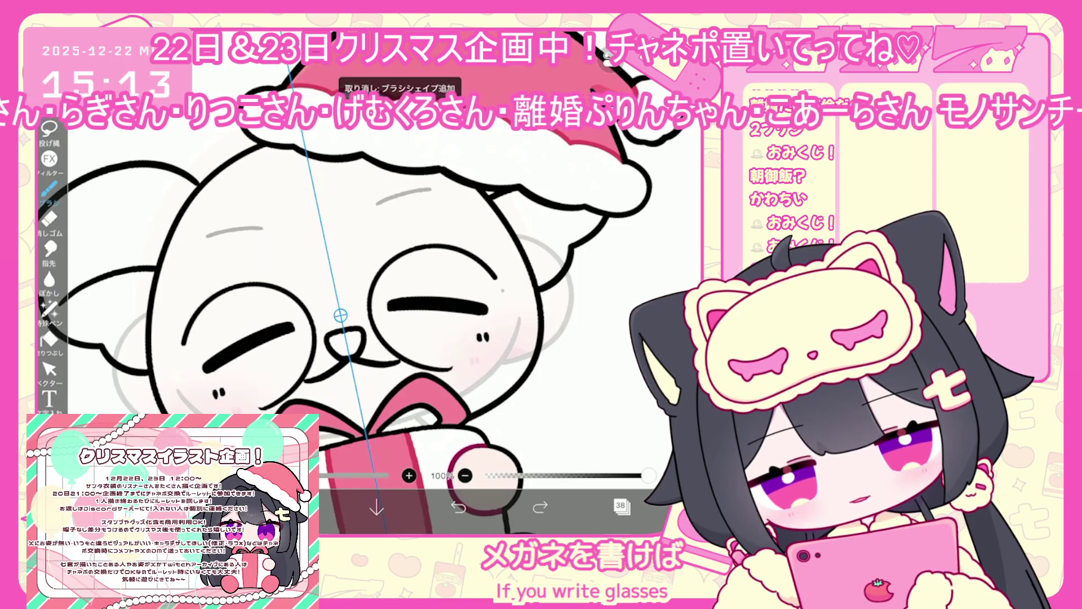
pyautogui.hotkey('ctrl', 'z')
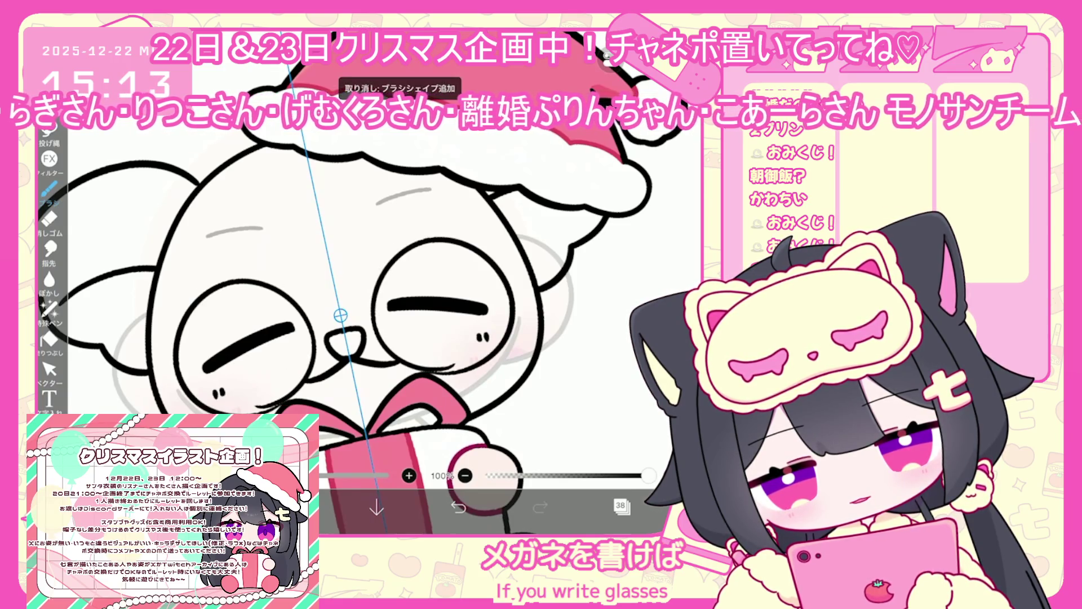
pyautogui.hotkey('ctrl', 'z')
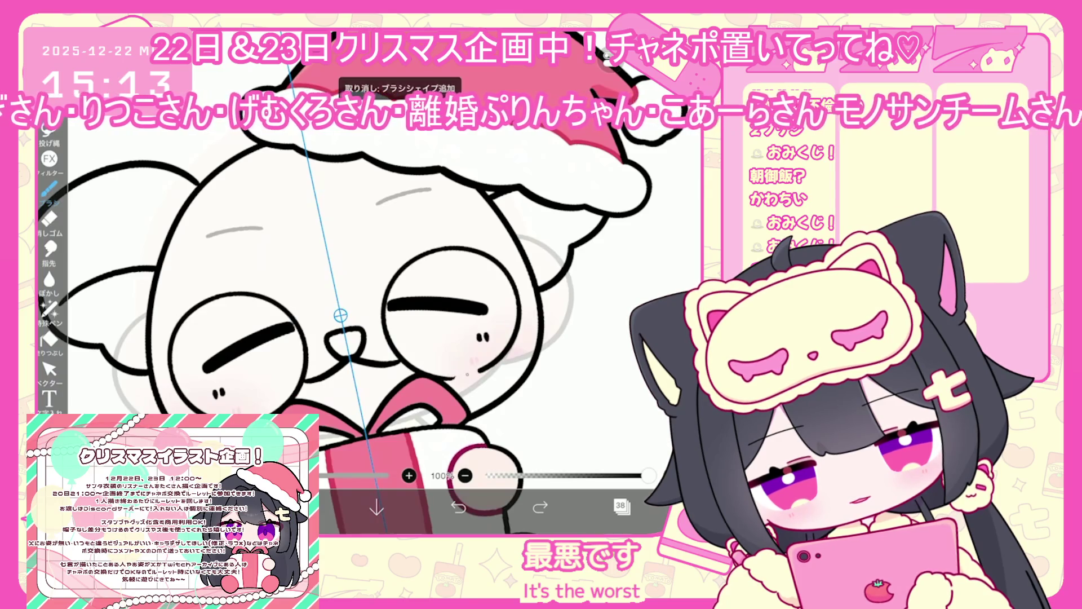
pyautogui.hotkey('ctrl', 'z')
pyautogui.hotkey('ctrl', 'y')
pyautogui.hotkey('ctrl', 'z')
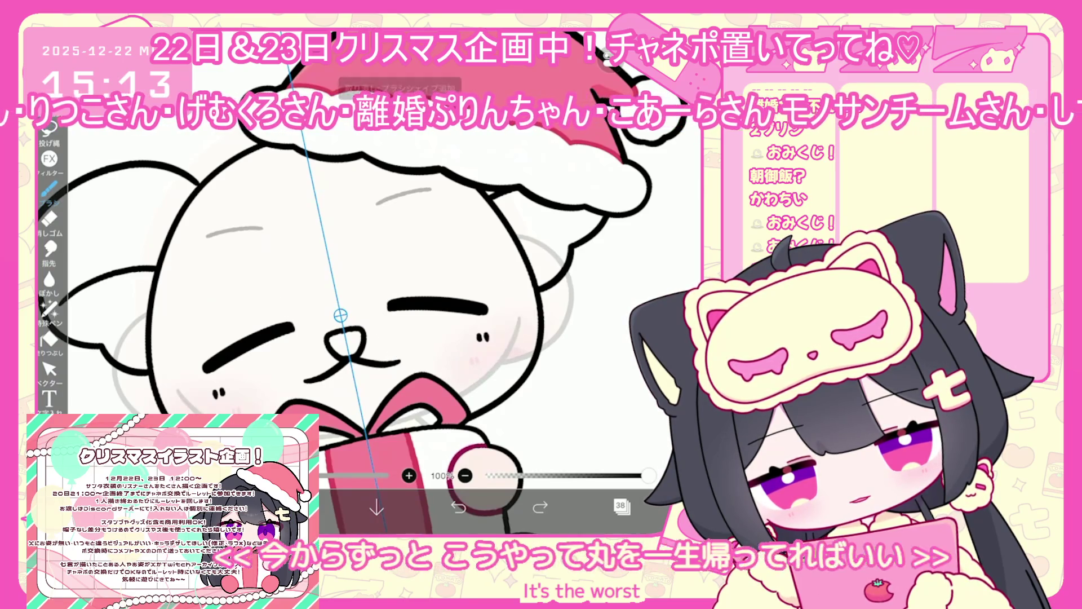
pyautogui.hotkey('ctrl', 'y')
pyautogui.hotkey('ctrl', 'z')
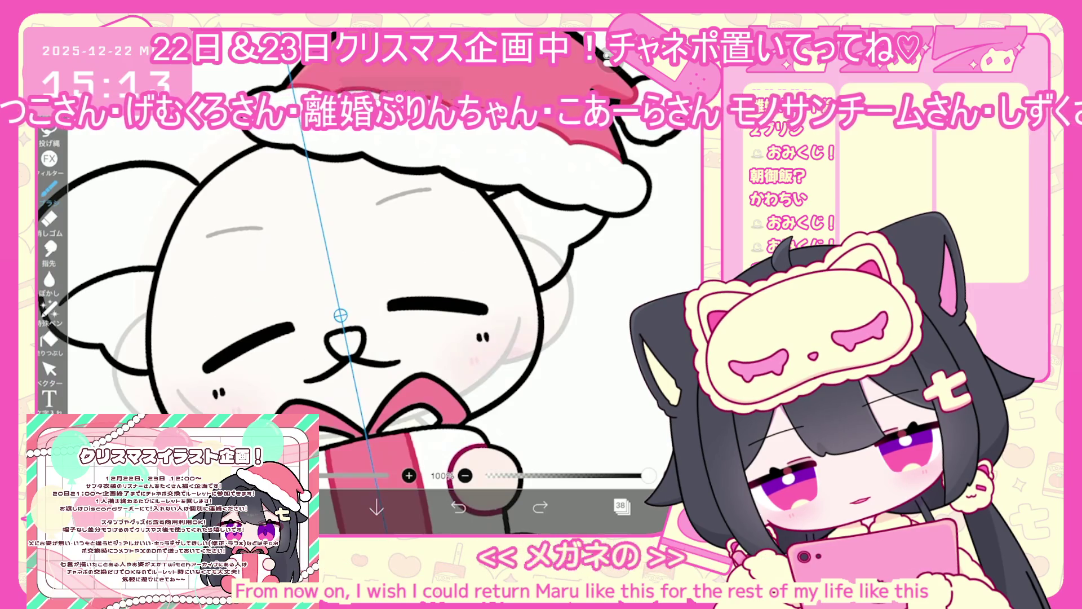
pyautogui.hotkey('ctrl', 'y')
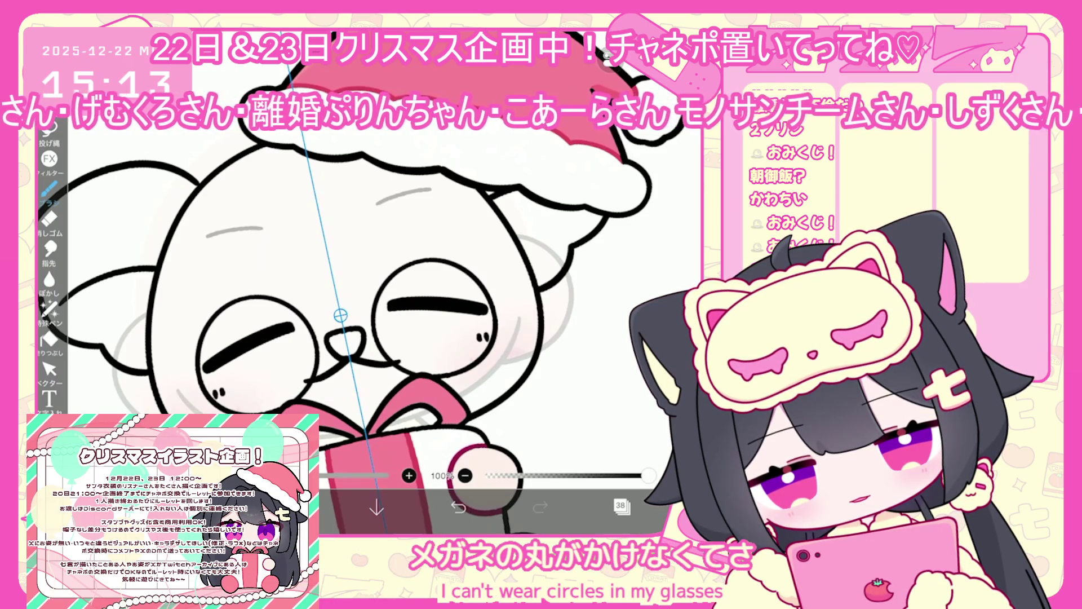
pyautogui.hotkey('ctrl', 'z')
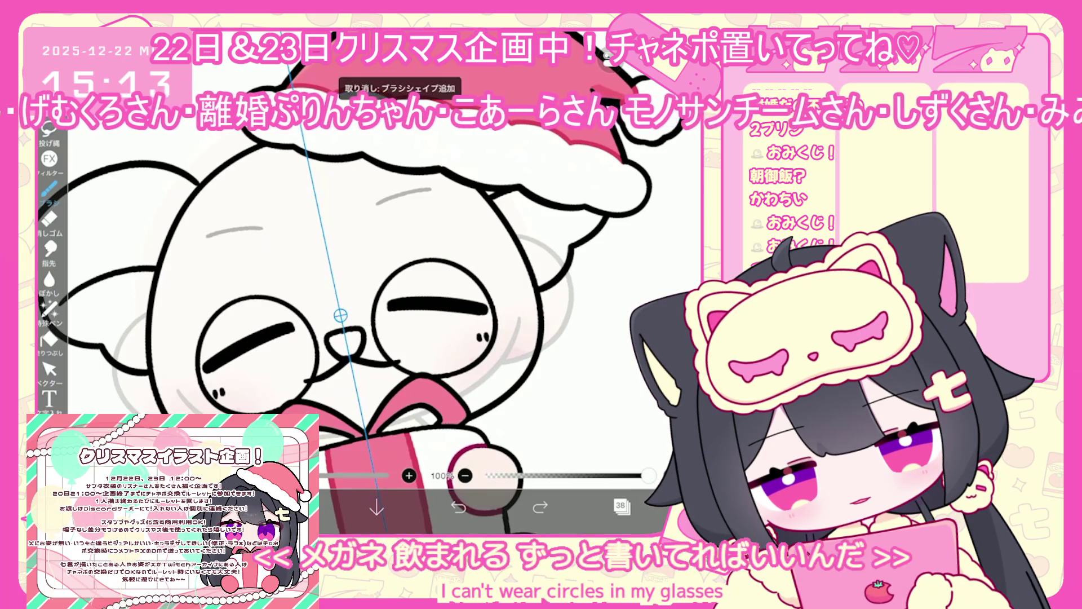
pyautogui.scroll(2, 366, 282)
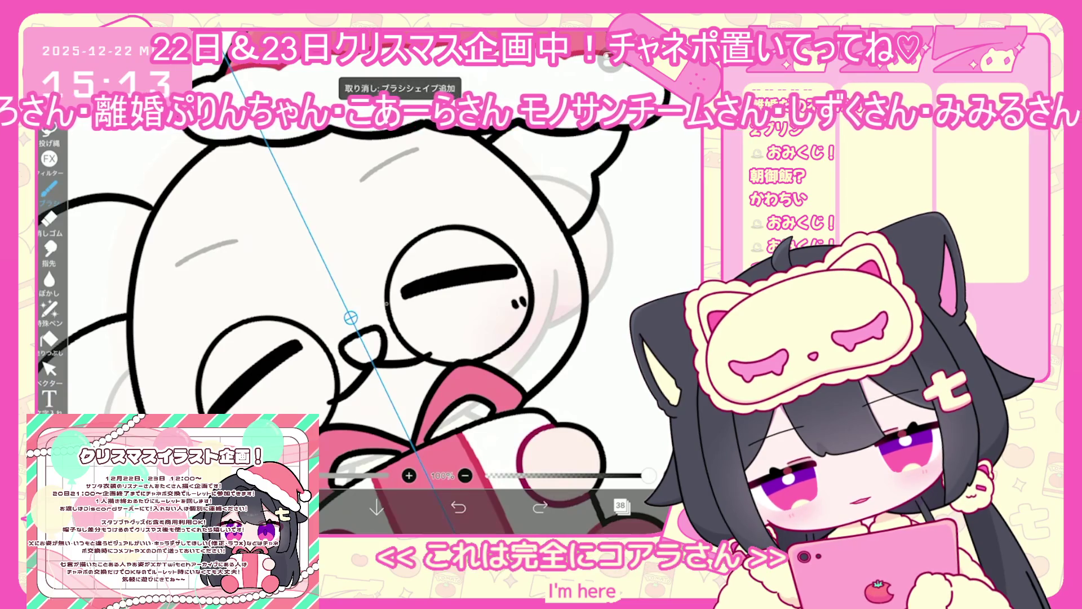
pyautogui.scroll(-1, 367, 281)
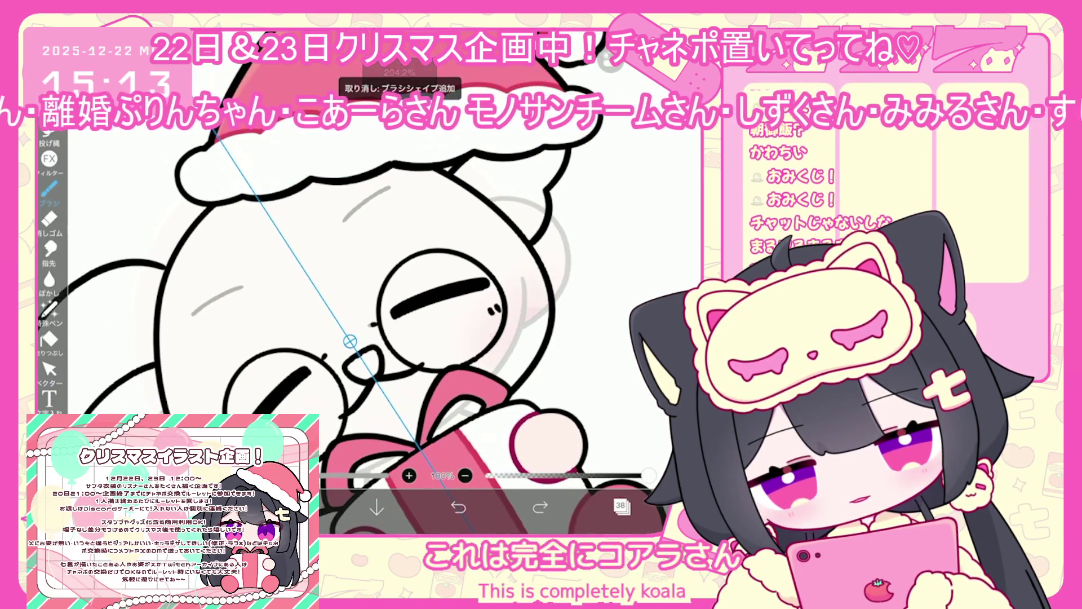
pyautogui.scroll(1, 350, 282)
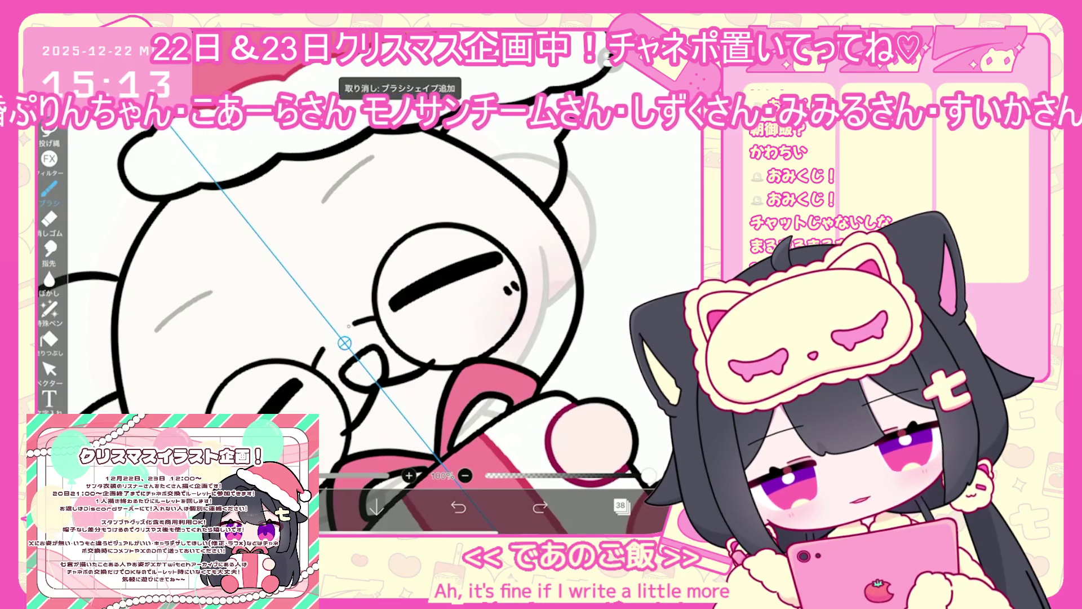
pyautogui.scroll(-2, 367, 282)
pyautogui.scroll(2, 367, 282)
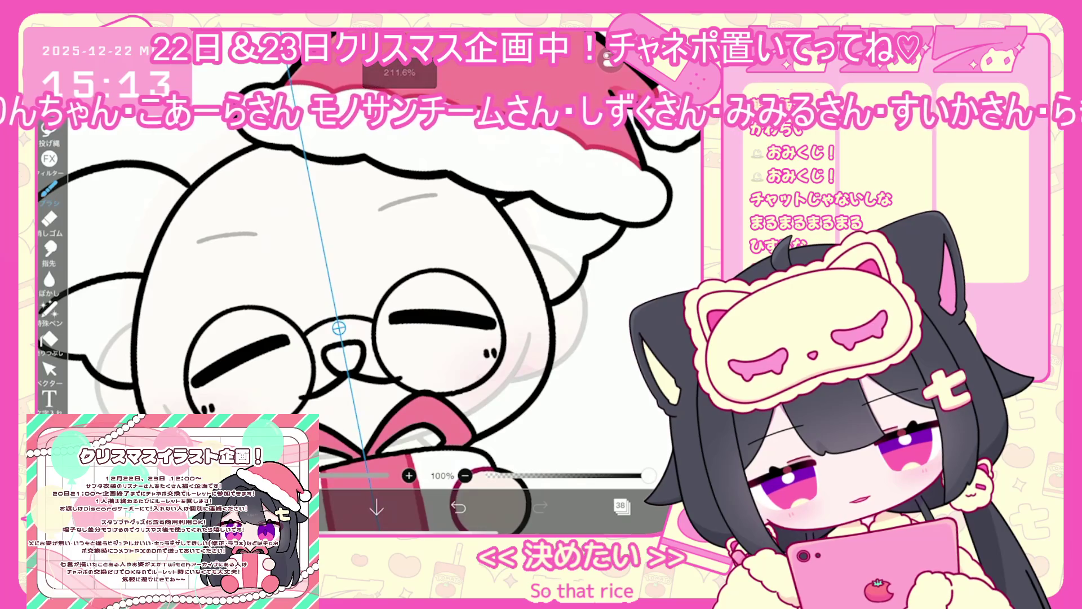
pyautogui.click(49, 369)
pyautogui.scroll(-1, 367, 281)
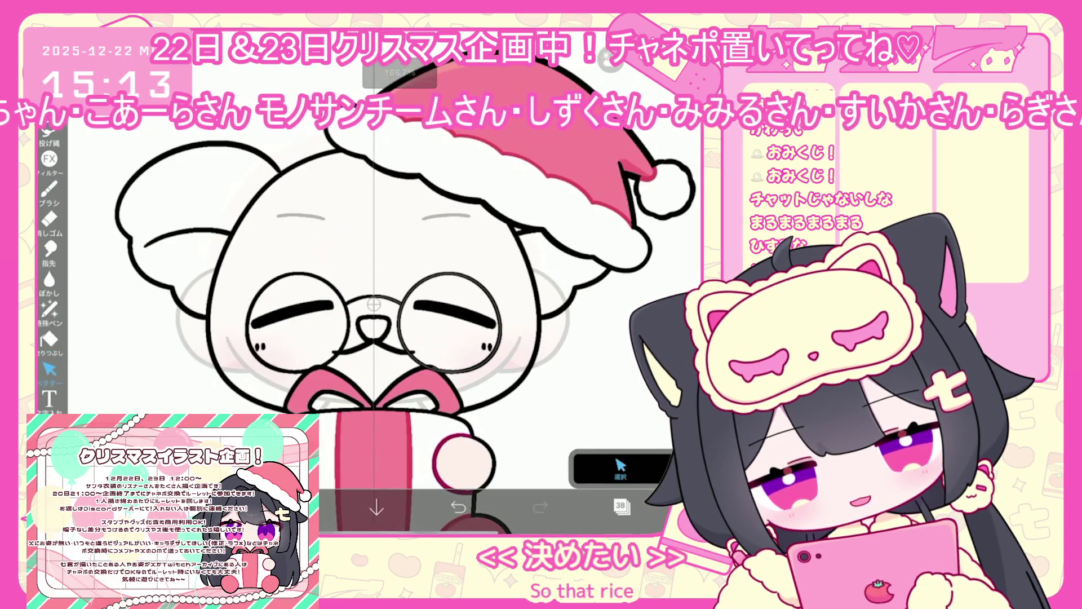
pyautogui.click(500, 307)
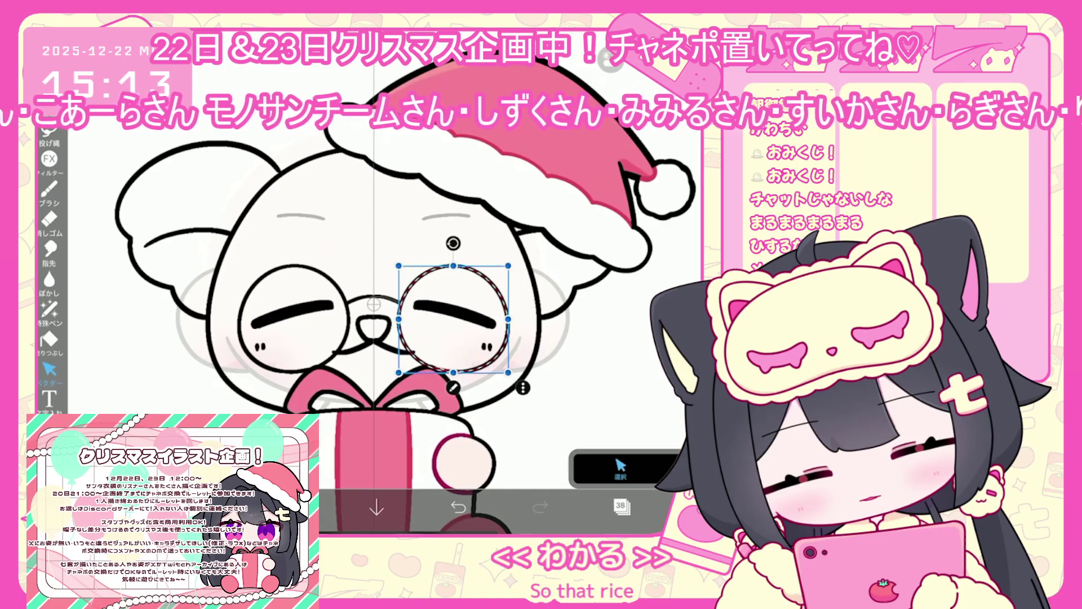
pyautogui.scroll(-3, 372, 293)
pyautogui.scroll(2, 435, 316)
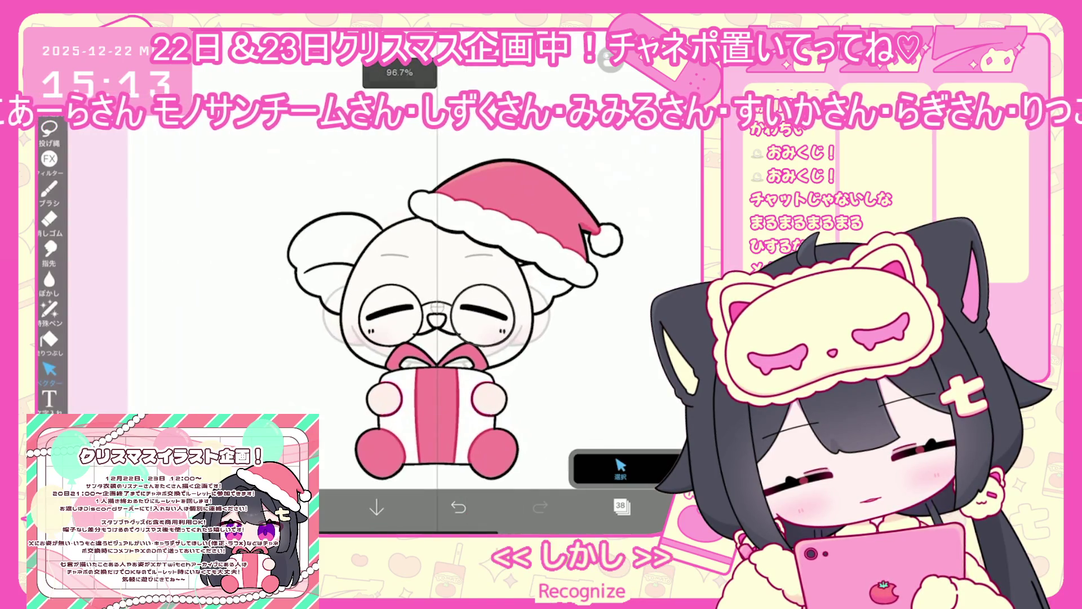
pyautogui.click(622, 506)
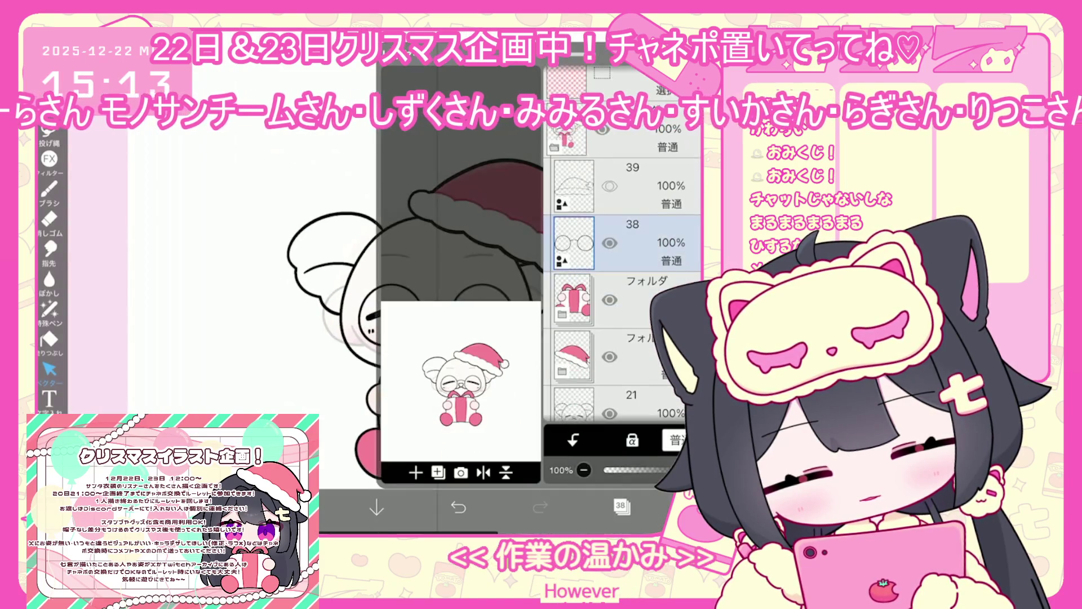
pyautogui.scroll(-5, 623, 293)
pyautogui.click(626, 313)
pyautogui.click(625, 365)
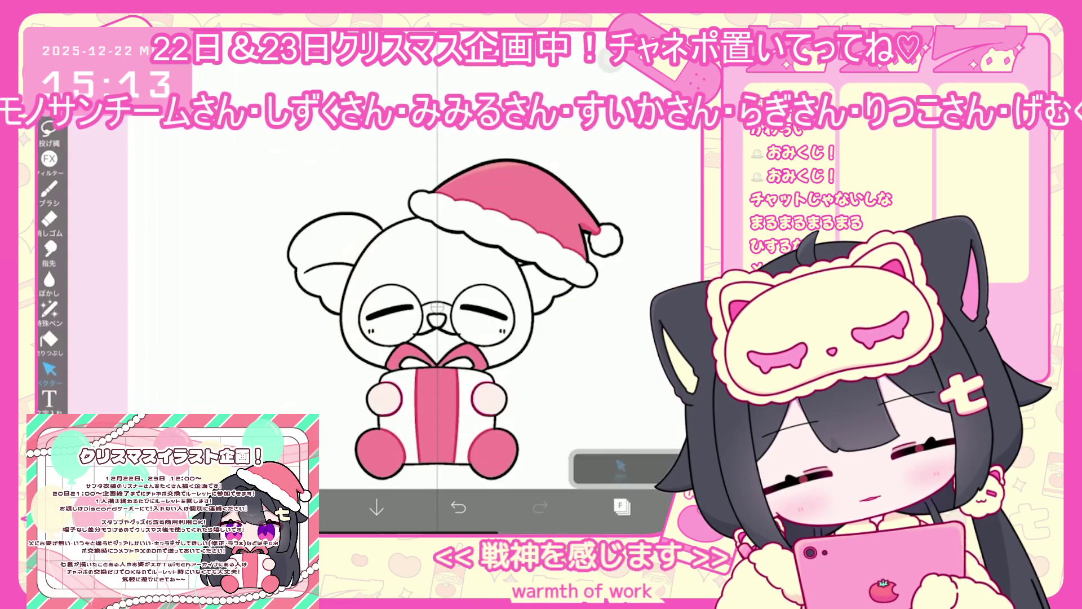
# Step: Pick a blue-grey and fill the koala's head with the Fill tool on layer 20
pyautogui.click(626, 309)
pyautogui.click(293, 507)
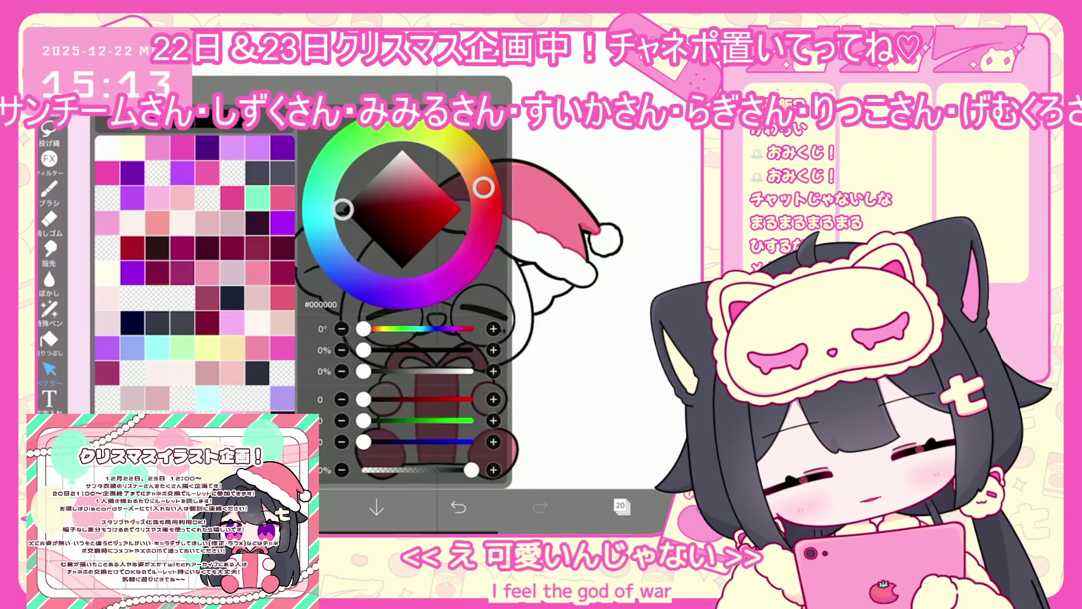
pyautogui.moveTo(483, 187); pyautogui.dragTo(333, 257)
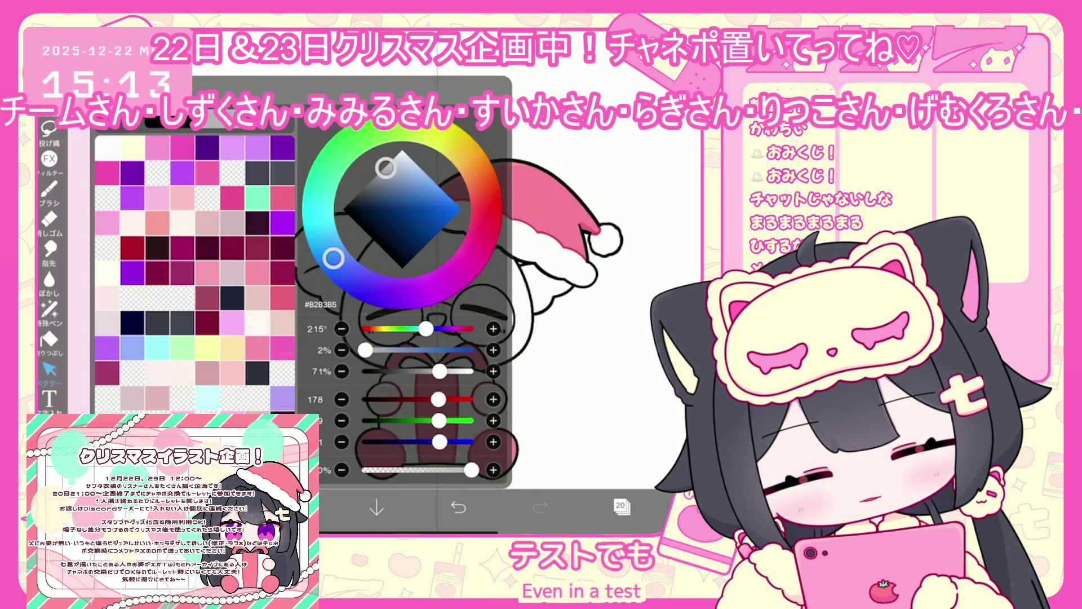
pyautogui.click(293, 508)
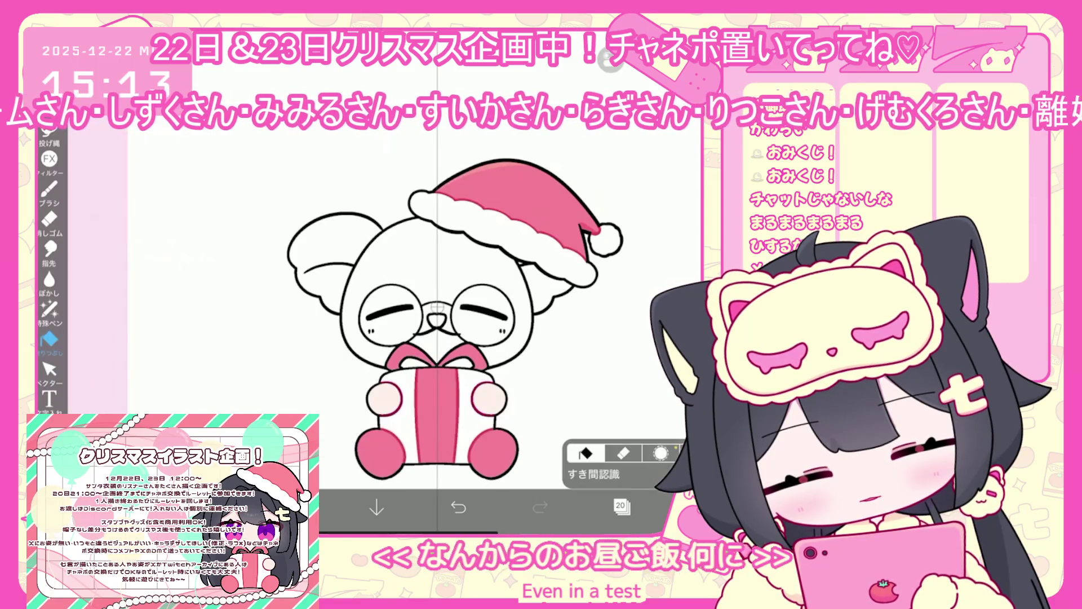
pyautogui.click(49, 338)
pyautogui.click(620, 505)
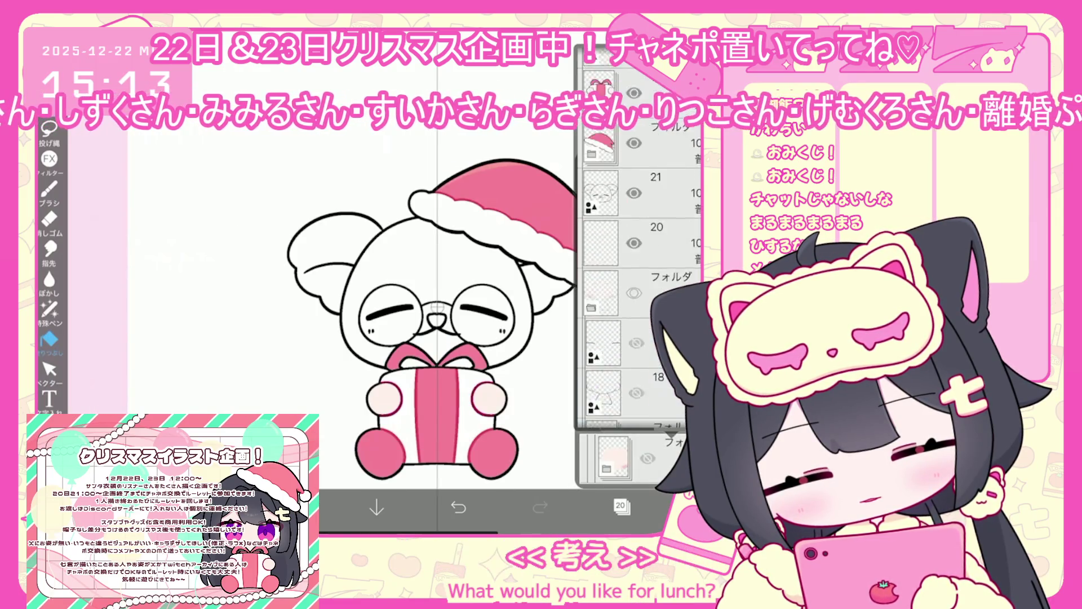
pyautogui.click(620, 506)
pyautogui.click(406, 248)
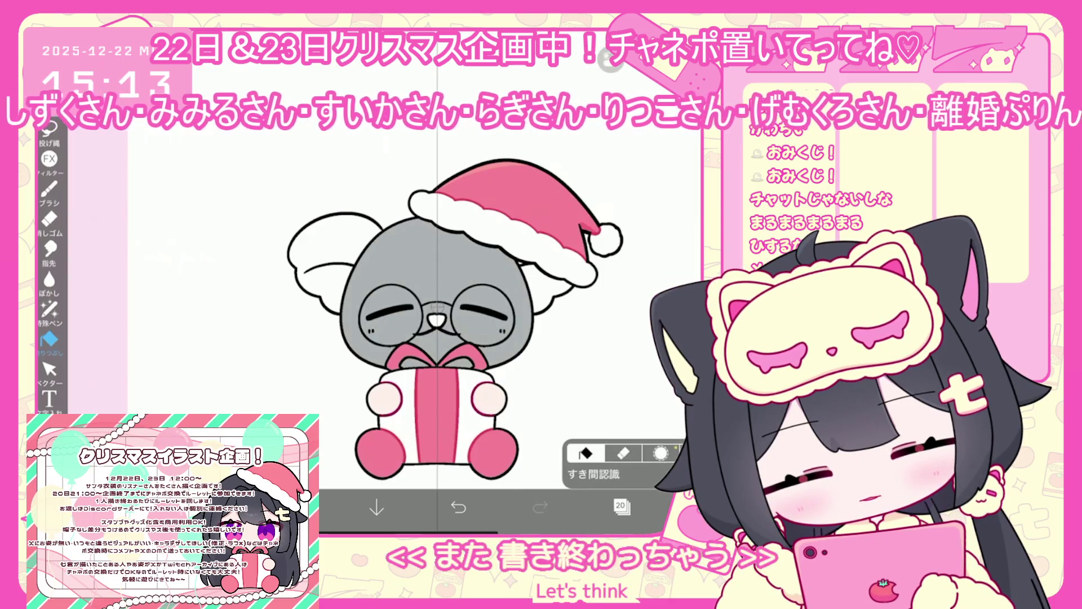
# Step: Refill the head with a lighter grey and fill both ears grey
pyautogui.click(293, 507)
pyautogui.click(293, 507)
pyautogui.click(429, 248)
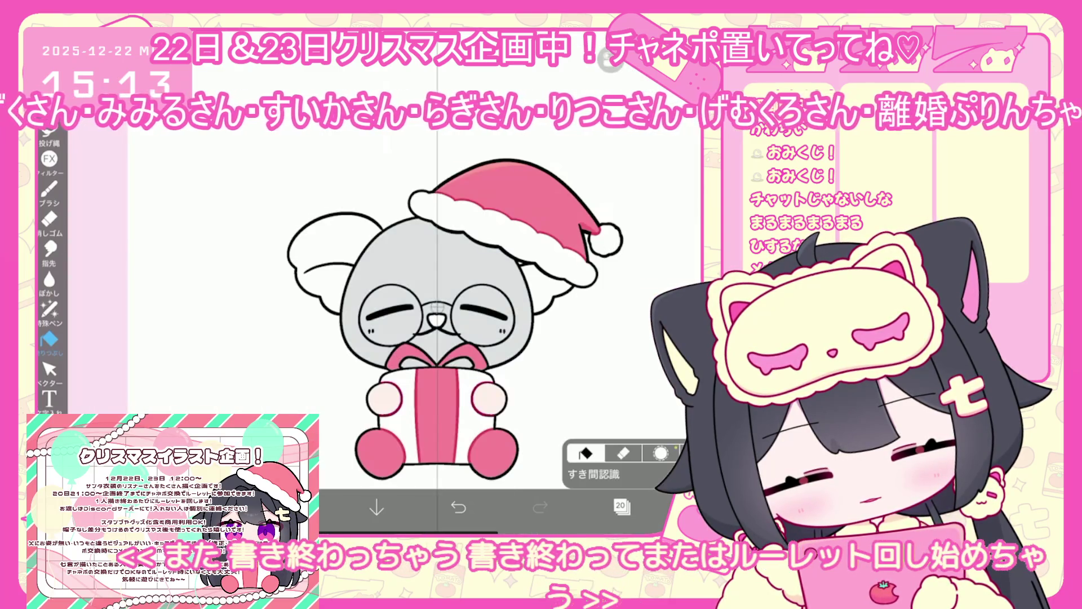
pyautogui.click(547, 288)
pyautogui.click(322, 253)
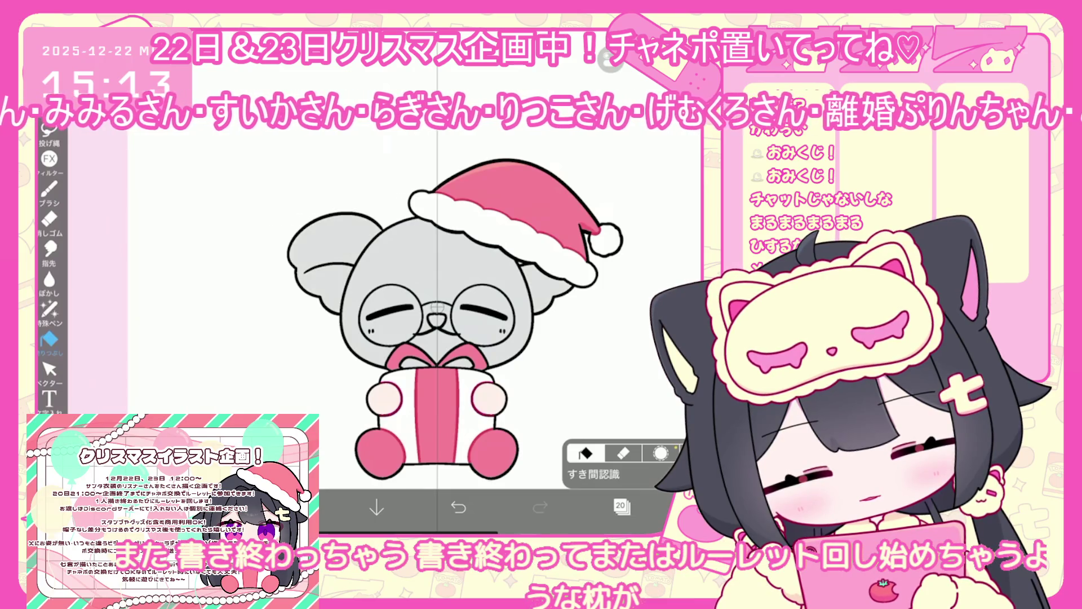
# Step: Add a new empty layer 21 above the filled head
pyautogui.click(293, 507)
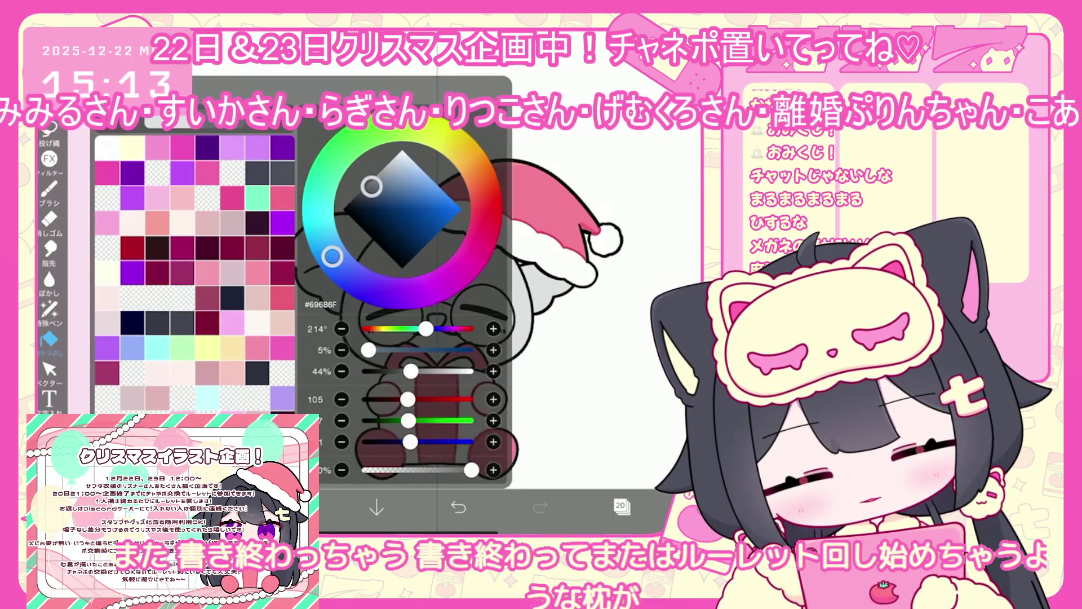
pyautogui.click(293, 507)
pyautogui.click(620, 506)
pyautogui.click(423, 467)
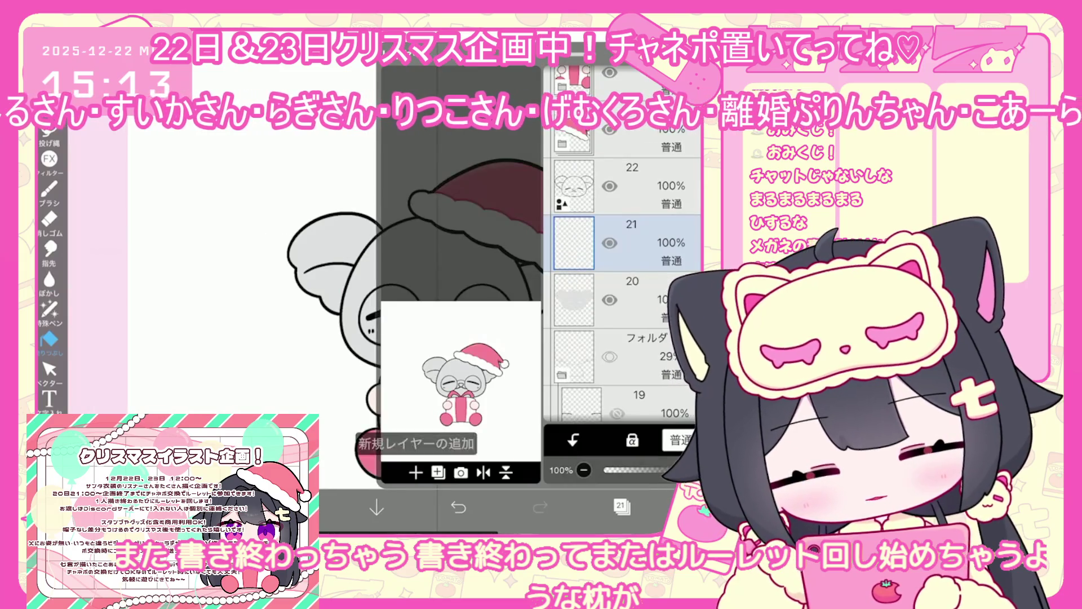
pyautogui.click(620, 506)
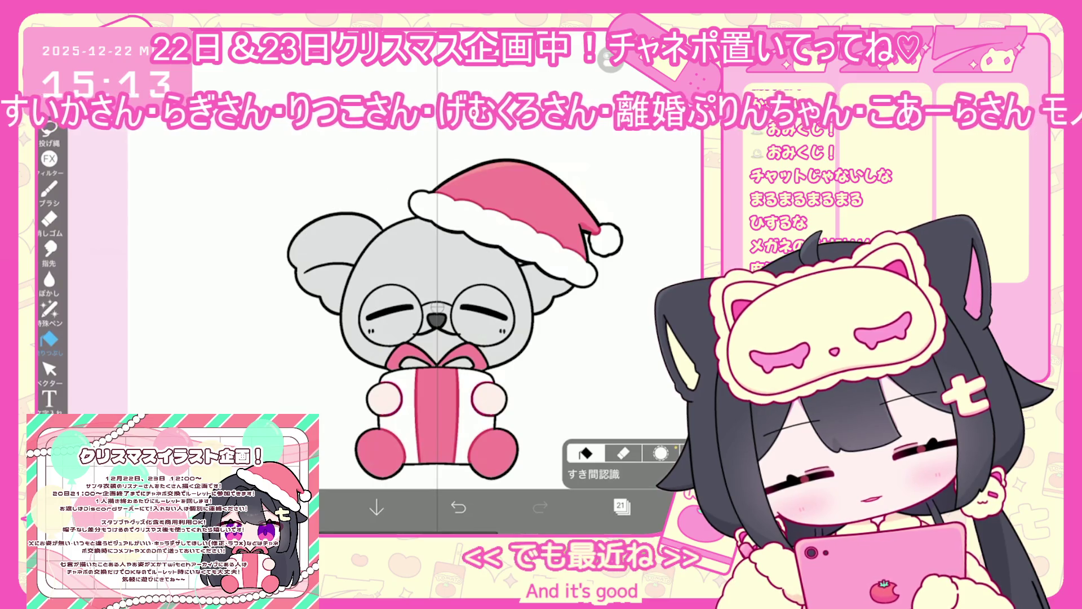
# Step: Add a clipped layer above layer 22 and lasso-fill a grey stroke across the koala's ear
pyautogui.click(621, 506)
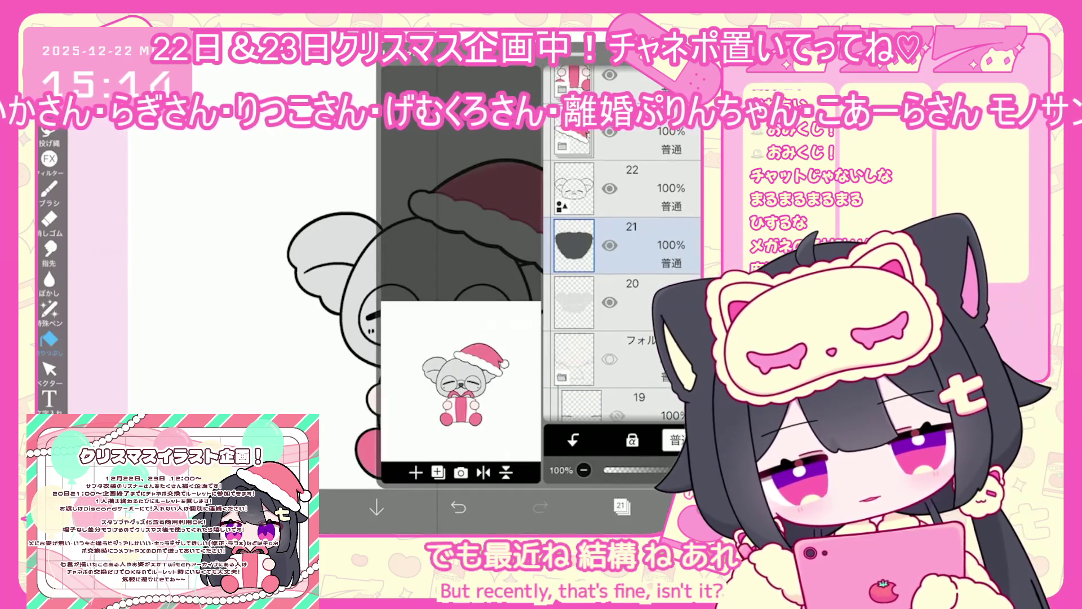
pyautogui.click(649, 189)
pyautogui.click(416, 472)
pyautogui.click(574, 440)
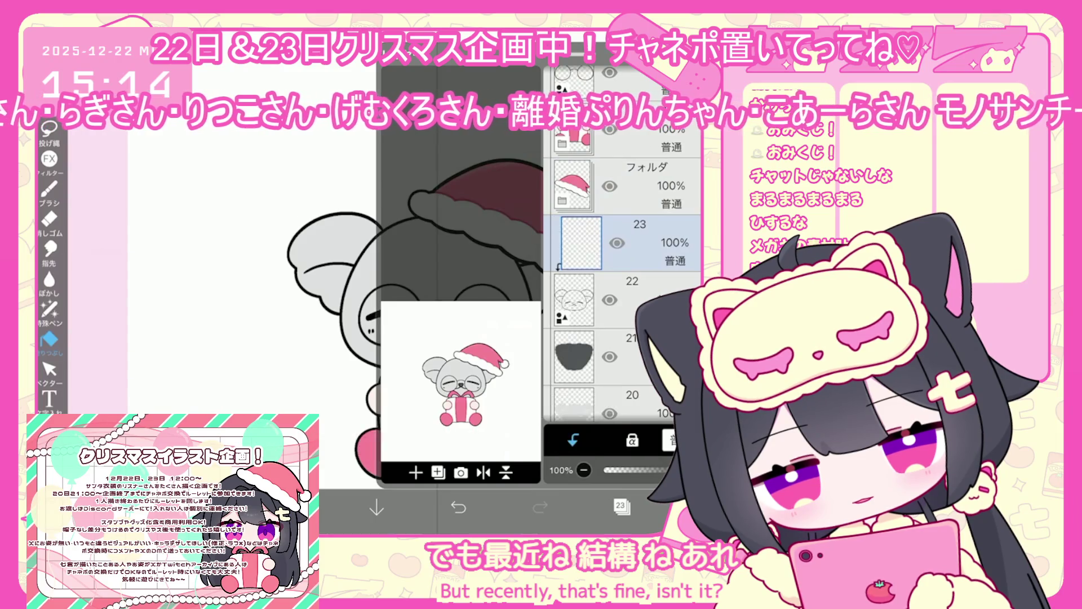
pyautogui.click(49, 309)
pyautogui.scroll(5, 477, 338)
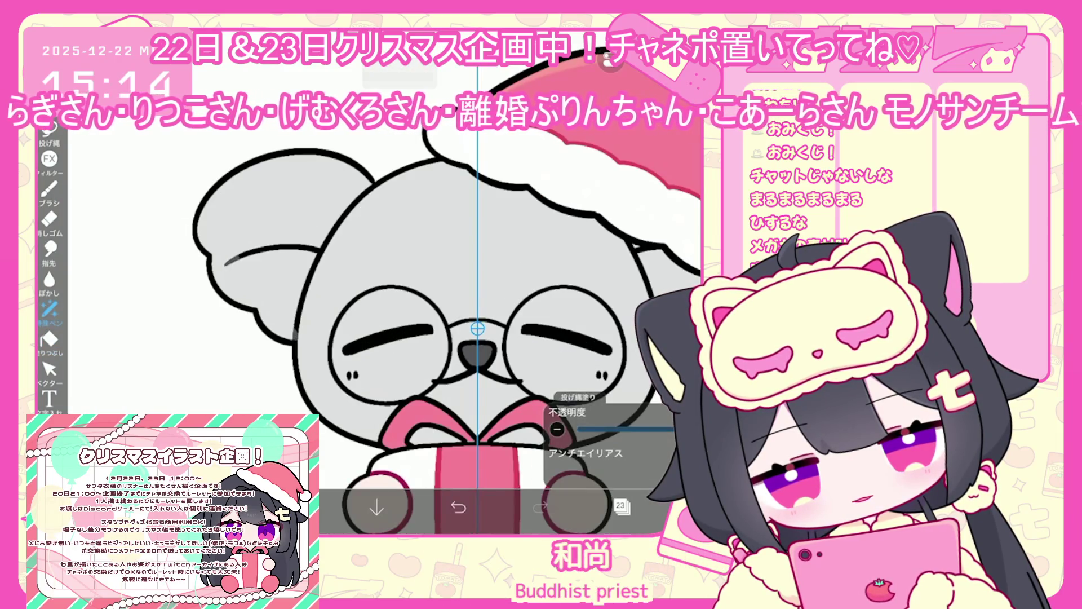
pyautogui.moveTo(242, 257); pyautogui.dragTo(374, 184)
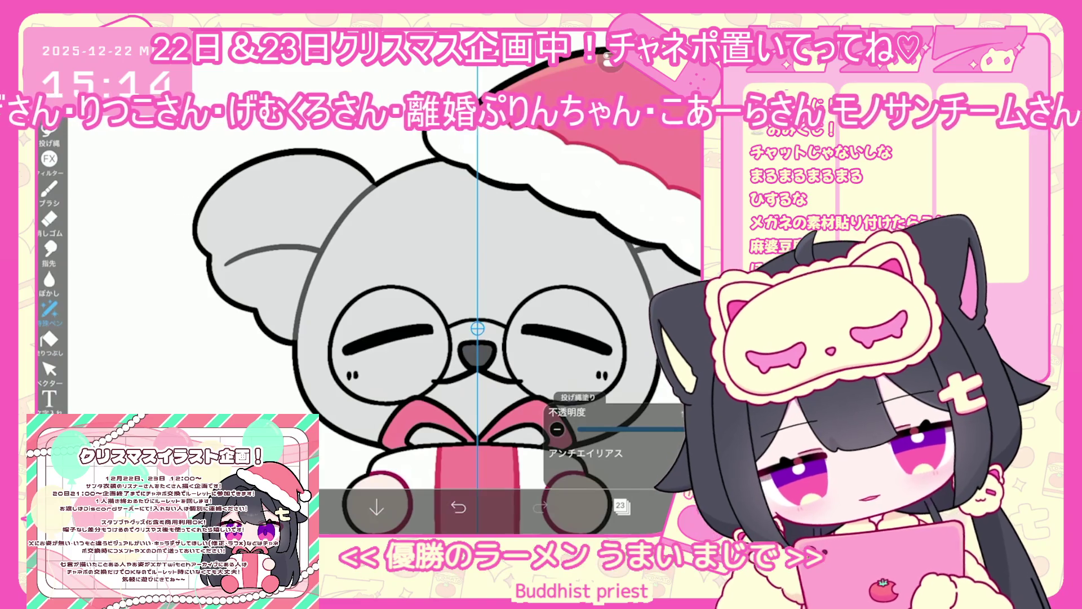
pyautogui.click(293, 508)
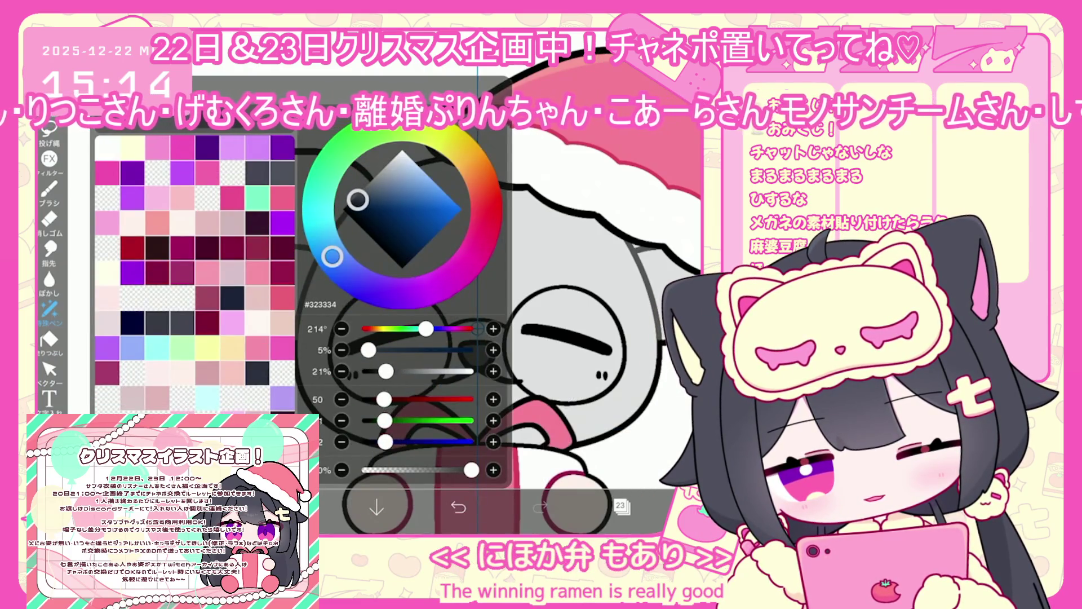
pyautogui.click(293, 508)
pyautogui.moveTo(477, 328); pyautogui.dragTo(459, 328)
pyautogui.hotkey('ctrl', 'z')
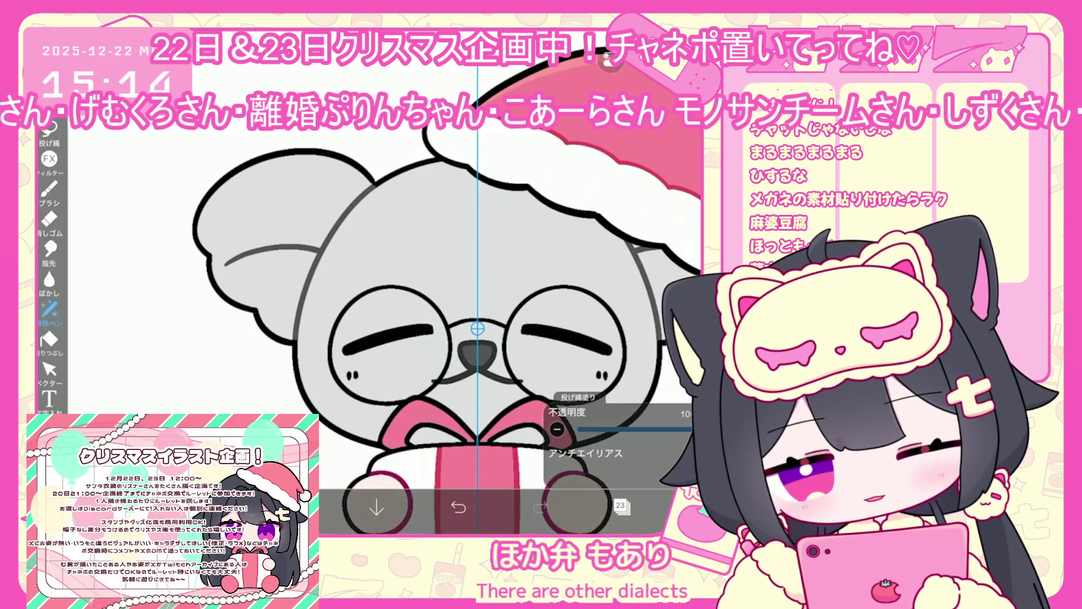
# Step: Target layer 40 beneath the glasses layer 41 with the Fill tool
pyautogui.click(621, 505)
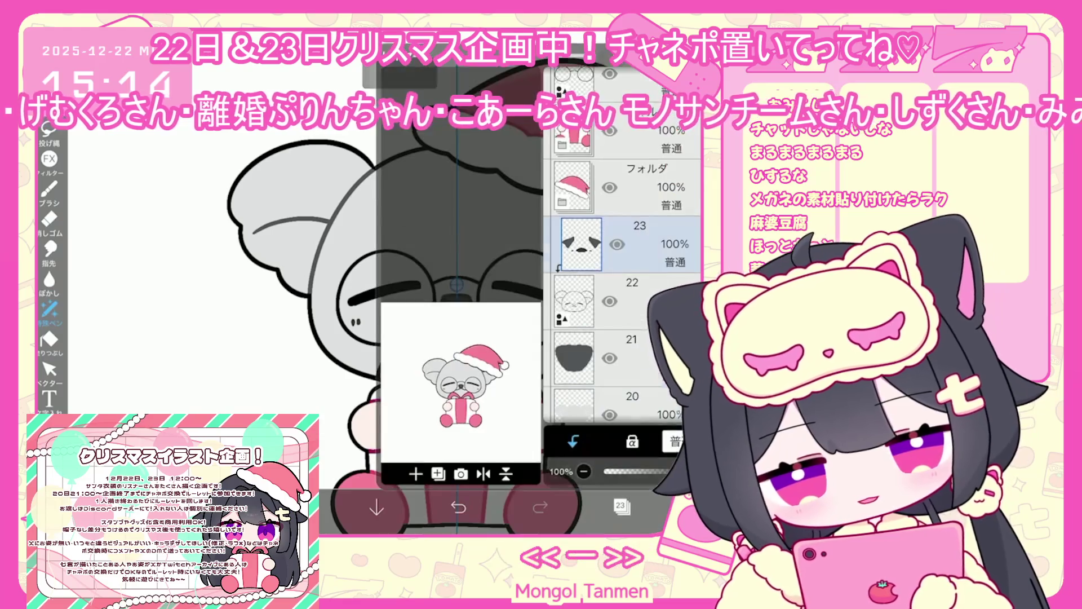
pyautogui.scroll(5, 620, 293)
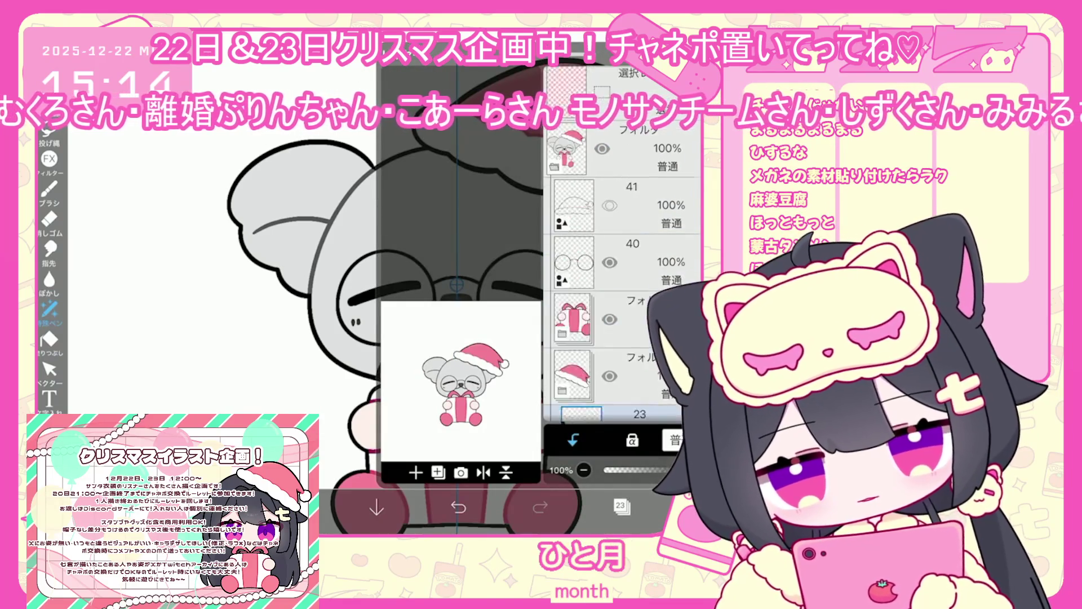
pyautogui.click(572, 320)
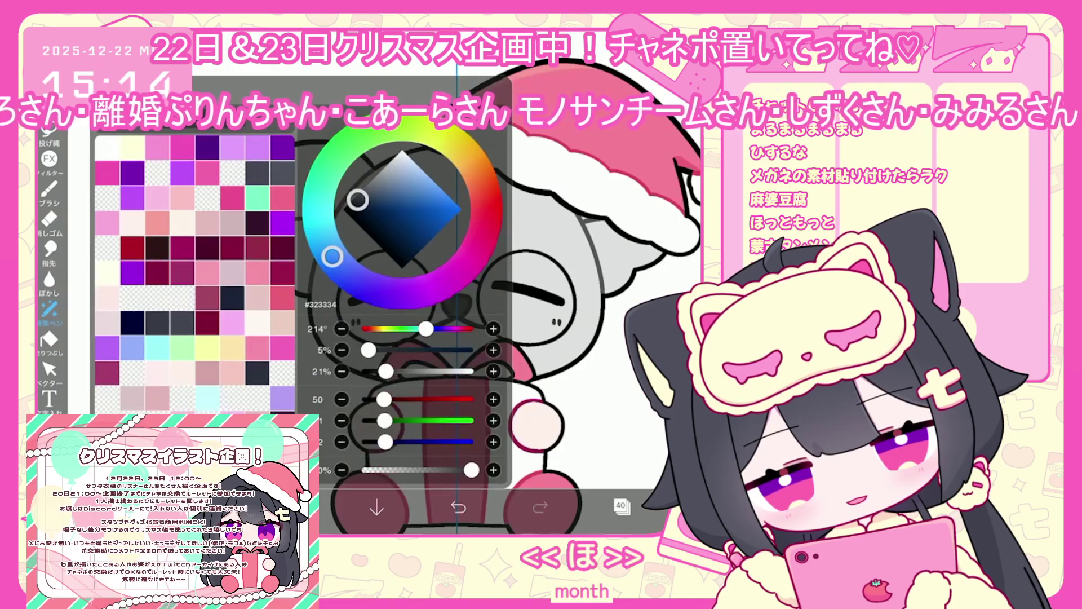
pyautogui.click(49, 338)
pyautogui.click(620, 505)
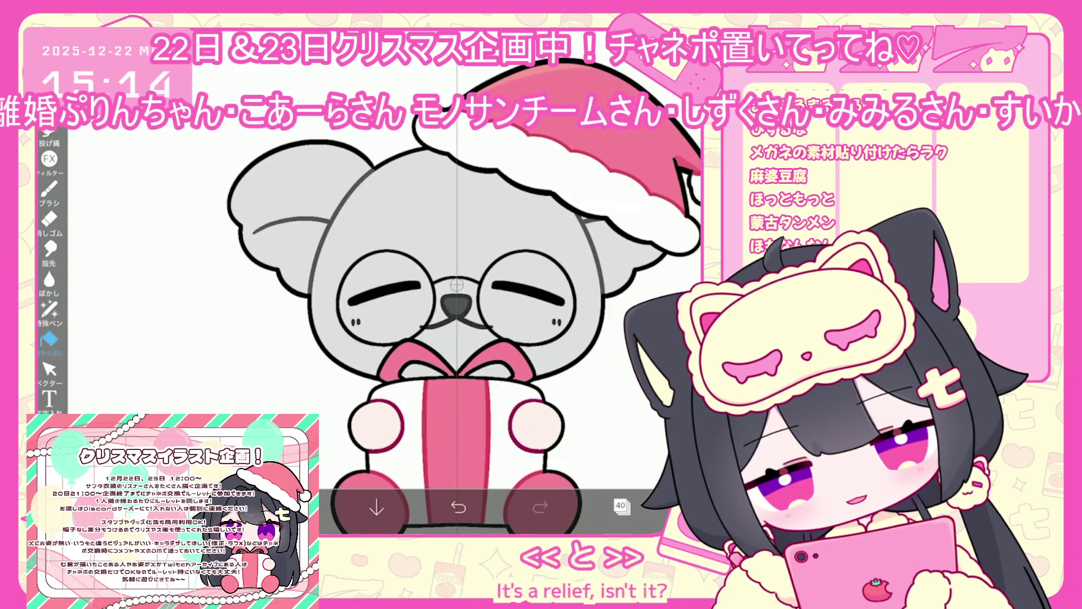
# Step: Fill both glasses lenses white on layer 40 and lower its opacity to about 40%
pyautogui.click(389, 296)
pyautogui.click(524, 296)
pyautogui.click(600, 225)
pyautogui.moveTo(727, 469)
pyautogui.mouseDown()
pyautogui.moveTo(655, 469)
pyautogui.moveTo(664, 470)
pyautogui.mouseUp()
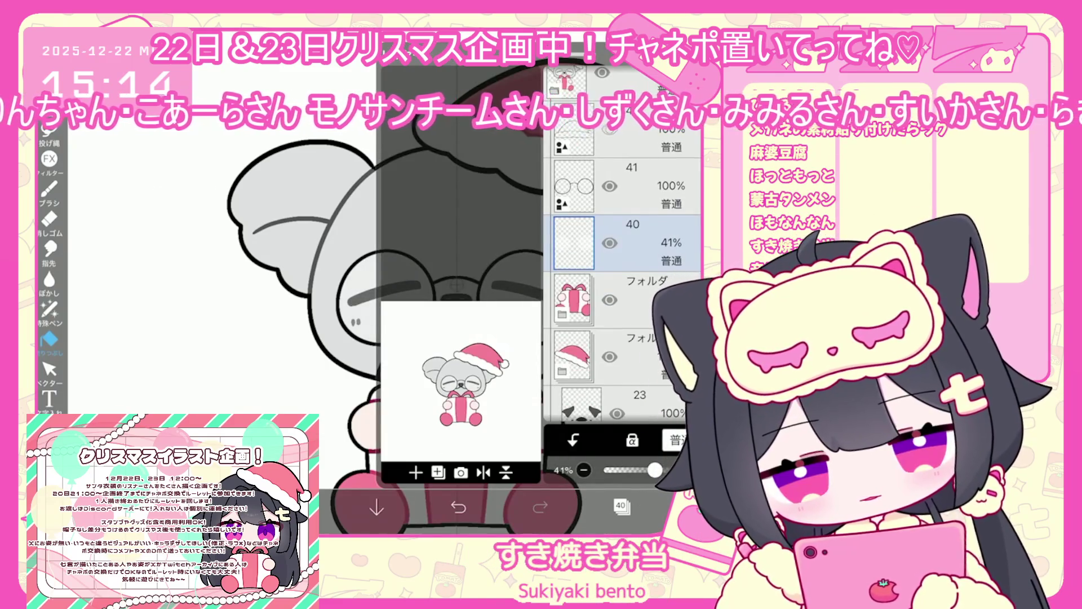
# Step: Pick white as the colour and select layer 34 in the layer list
pyautogui.scroll(-10, 623, 242)
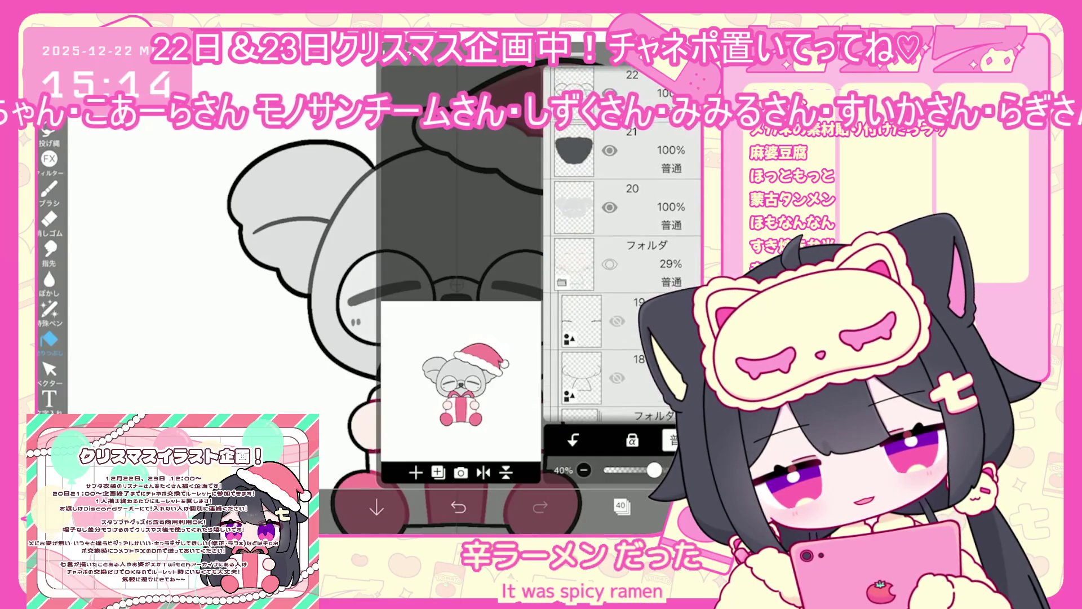
pyautogui.scroll(4, 623, 242)
pyautogui.click(581, 246)
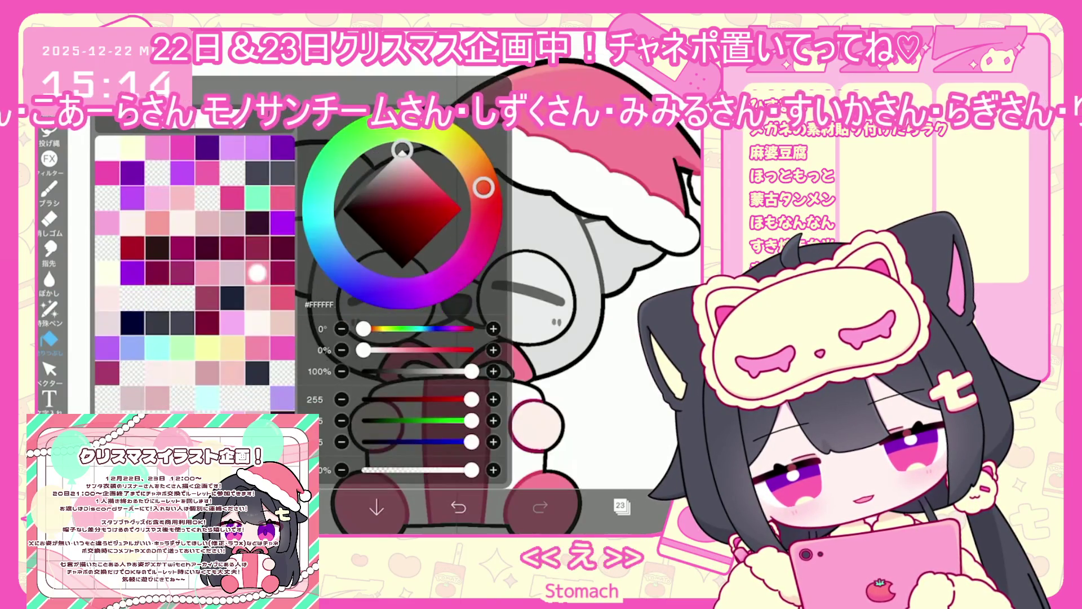
pyautogui.click(50, 308)
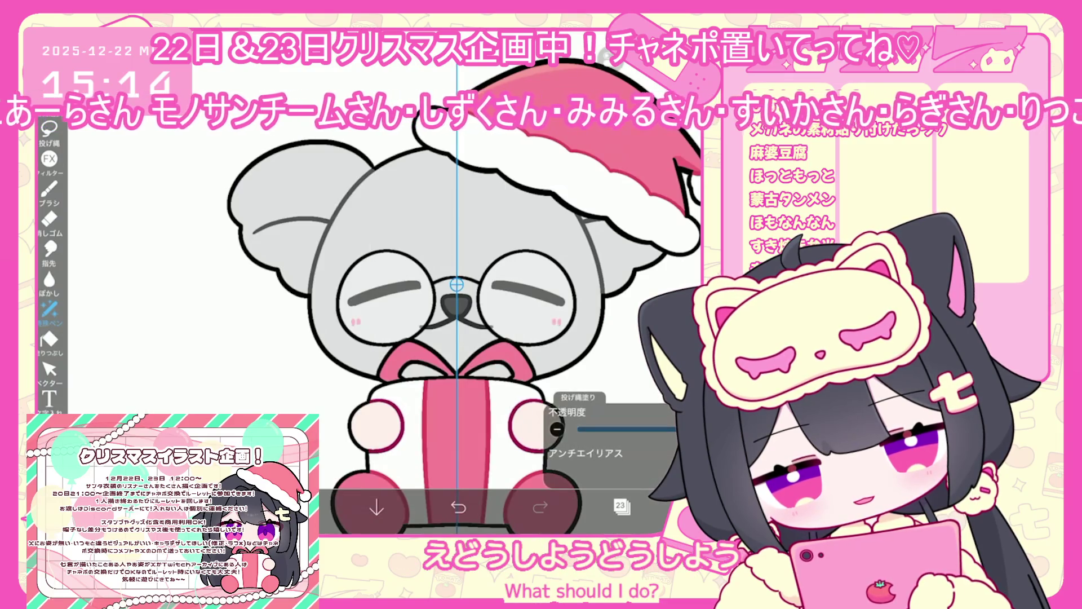
pyautogui.scroll(-3, 457, 293)
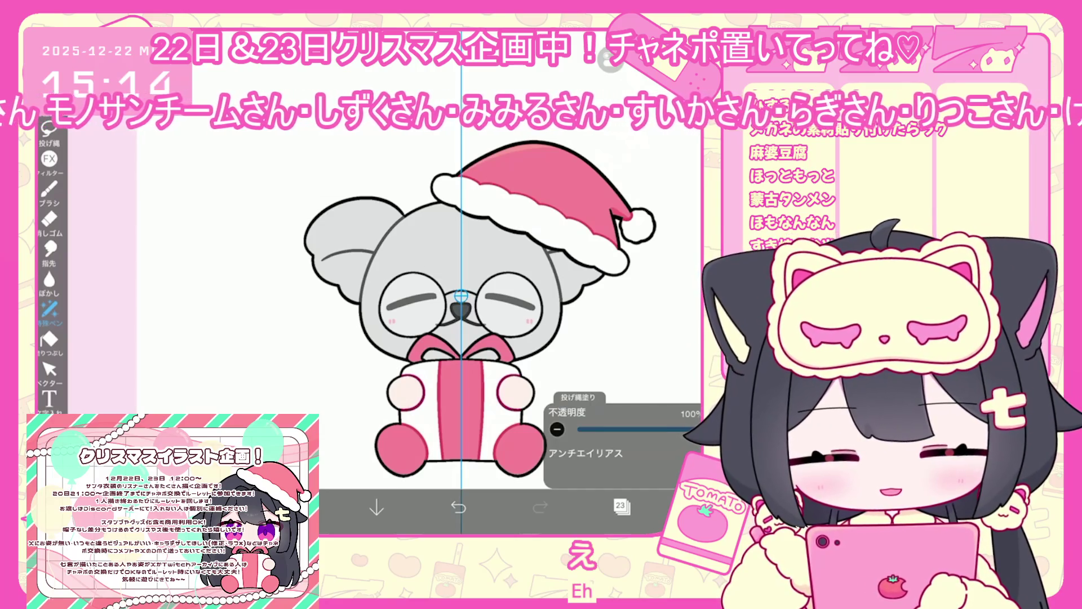
pyautogui.click(622, 506)
pyautogui.scroll(2, 620, 282)
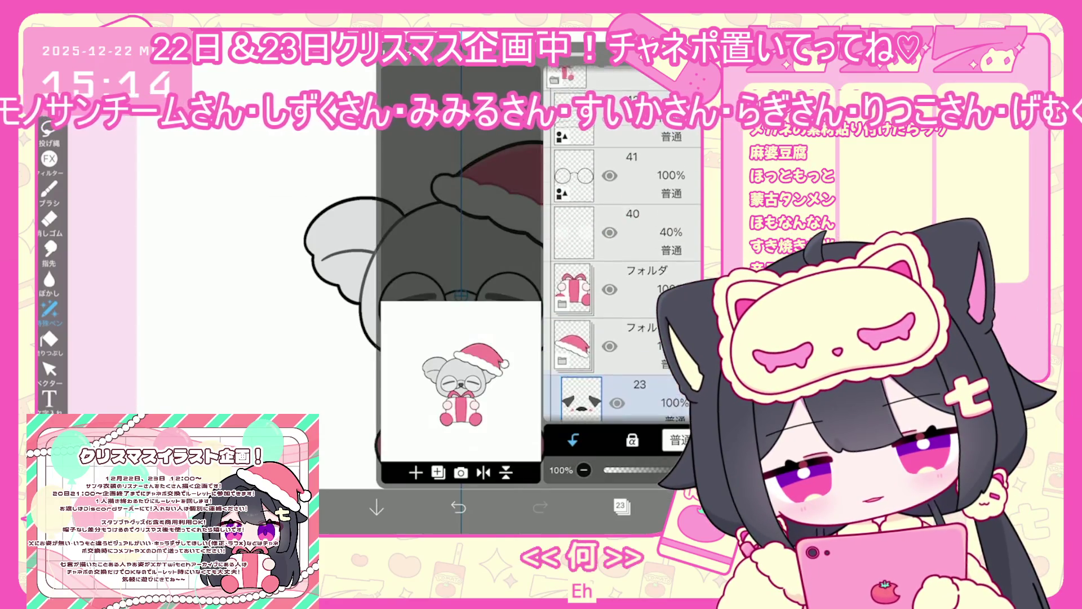
pyautogui.click(649, 226)
pyautogui.scroll(-5, 620, 282)
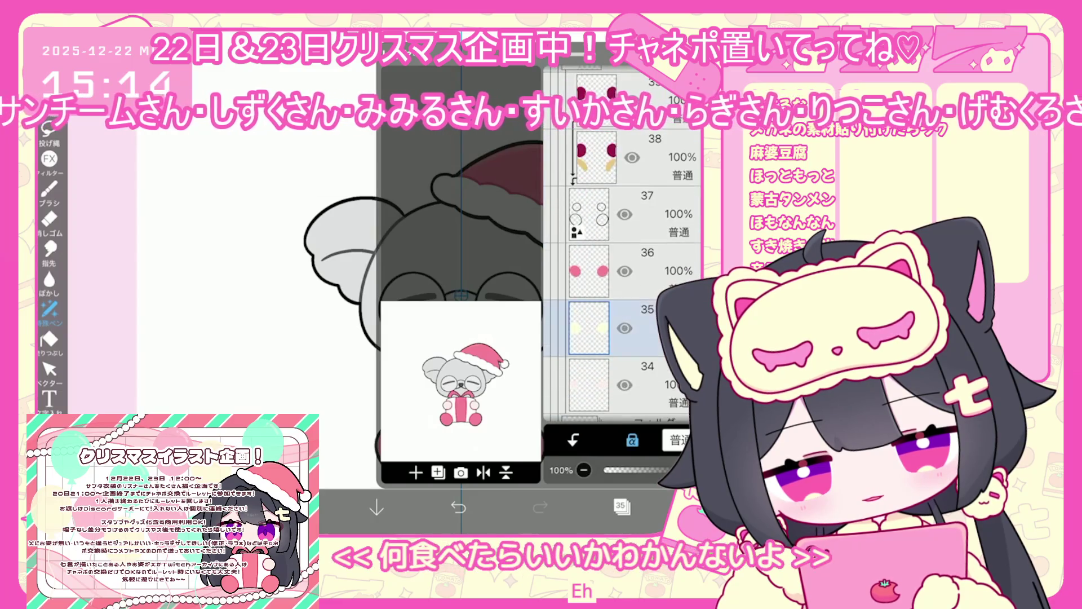
pyautogui.click(589, 384)
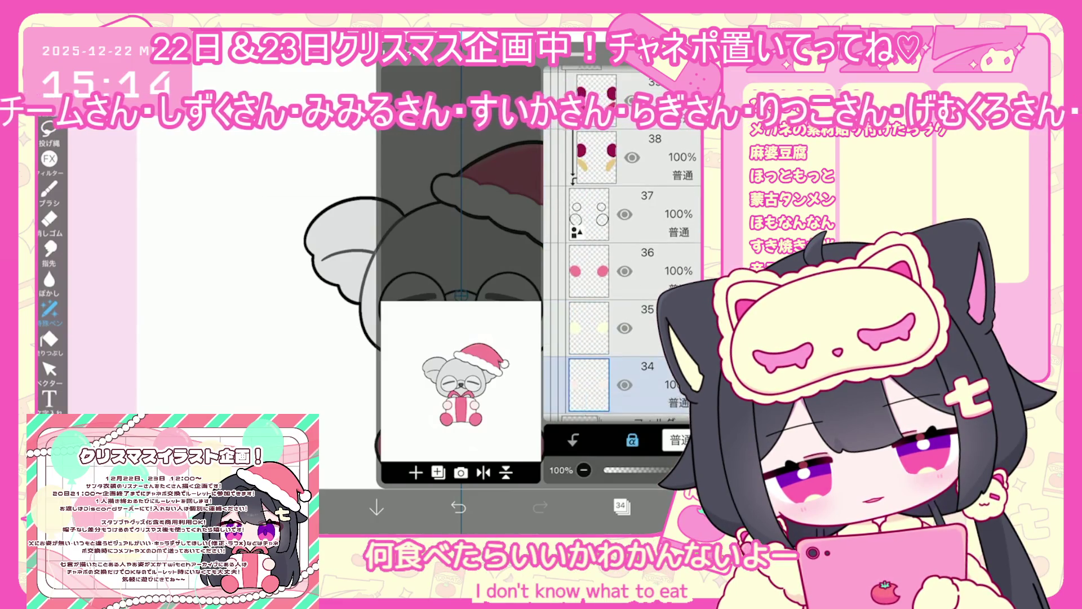
pyautogui.click(622, 506)
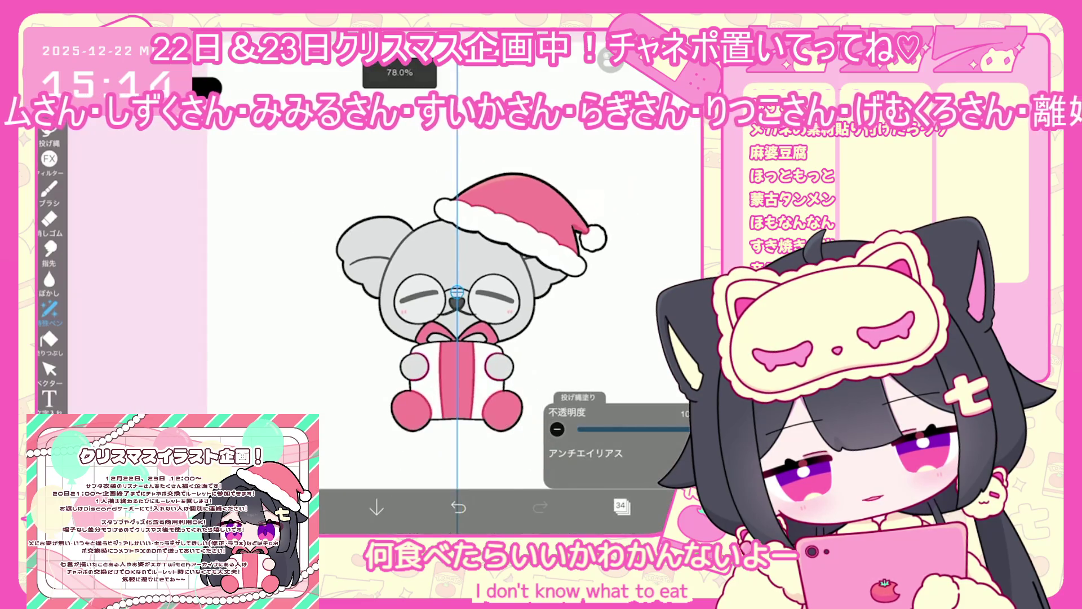
# Step: Select paw layer 39 and choose grey as the painting colour
pyautogui.click(622, 506)
pyautogui.click(589, 335)
pyautogui.click(589, 221)
pyautogui.click(293, 507)
pyautogui.click(293, 507)
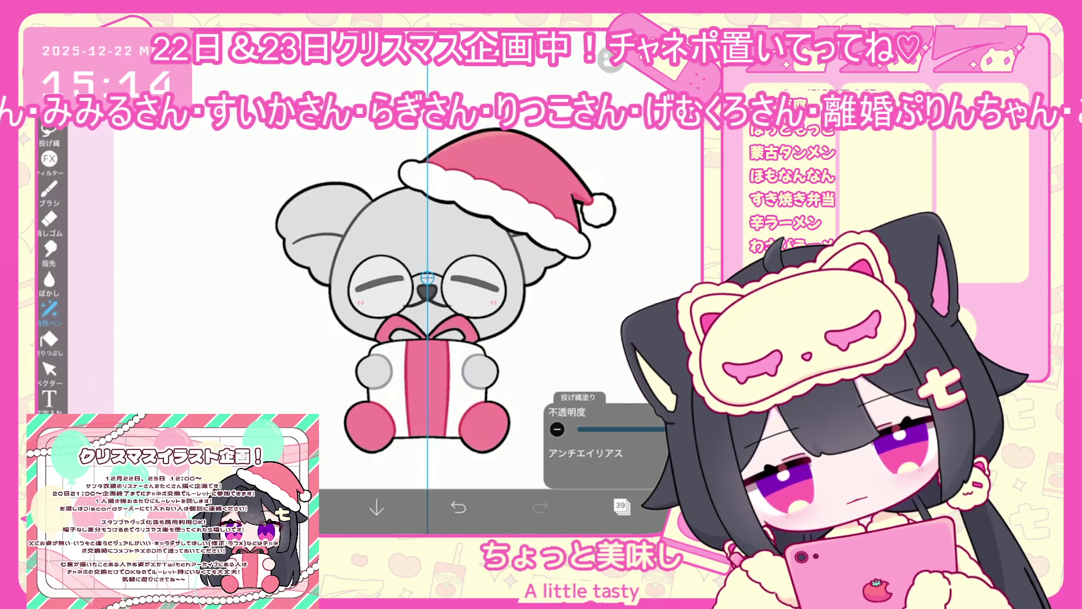
pyautogui.click(622, 507)
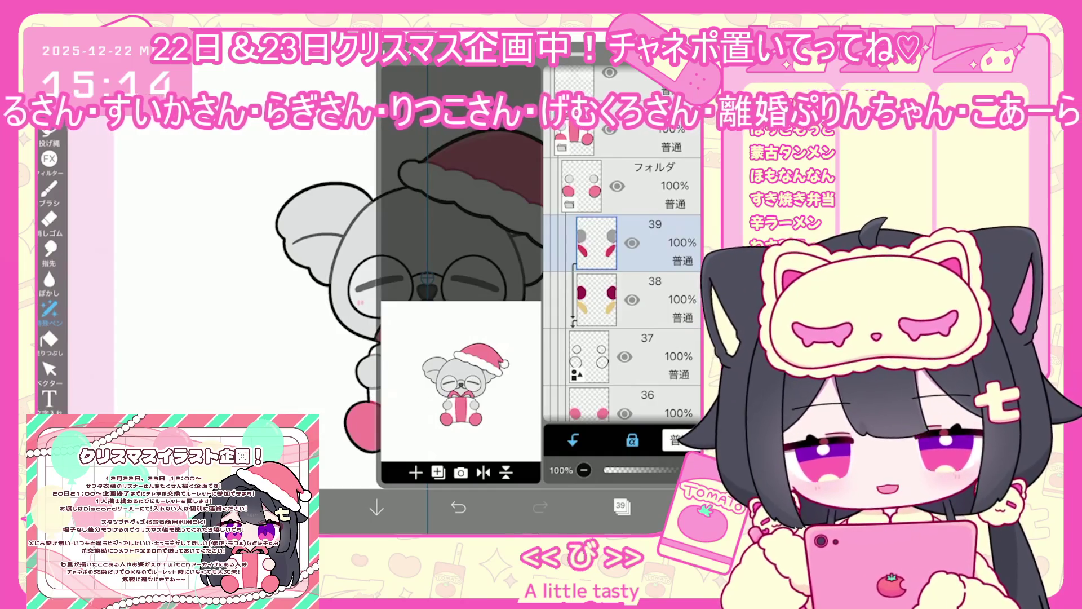
pyautogui.click(621, 506)
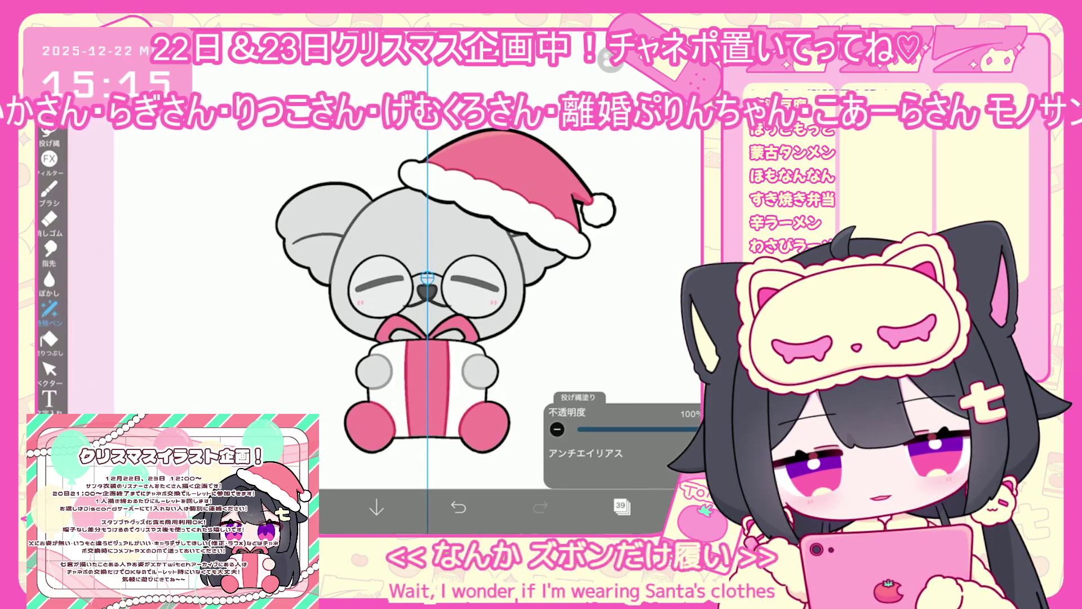
# Step: Select foot-pad layer 36 and lasso-fill the paws and foot pads grey
pyautogui.click(622, 507)
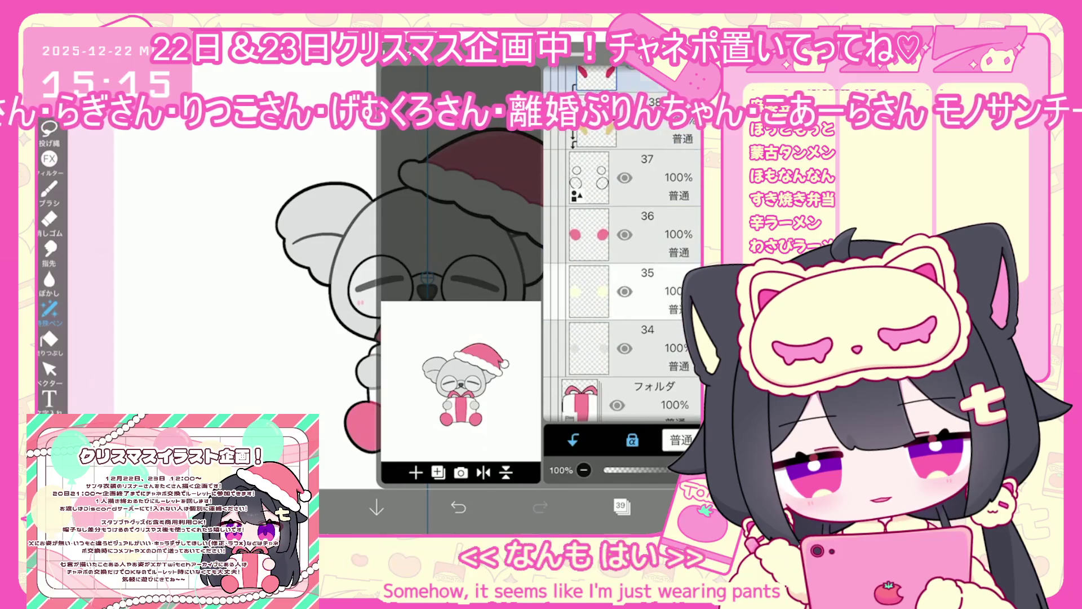
pyautogui.click(620, 234)
pyautogui.click(622, 506)
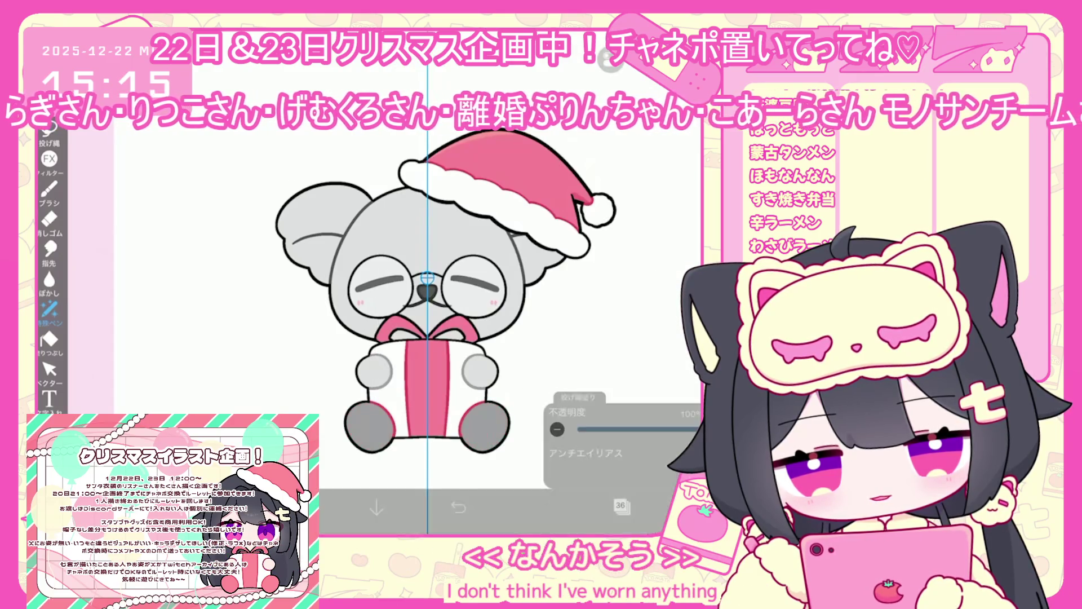
pyautogui.click(607, 59)
pyautogui.click(50, 310)
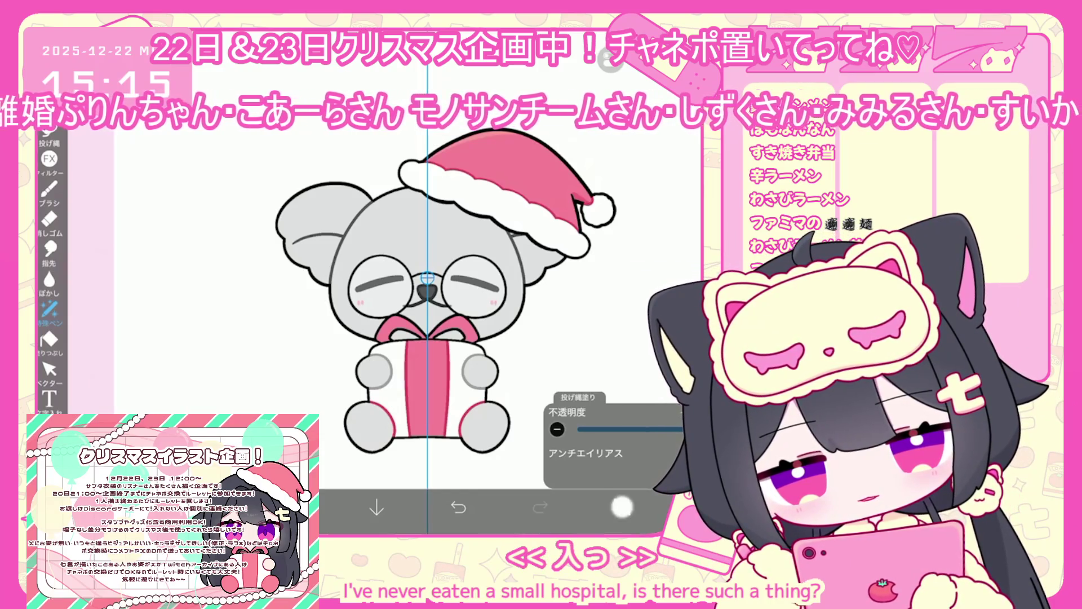
pyautogui.click(622, 507)
pyautogui.click(622, 506)
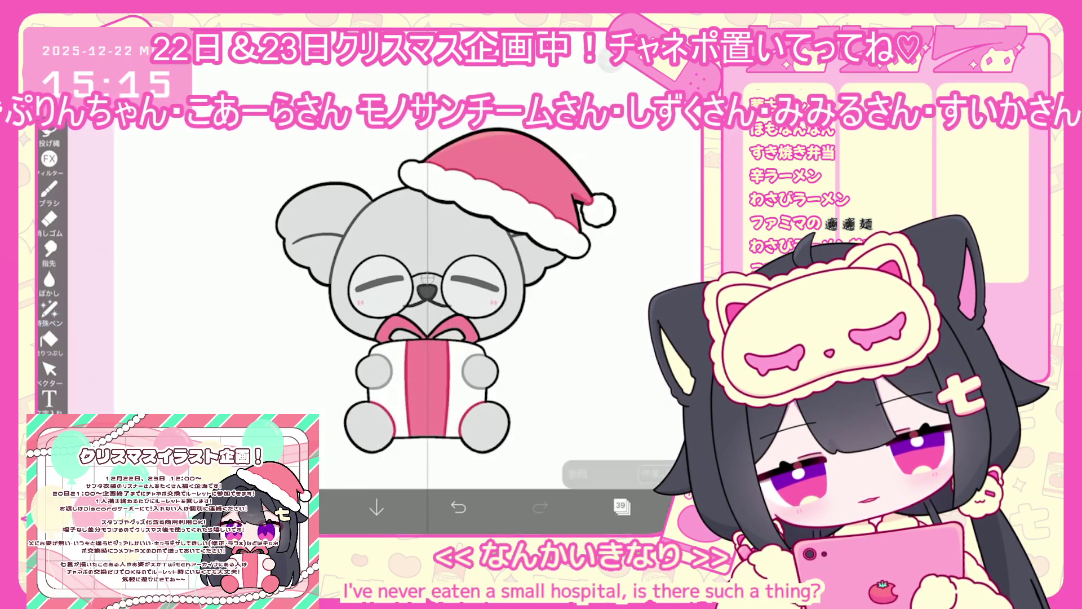
pyautogui.click(49, 309)
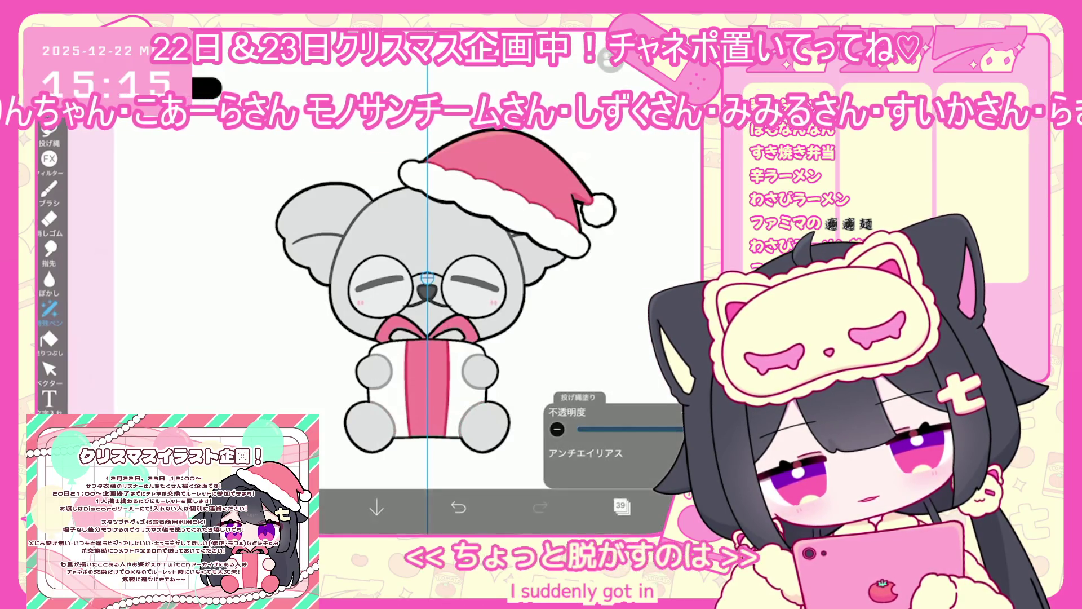
pyautogui.click(621, 505)
# Step: Select gift layer 30 and recolour the ribbon and bow light blue
pyautogui.scroll(1, 623, 257)
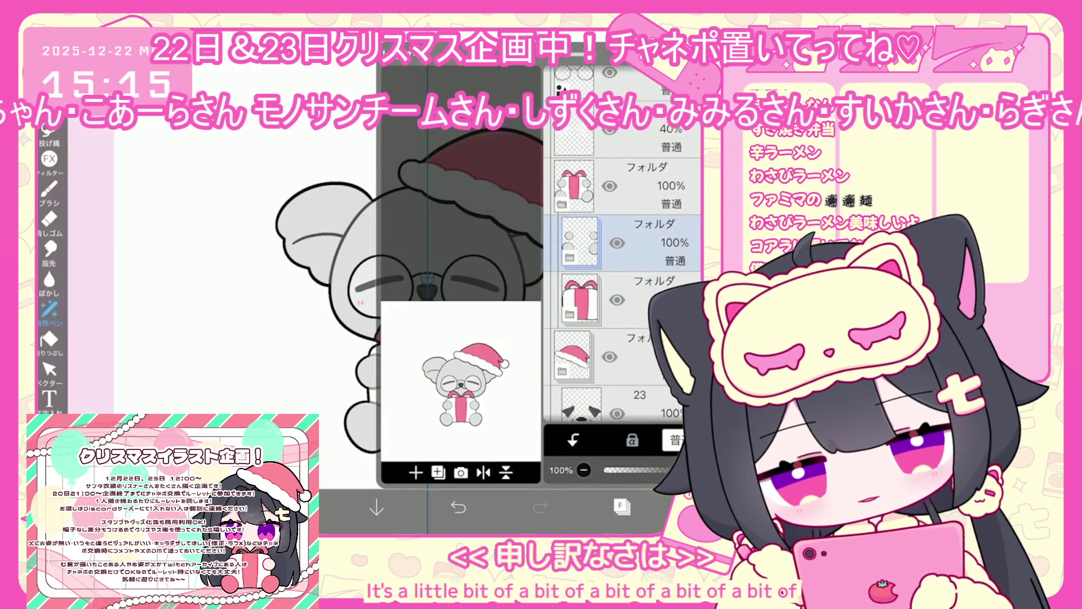
pyautogui.scroll(3, 622, 257)
pyautogui.click(631, 264)
pyautogui.scroll(-3, 622, 257)
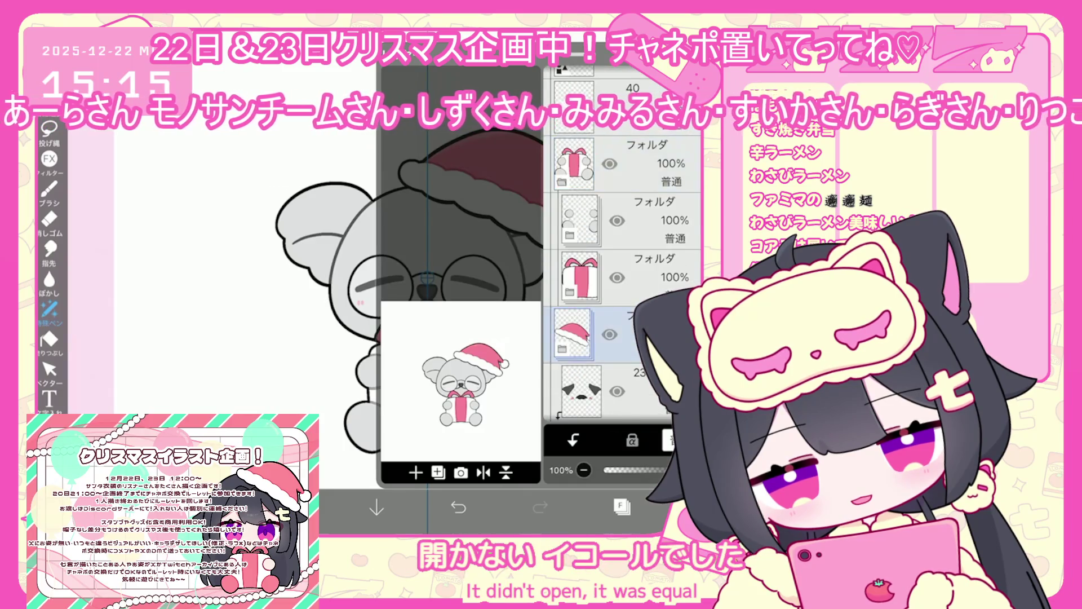
pyautogui.click(636, 243)
pyautogui.scroll(-3, 623, 281)
pyautogui.click(631, 338)
pyautogui.click(622, 505)
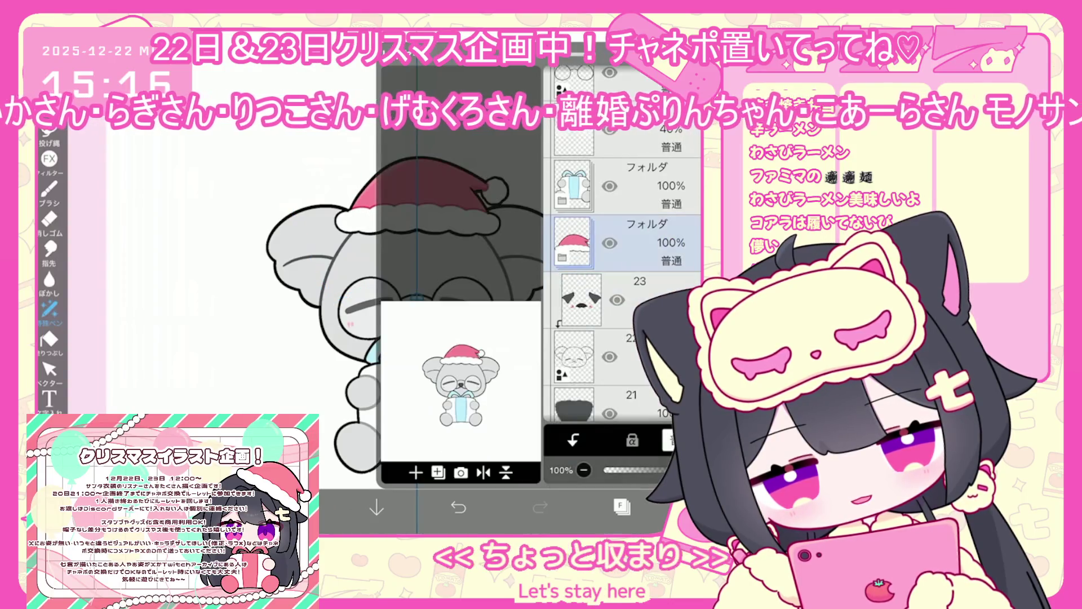
pyautogui.click(574, 150)
# Step: Select the koala body layer 20 and return to the canvas
pyautogui.scroll(-3, 622, 282)
pyautogui.click(621, 395)
pyautogui.scroll(-3, 622, 282)
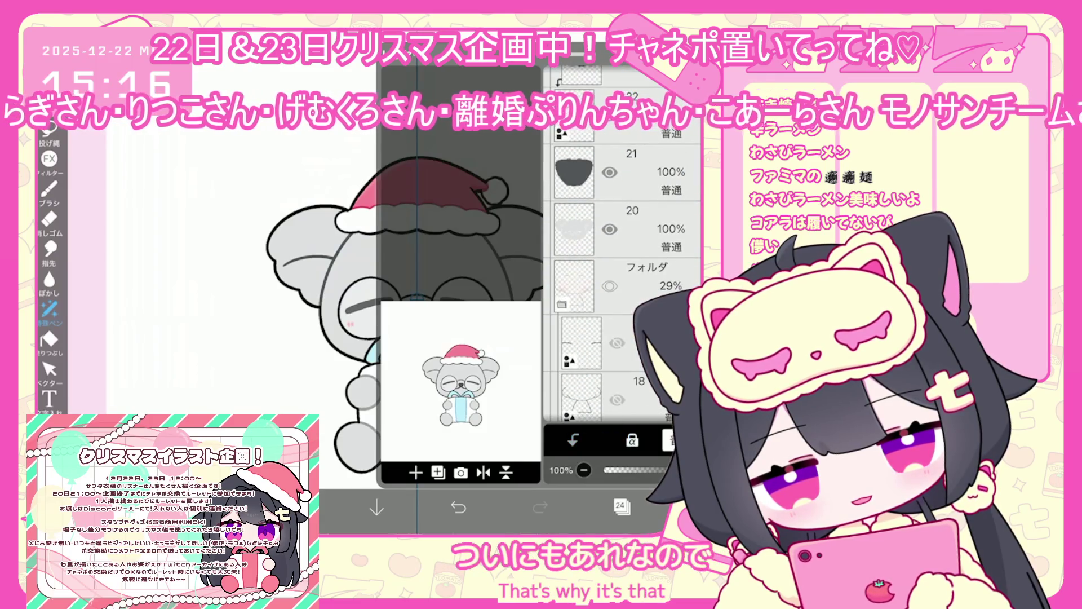
pyautogui.click(648, 228)
pyautogui.click(620, 505)
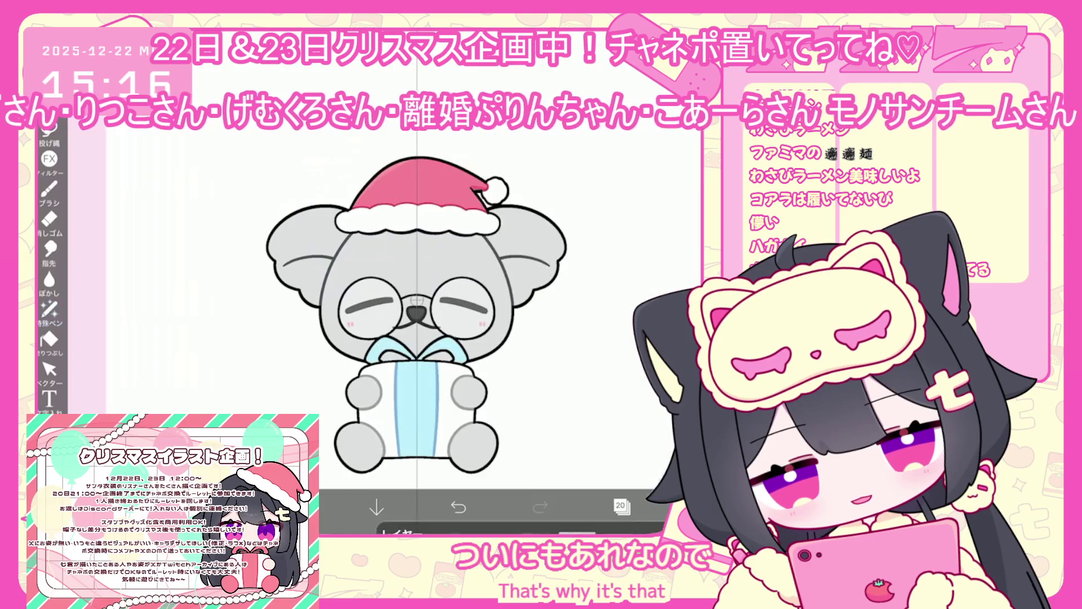
# Step: Choose a darker grey and lasso-shade the inside of both ears
pyautogui.click(293, 507)
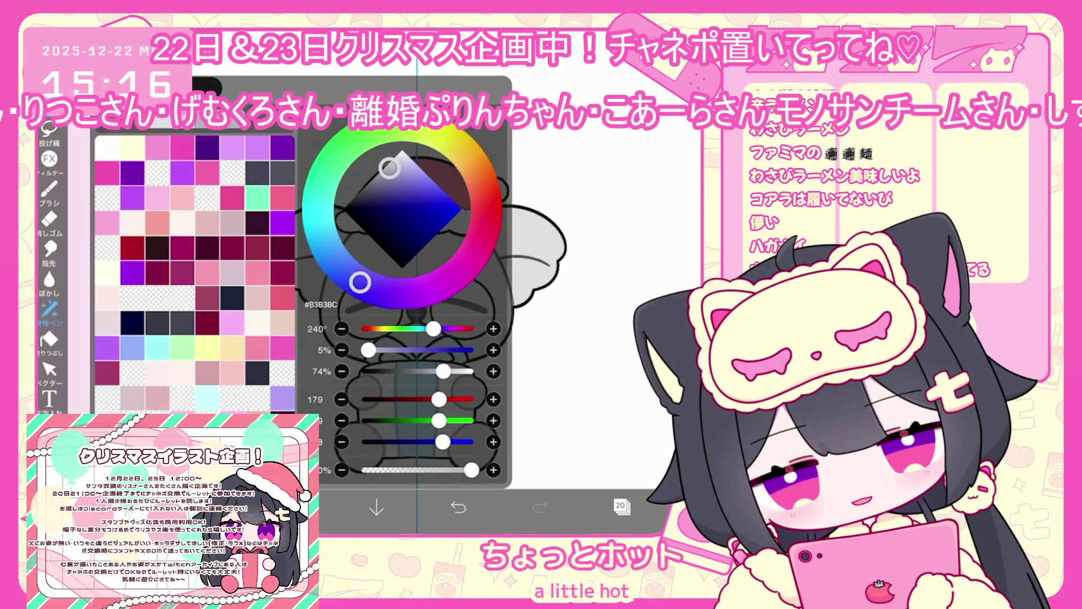
pyautogui.click(293, 508)
pyautogui.scroll(2, 451, 310)
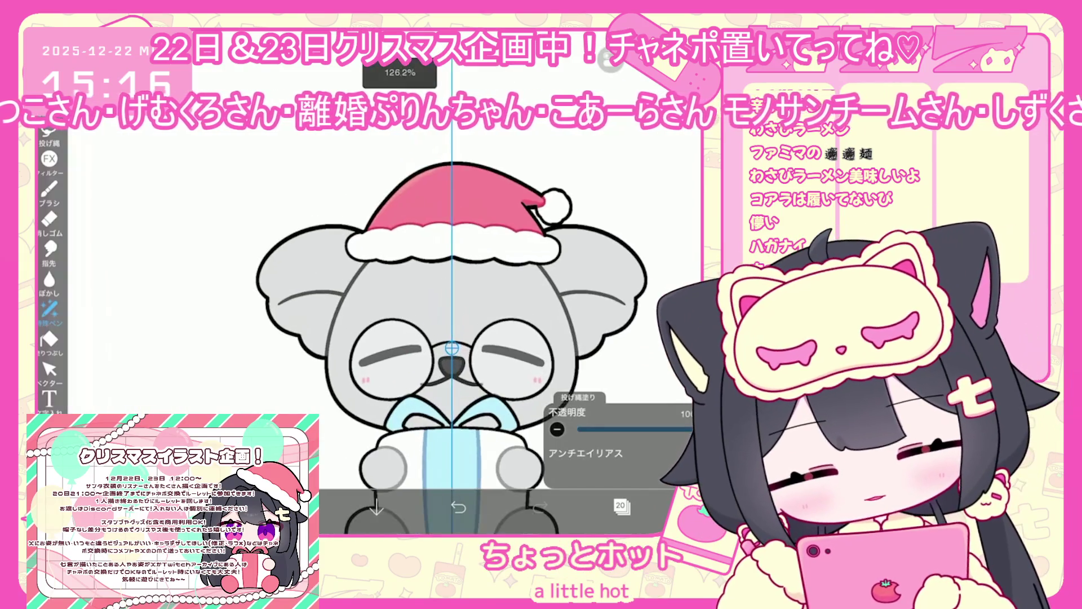
pyautogui.moveTo(282, 304)
pyautogui.mouseDown()
pyautogui.moveTo(293, 344)
pyautogui.moveTo(326, 356)
pyautogui.mouseUp()
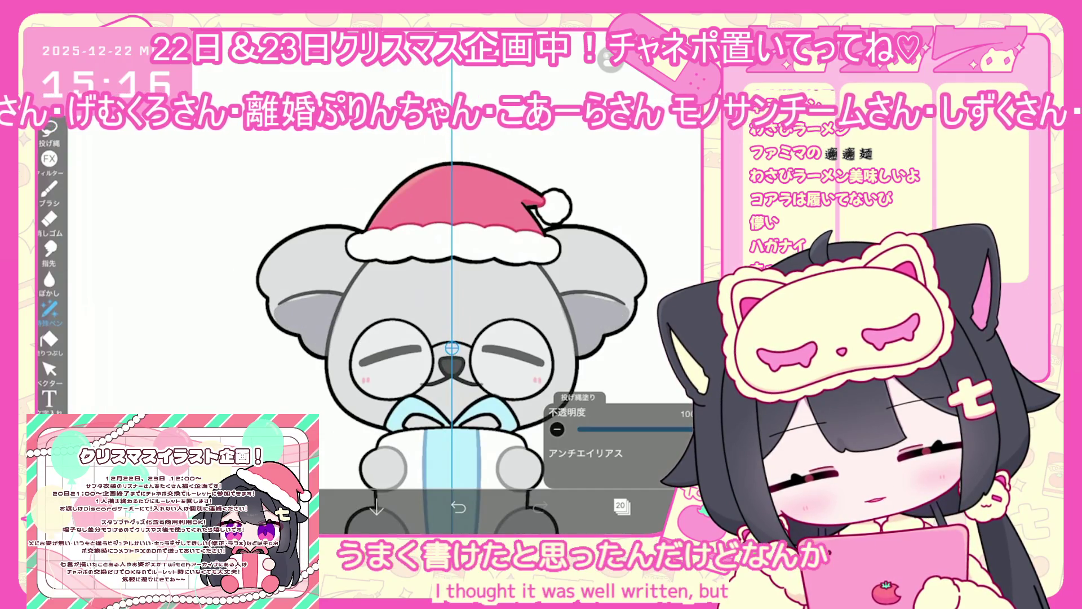
pyautogui.hotkey('ctrl', 'z')
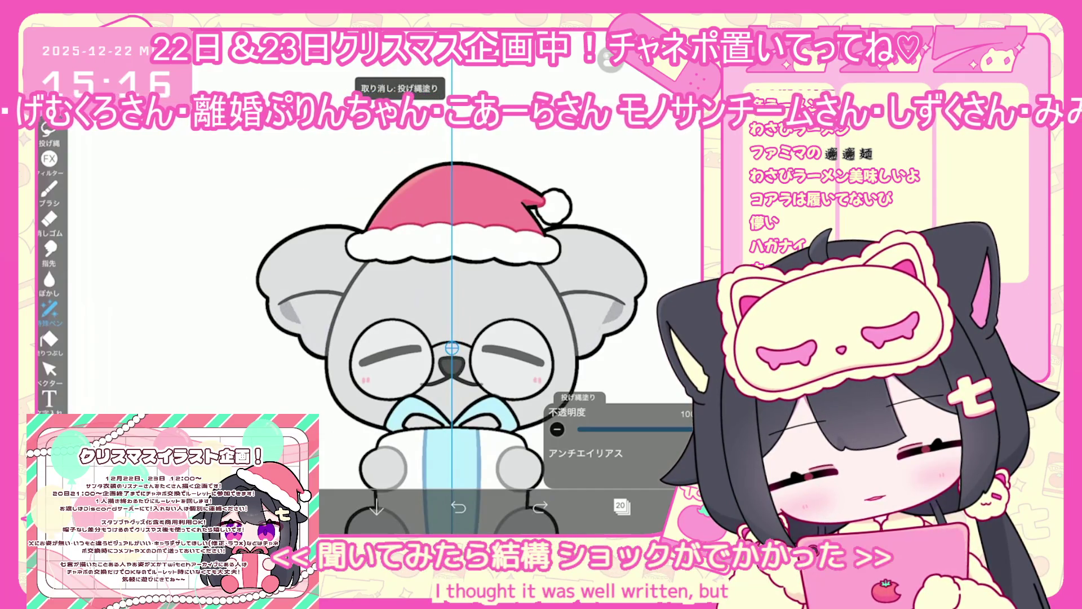
pyautogui.hotkey('ctrl', 'y')
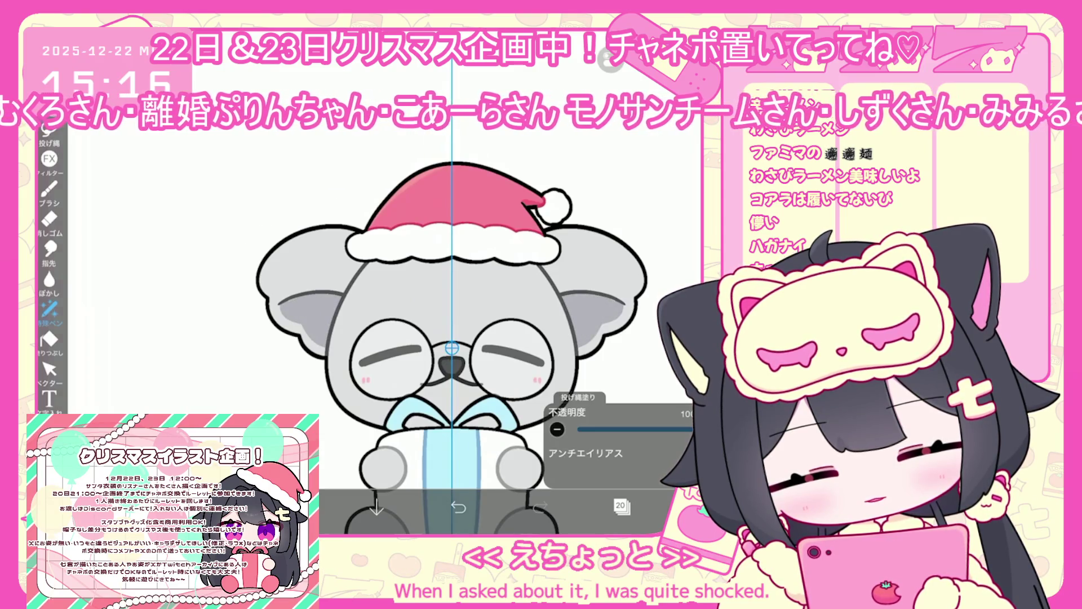
# Step: Undo the last lasso fill and zoom the canvas out to about 69%
pyautogui.scroll(-1, 451, 339)
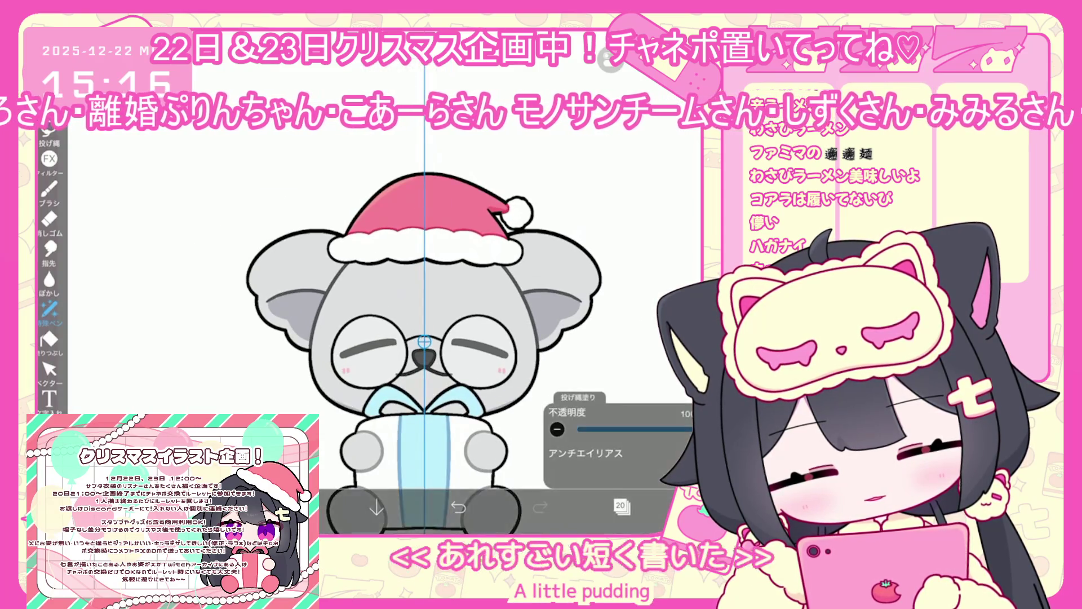
pyautogui.scroll(1, 406, 282)
pyautogui.hotkey('ctrl', 'z')
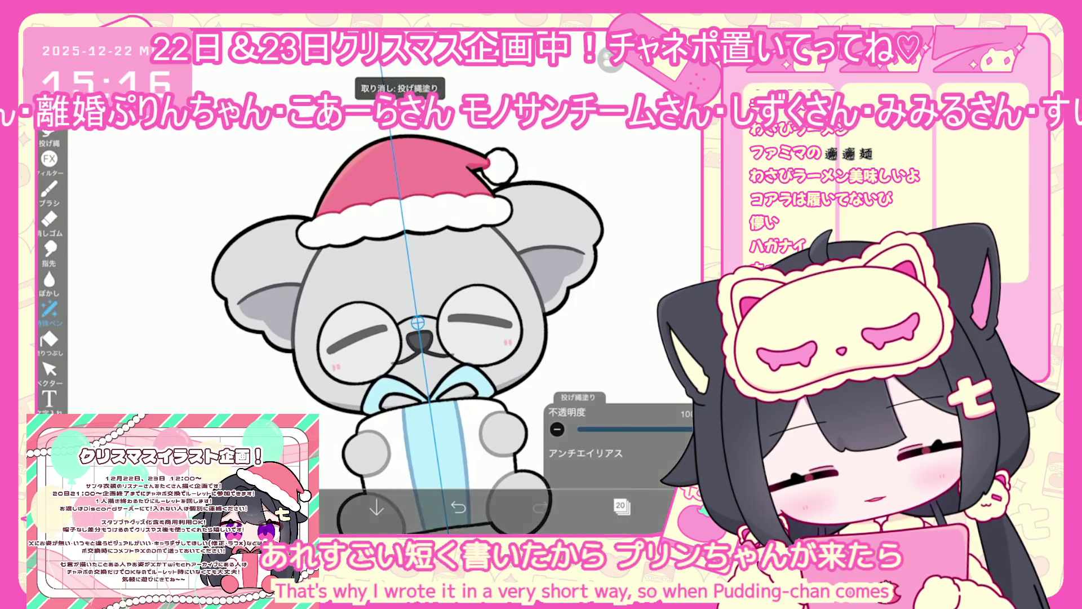
pyautogui.scroll(-3, 451, 311)
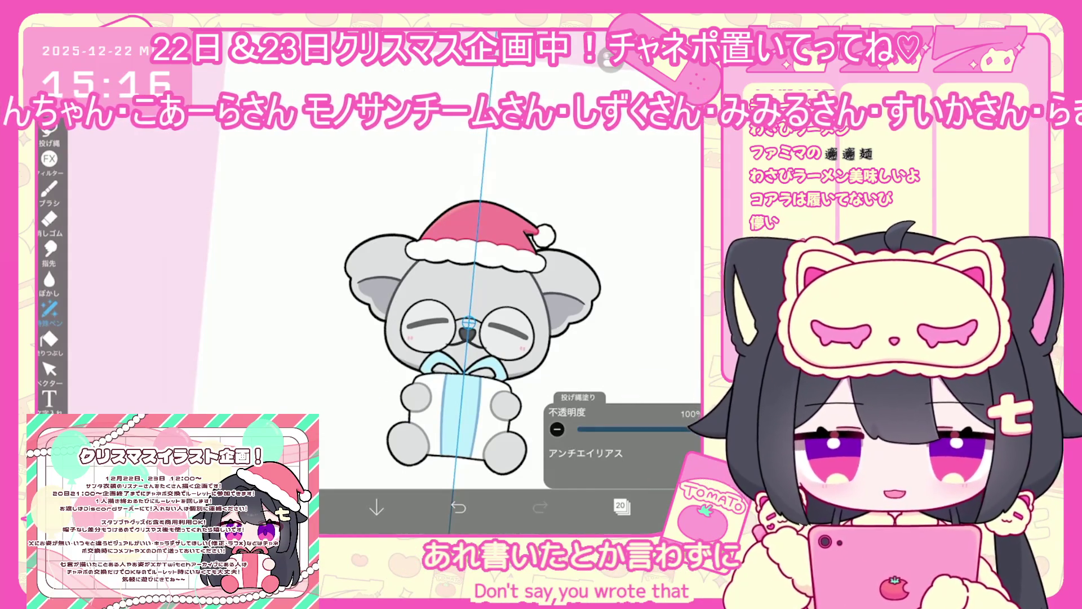
pyautogui.scroll(-3, 468, 316)
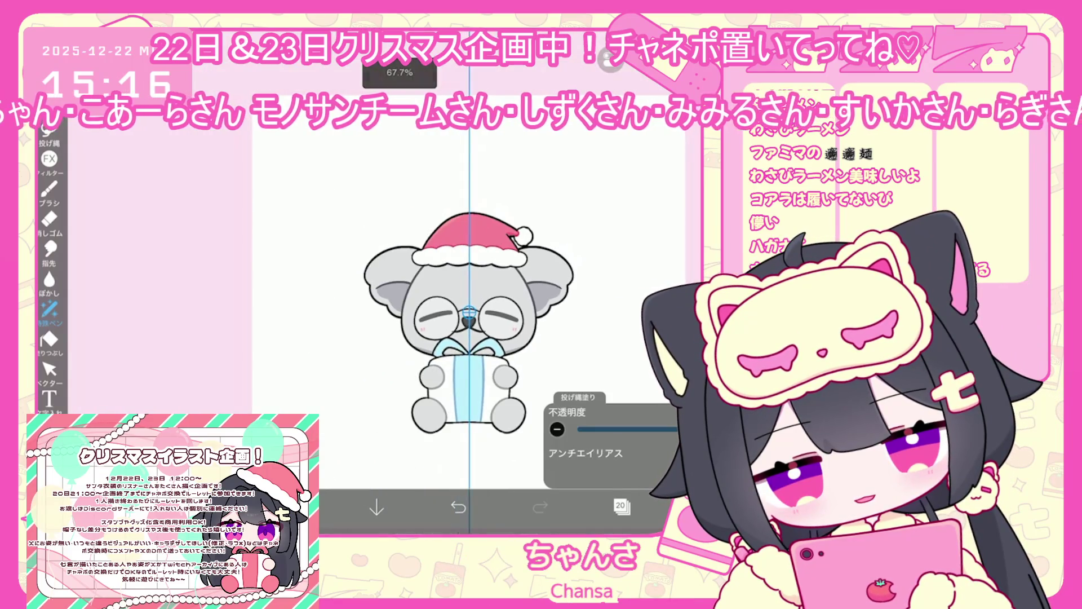
pyautogui.scroll(1, 457, 316)
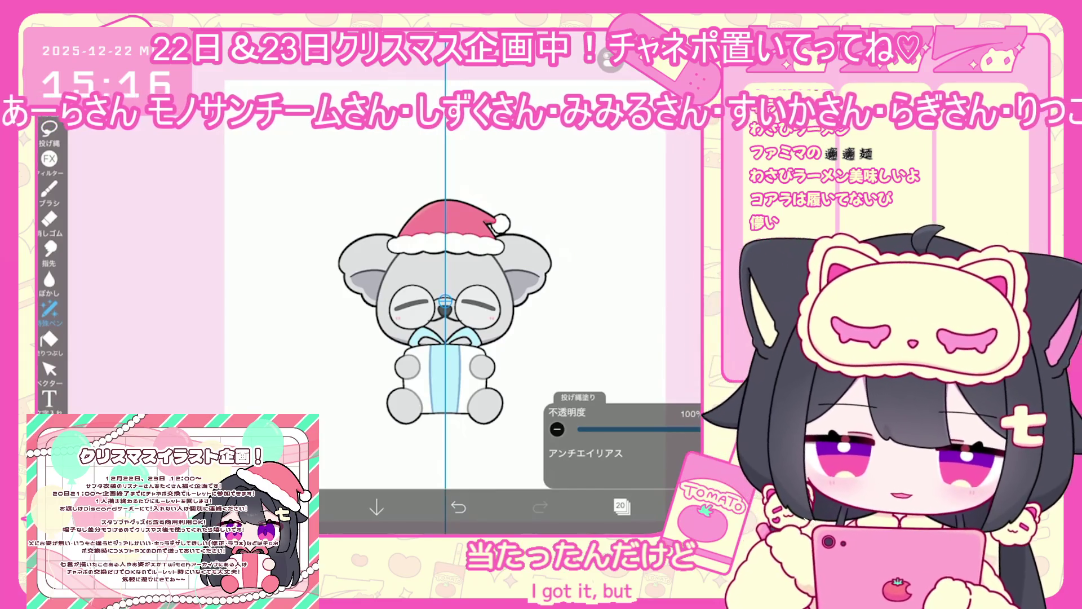
# Step: Select layer 40 and switch to the Eraser
pyautogui.moveTo(445, 315); pyautogui.dragTo(435, 303)
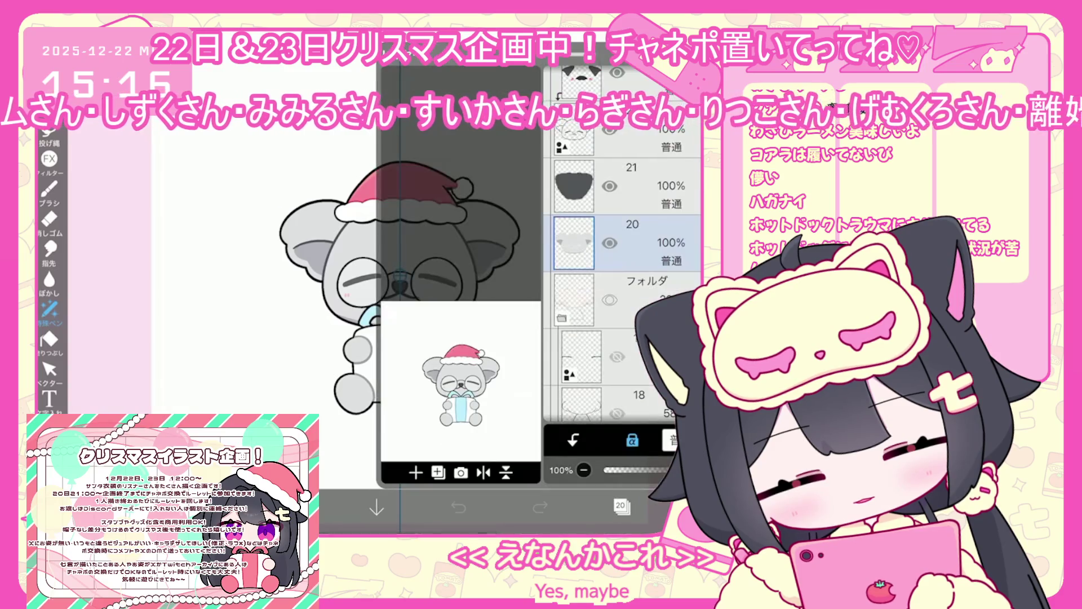
pyautogui.scroll(15, 623, 242)
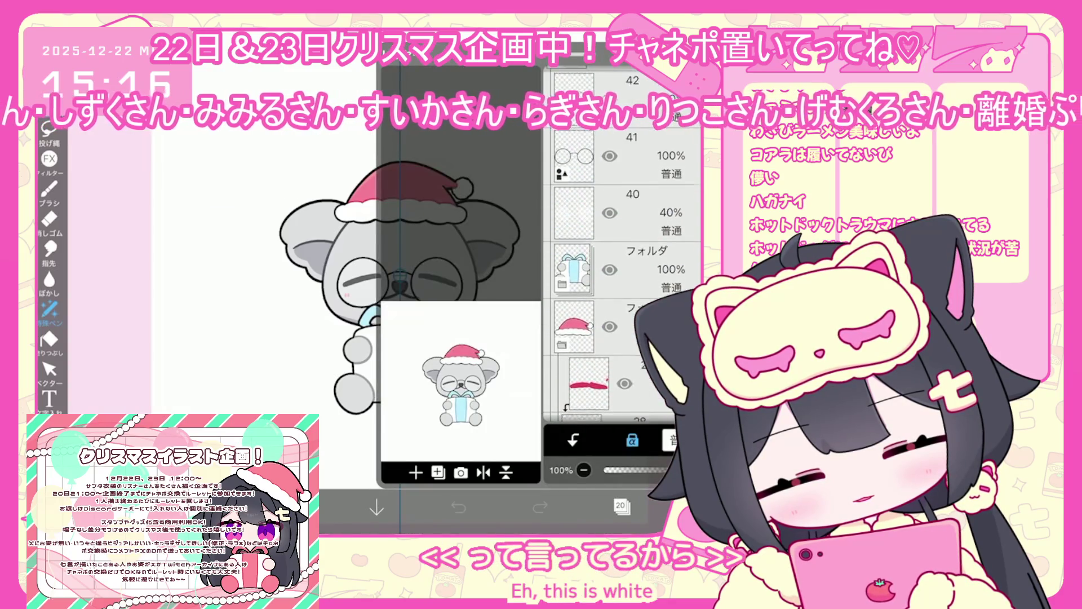
pyautogui.click(648, 213)
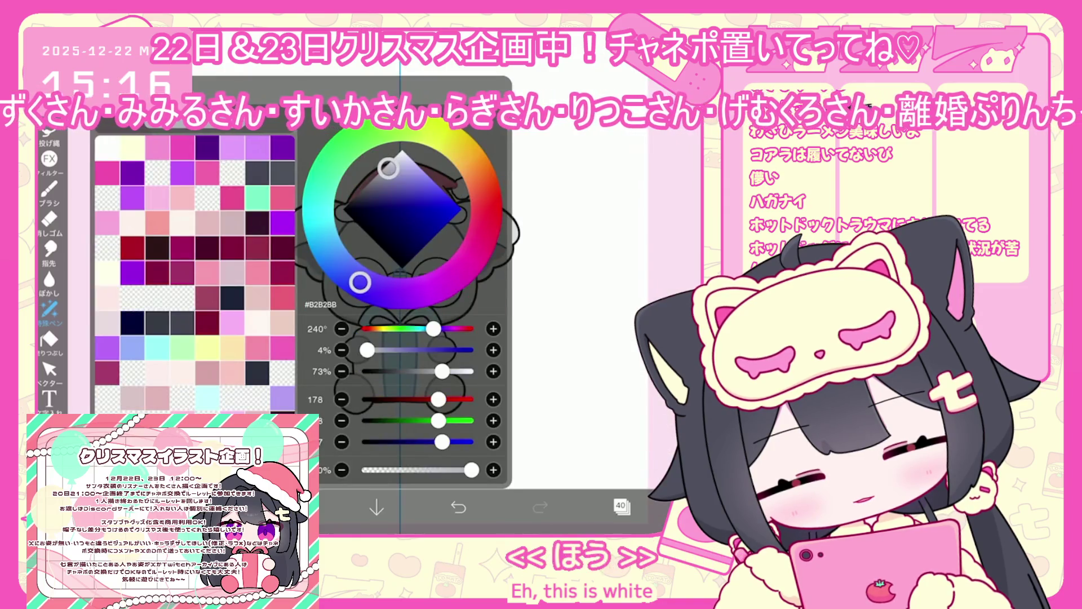
pyautogui.click(49, 219)
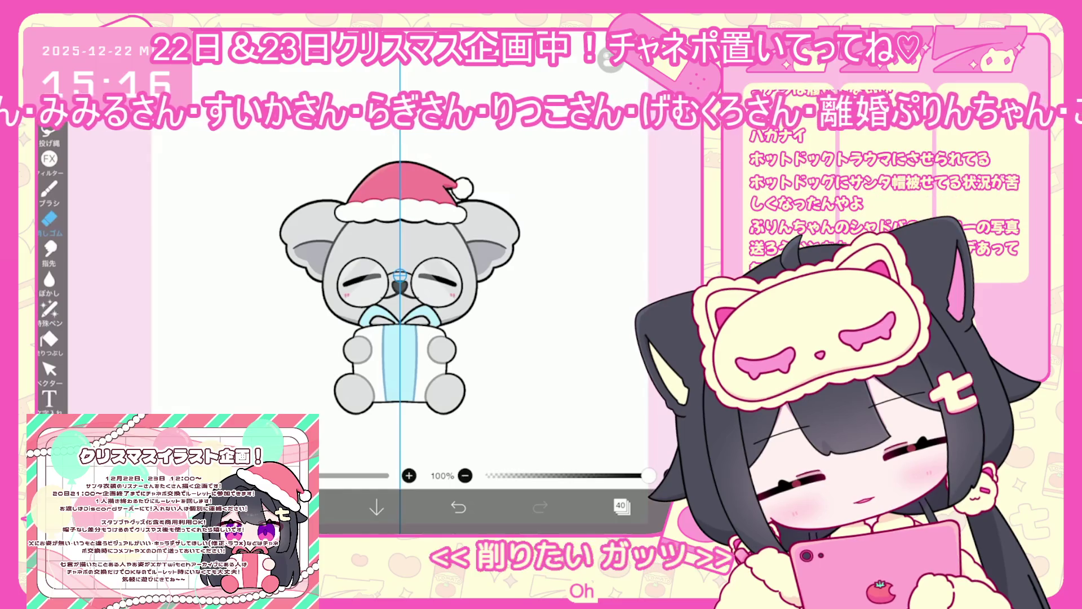
pyautogui.hotkey('ctrl', 'z')
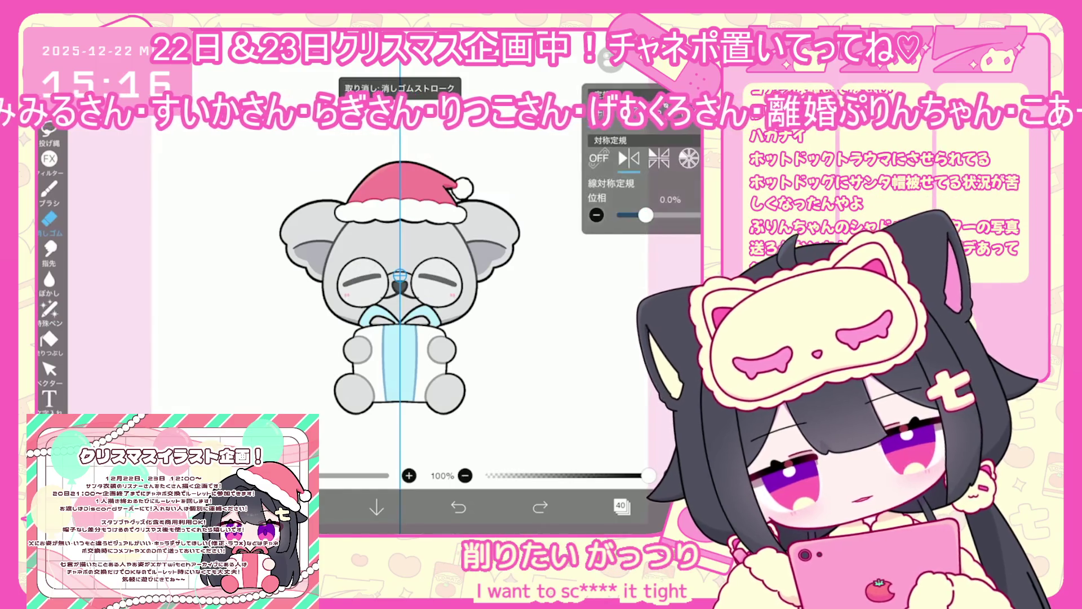
# Step: Turn mirror symmetry off and erase part of the tint on the left lens
pyautogui.click(598, 158)
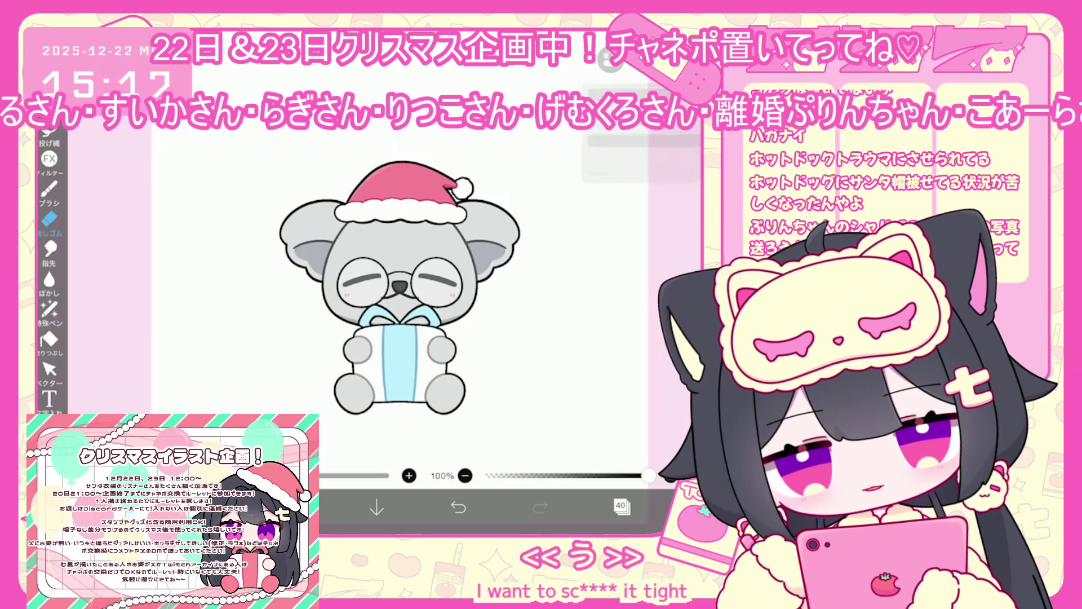
pyautogui.moveTo(347, 285); pyautogui.dragTo(374, 260)
pyautogui.hotkey('ctrl', 'z')
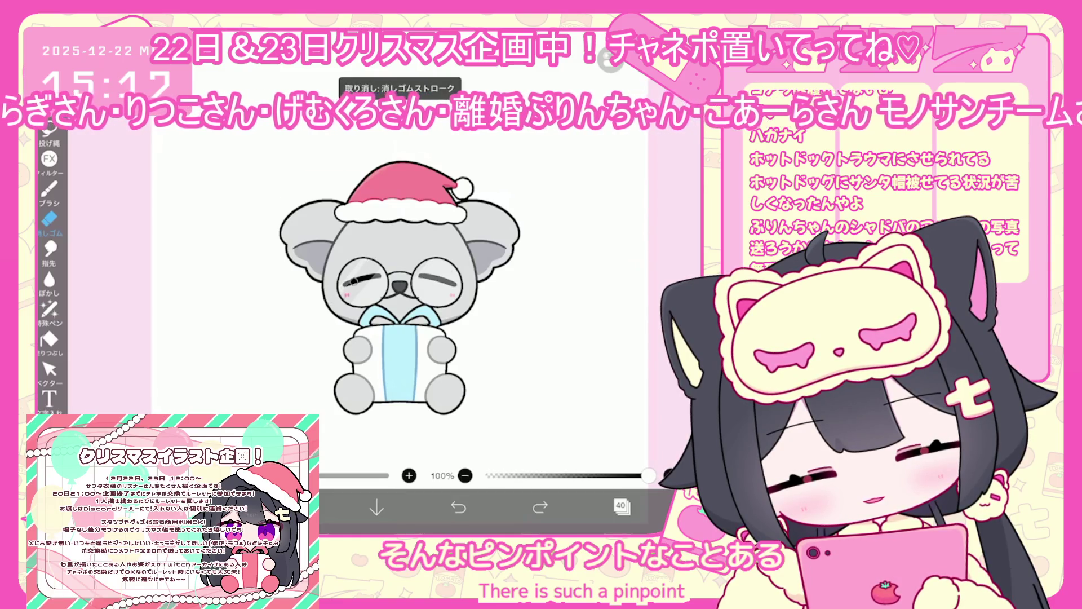
pyautogui.moveTo(354, 280); pyautogui.dragTo(360, 278)
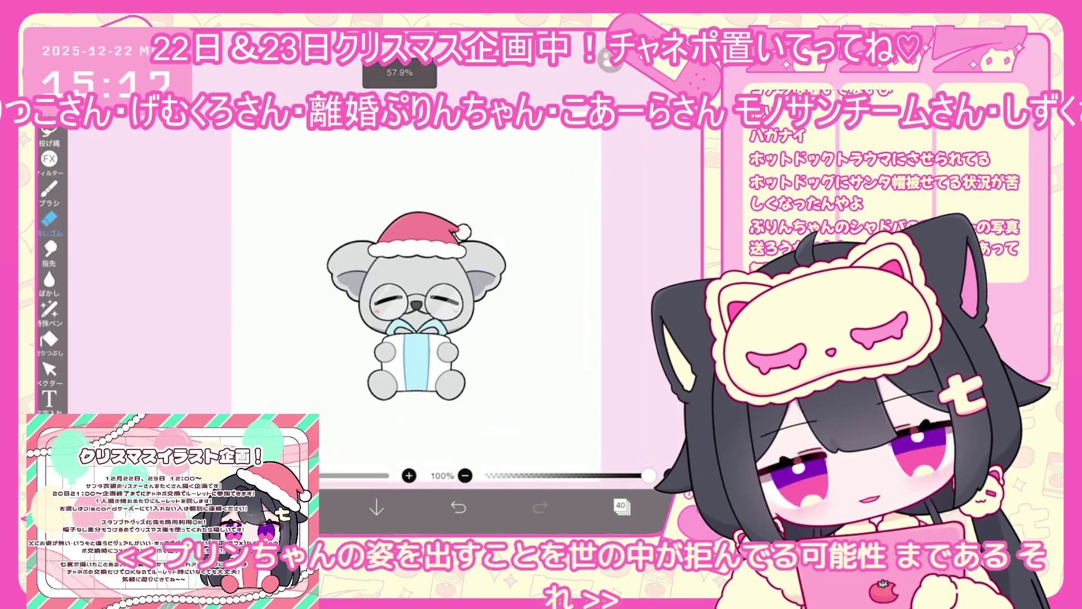
pyautogui.click(621, 505)
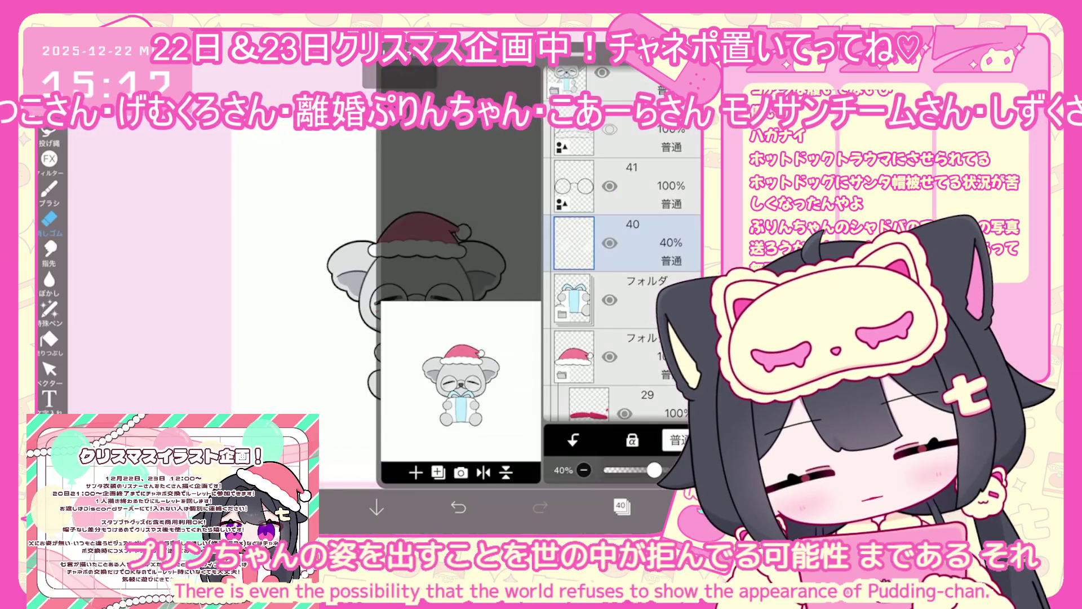
pyautogui.click(620, 506)
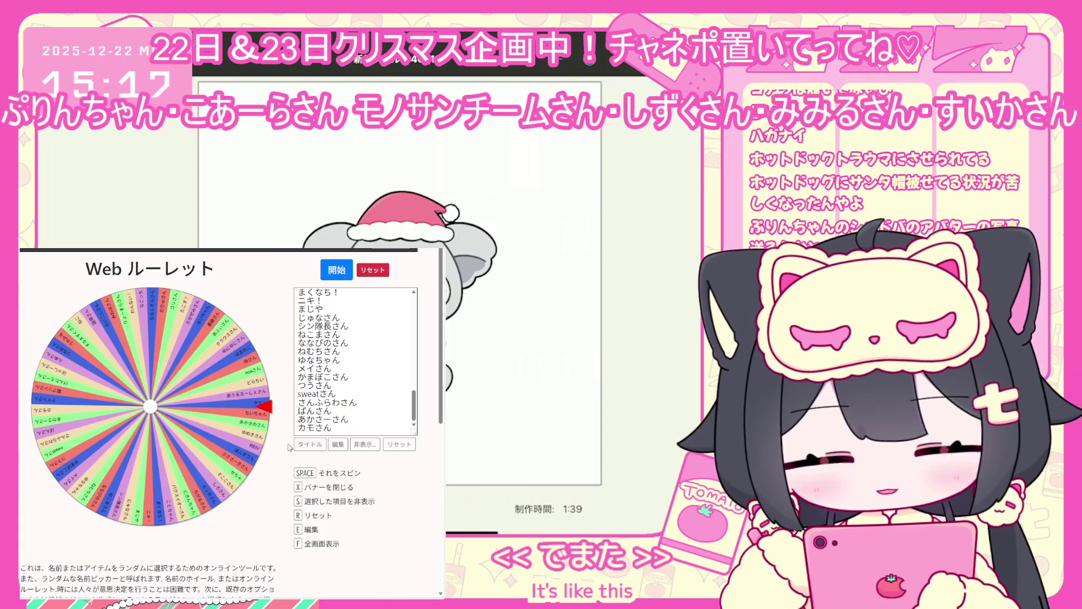
# Step: Spin the roulette wheel with Space
pyautogui.scroll(5, 355, 361)
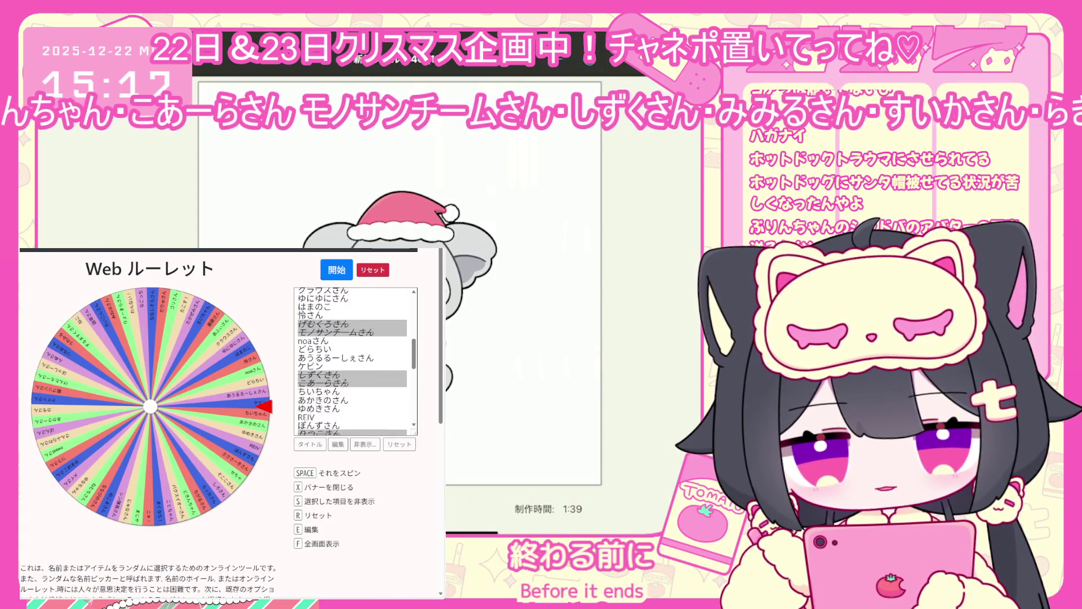
pyautogui.scroll(-4, 345, 382)
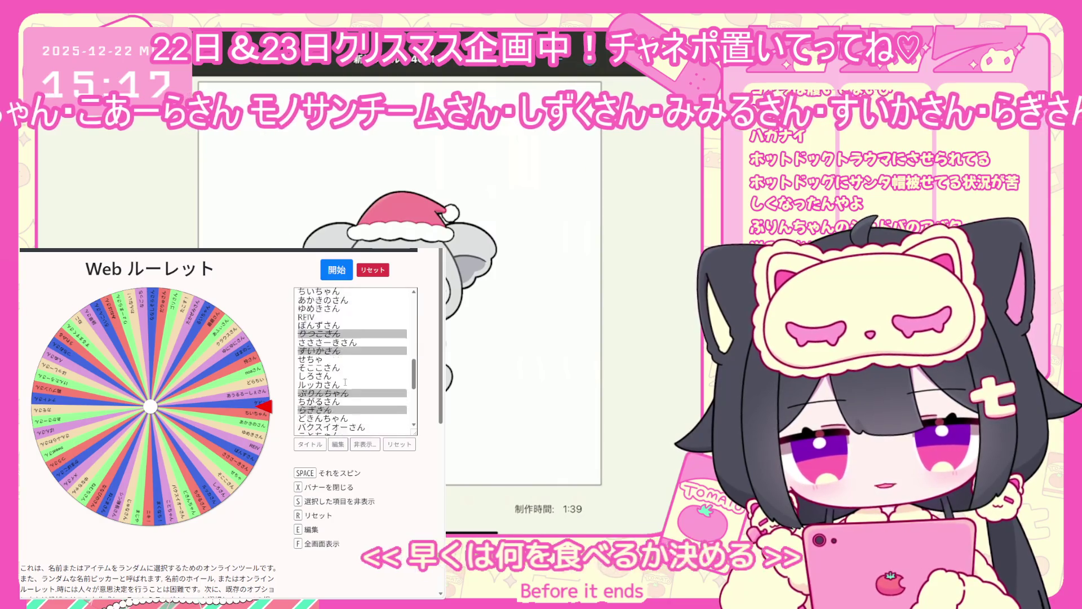
pyautogui.scroll(-3, 345, 382)
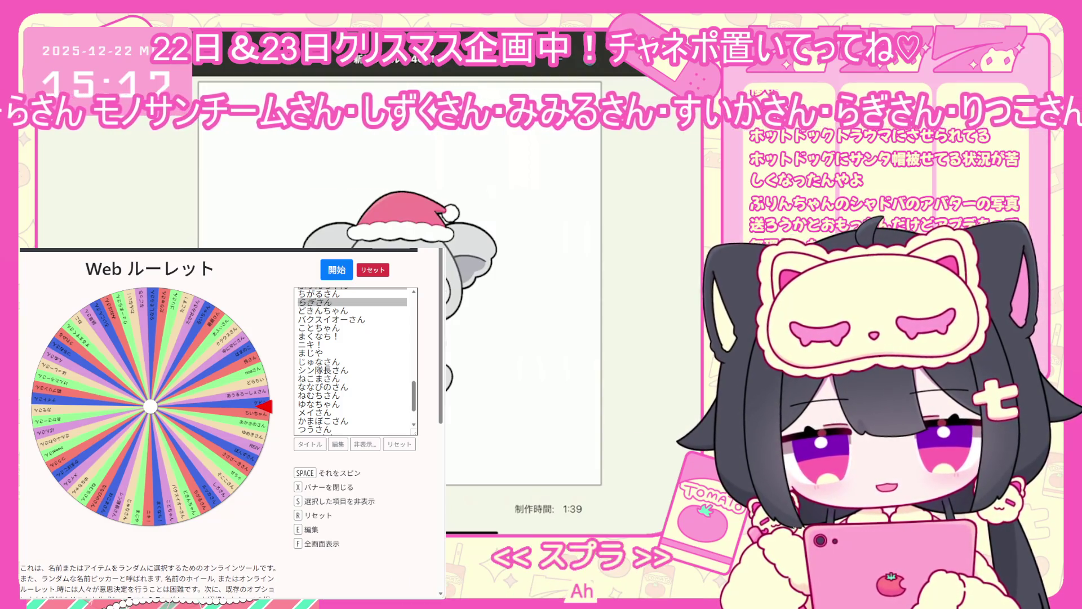
pyautogui.press('space')
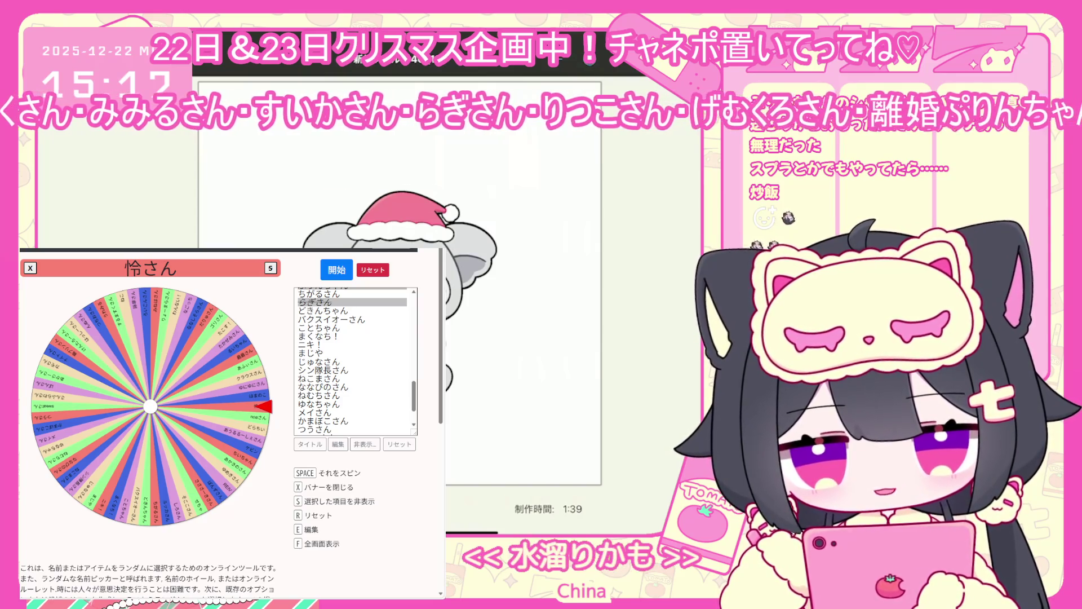
# Step: Switch the name list to 非表示 checkbox mode and close the winner banner
pyautogui.tripleClick(115, 529)
pyautogui.click(358, 454)
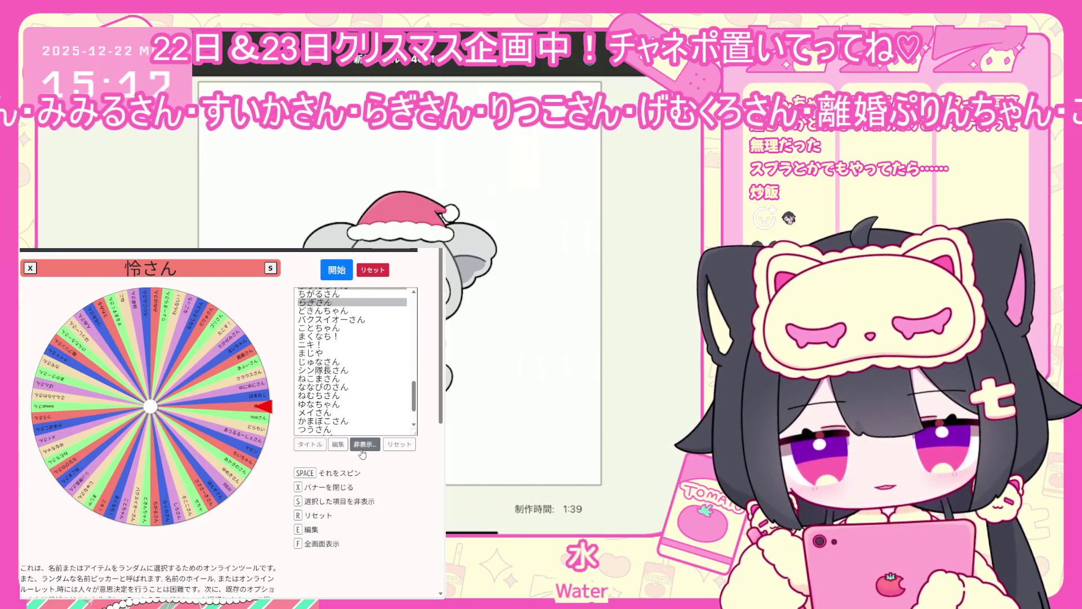
pyautogui.click(362, 444)
pyautogui.scroll(-5, 349, 383)
pyautogui.click(331, 365)
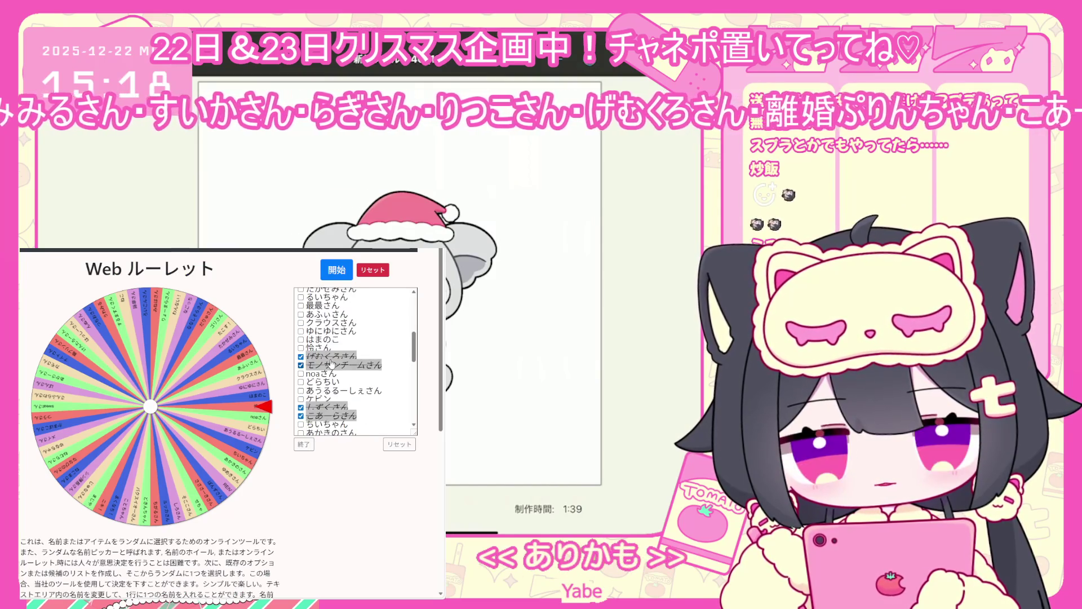
# Step: Tick the winning name's checkbox to hide it from the wheel
pyautogui.click(301, 348)
pyautogui.scroll(-5, 319, 406)
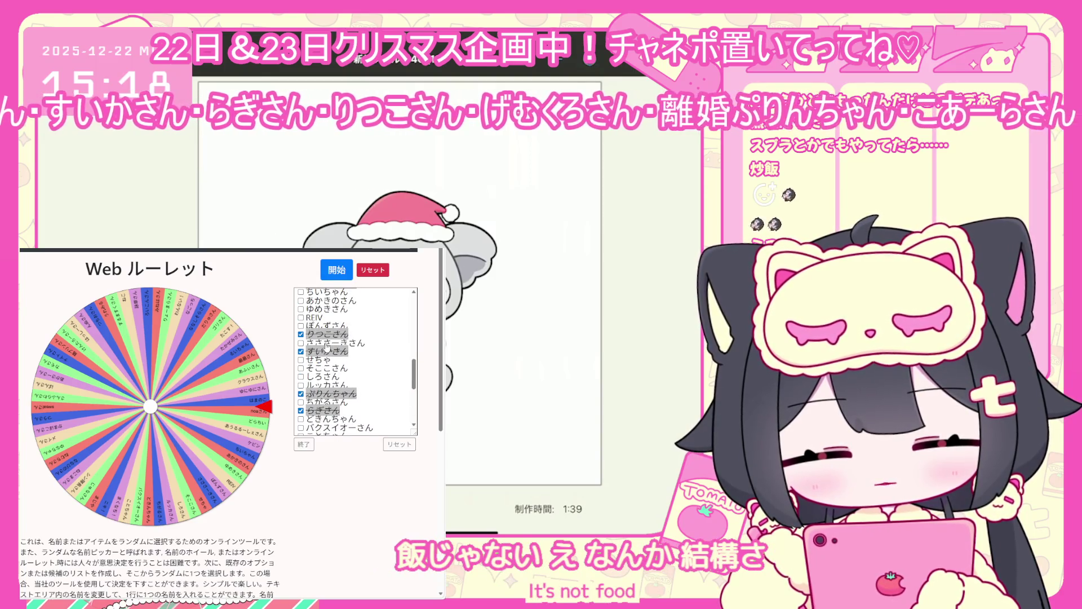
pyautogui.scroll(5, 326, 361)
pyautogui.scroll(-10, 317, 401)
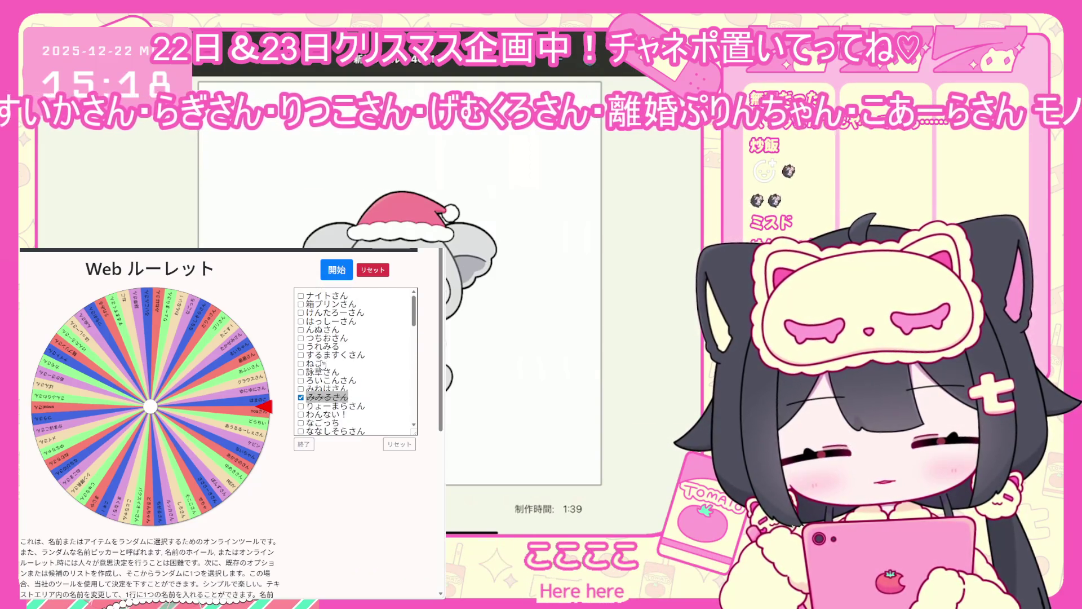
pyautogui.scroll(8, 318, 394)
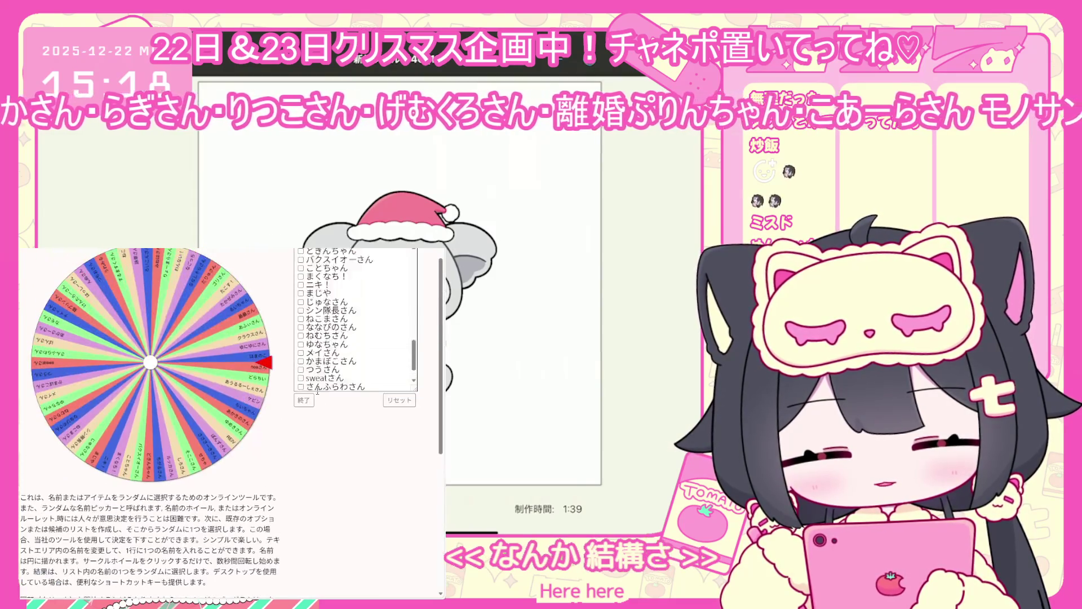
pyautogui.scroll(2, 325, 376)
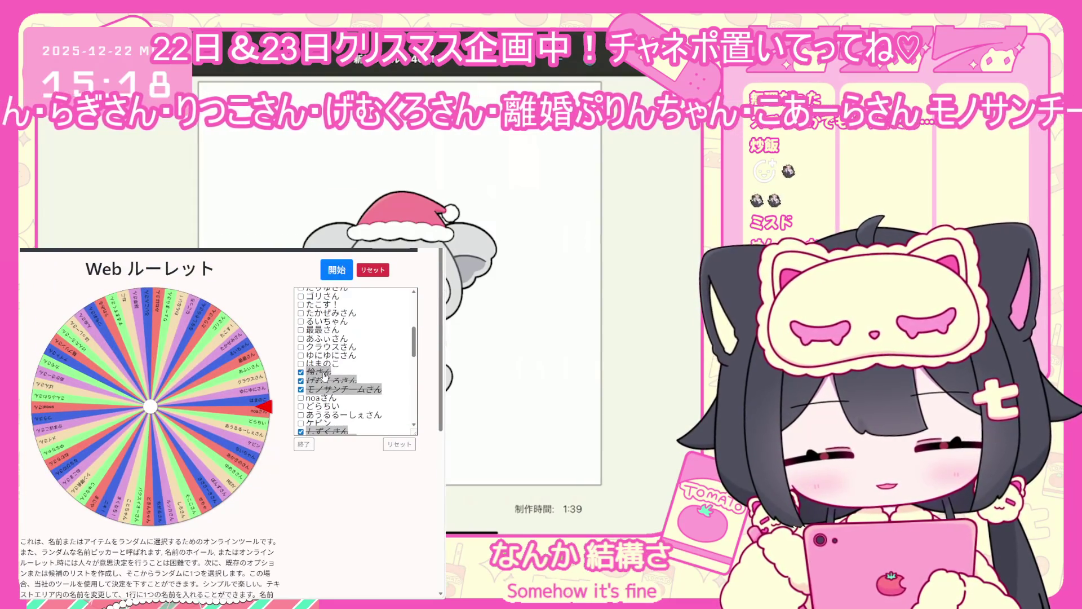
pyautogui.scroll(-5, 325, 377)
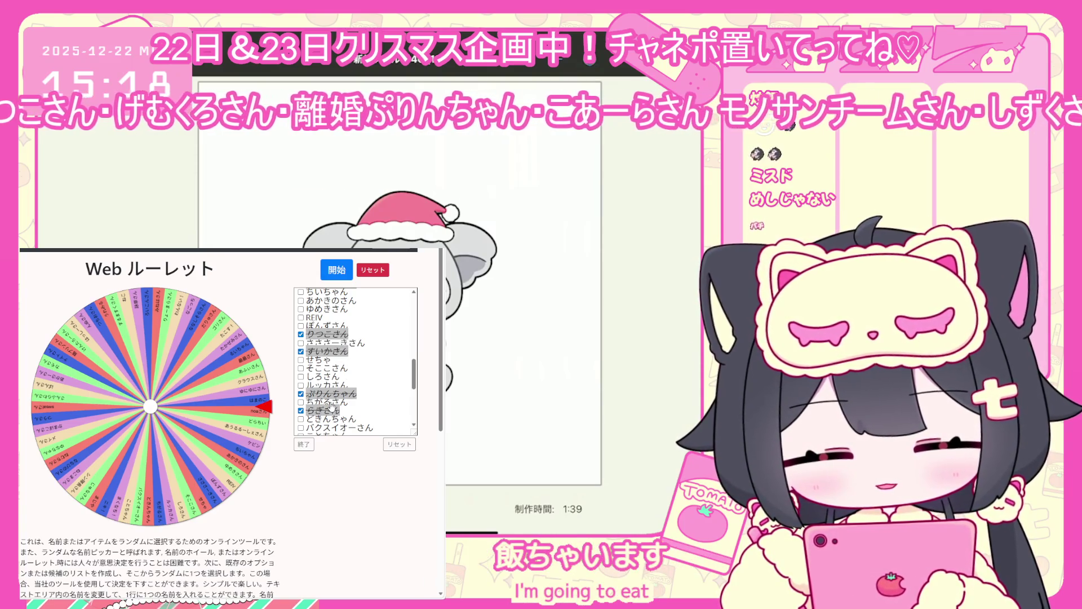
pyautogui.scroll(4, 332, 404)
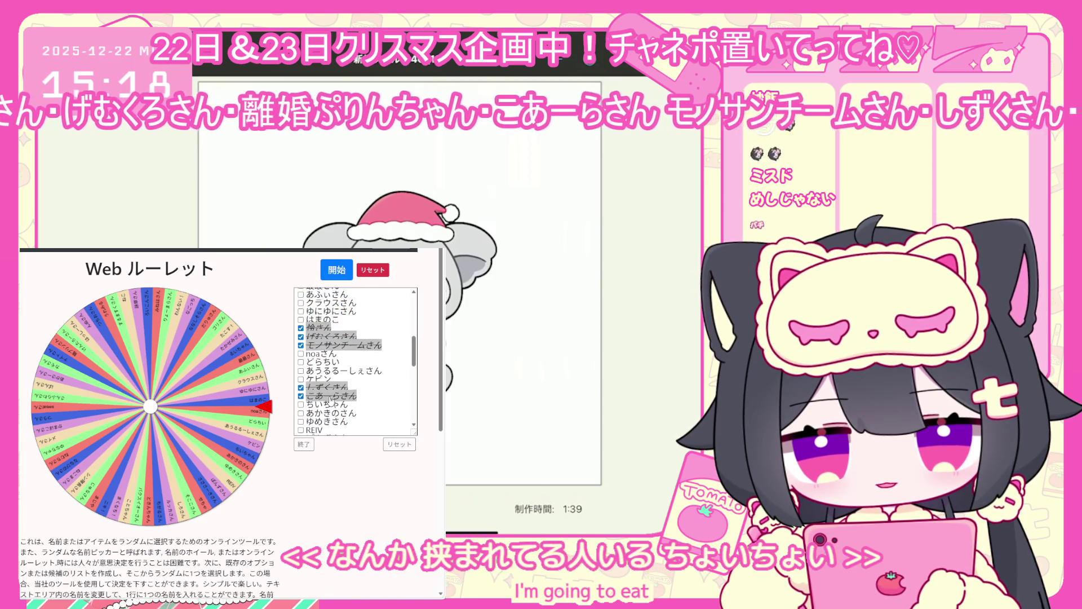
pyautogui.scroll(2, 330, 399)
# Step: Click 終了 to return the name list to its plain view
pyautogui.click(304, 445)
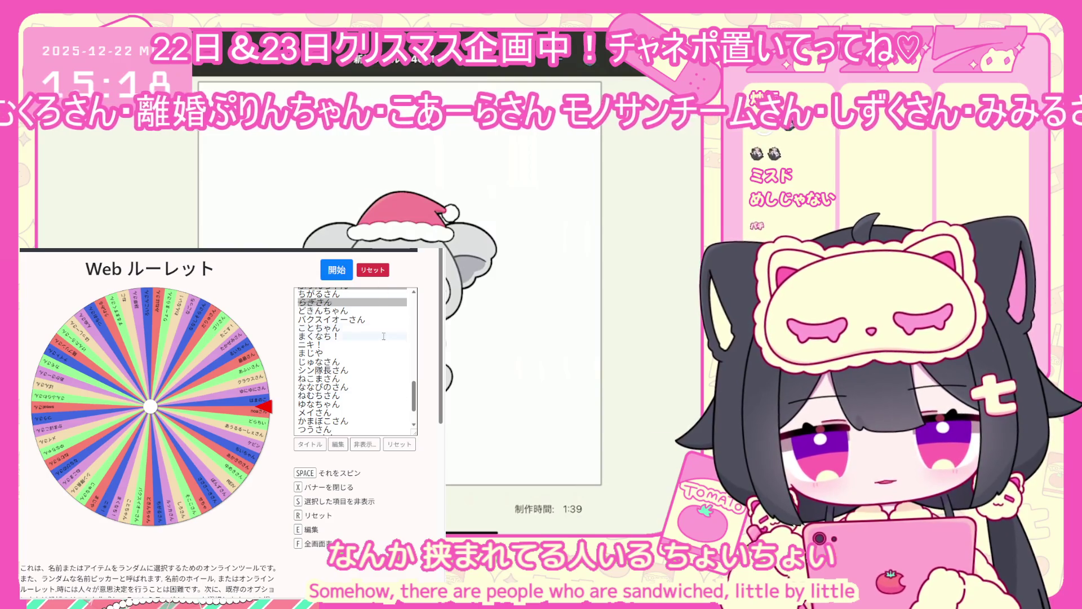
pyautogui.scroll(5, 383, 337)
pyautogui.scroll(5, 384, 336)
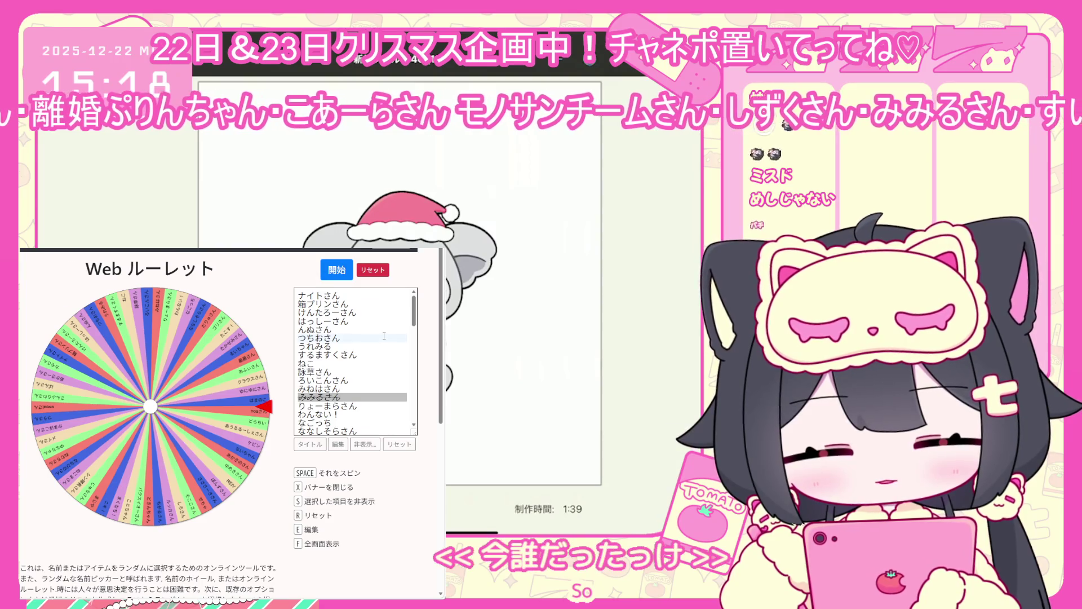
pyautogui.scroll(-3, 384, 337)
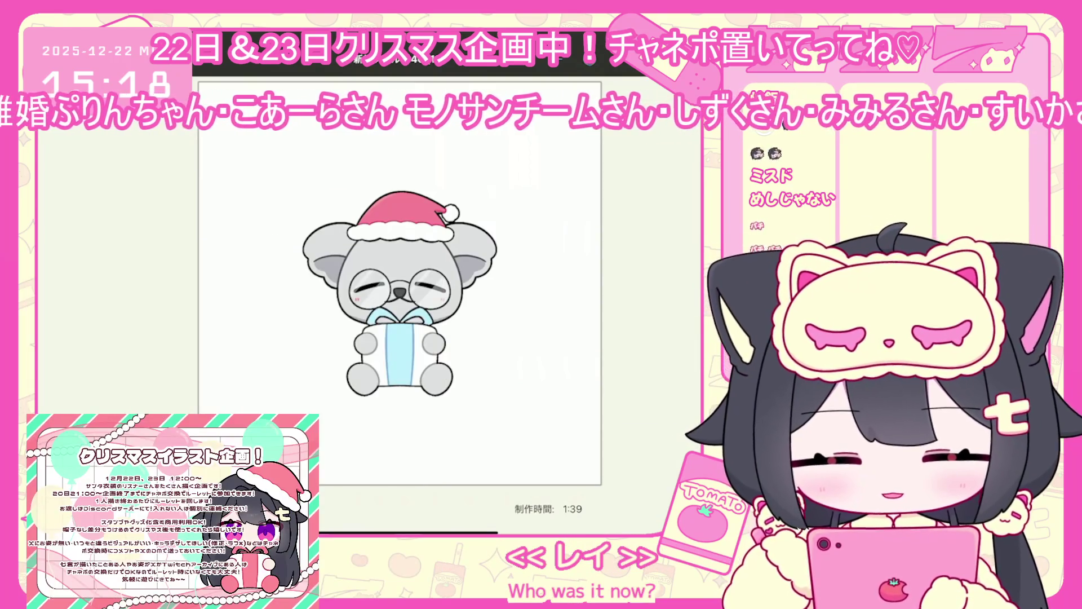
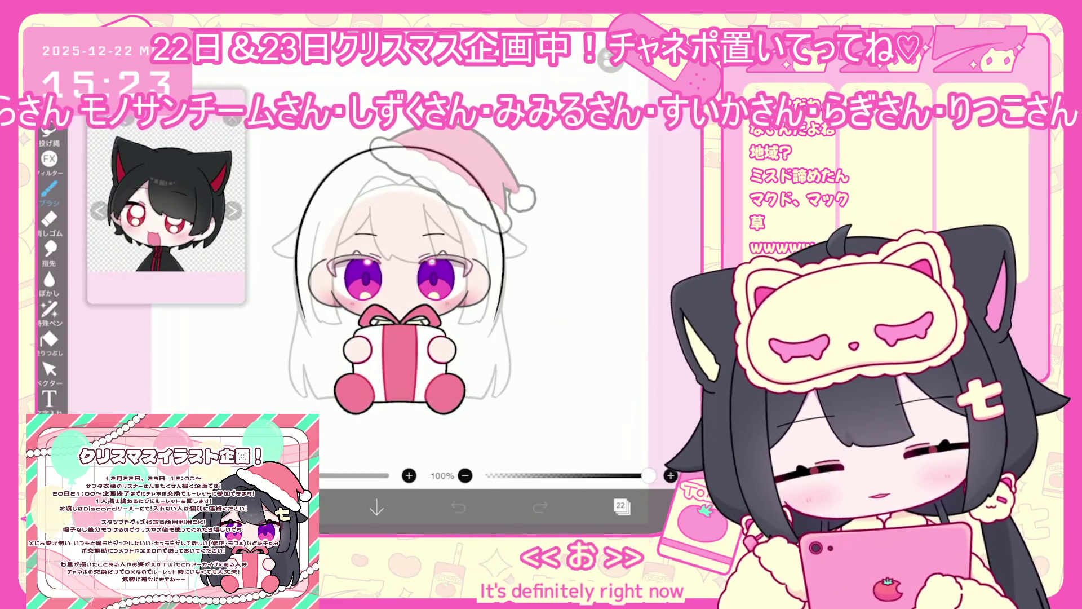
# Step: Select the pen brush for black lineart
pyautogui.click(622, 506)
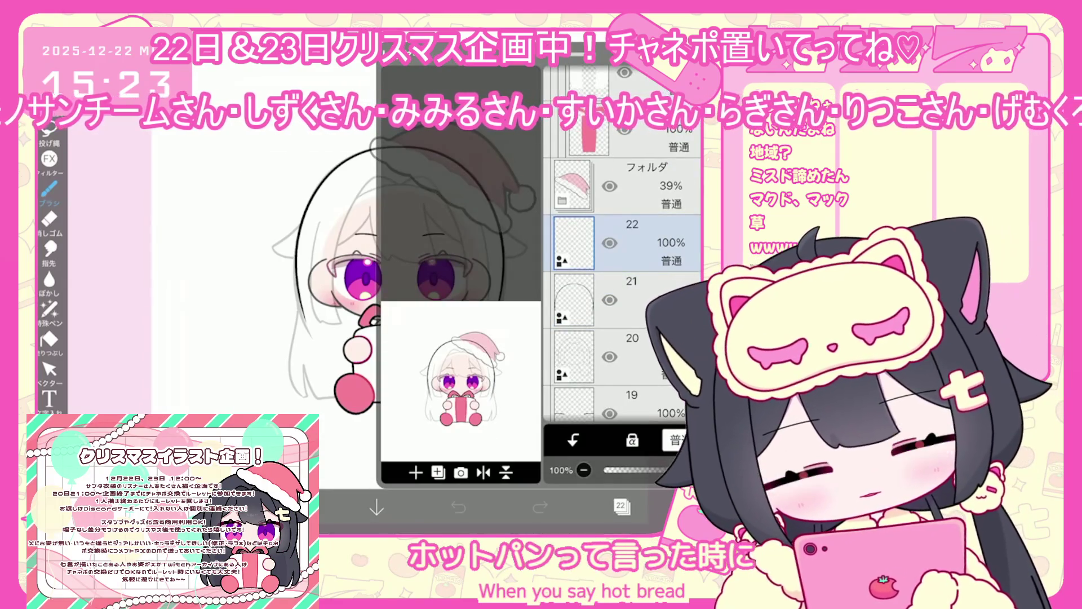
pyautogui.click(49, 189)
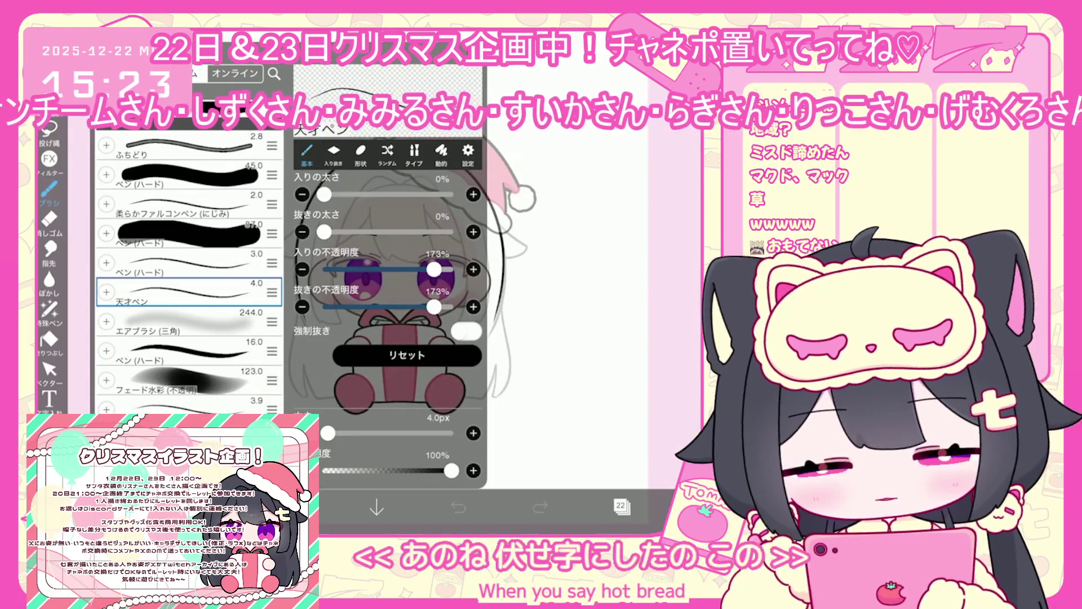
pyautogui.click(293, 507)
pyautogui.click(293, 507)
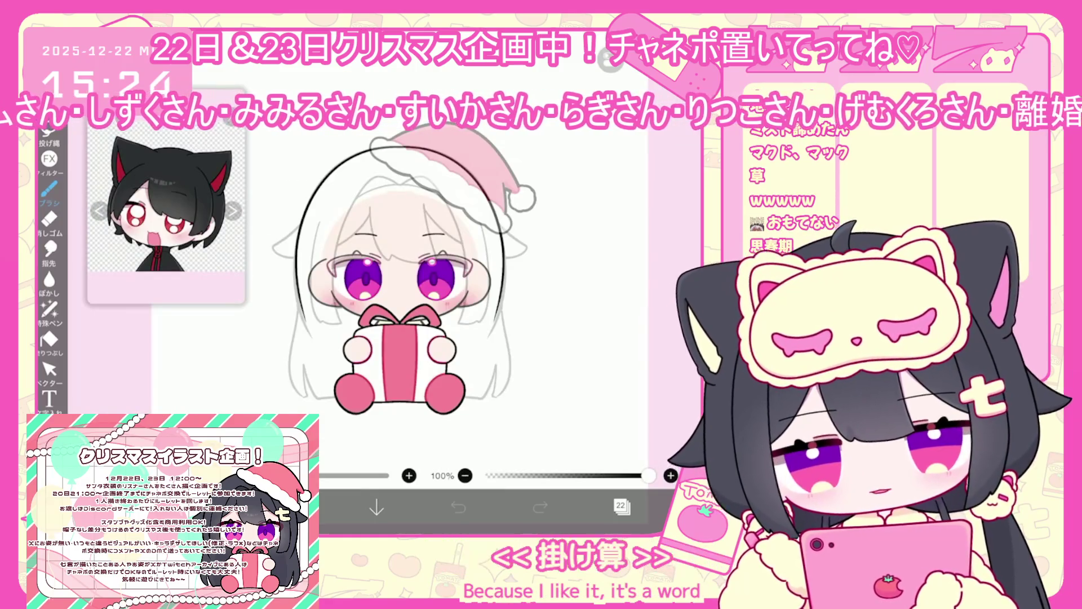
# Step: Draw a black hair line under the eyes, then retry a strand down the right of the face
pyautogui.scroll(5, 496, 186)
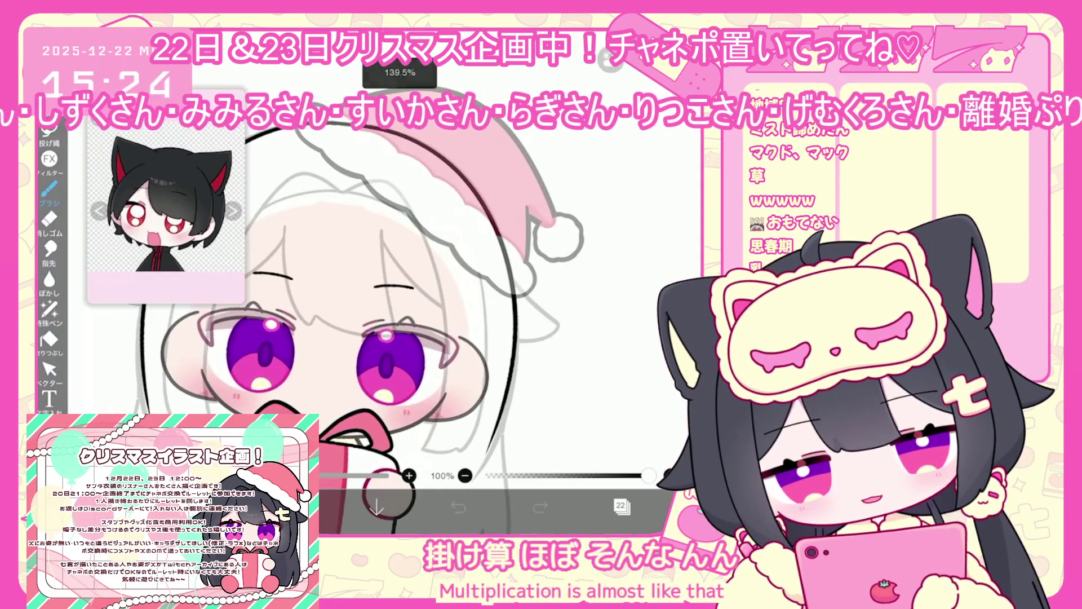
pyautogui.moveTo(287, 293)
pyautogui.mouseDown()
pyautogui.moveTo(325, 341)
pyautogui.moveTo(459, 355)
pyautogui.mouseUp()
pyautogui.scroll(1, 395, 282)
pyautogui.moveTo(438, 294); pyautogui.dragTo(422, 397)
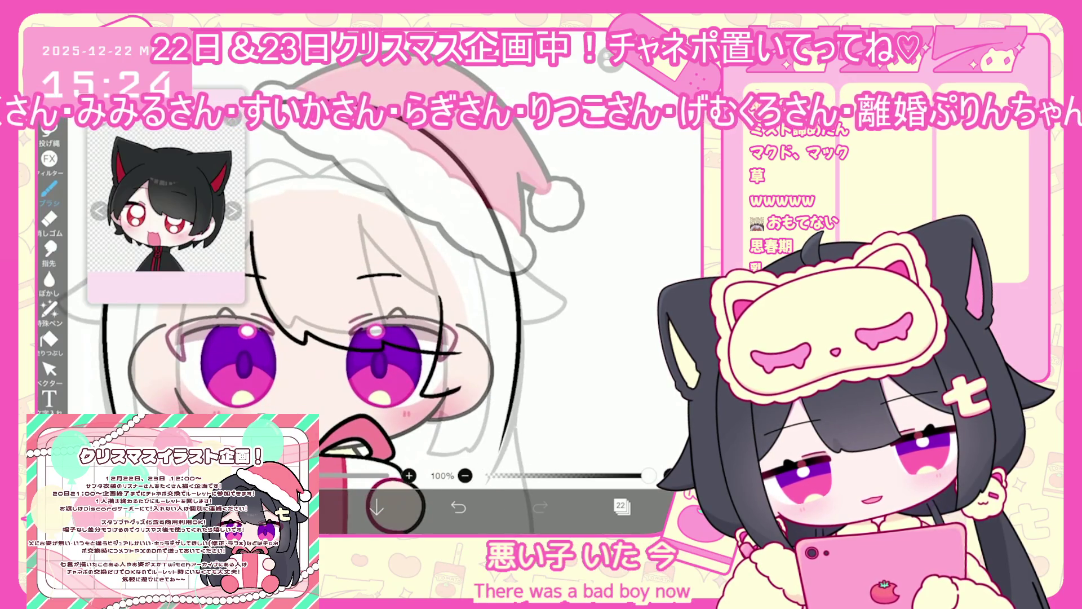
pyautogui.hotkey('ctrl', 'z')
pyautogui.moveTo(437, 279)
pyautogui.mouseDown()
pyautogui.moveTo(432, 367)
pyautogui.moveTo(462, 377)
pyautogui.mouseUp()
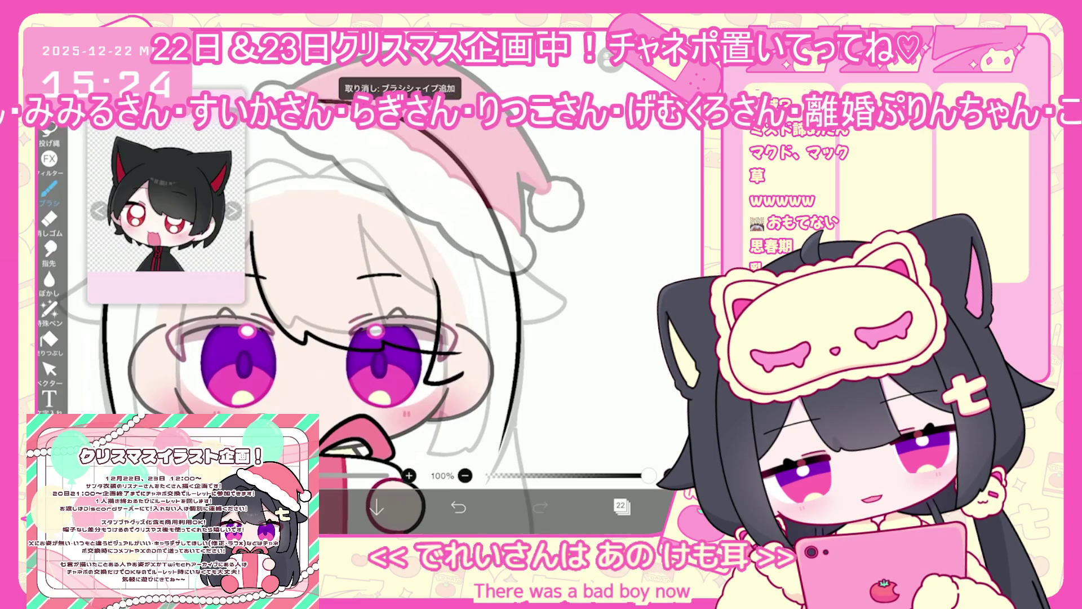
pyautogui.hotkey('ctrl', 'z')
pyautogui.moveTo(437, 279)
pyautogui.mouseDown()
pyautogui.moveTo(434, 351)
pyautogui.moveTo(459, 375)
pyautogui.mouseUp()
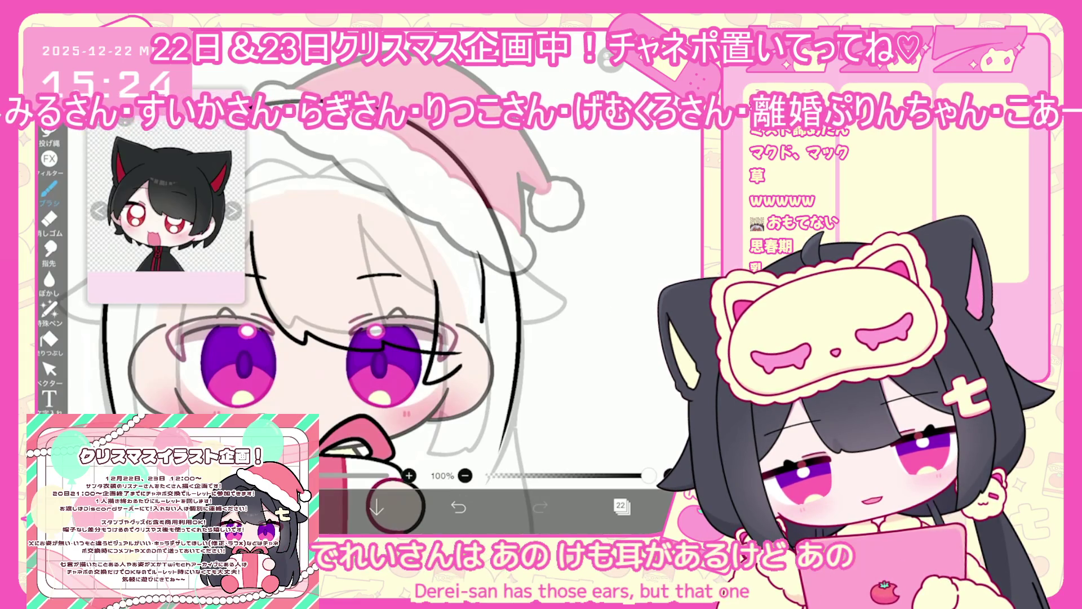
pyautogui.hotkey('ctrl', 'z')
pyautogui.hotkey('ctrl', 'z')
# Step: Draw hair strands running down-left from the bangs along the left hair, redoing them until they fit
pyautogui.scroll(-3, 395, 310)
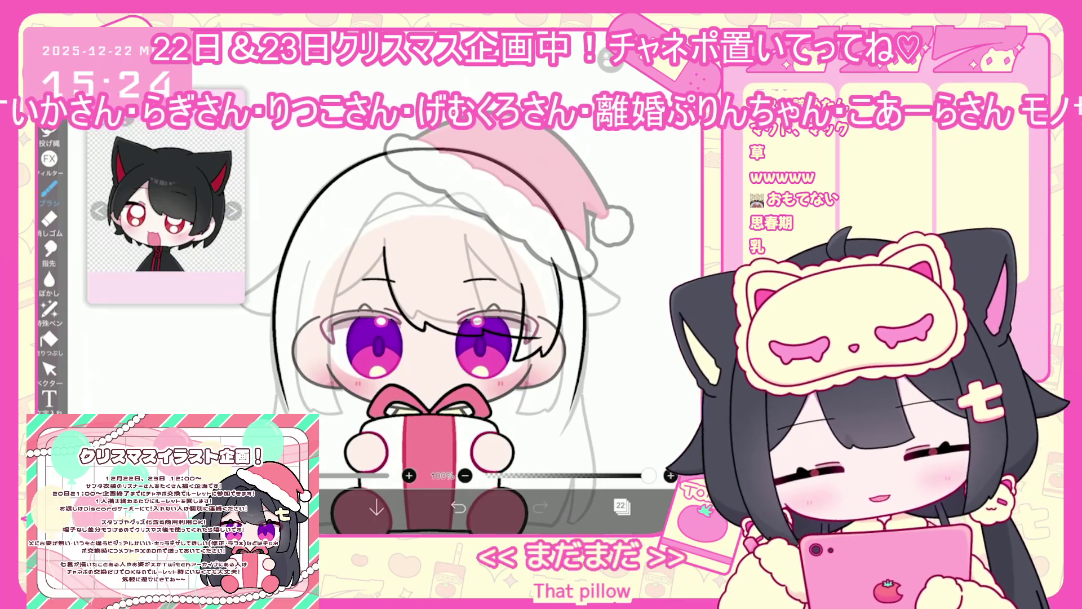
pyautogui.scroll(2, 479, 338)
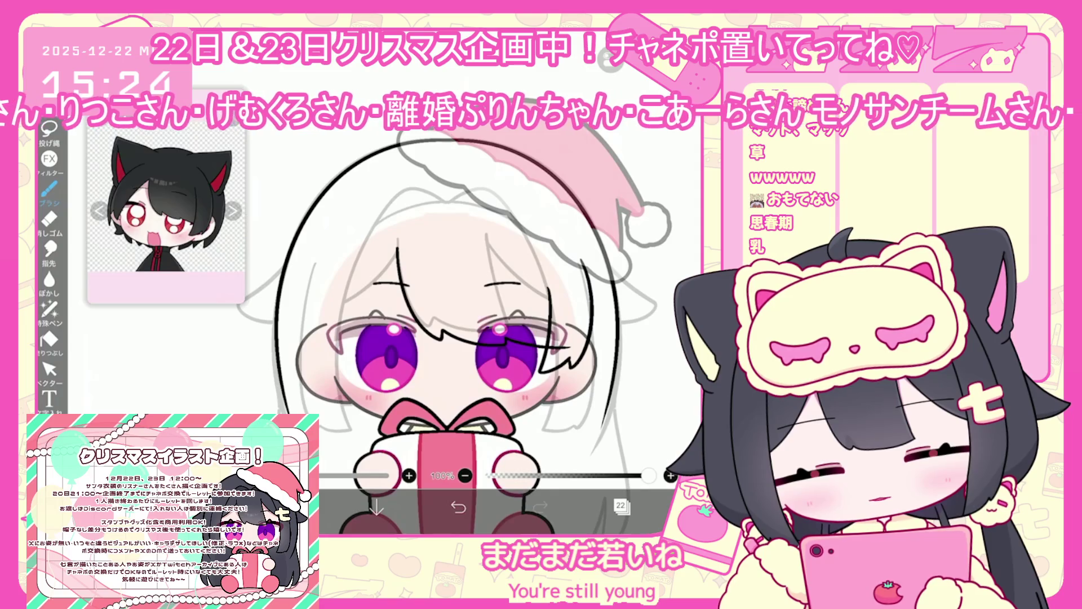
pyautogui.moveTo(396, 250); pyautogui.dragTo(327, 356)
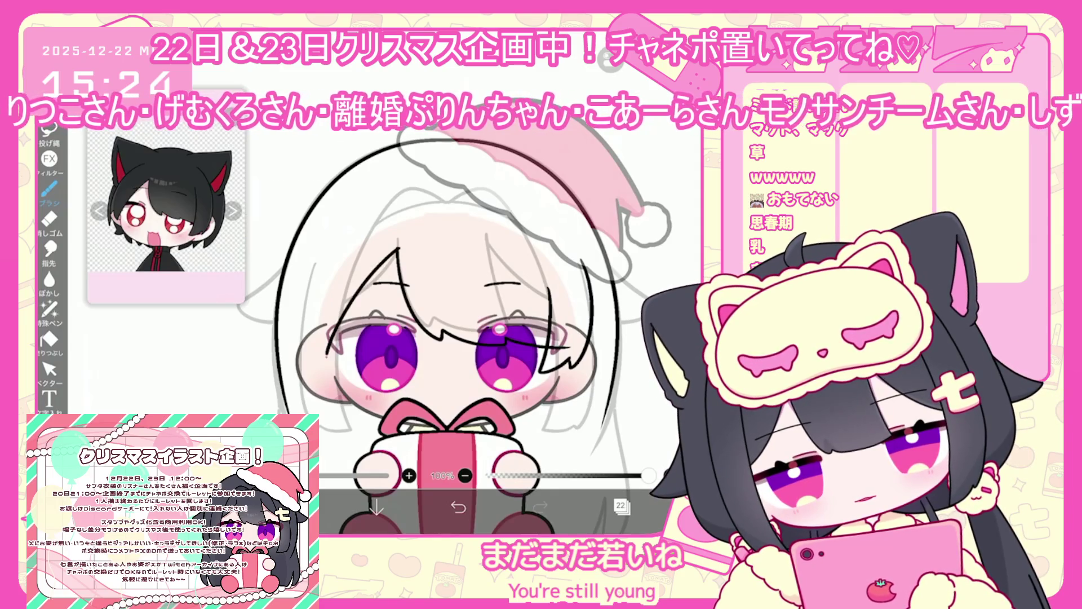
pyautogui.hotkey('ctrl', 'z')
pyautogui.moveTo(399, 249); pyautogui.dragTo(324, 354)
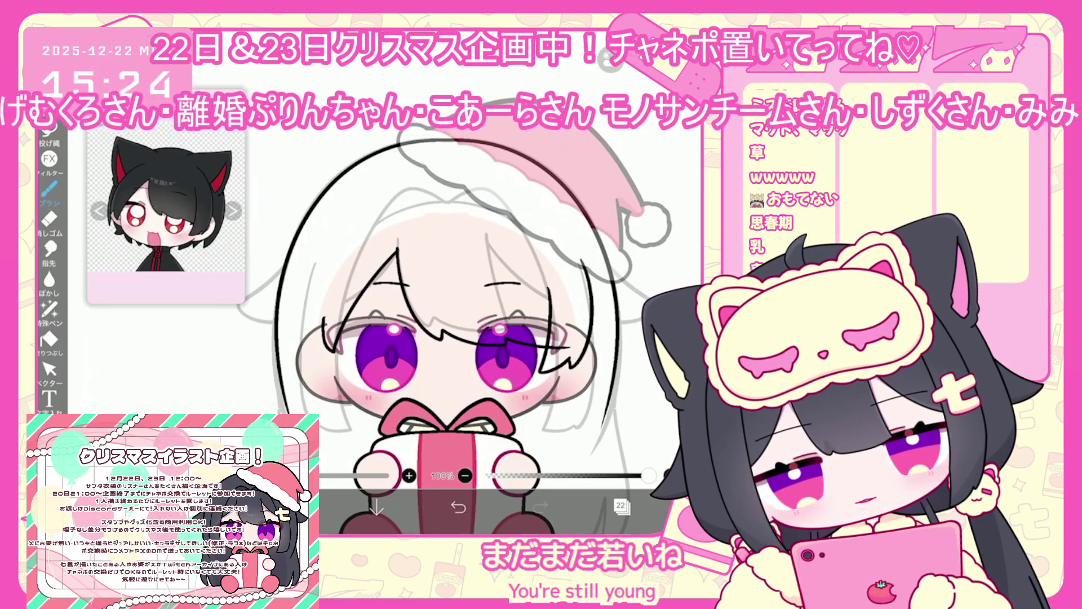
pyautogui.hotkey('ctrl', 'z')
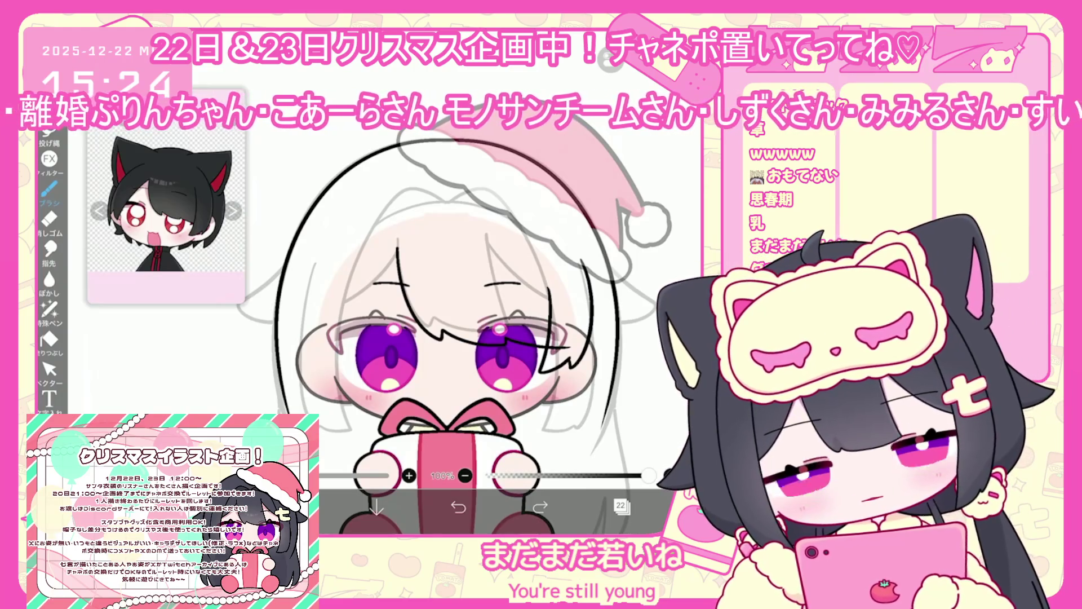
pyautogui.moveTo(397, 254); pyautogui.dragTo(325, 351)
pyautogui.scroll(2, 459, 339)
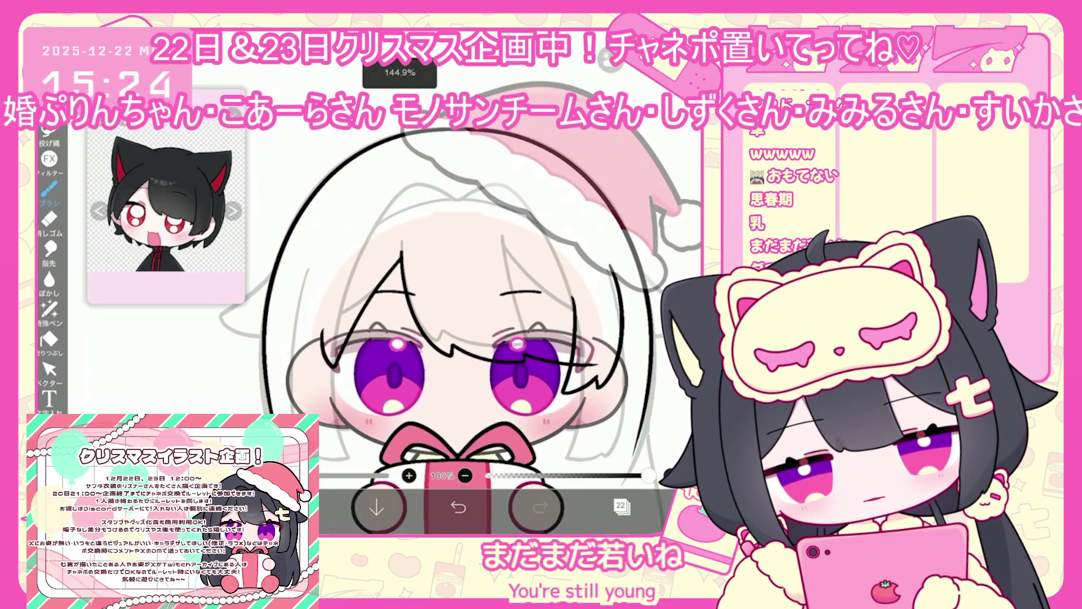
pyautogui.moveTo(365, 209); pyautogui.dragTo(311, 350)
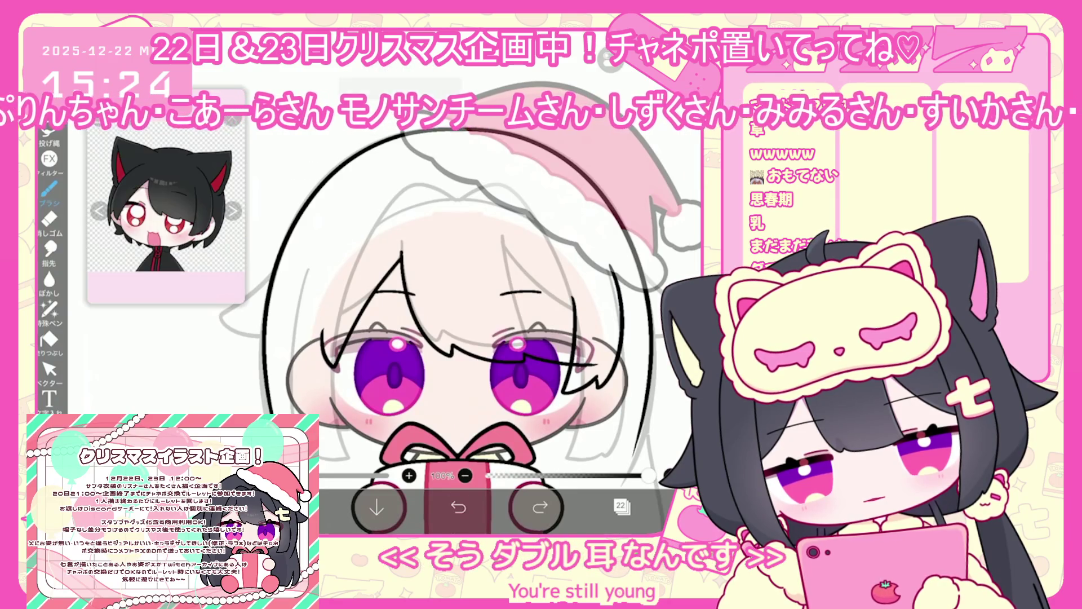
pyautogui.hotkey('ctrl', 'z')
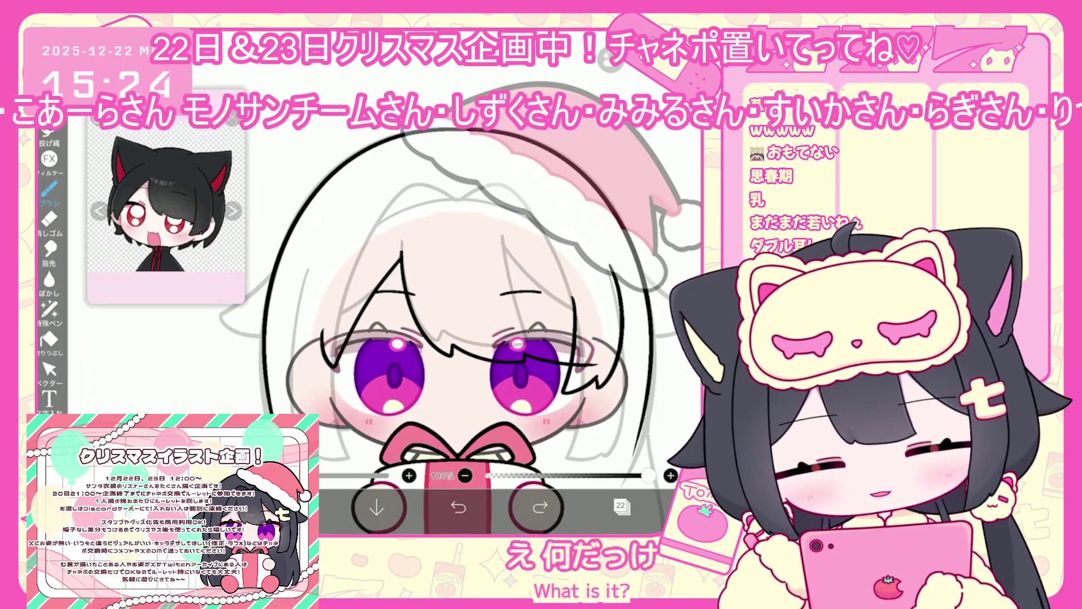
# Step: Draw and redraw short black hair strands left of the left eye until they look right
pyautogui.moveTo(338, 239); pyautogui.dragTo(311, 357)
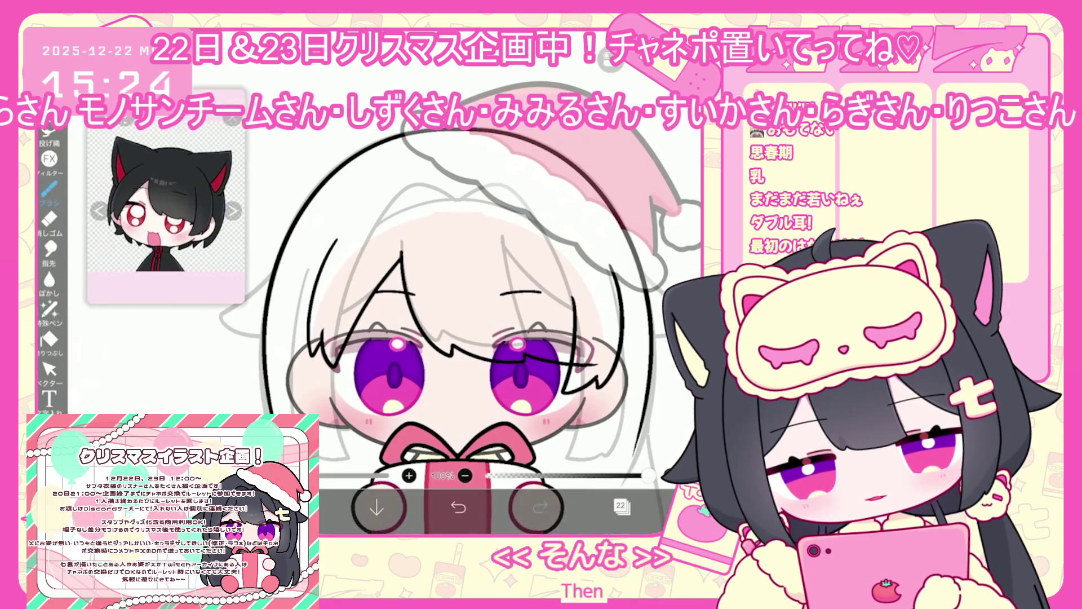
pyautogui.hotkey('ctrl', 'z')
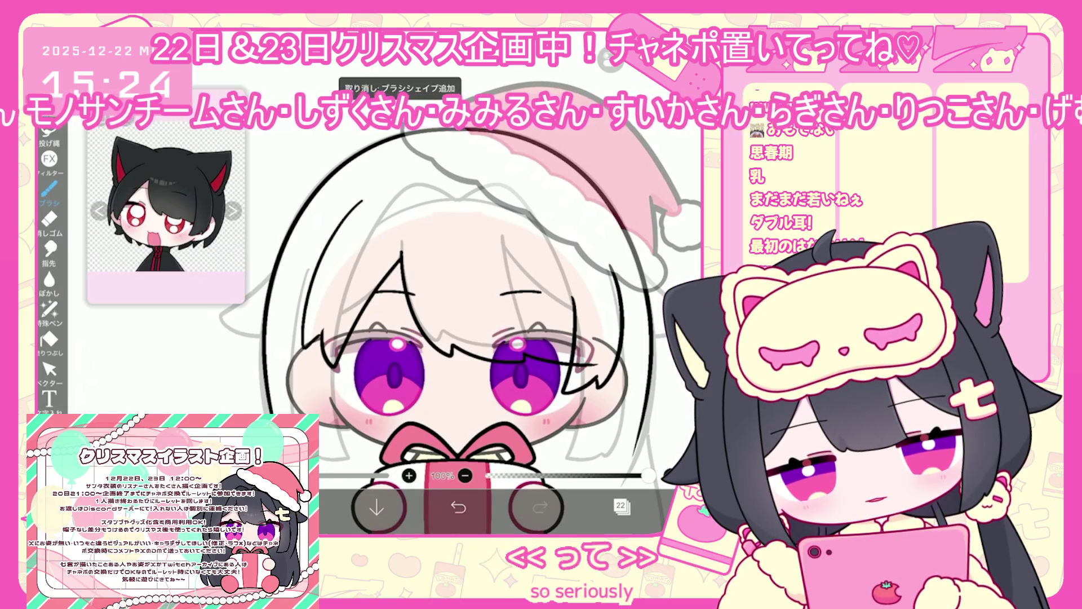
pyautogui.hotkey('ctrl', 'z')
pyautogui.moveTo(324, 378); pyautogui.dragTo(311, 338)
pyautogui.hotkey('ctrl', 'z')
pyautogui.moveTo(317, 331); pyautogui.dragTo(313, 324)
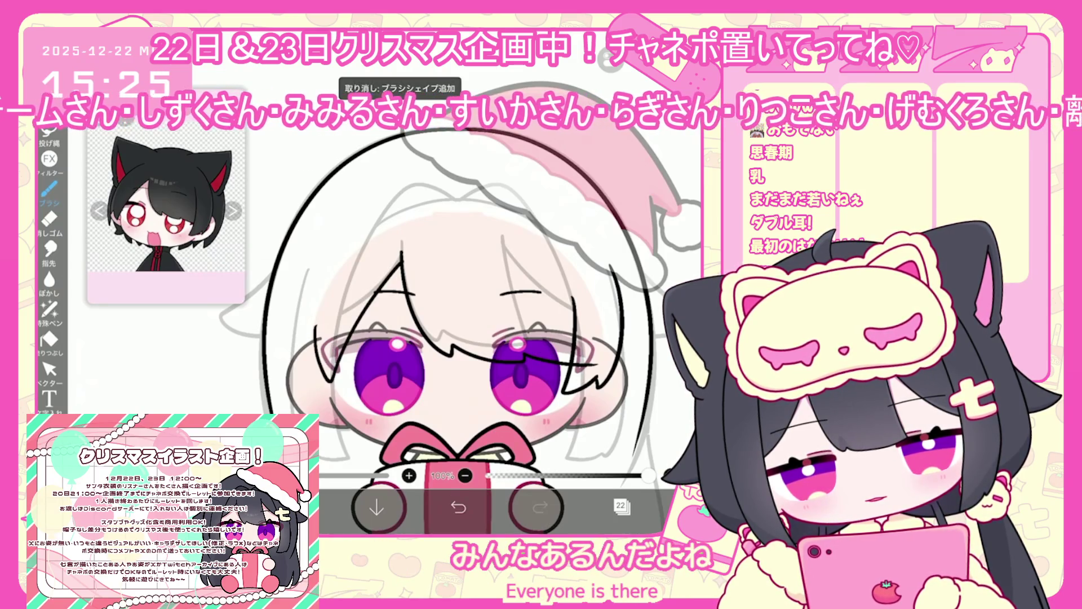
pyautogui.click(458, 507)
pyautogui.moveTo(319, 388)
pyautogui.mouseDown()
pyautogui.moveTo(329, 330)
pyautogui.moveTo(397, 275)
pyautogui.mouseUp()
pyautogui.hotkey('ctrl', 'z')
pyautogui.moveTo(313, 324); pyautogui.dragTo(332, 376)
pyautogui.moveTo(407, 268); pyautogui.dragTo(333, 356)
pyautogui.moveTo(342, 258); pyautogui.dragTo(308, 322)
pyautogui.moveTo(311, 321); pyautogui.dragTo(303, 346)
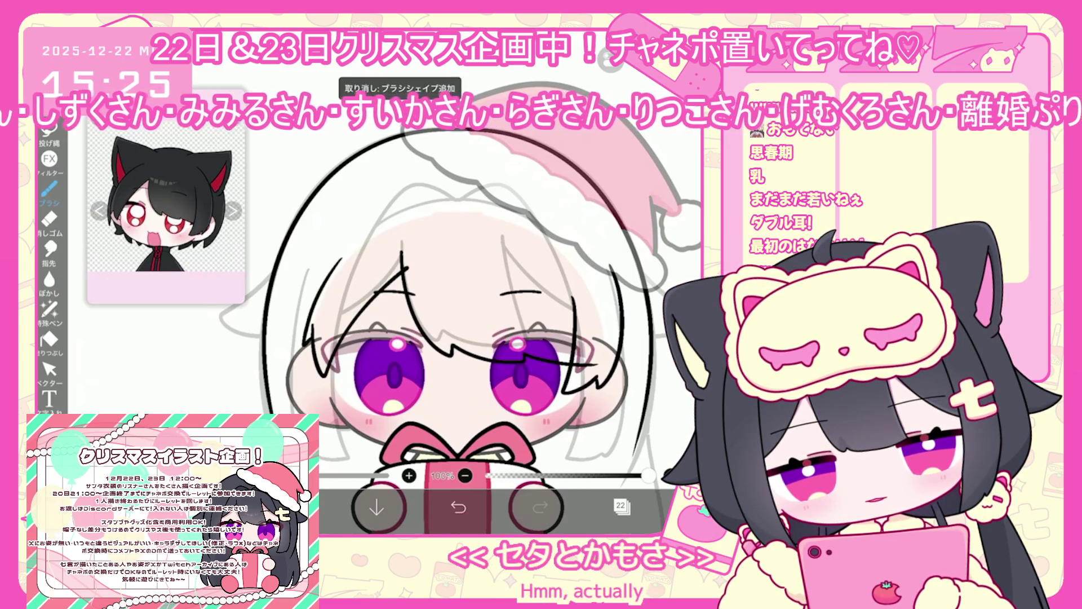
pyautogui.click(459, 507)
pyautogui.moveTo(333, 263); pyautogui.dragTo(298, 343)
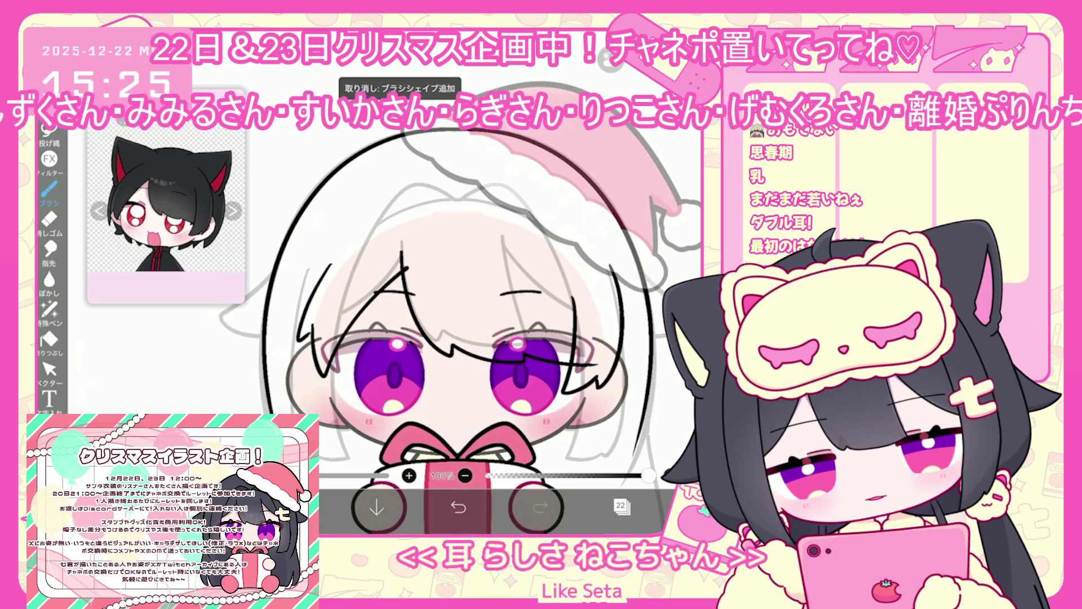
# Step: Check the strokes in vector mode, then redraw the long strand left of the left eye
pyautogui.click(49, 369)
pyautogui.click(458, 507)
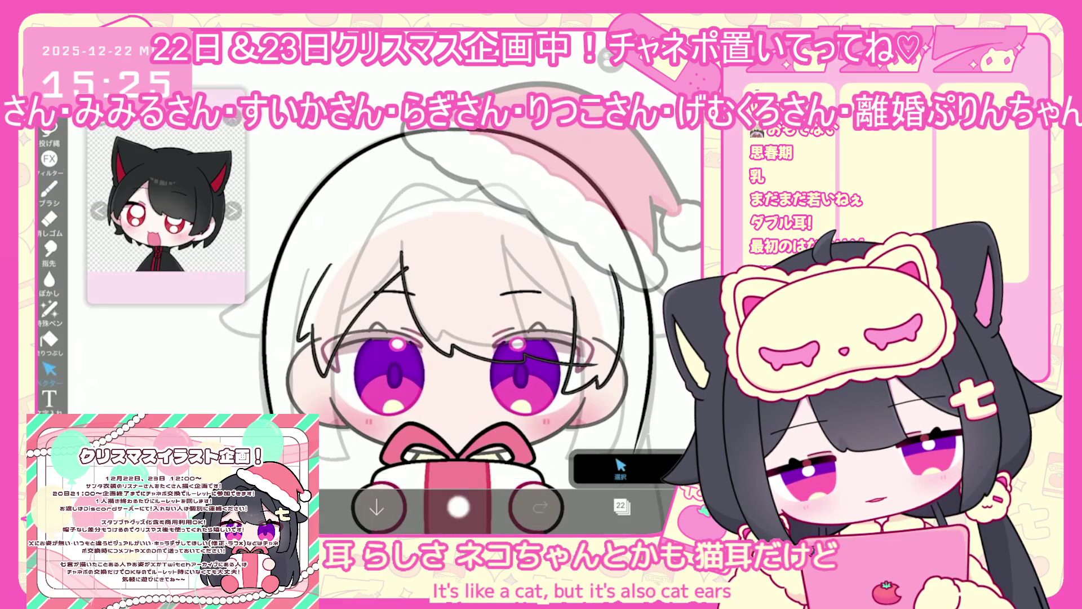
pyautogui.click(49, 190)
pyautogui.moveTo(345, 203); pyautogui.dragTo(295, 343)
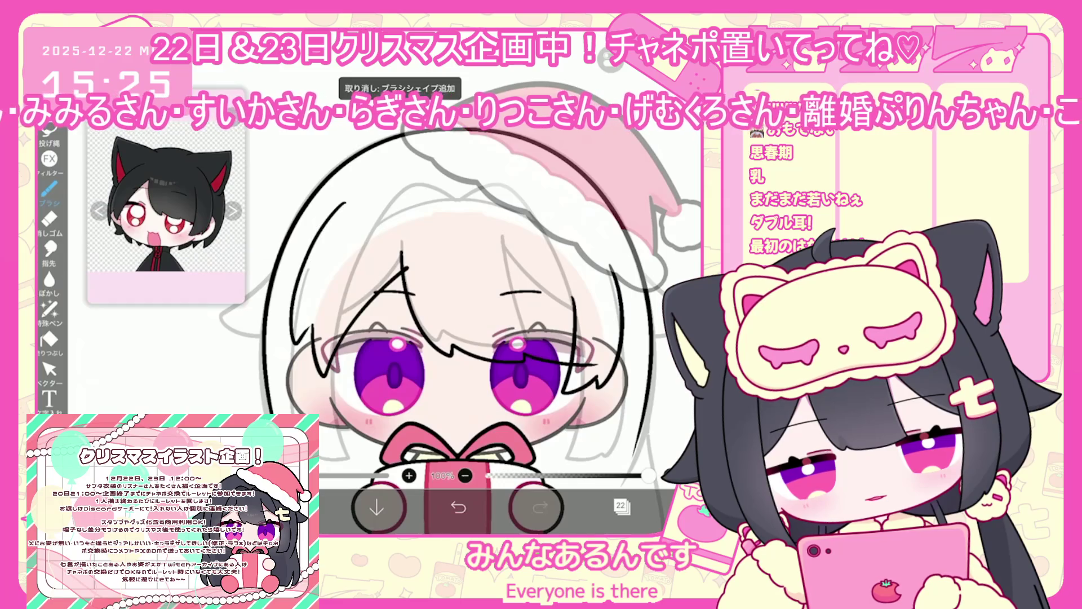
pyautogui.click(458, 507)
pyautogui.moveTo(359, 201); pyautogui.dragTo(308, 347)
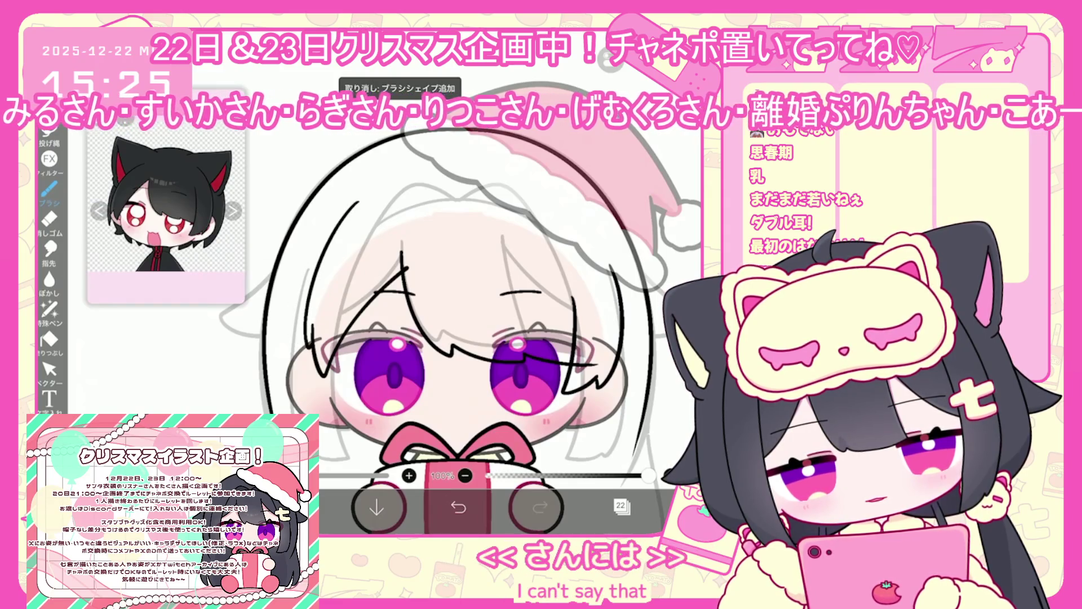
pyautogui.moveTo(361, 193); pyautogui.dragTo(299, 341)
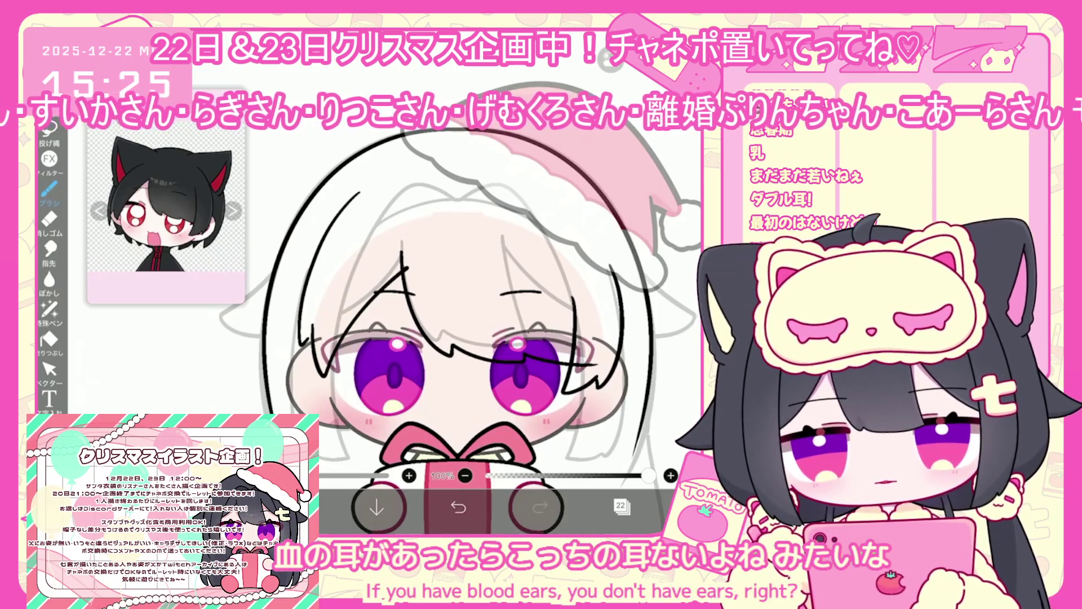
pyautogui.click(458, 507)
pyautogui.moveTo(358, 196); pyautogui.dragTo(304, 341)
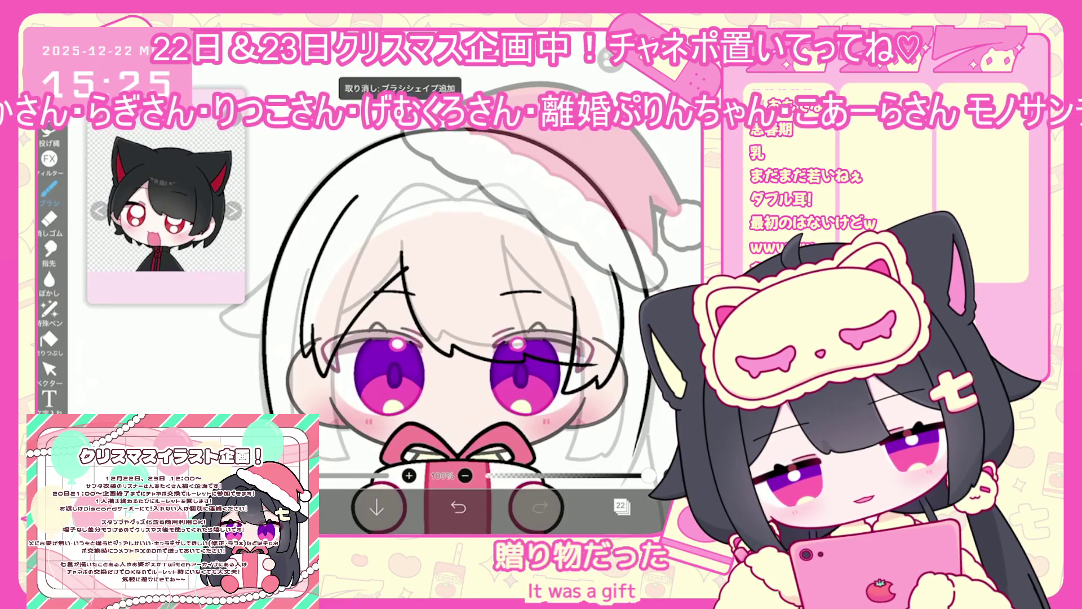
pyautogui.click(49, 369)
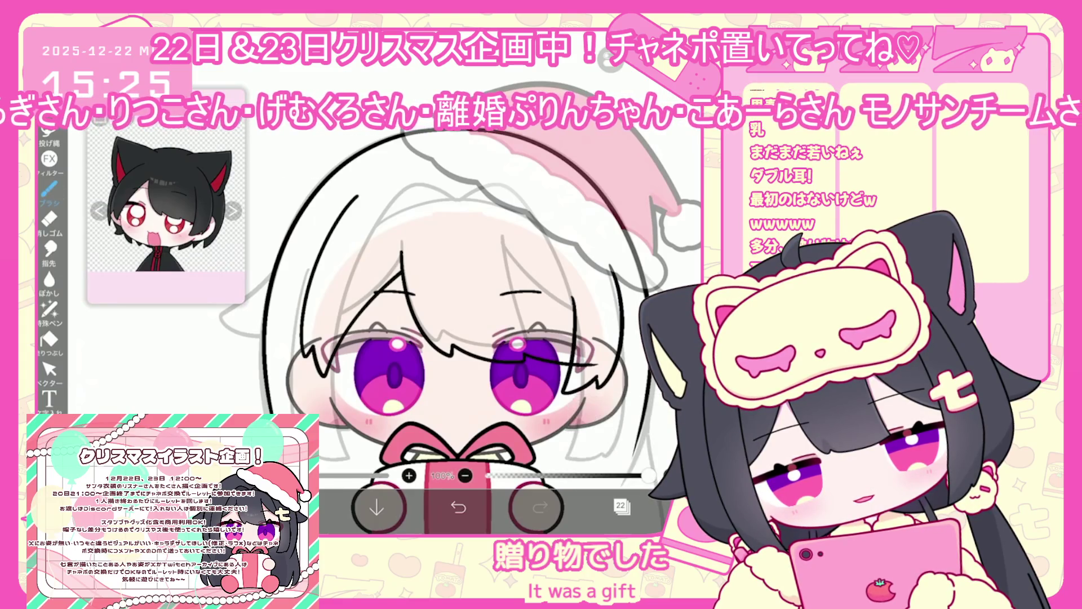
pyautogui.click(49, 189)
# Step: Add hair-strand lines on the left of the face, discarding a short edge line
pyautogui.scroll(-3, 451, 310)
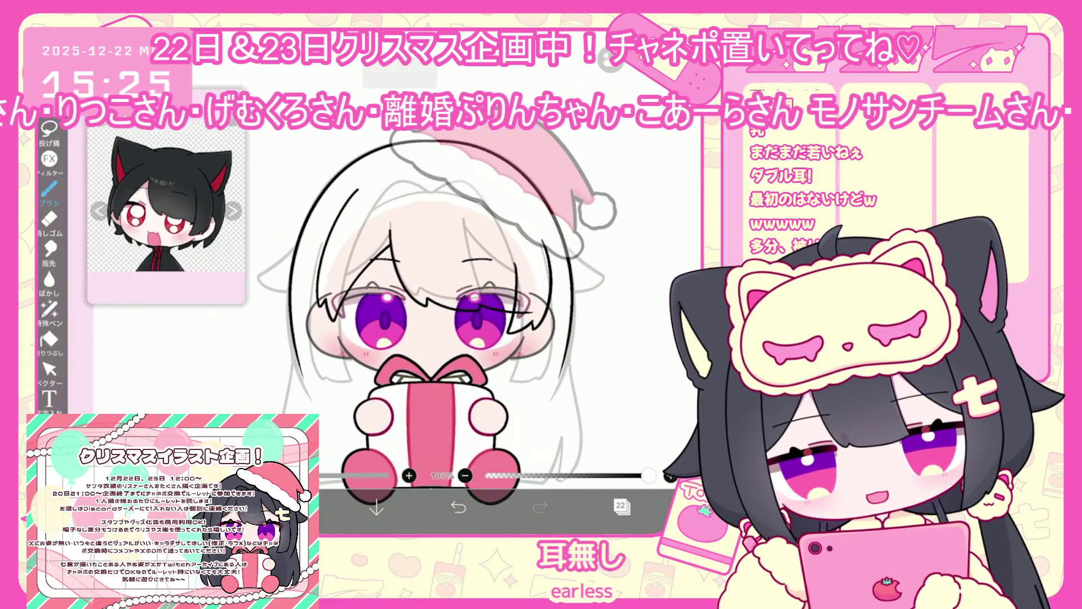
pyautogui.scroll(3, 462, 338)
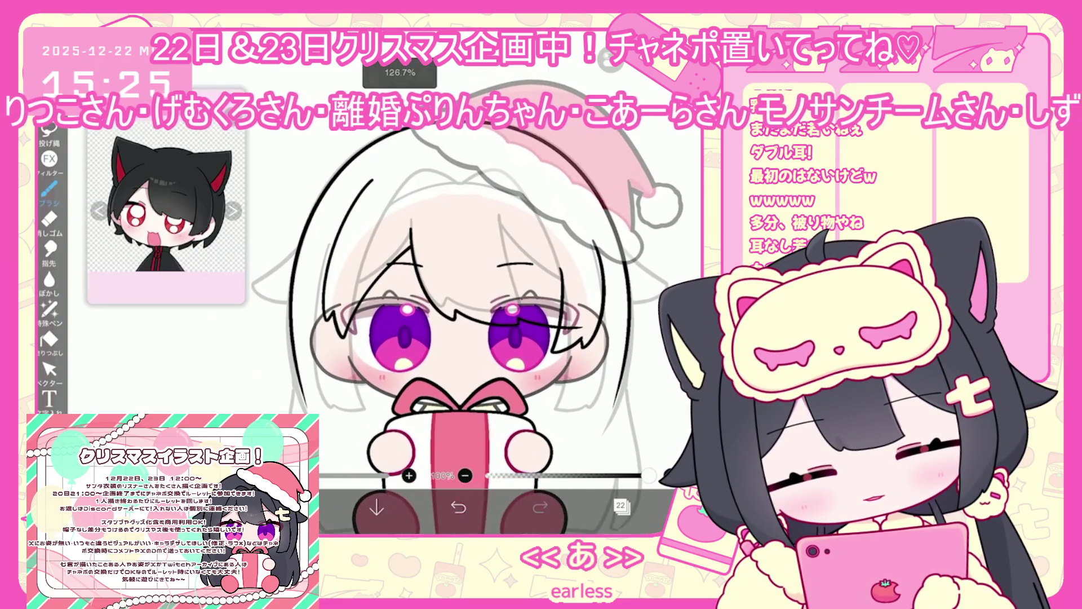
pyautogui.moveTo(285, 282); pyautogui.dragTo(299, 338)
pyautogui.click(458, 508)
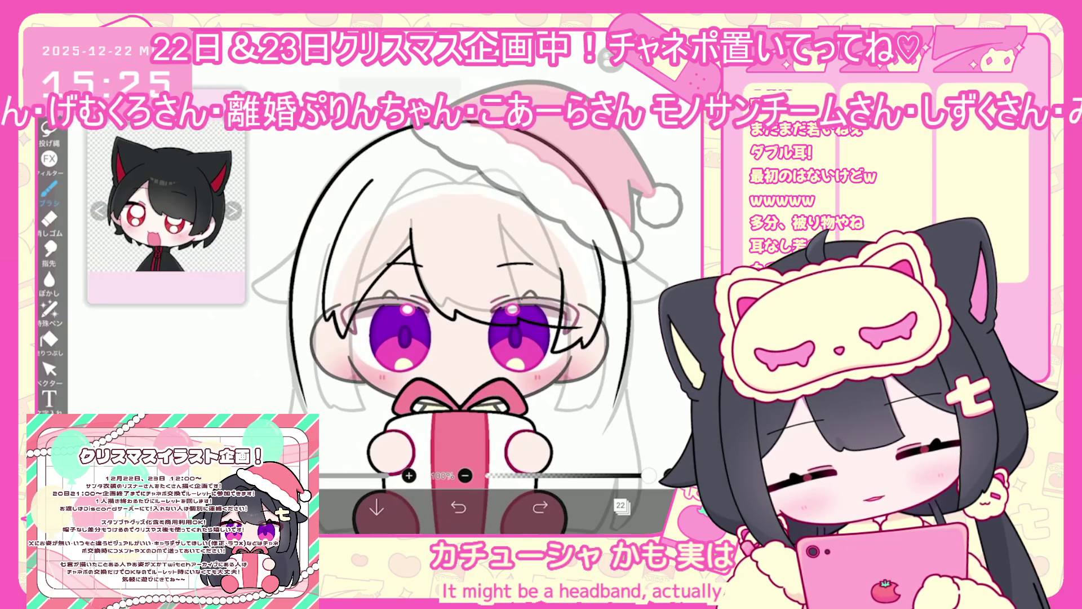
pyautogui.moveTo(290, 324)
pyautogui.mouseDown()
pyautogui.moveTo(323, 393)
pyautogui.moveTo(367, 406)
pyautogui.mouseUp()
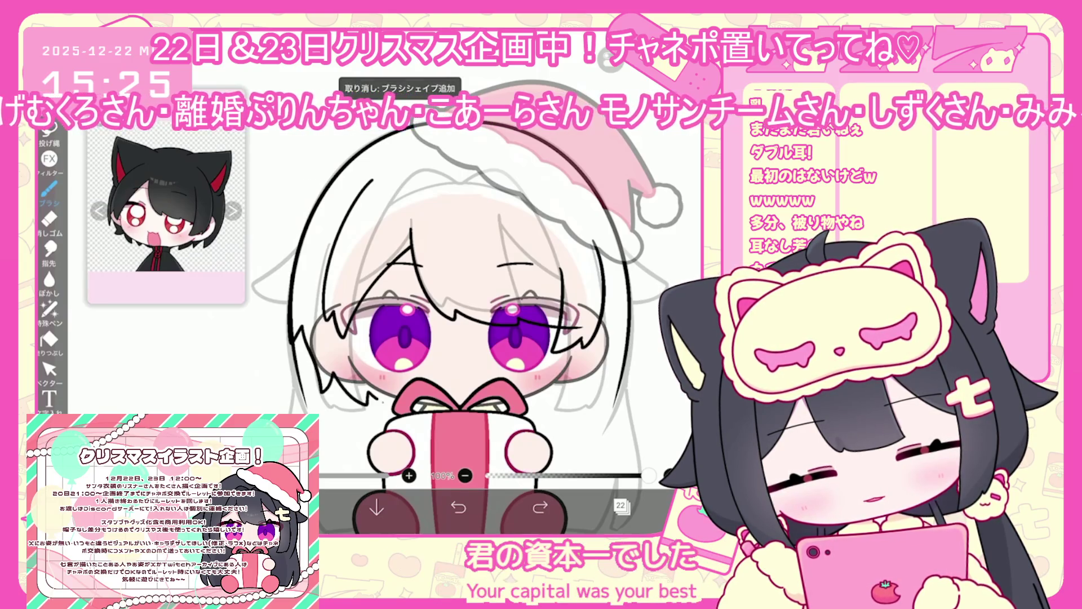
# Step: Draw a short hair stroke beside the right of the face, retrying until it fits
pyautogui.scroll(-2, 468, 349)
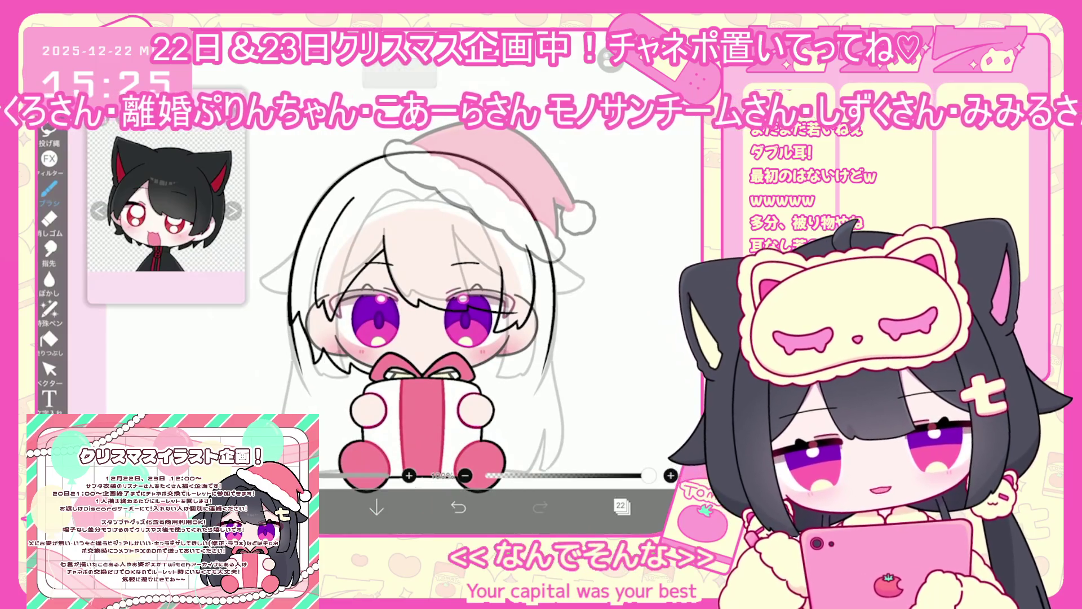
pyautogui.scroll(2, 401, 338)
pyautogui.moveTo(491, 353)
pyautogui.mouseDown()
pyautogui.moveTo(462, 384)
pyautogui.moveTo(430, 395)
pyautogui.mouseUp()
pyautogui.click(458, 507)
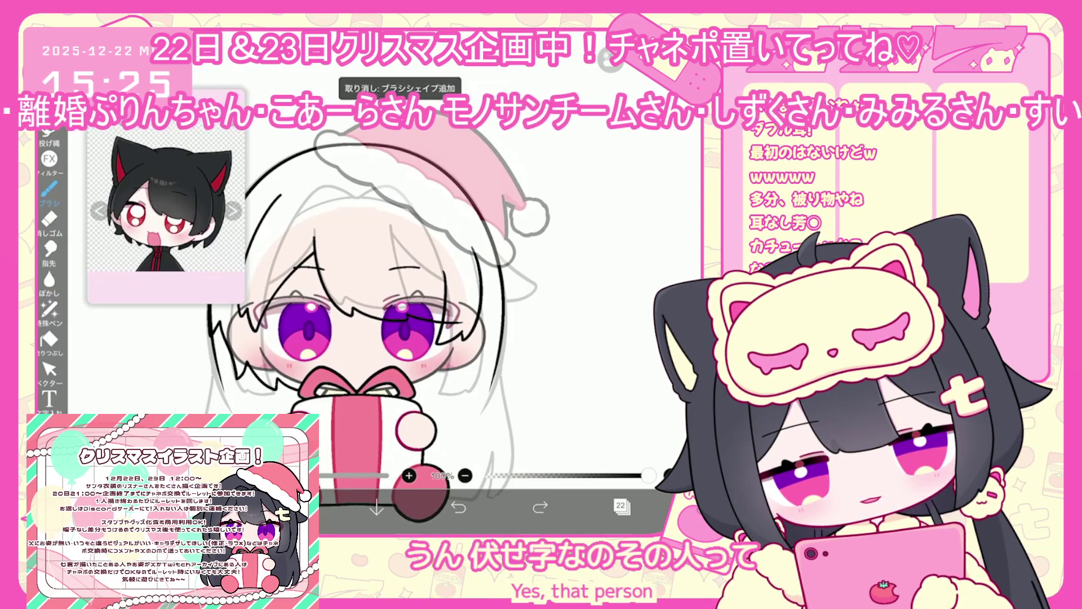
pyautogui.moveTo(495, 353); pyautogui.dragTo(493, 372)
pyautogui.click(458, 508)
pyautogui.moveTo(499, 324)
pyautogui.mouseDown()
pyautogui.moveTo(475, 364)
pyautogui.moveTo(429, 389)
pyautogui.mouseUp()
pyautogui.scroll(-3, 401, 339)
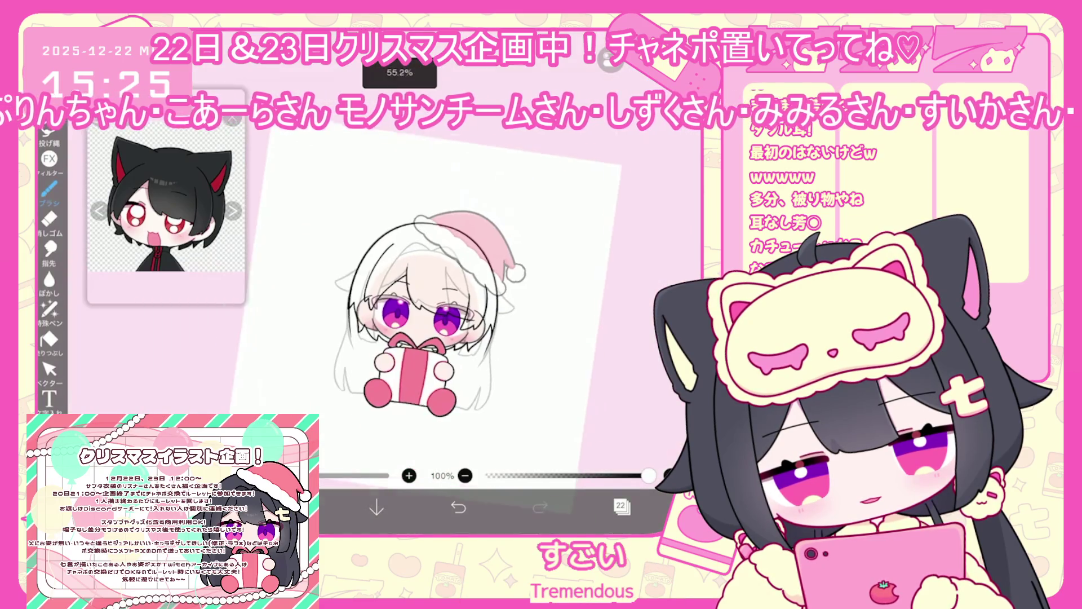
# Step: Switch to the Vector tool and briefly check the layer list
pyautogui.scroll(2, 412, 337)
pyautogui.scroll(2, 401, 338)
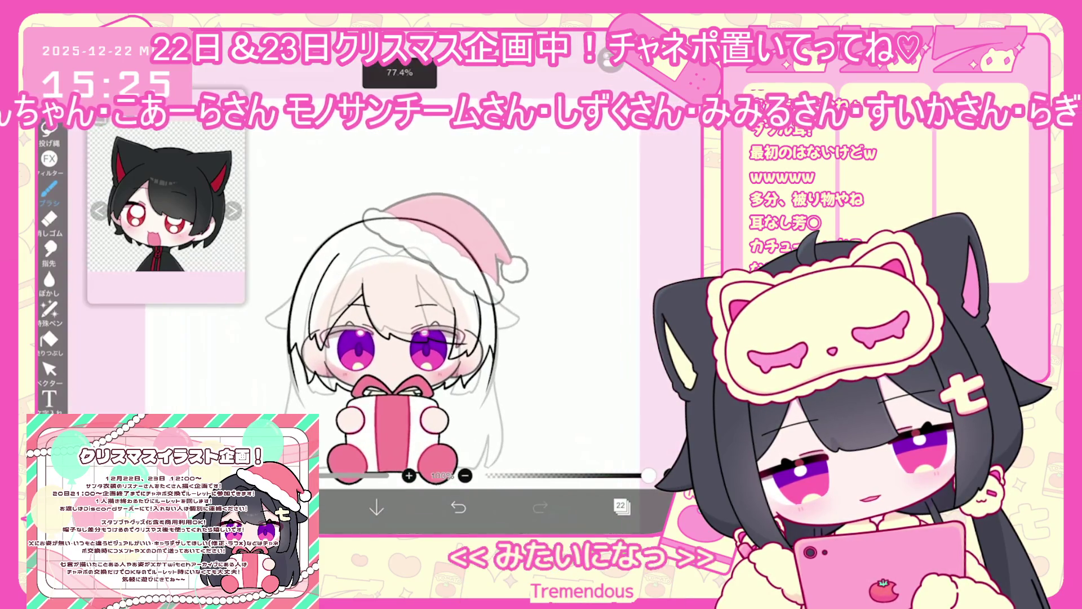
pyautogui.click(49, 369)
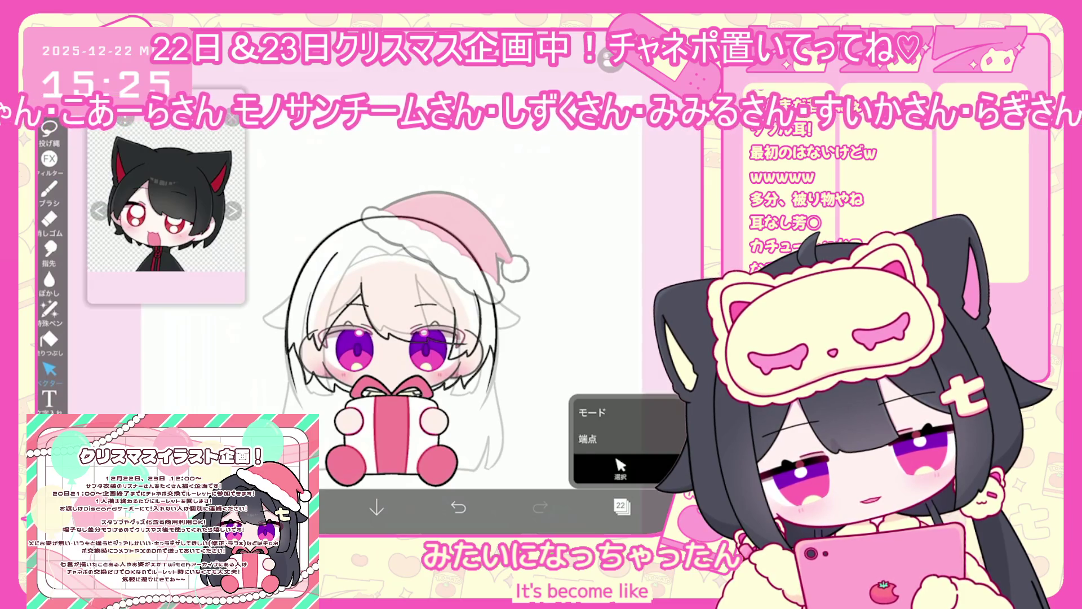
pyautogui.click(621, 505)
pyautogui.click(621, 506)
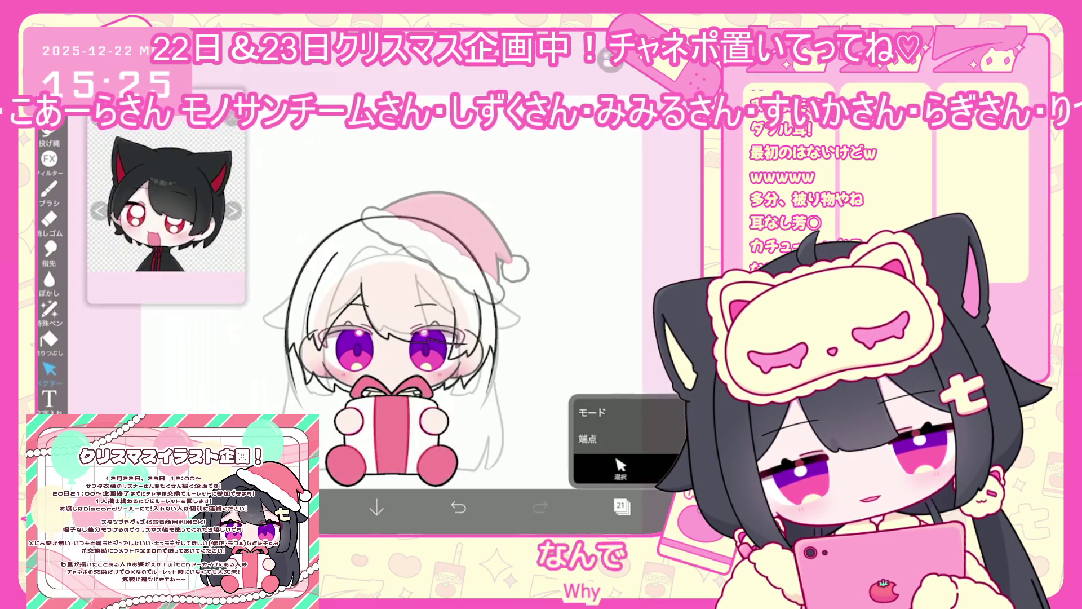
# Step: Inspect the jagged stroke near the face, then return to the brush and bring up symmetry ruler options
pyautogui.scroll(5, 395, 338)
pyautogui.click(405, 360)
pyautogui.click(620, 468)
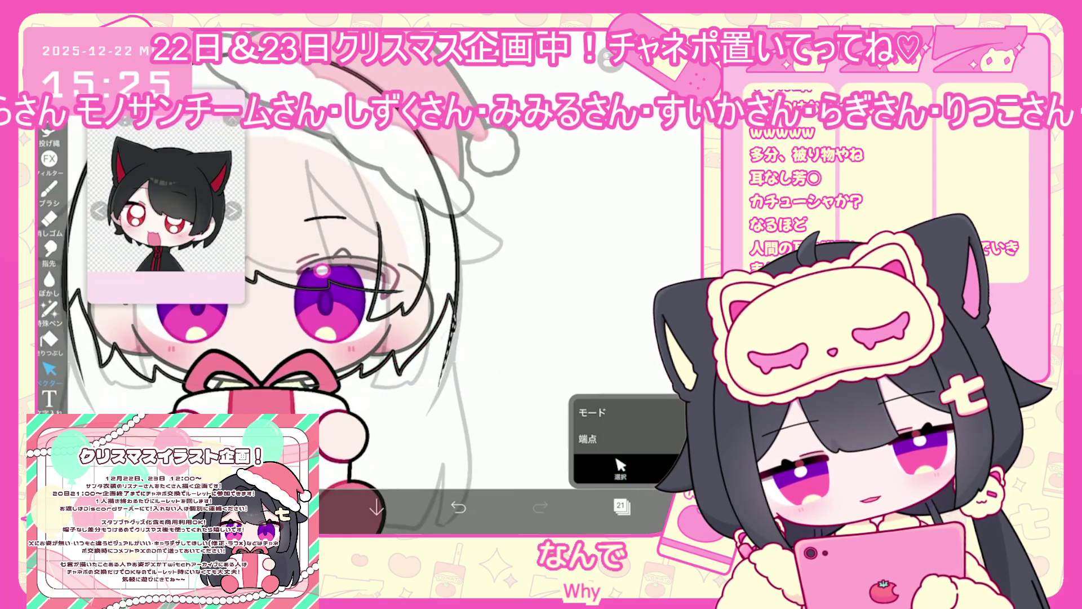
pyautogui.scroll(-5, 394, 311)
pyautogui.click(50, 189)
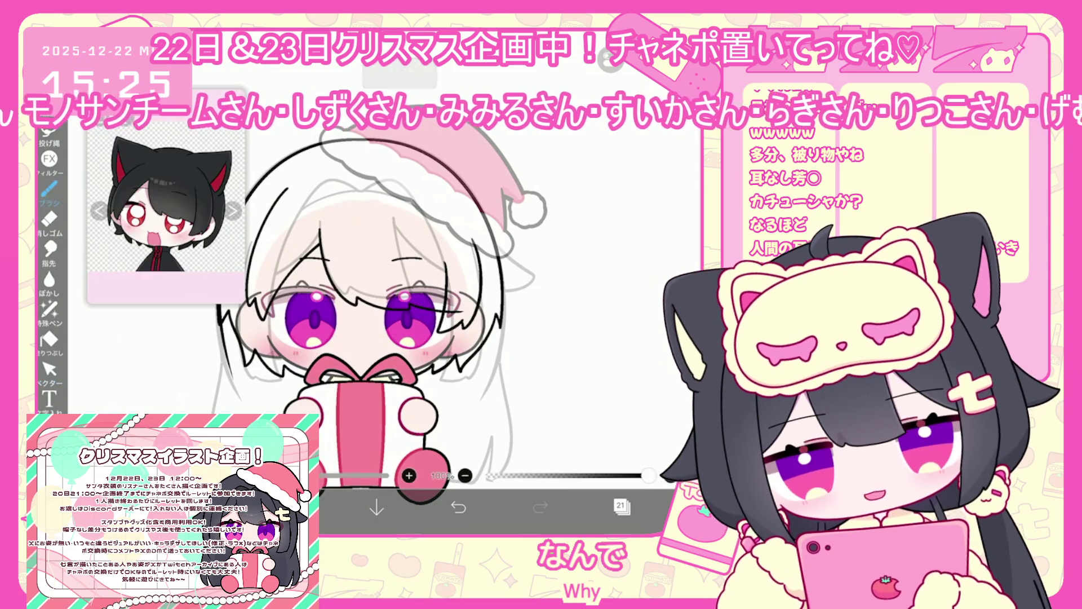
pyautogui.moveTo(316, 316)
pyautogui.mouseDown()
pyautogui.moveTo(388, 366)
pyautogui.moveTo(401, 395)
pyautogui.mouseUp()
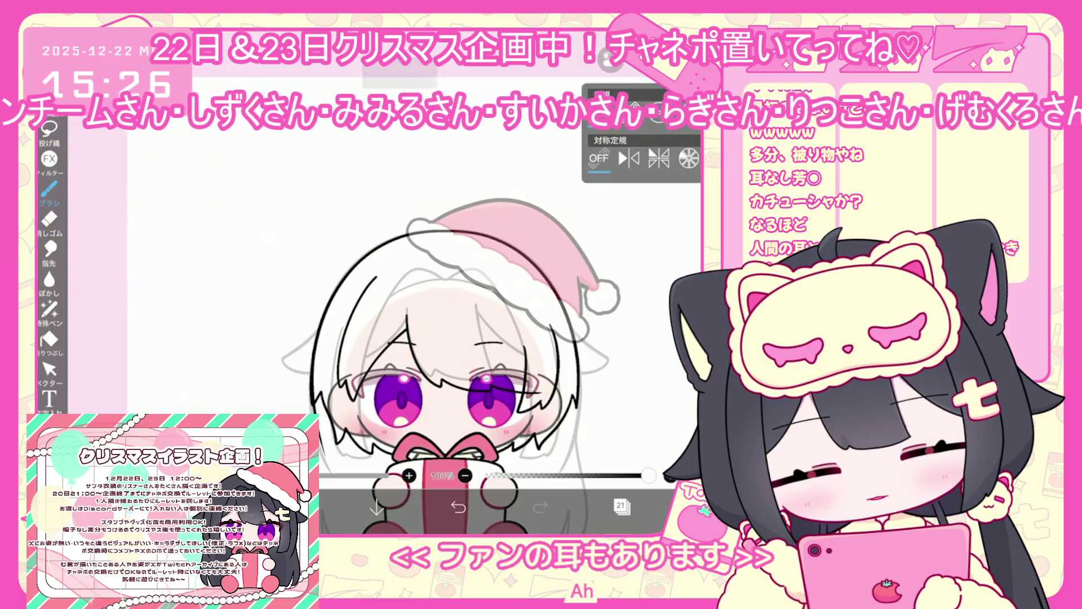
# Step: Turn on left-right mirror symmetry, try mirrored cat-ear strokes on the head, and undo them
pyautogui.click(629, 159)
pyautogui.moveTo(320, 215)
pyautogui.mouseDown()
pyautogui.moveTo(407, 232)
pyautogui.moveTo(329, 316)
pyautogui.moveTo(339, 331)
pyautogui.mouseUp()
pyautogui.hotkey('ctrl', 'z')
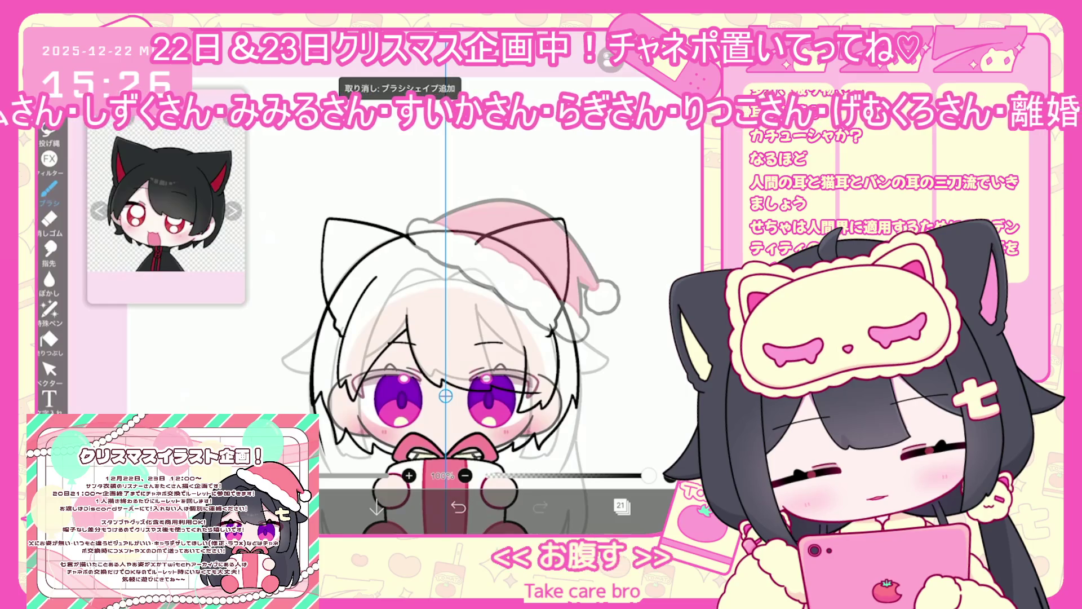
pyautogui.hotkey('ctrl', 'z')
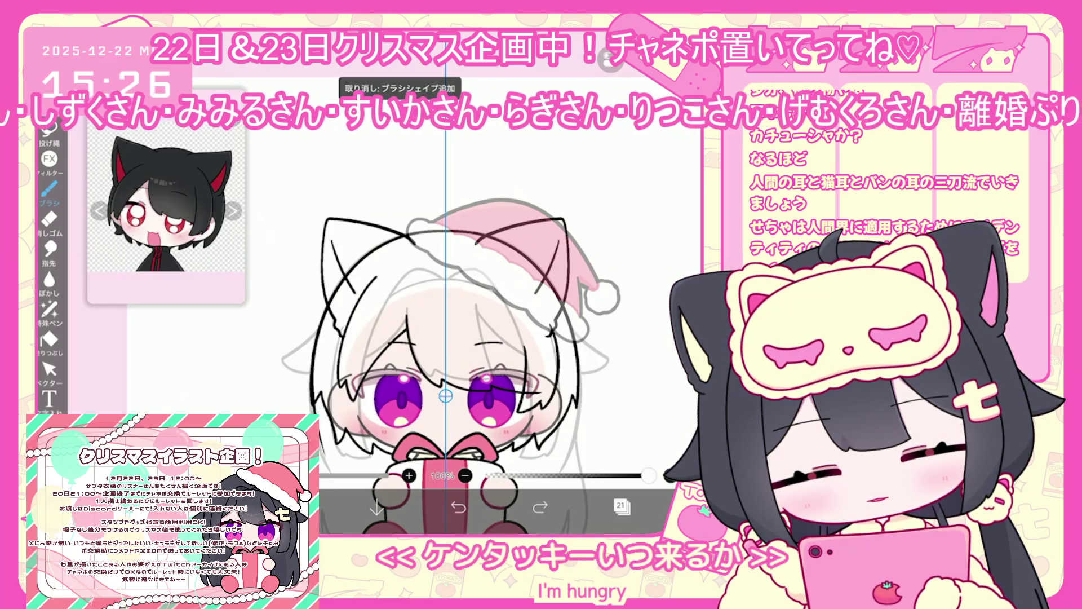
pyautogui.scroll(2, 462, 349)
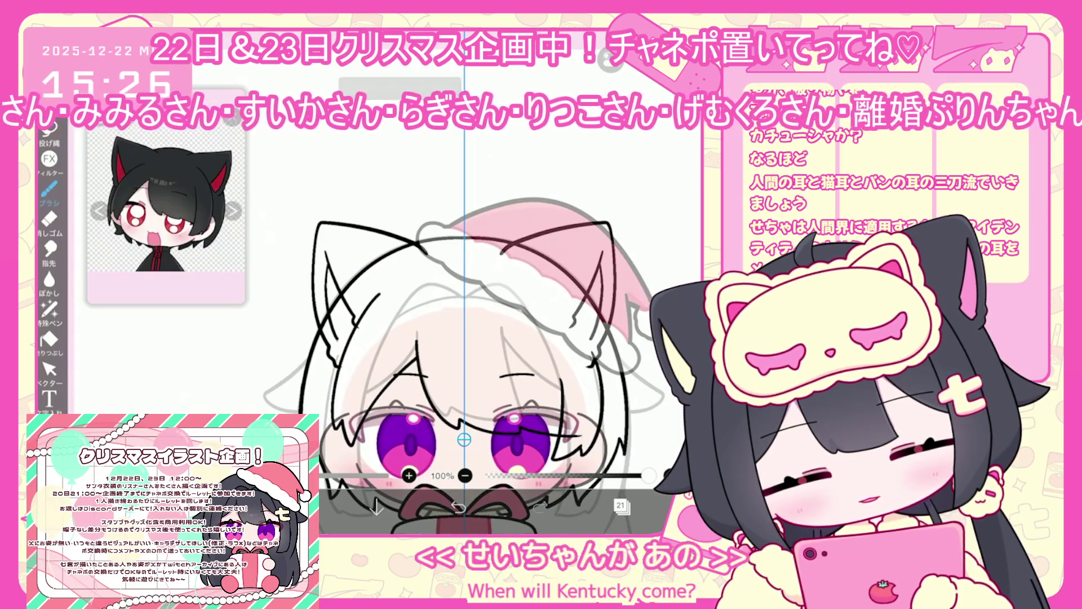
pyautogui.click(49, 369)
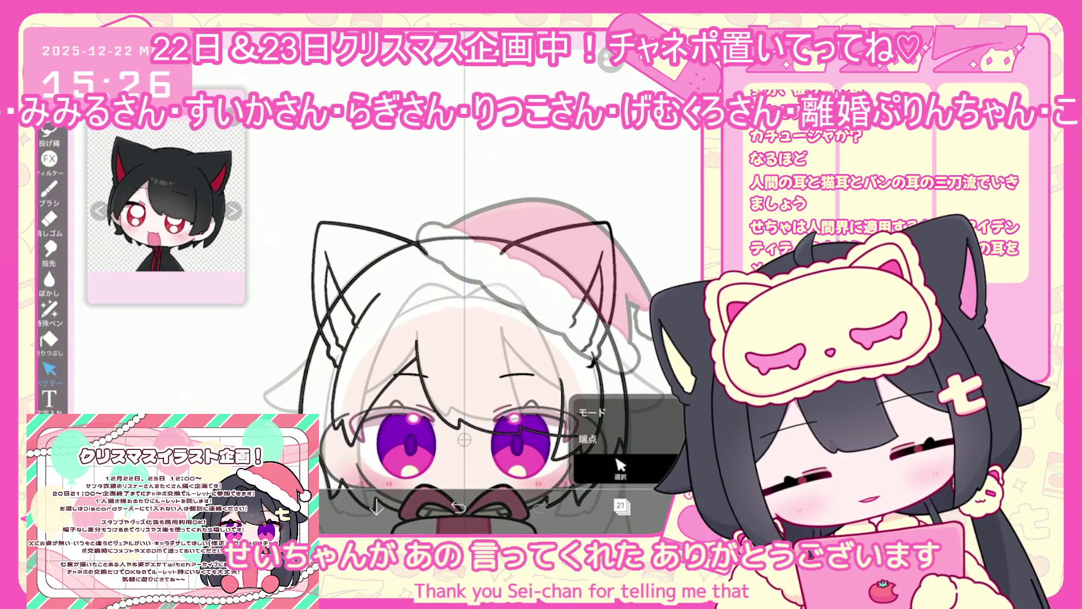
pyautogui.scroll(-2, 457, 350)
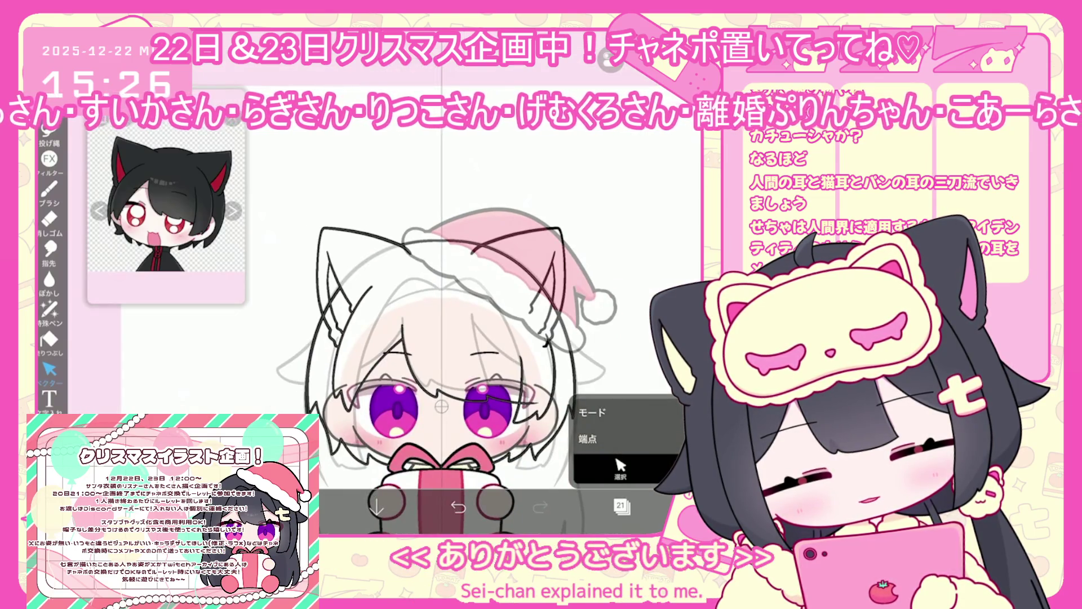
pyautogui.scroll(-3, 439, 338)
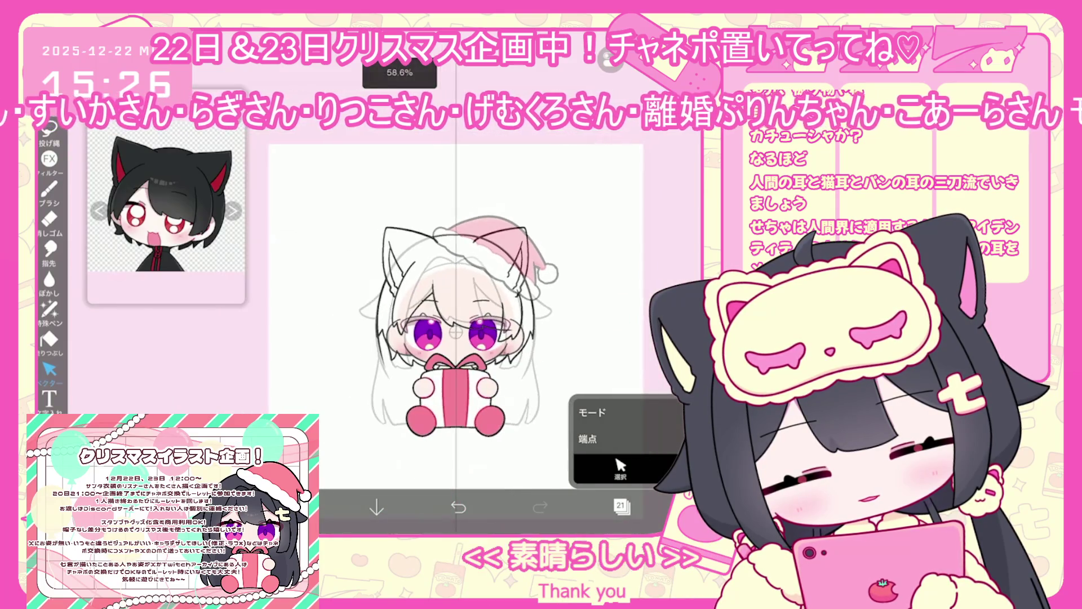
pyautogui.click(49, 189)
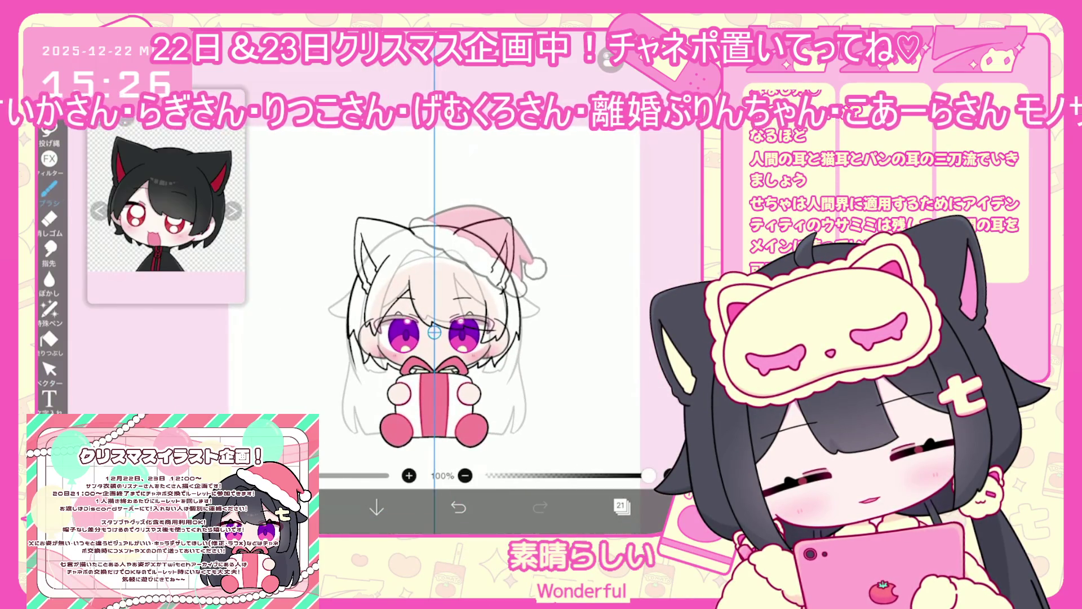
pyautogui.click(622, 506)
pyautogui.click(620, 299)
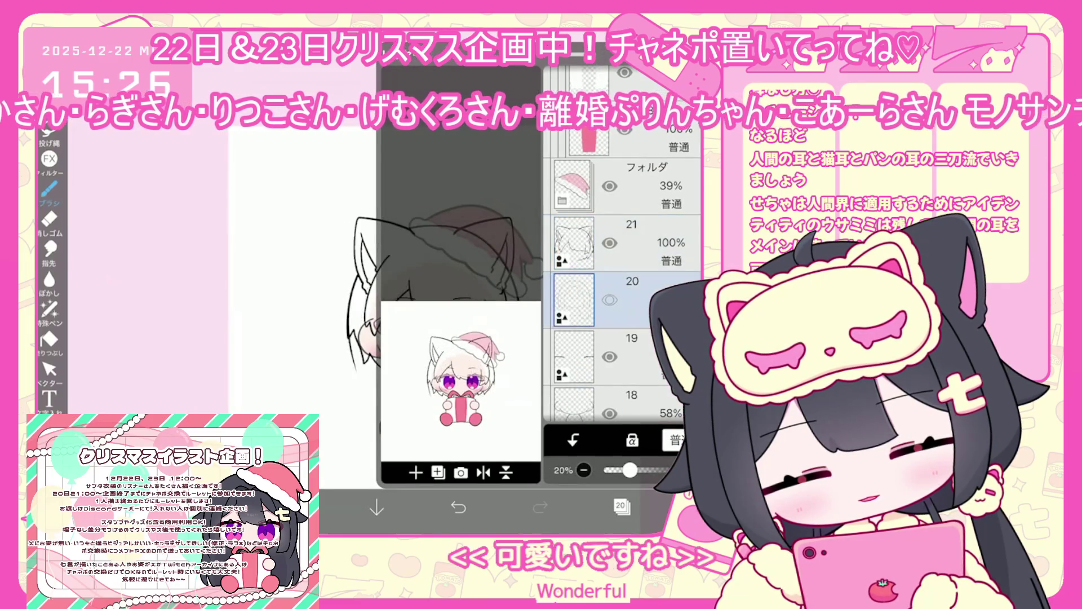
pyautogui.click(620, 243)
pyautogui.click(621, 506)
pyautogui.click(50, 370)
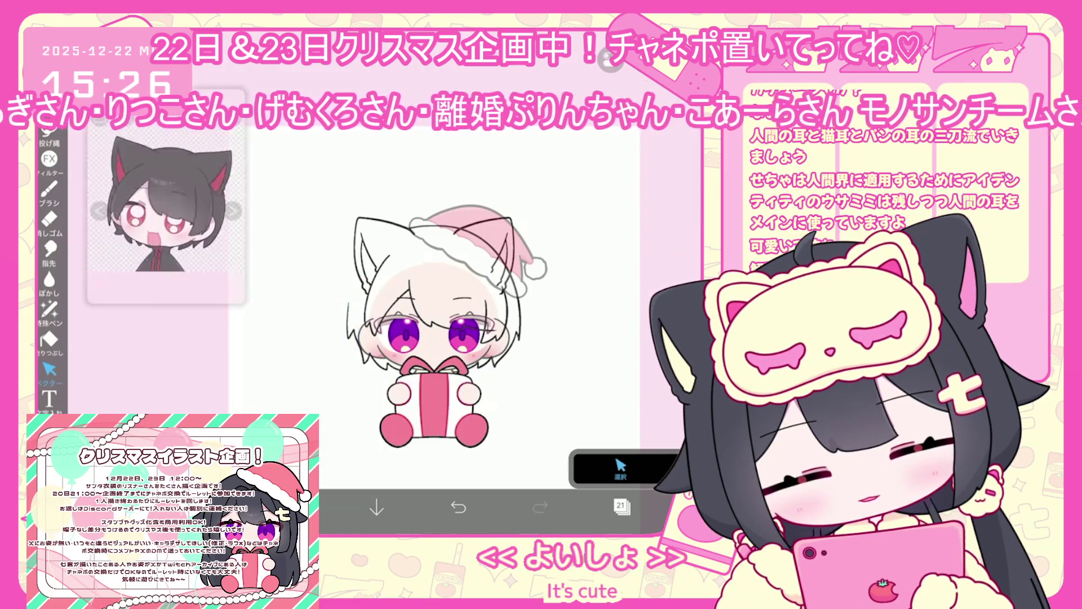
pyautogui.scroll(3, 403, 347)
pyautogui.scroll(3, 403, 347)
pyautogui.click(49, 131)
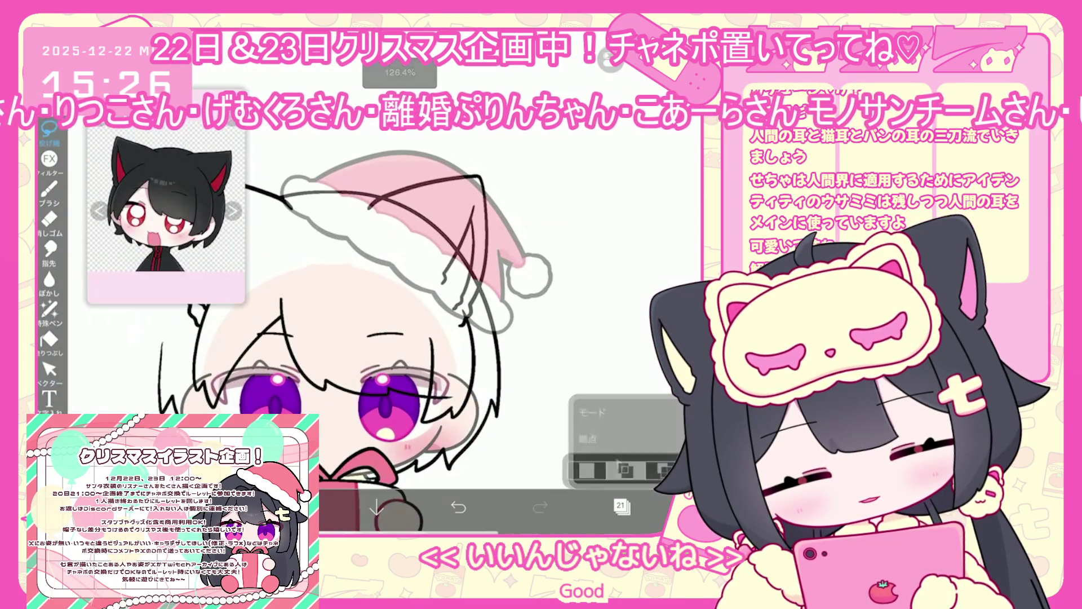
pyautogui.press('Delete')
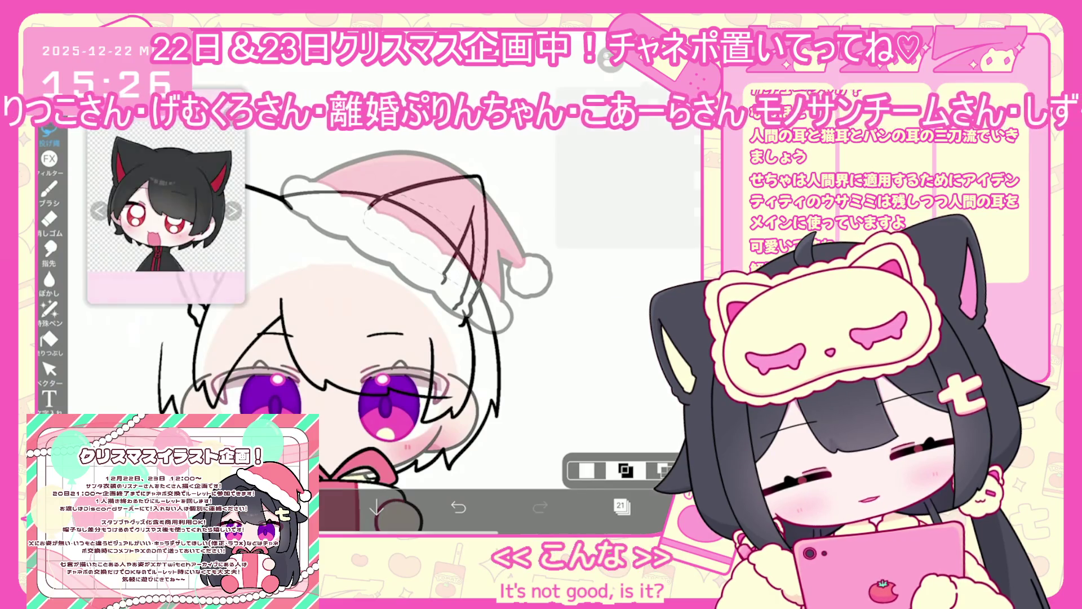
pyautogui.click(49, 370)
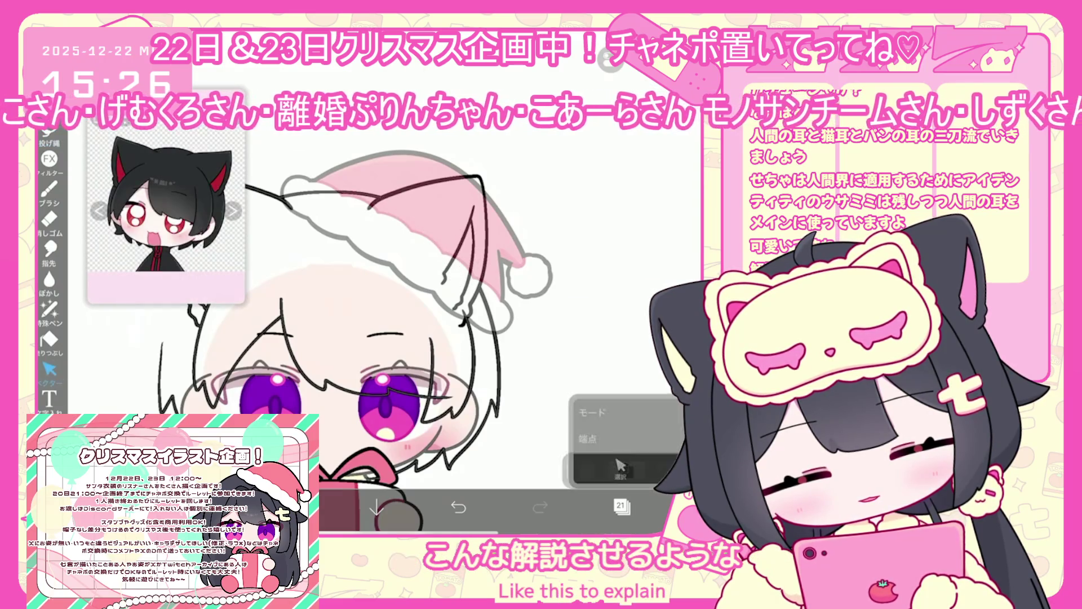
pyautogui.scroll(2, 395, 338)
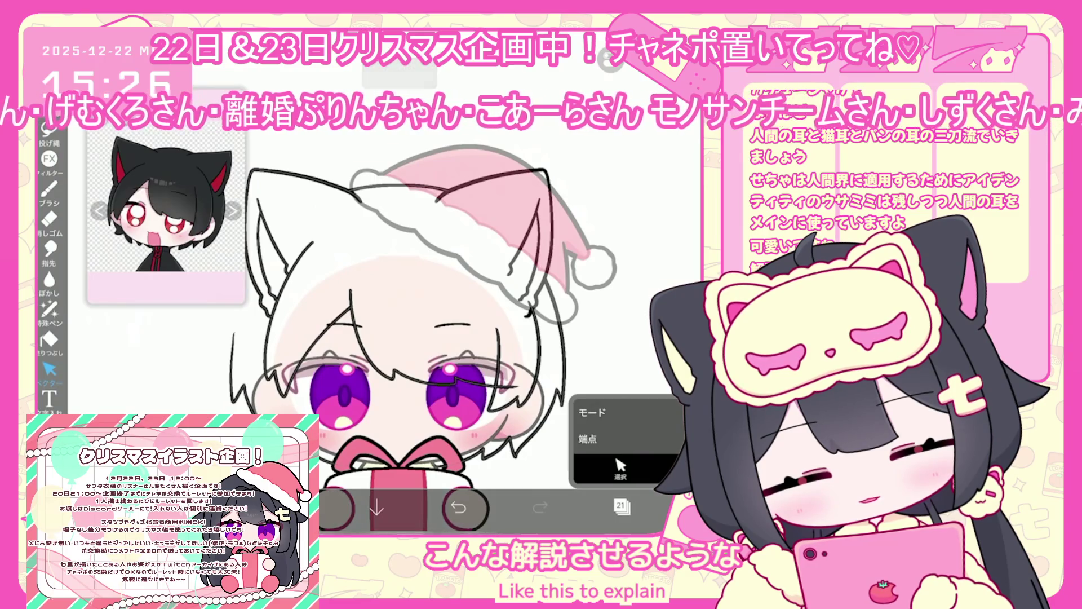
pyautogui.click(49, 131)
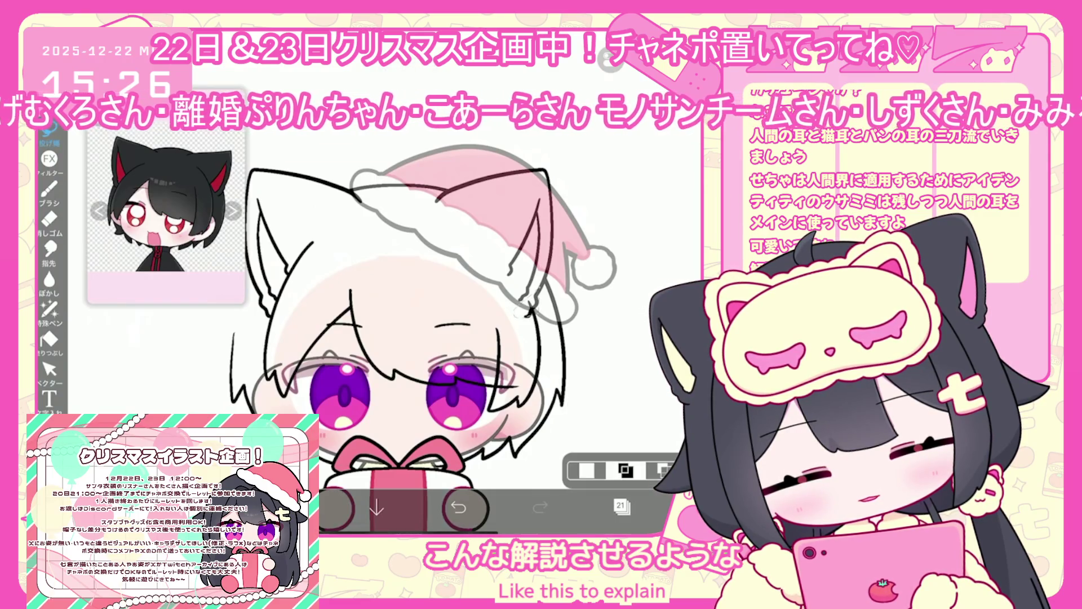
pyautogui.click(49, 369)
pyautogui.scroll(1, 394, 338)
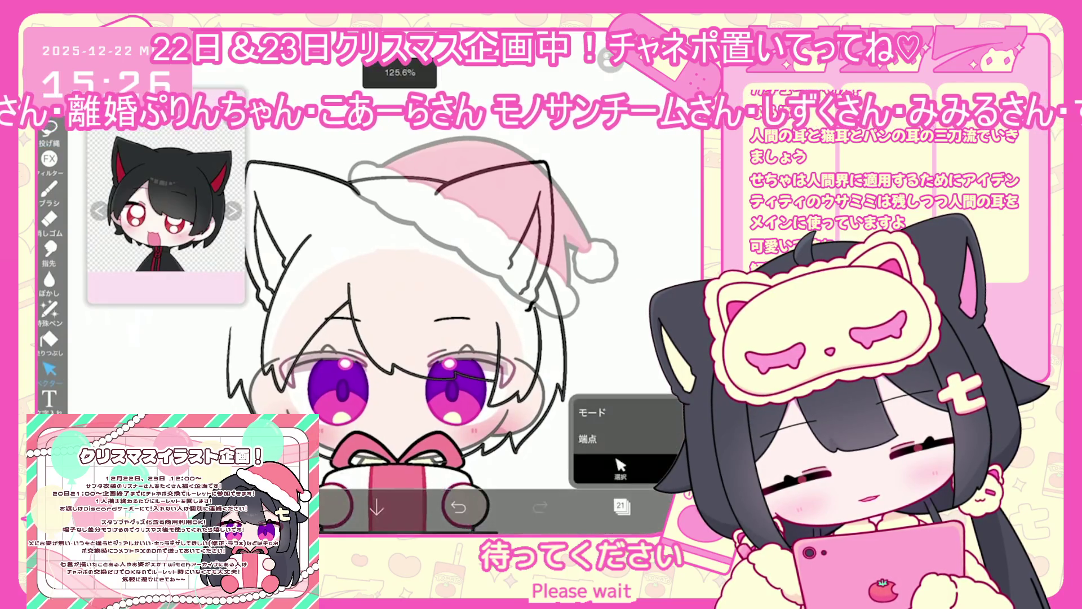
pyautogui.click(622, 506)
pyautogui.click(632, 392)
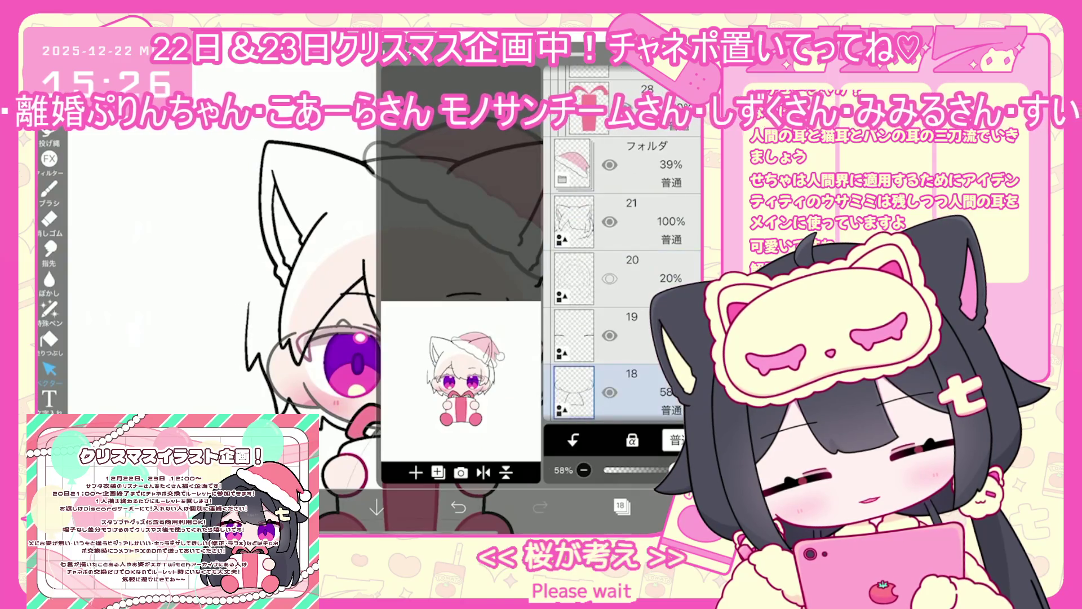
pyautogui.press('Delete')
pyautogui.click(625, 279)
pyautogui.hotkey('ctrl', 'z')
pyautogui.hotkey('ctrl', 'z')
pyautogui.hotkey('ctrl', 'z')
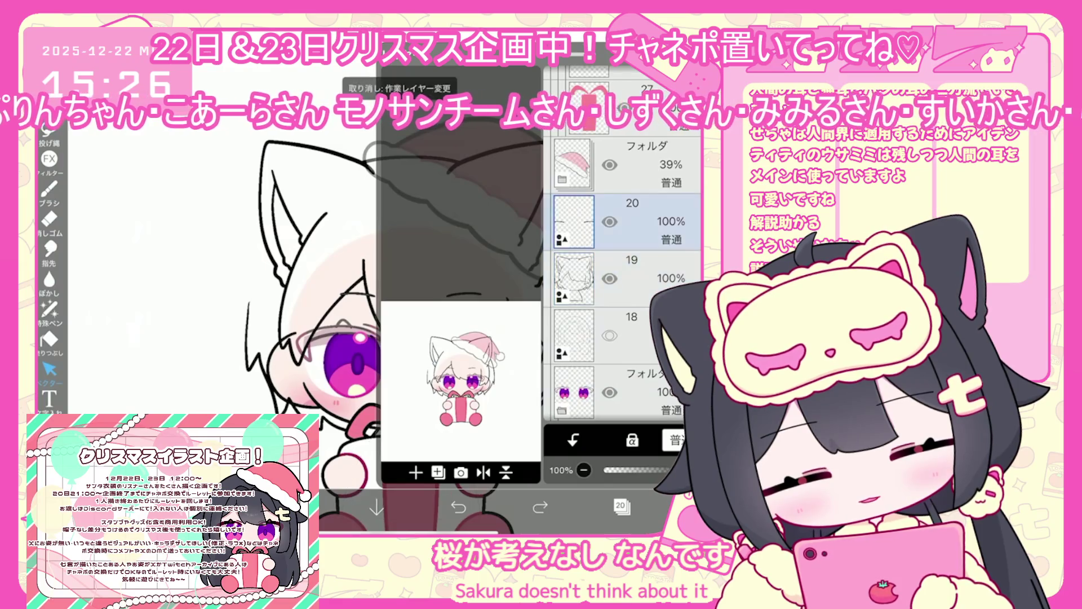
pyautogui.hotkey('ctrl', 'z')
pyautogui.hotkey('ctrl', 'z')
pyautogui.hotkey('ctrl', 'z')
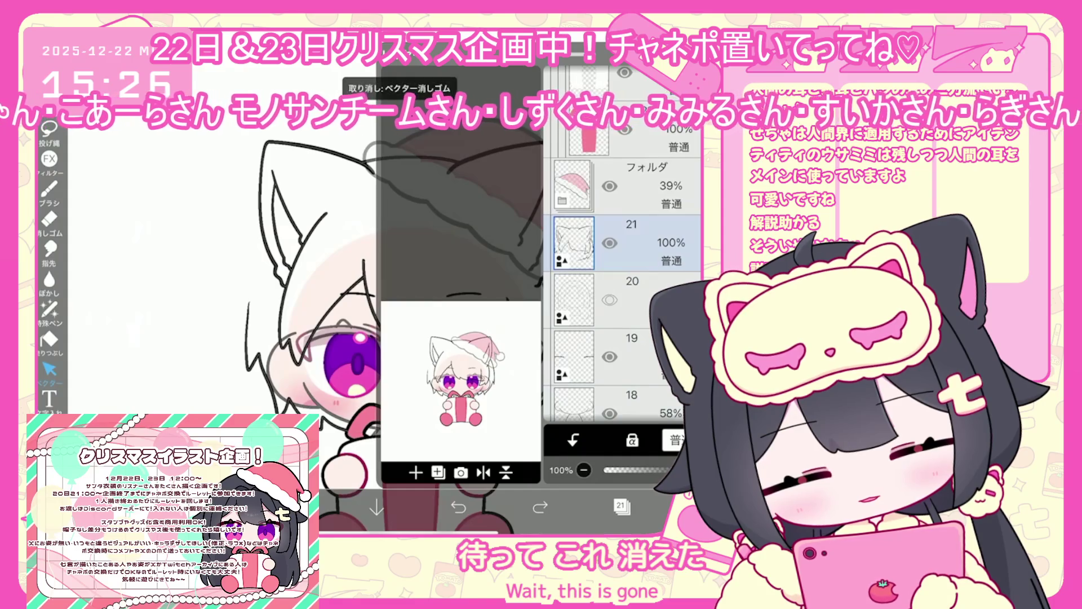
pyautogui.click(458, 507)
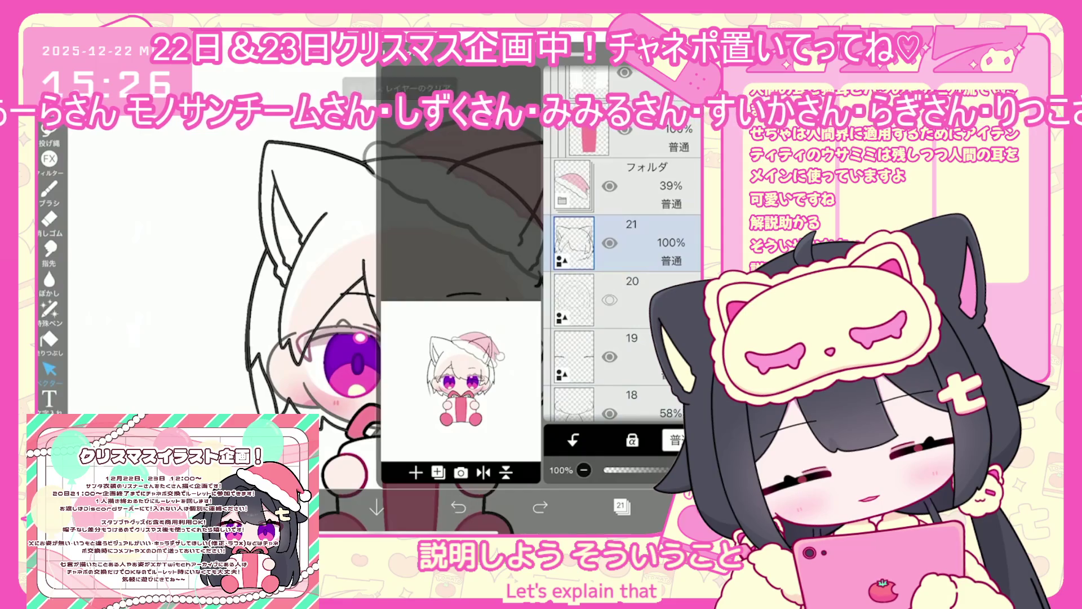
pyautogui.hotkey('ctrl', 'z')
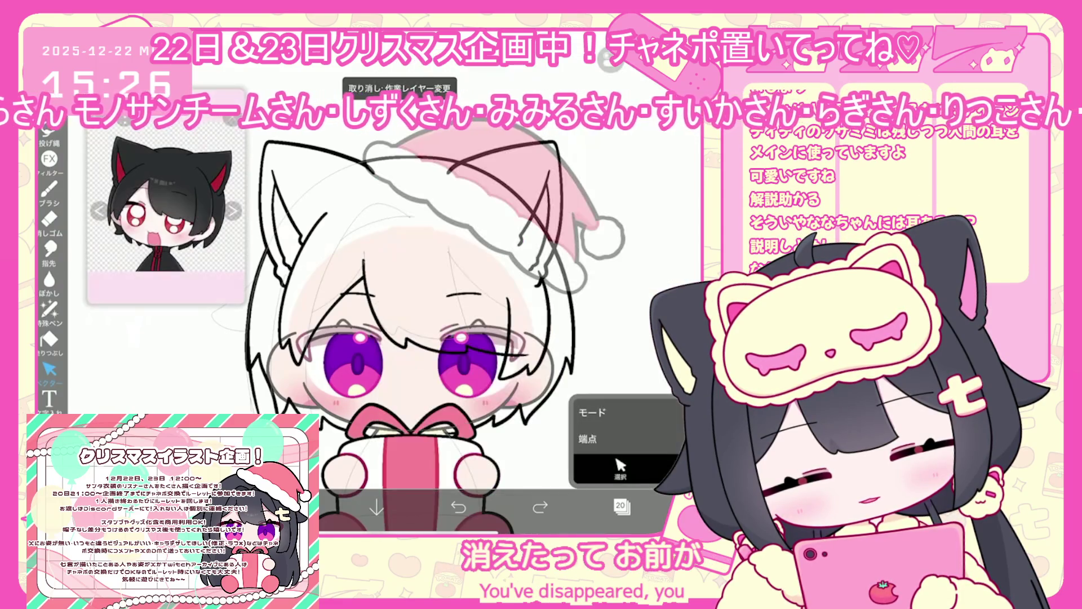
# Step: Make layer 21 active, try the lasso, then undo and restore the left-hair change
pyautogui.scroll(2, 428, 316)
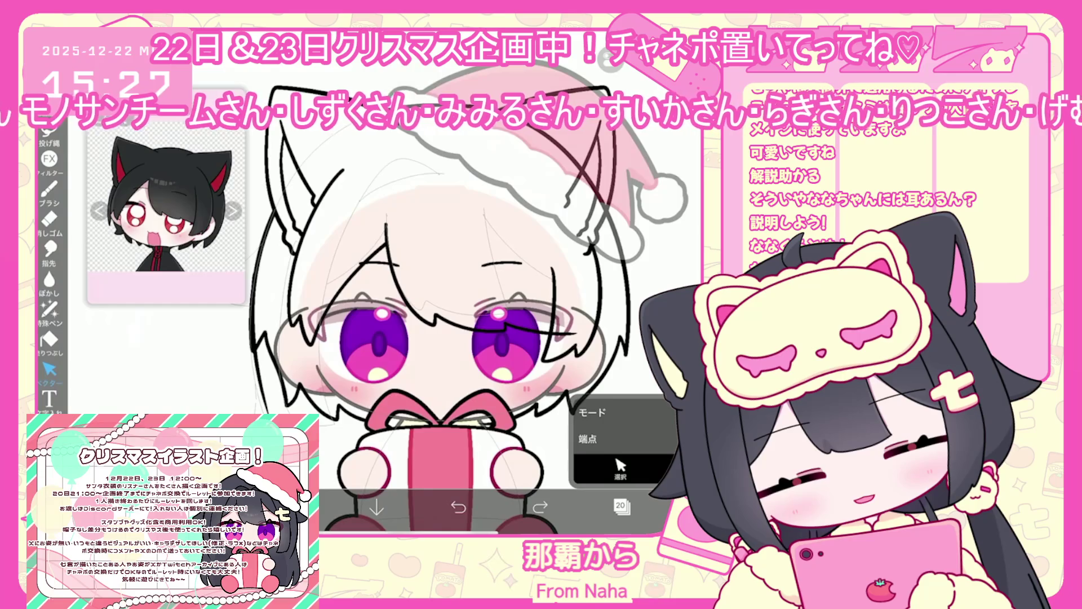
pyautogui.click(620, 506)
pyautogui.click(620, 226)
pyautogui.click(620, 505)
pyautogui.click(49, 128)
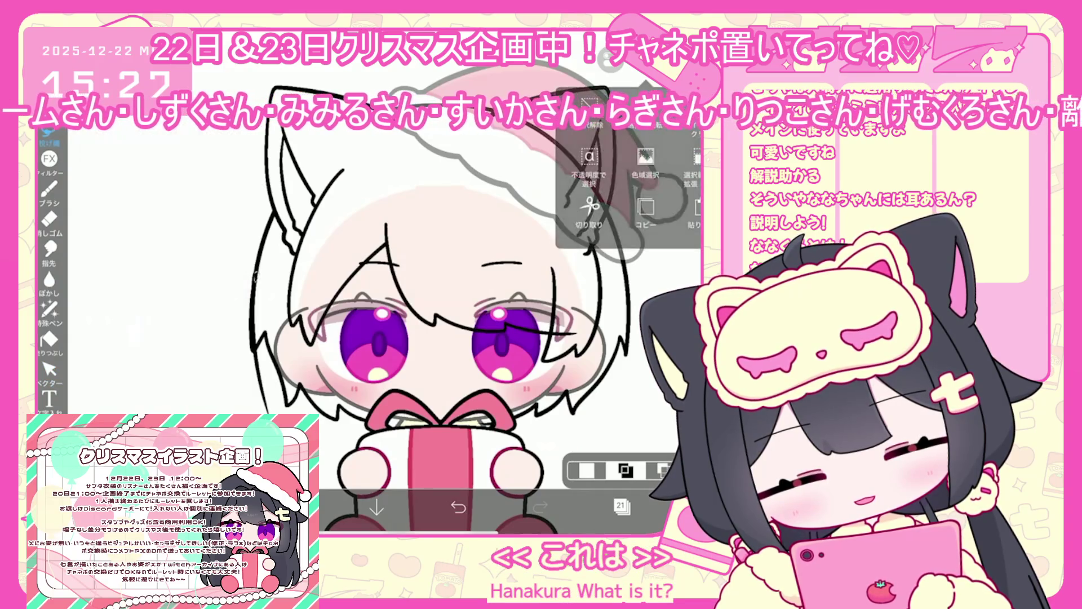
pyautogui.click(49, 370)
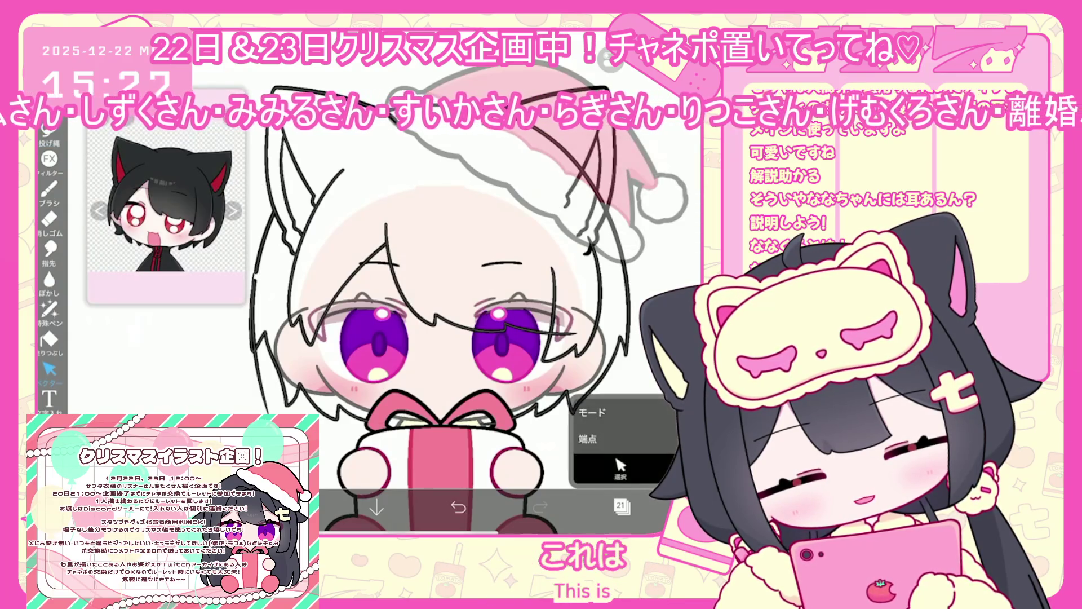
pyautogui.click(458, 507)
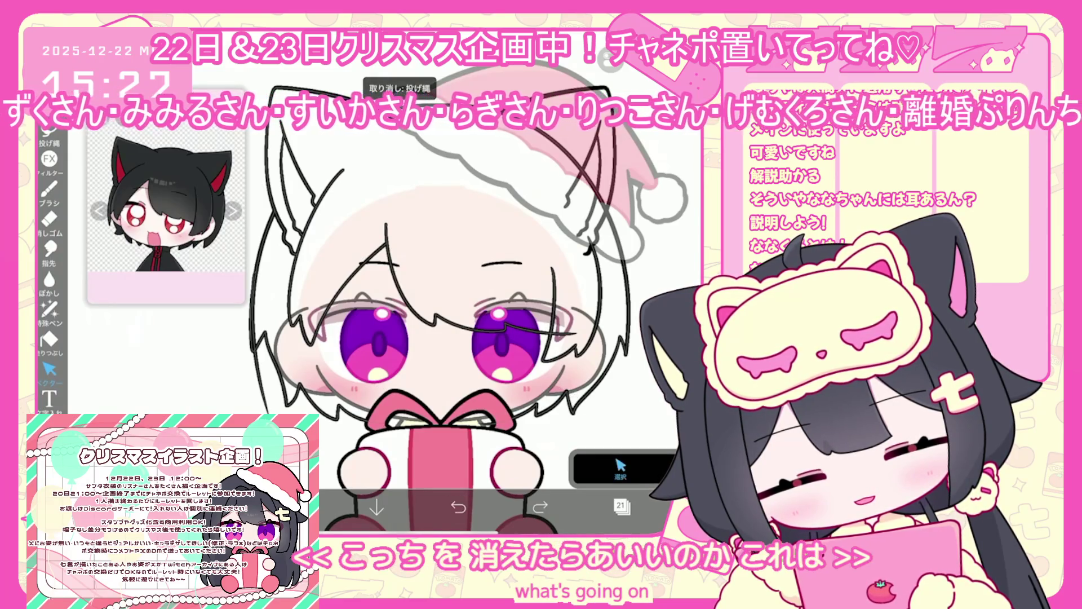
pyautogui.click(540, 507)
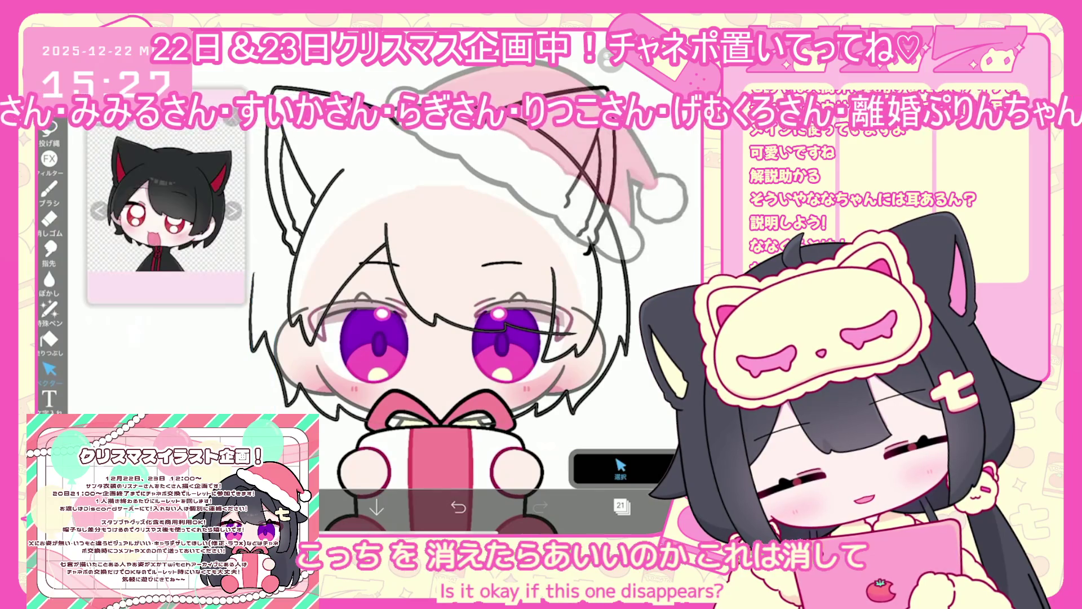
# Step: In vector mode, select the stroke on the left hair outline
pyautogui.scroll(3, 473, 282)
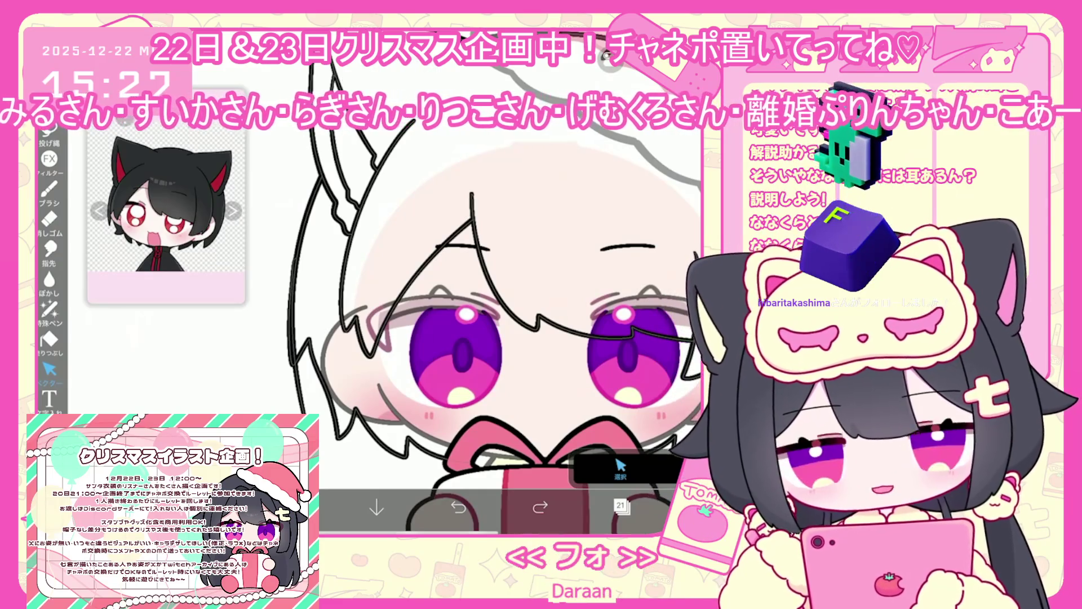
pyautogui.click(49, 188)
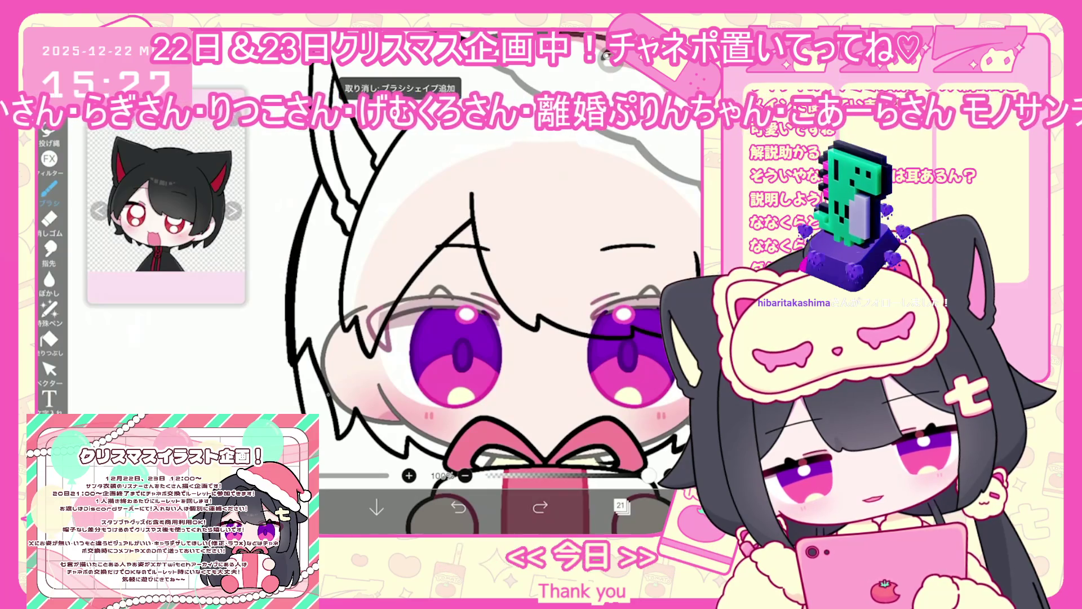
pyautogui.scroll(2, 462, 338)
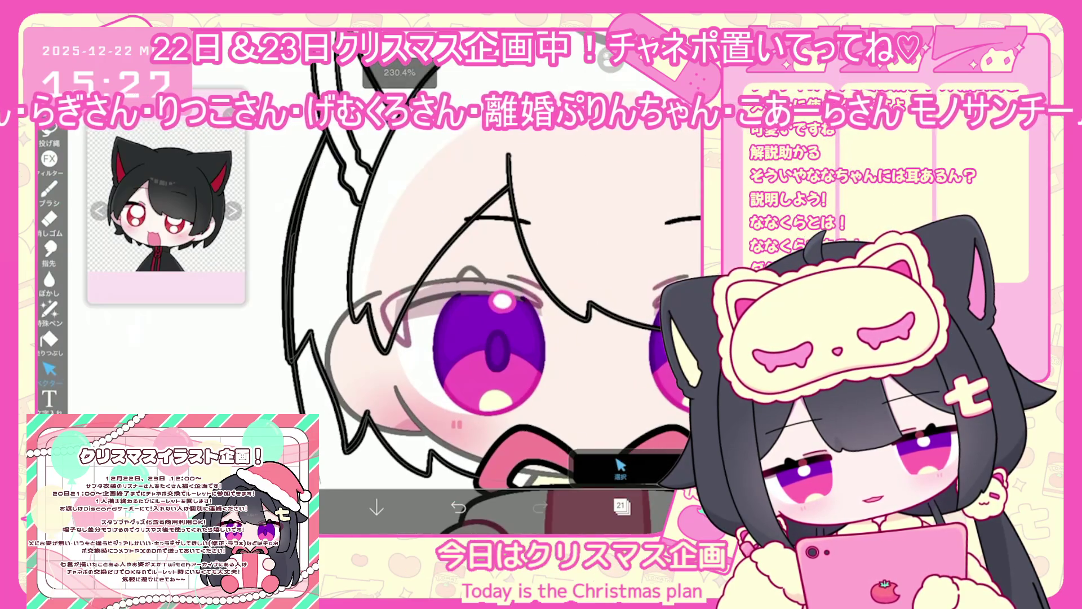
pyautogui.click(50, 369)
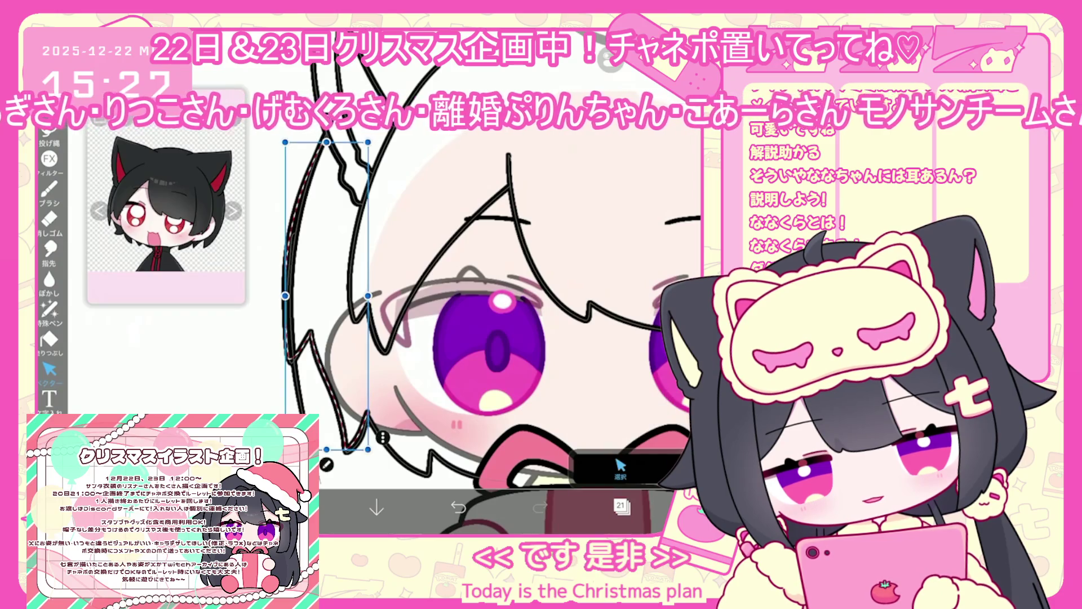
pyautogui.click(620, 467)
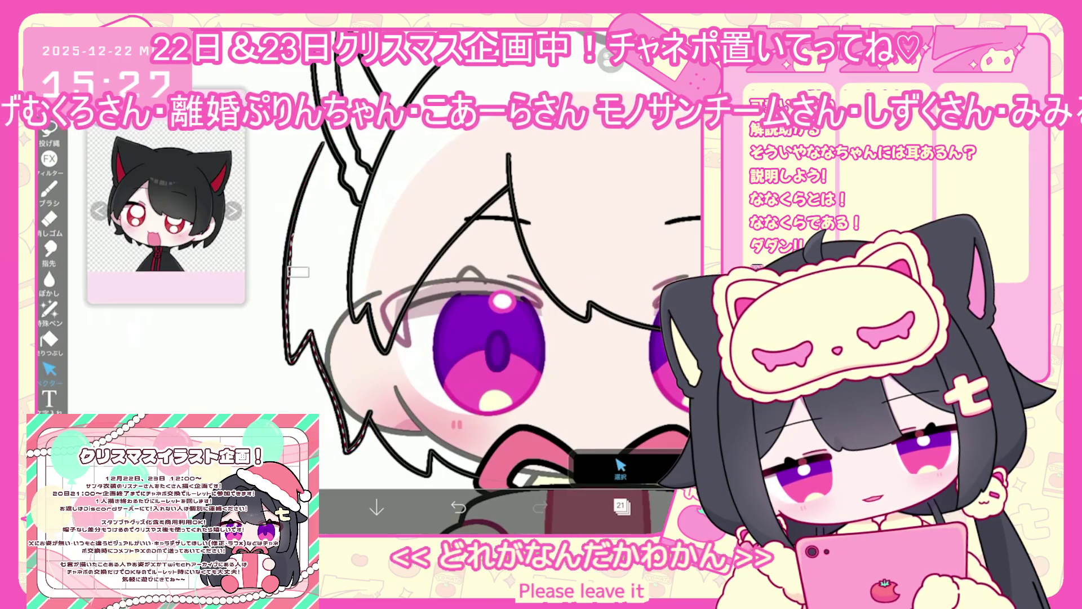
pyautogui.click(288, 282)
# Step: Try a freehand selection around part of the hat, cancel it, and return to vector editing
pyautogui.scroll(-5, 395, 293)
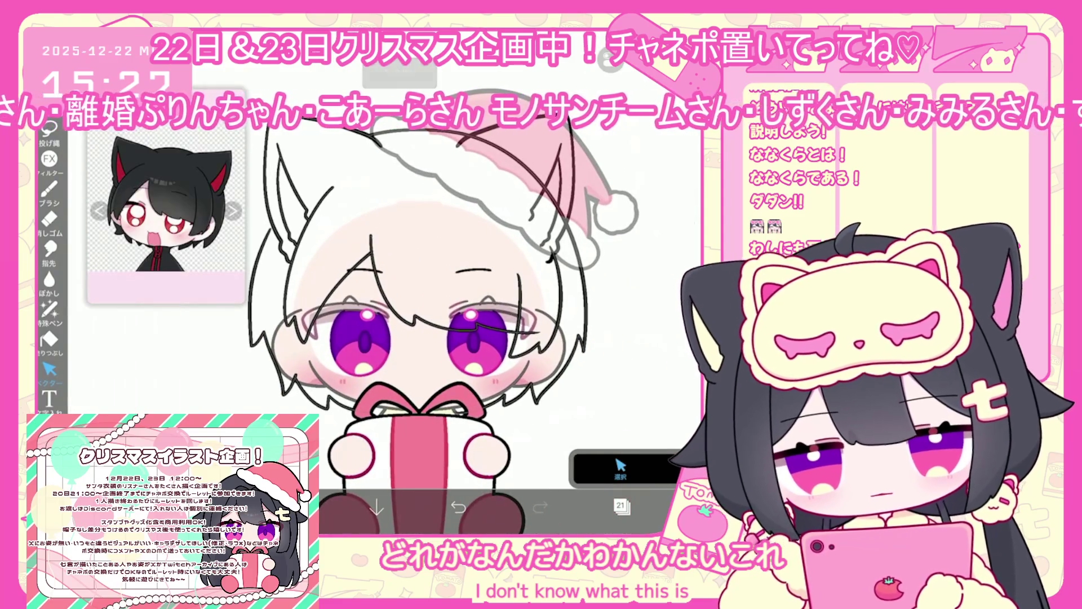
pyautogui.scroll(2, 409, 348)
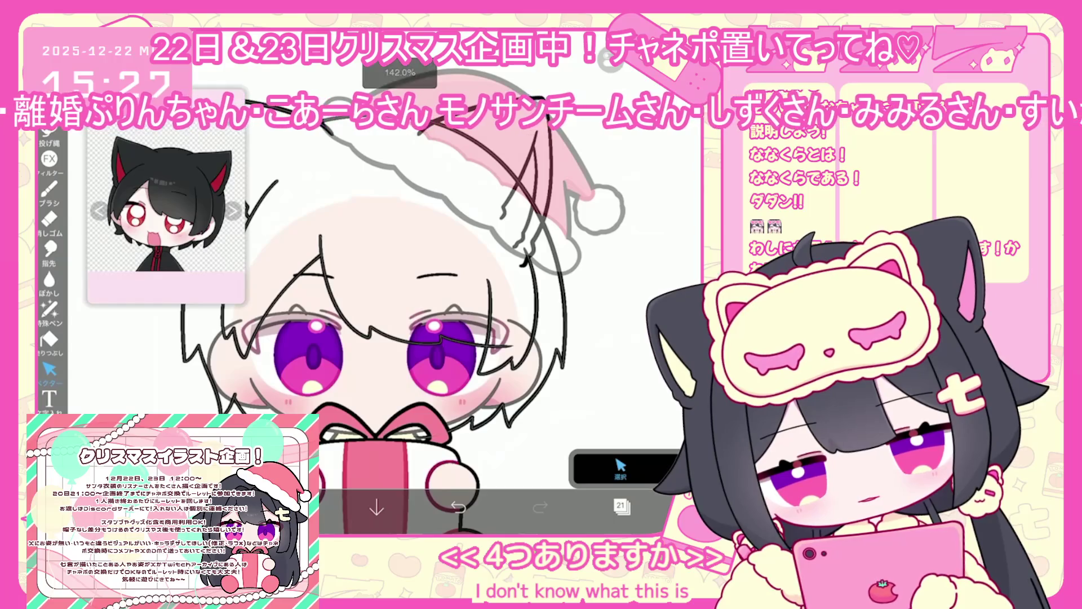
pyautogui.moveTo(539, 226)
pyautogui.mouseDown()
pyautogui.moveTo(476, 166)
pyautogui.moveTo(536, 223)
pyautogui.mouseUp()
pyautogui.hotkey('ctrl', 'z')
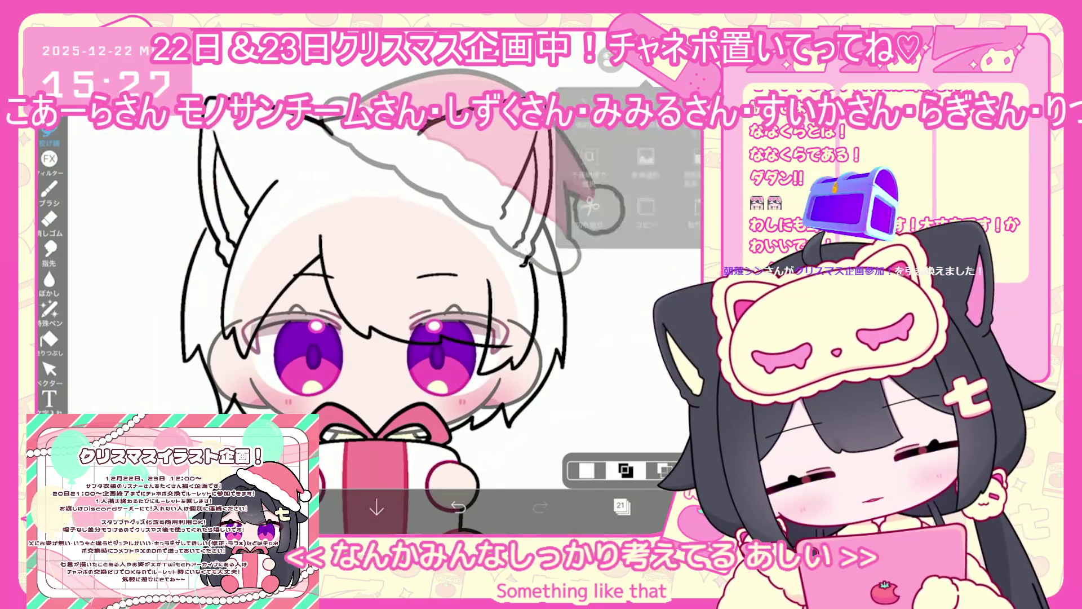
pyautogui.click(49, 370)
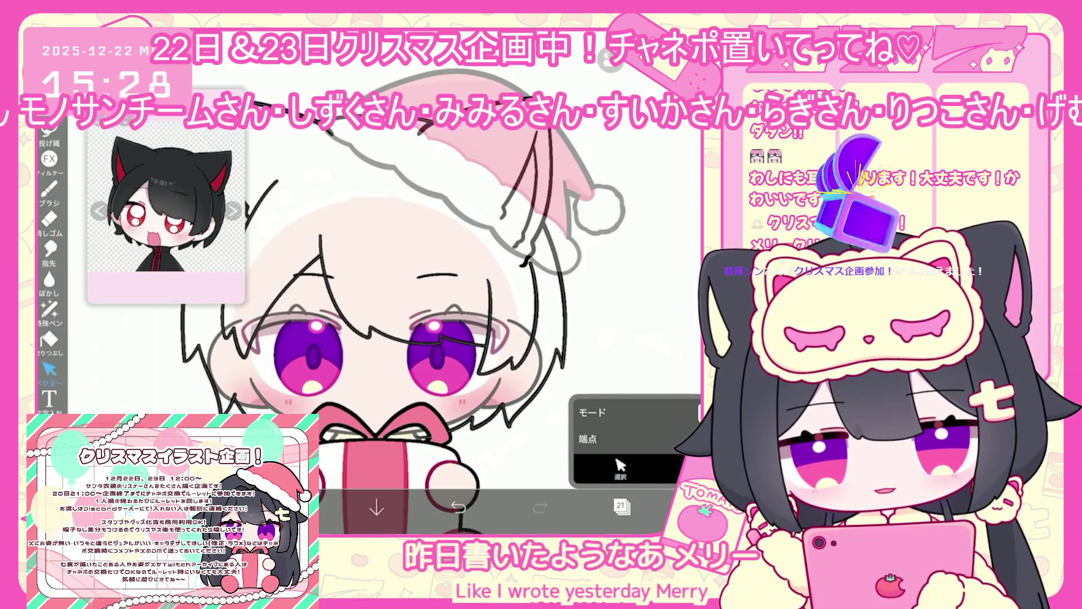
pyautogui.scroll(3, 340, 394)
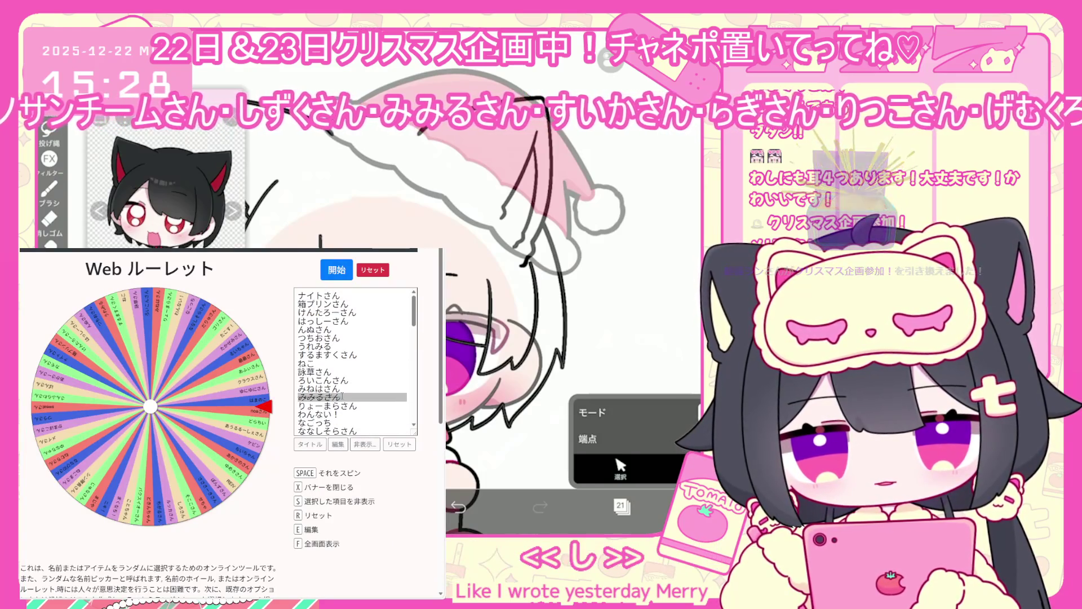
# Step: Add one more participant name at the end of the Web Roulette list and confirm it
pyautogui.scroll(-10, 342, 396)
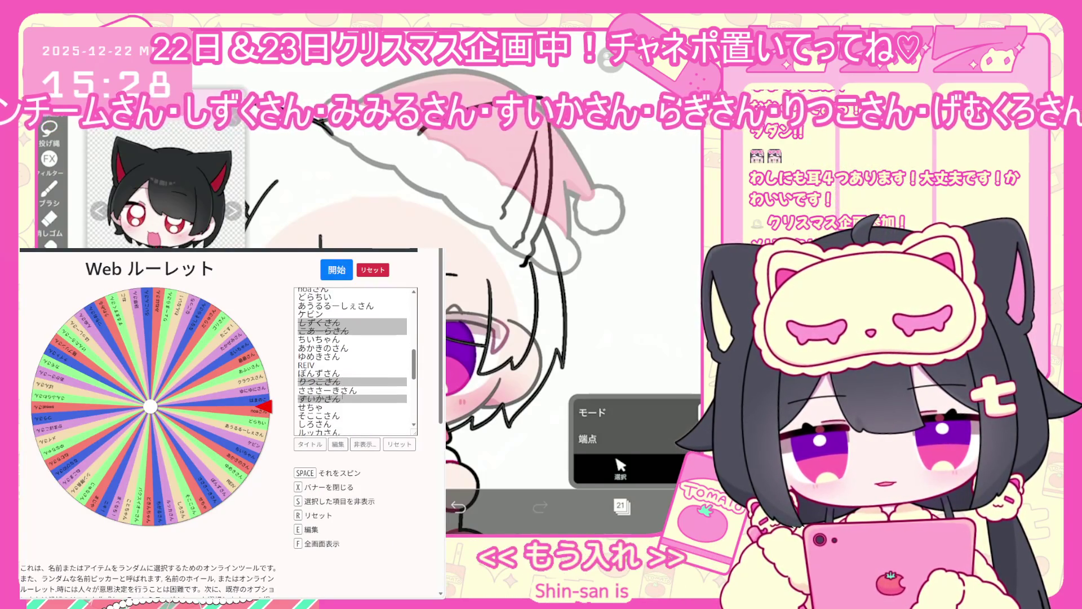
pyautogui.scroll(-5, 342, 396)
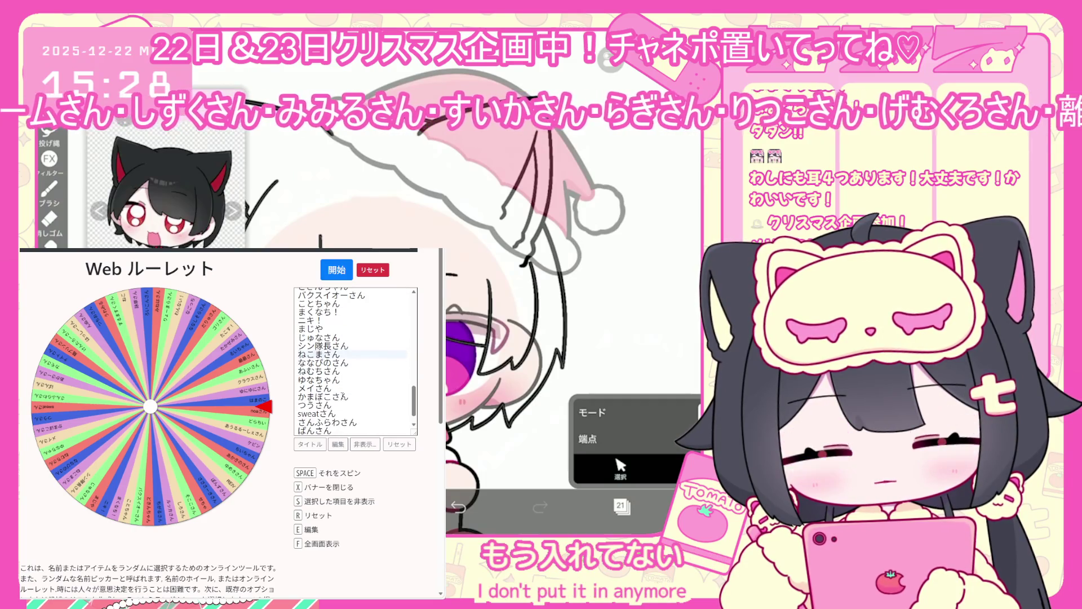
pyautogui.scroll(-1, 342, 396)
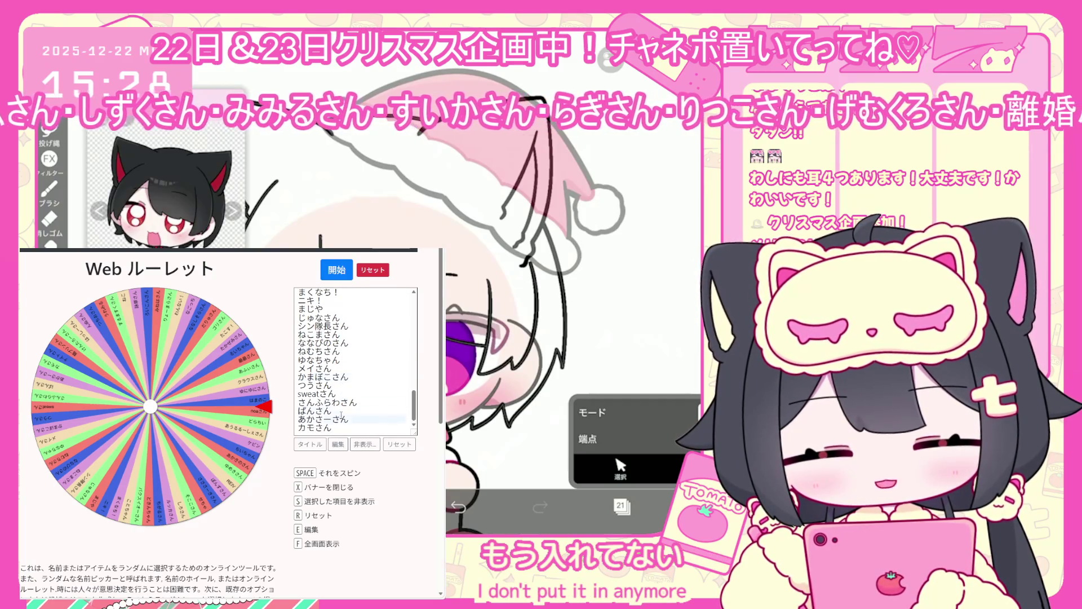
pyautogui.press('e')
pyautogui.click(343, 432)
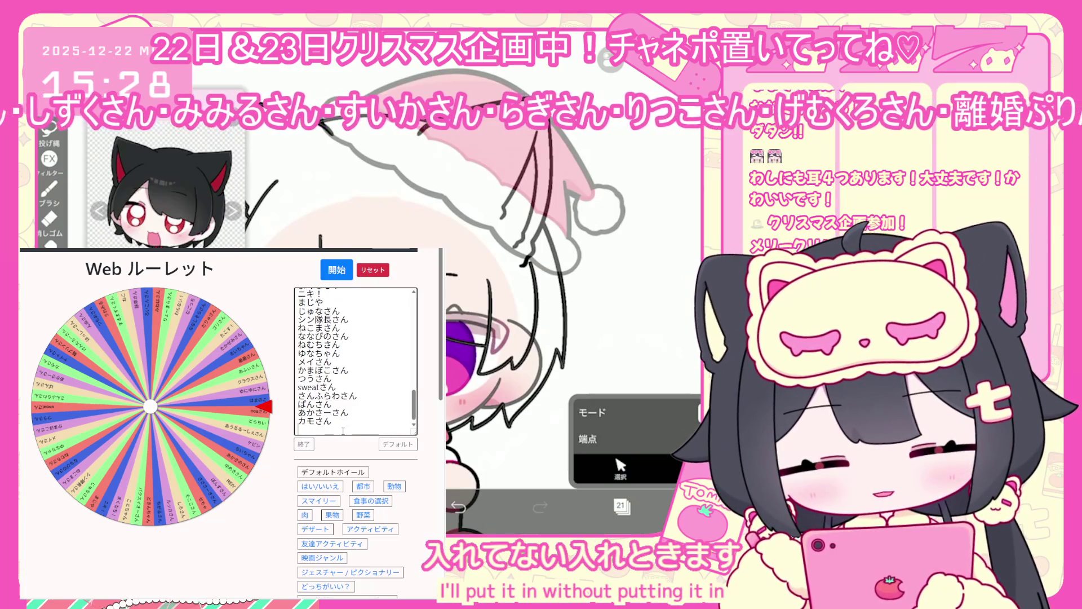
pyautogui.write('シンさん')
pyautogui.press('Return')
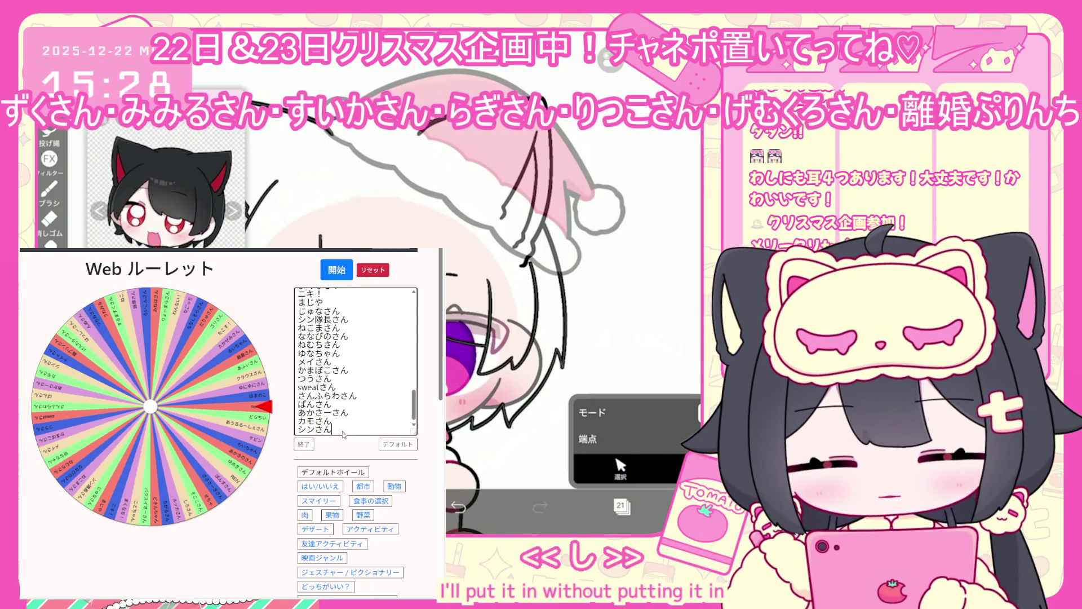
pyautogui.scroll(5, 352, 391)
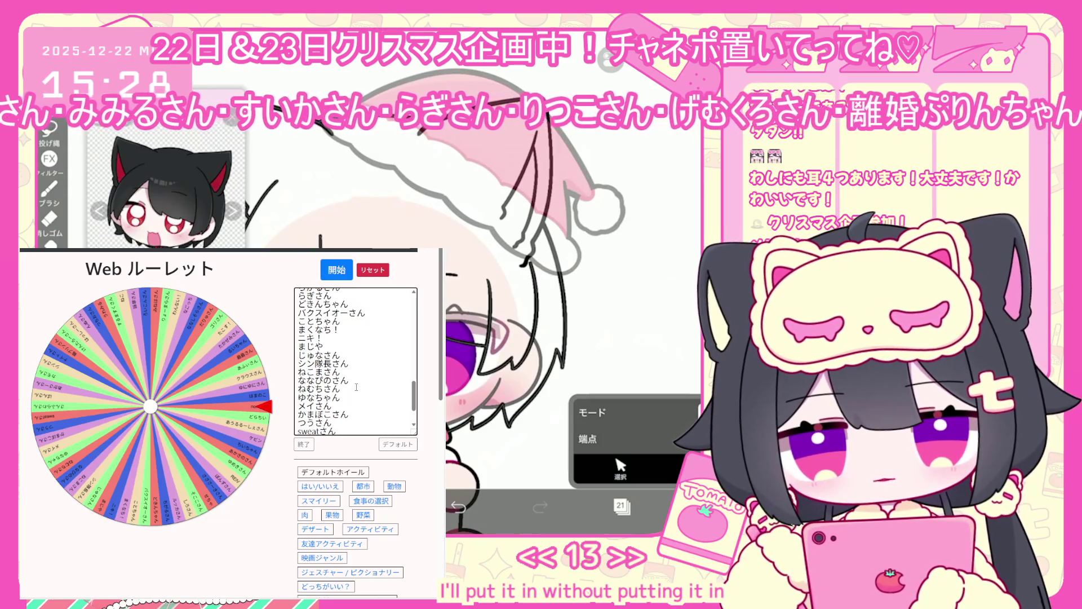
pyautogui.scroll(3, 357, 387)
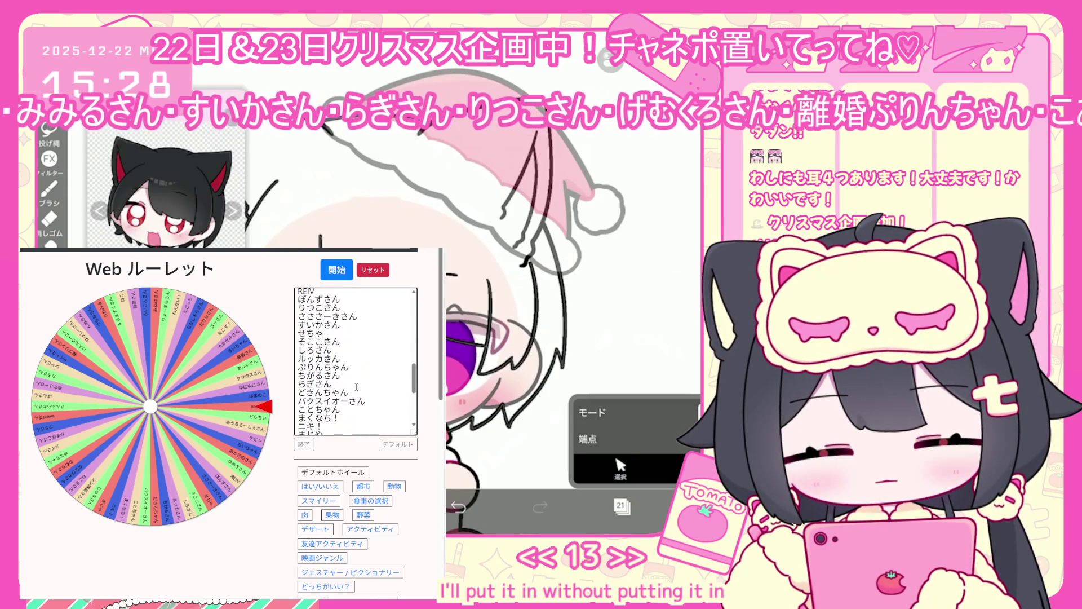
pyautogui.scroll(8, 356, 386)
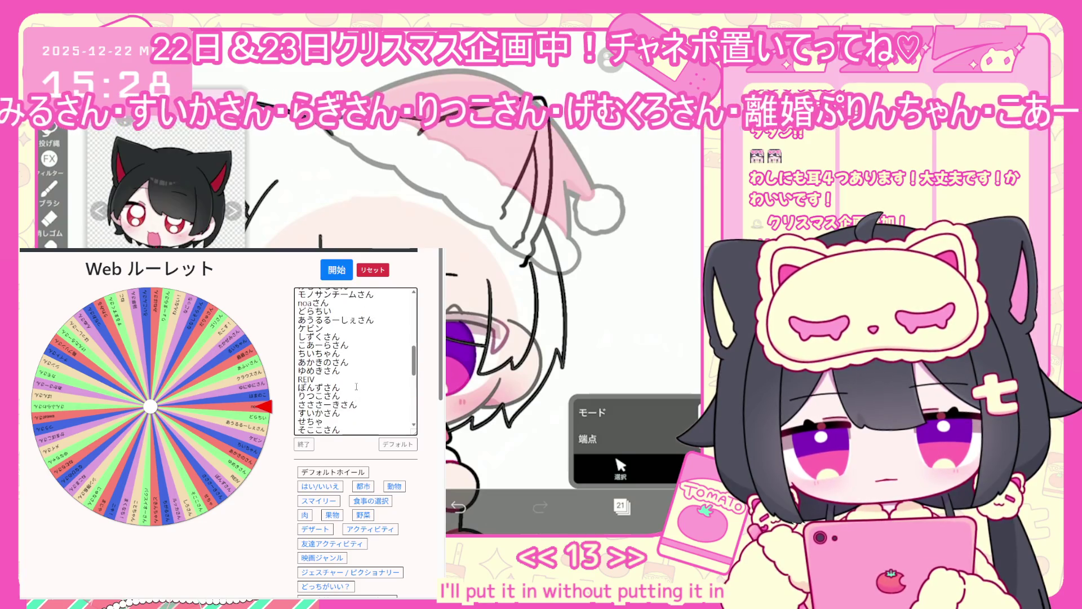
pyautogui.scroll(10, 356, 387)
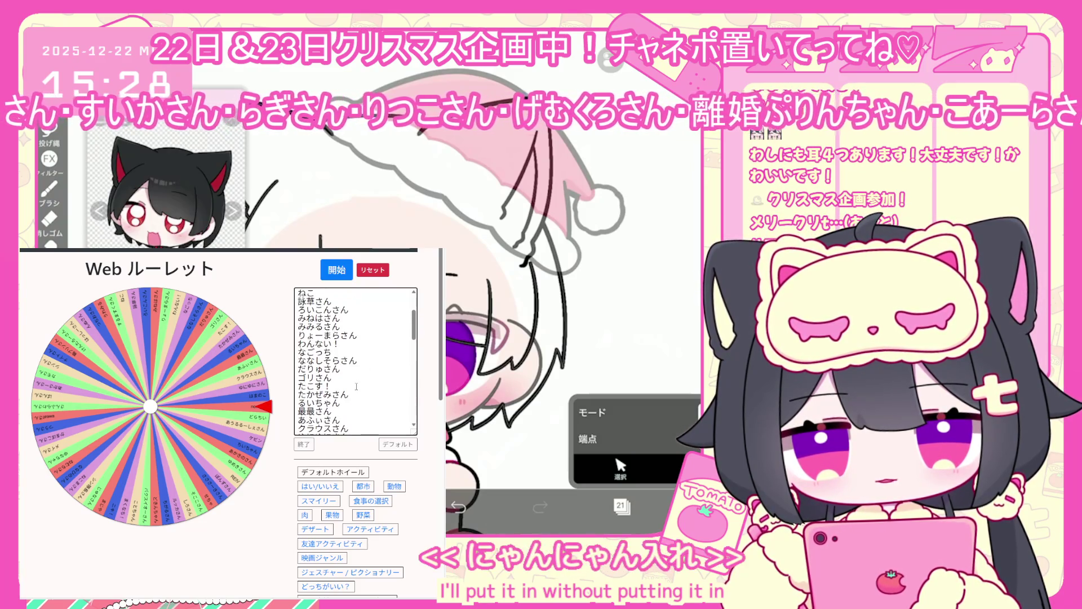
pyautogui.scroll(2, 356, 387)
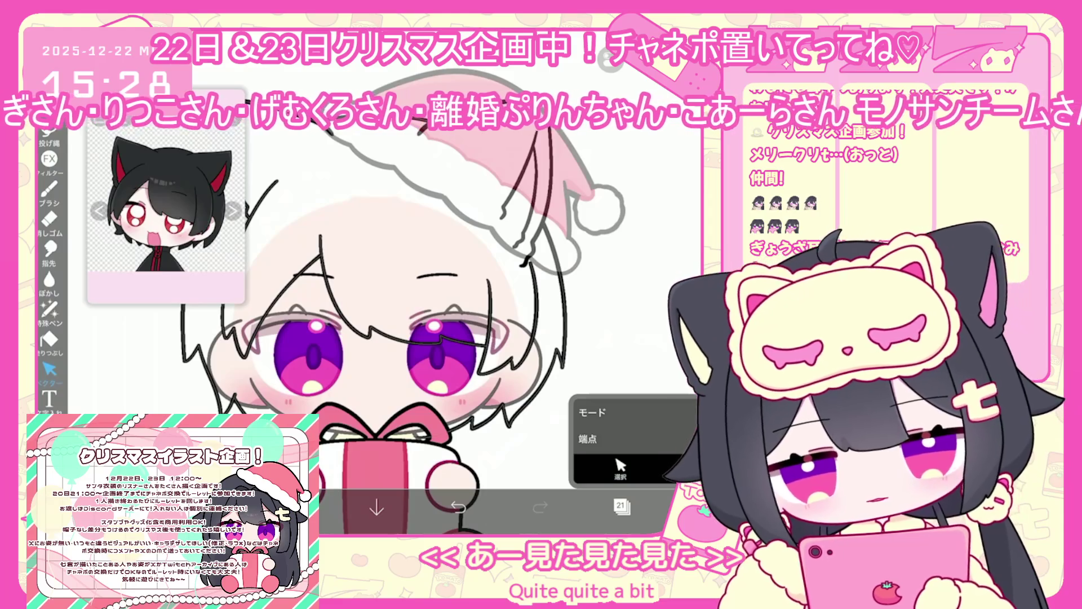
# Step: Select layer 20, add new layer 21 above it, then make layer 18 active
pyautogui.scroll(-2, 395, 310)
pyautogui.click(622, 506)
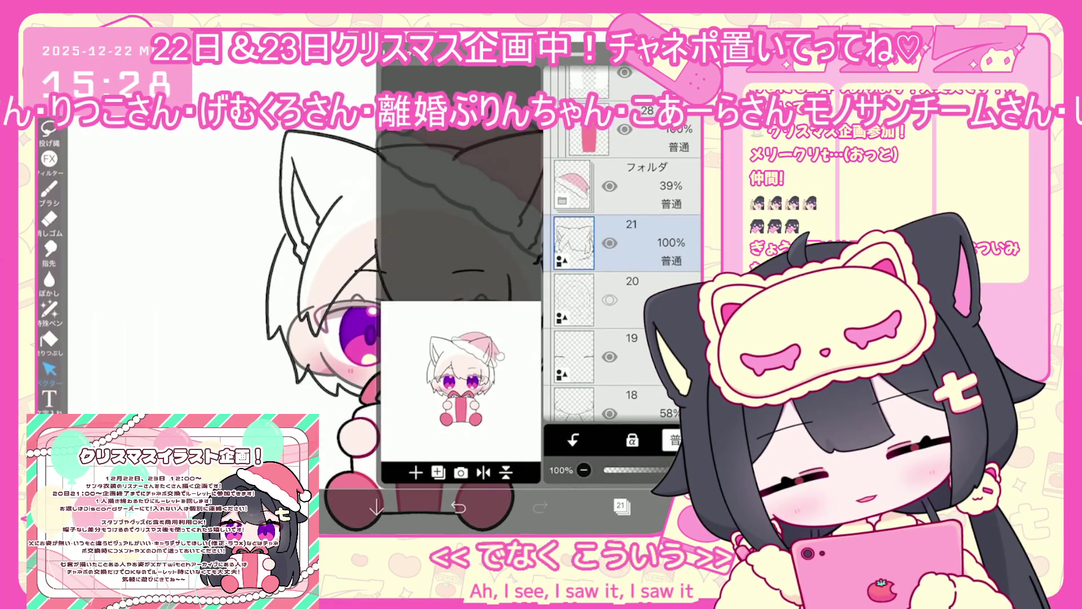
pyautogui.click(575, 271)
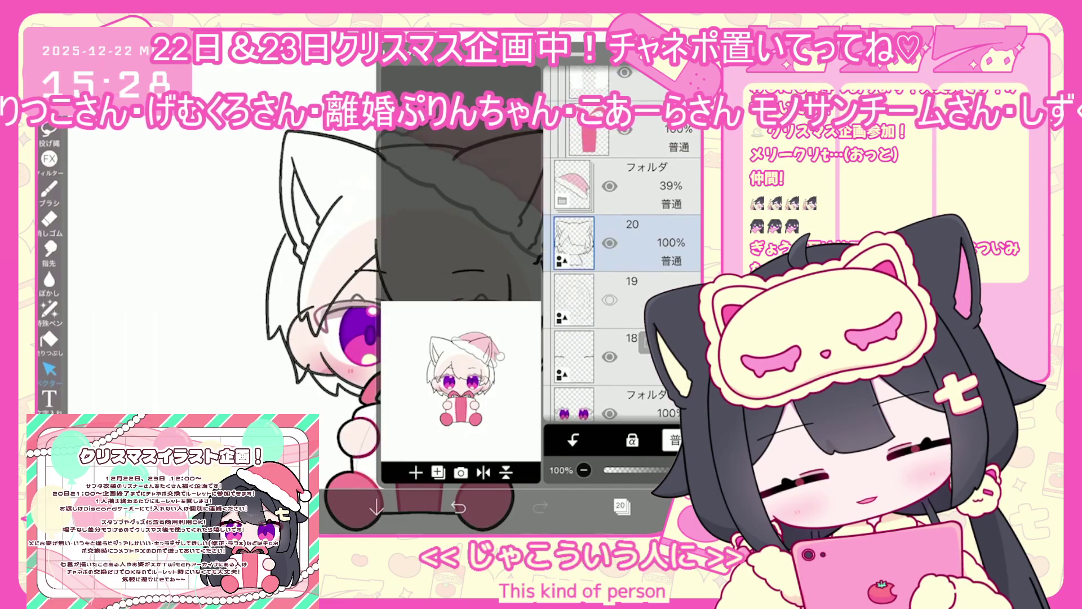
pyautogui.click(622, 505)
pyautogui.scroll(2, 360, 375)
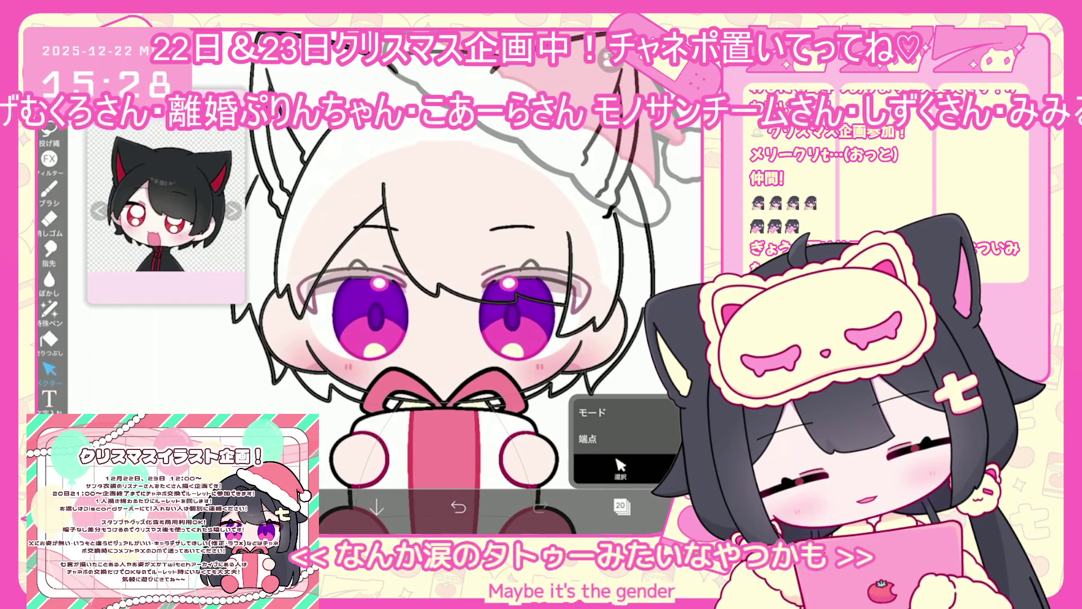
pyautogui.scroll(-2, 451, 310)
pyautogui.click(622, 506)
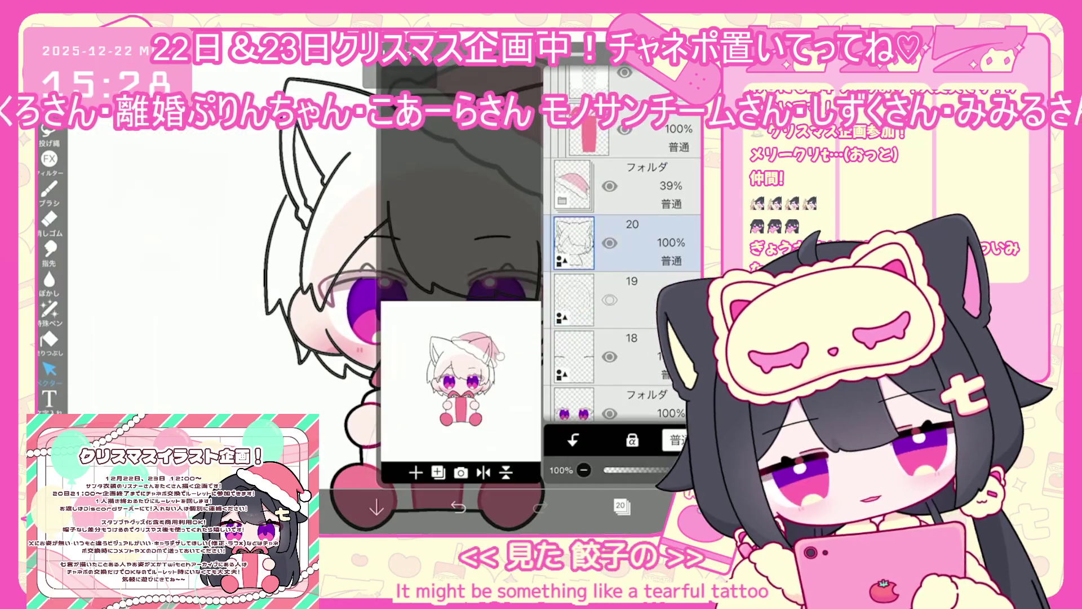
pyautogui.click(632, 299)
pyautogui.click(632, 356)
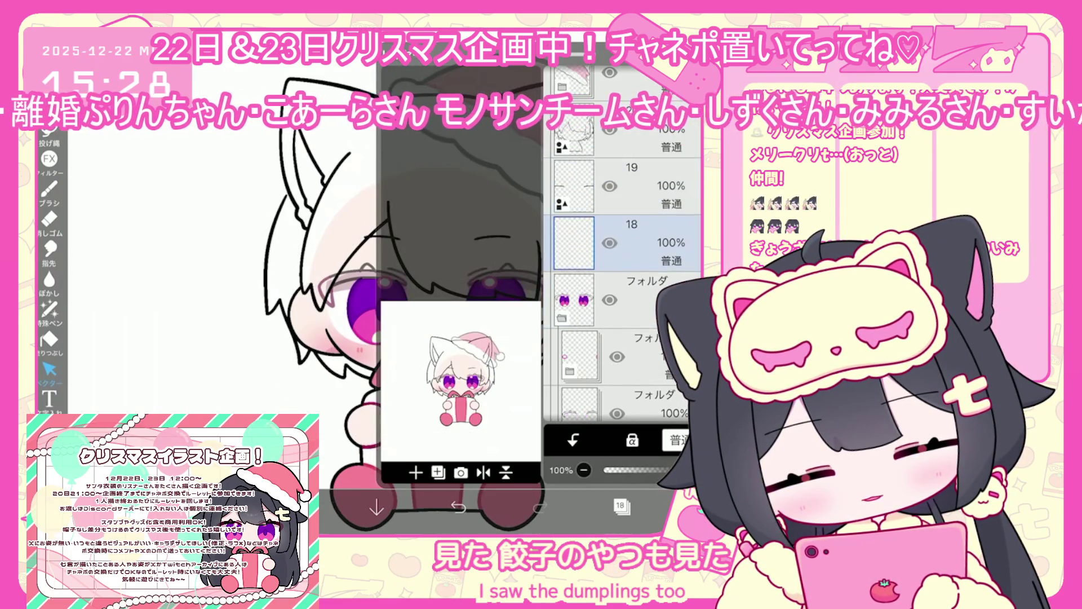